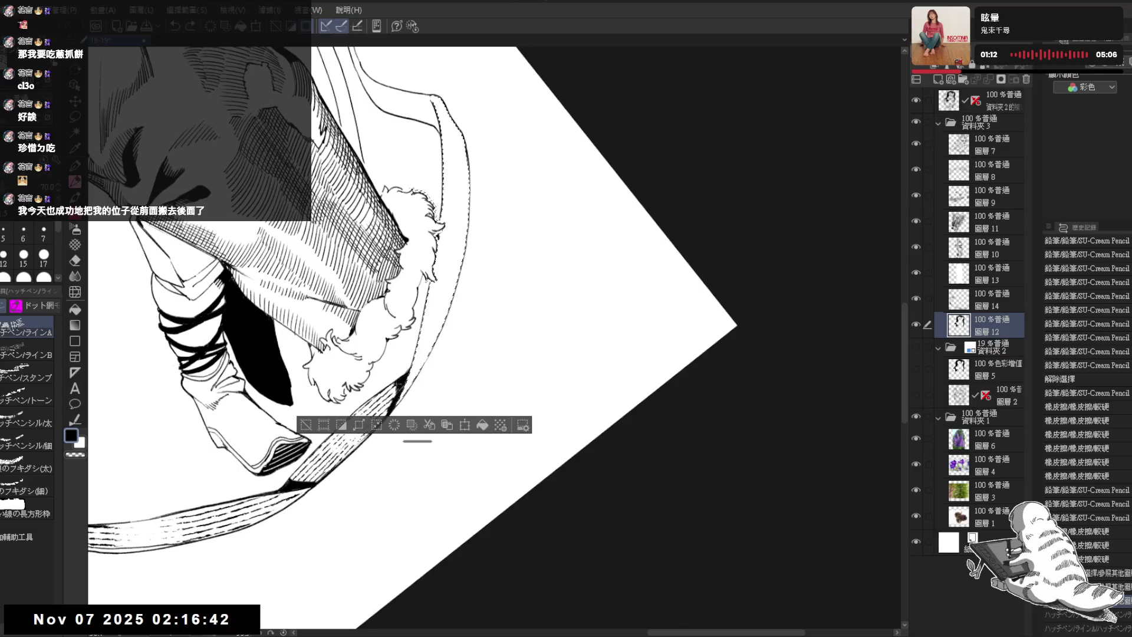
Frame the bow and auto-select its upper areas for hatching
{"action": "left_click_drag", "start_coordinate": [479, 223], "coordinate": [486, 253]}
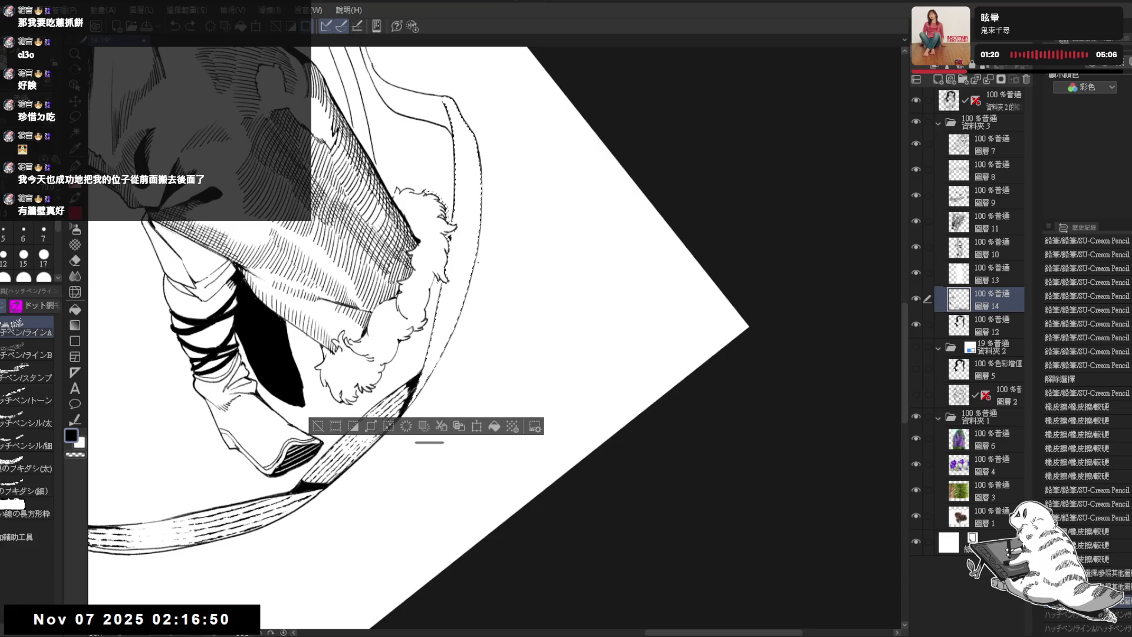
{"action": "left_click_drag", "start_coordinate": [470, 180], "coordinate": [475, 187]}
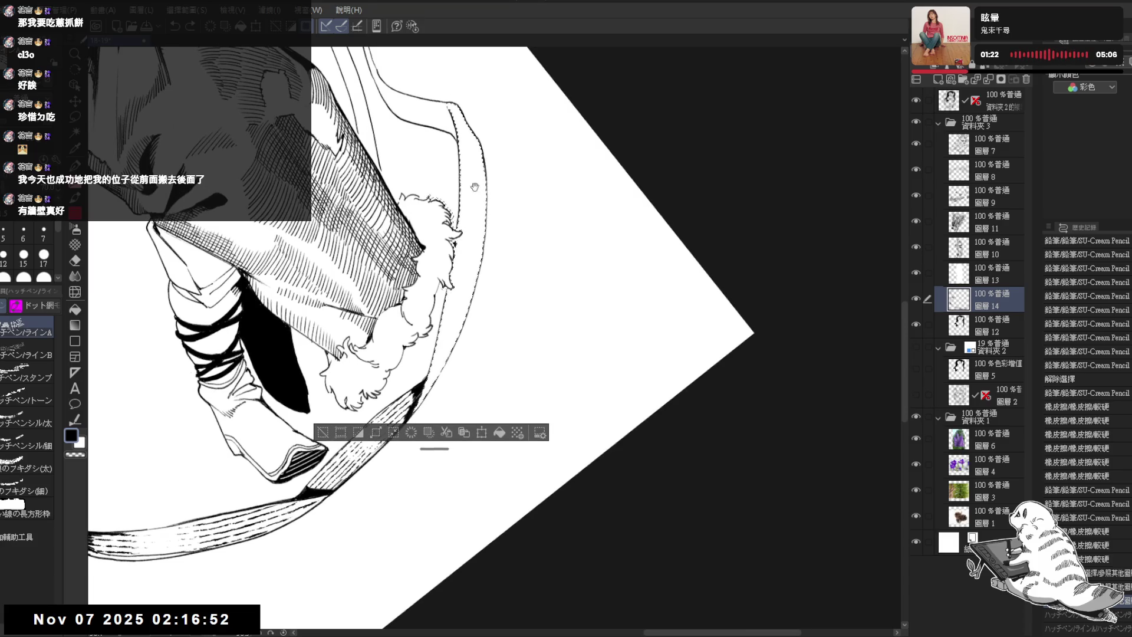
{"action": "left_click", "coordinate": [471, 186]}
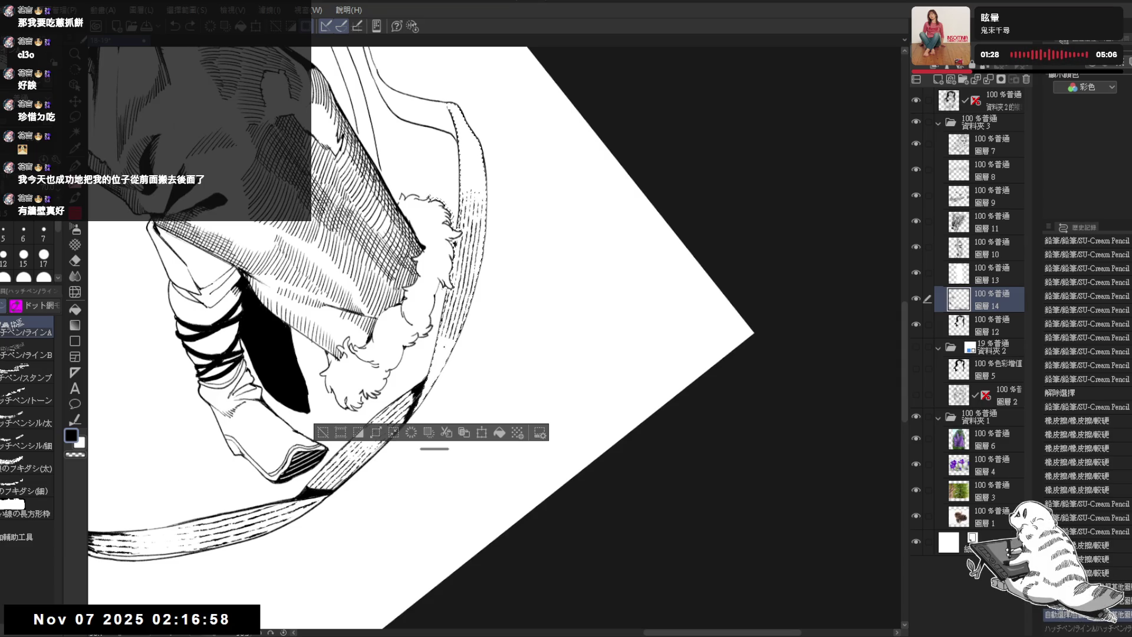
{"action": "left_click", "coordinate": [491, 209]}
{"action": "left_click", "coordinate": [470, 332]}
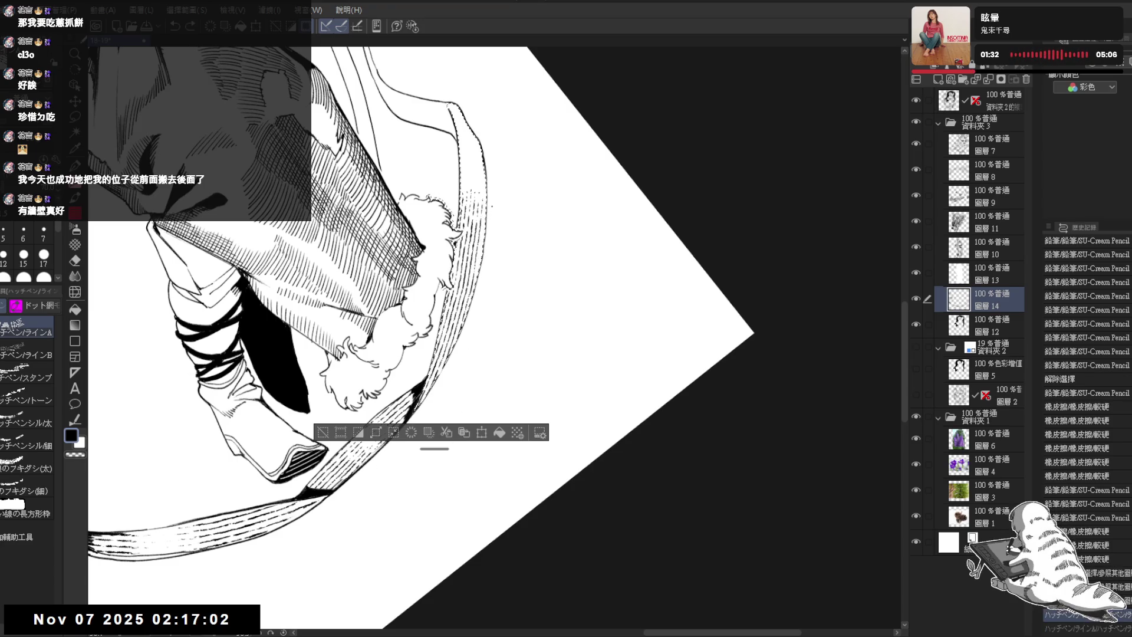
Check the upper-bow hatching with undo/redo, then test transparent-colour strokes on the bow
{"action": "scroll", "coordinate": [421, 338], "scroll_direction": "up", "scroll_amount": 2}
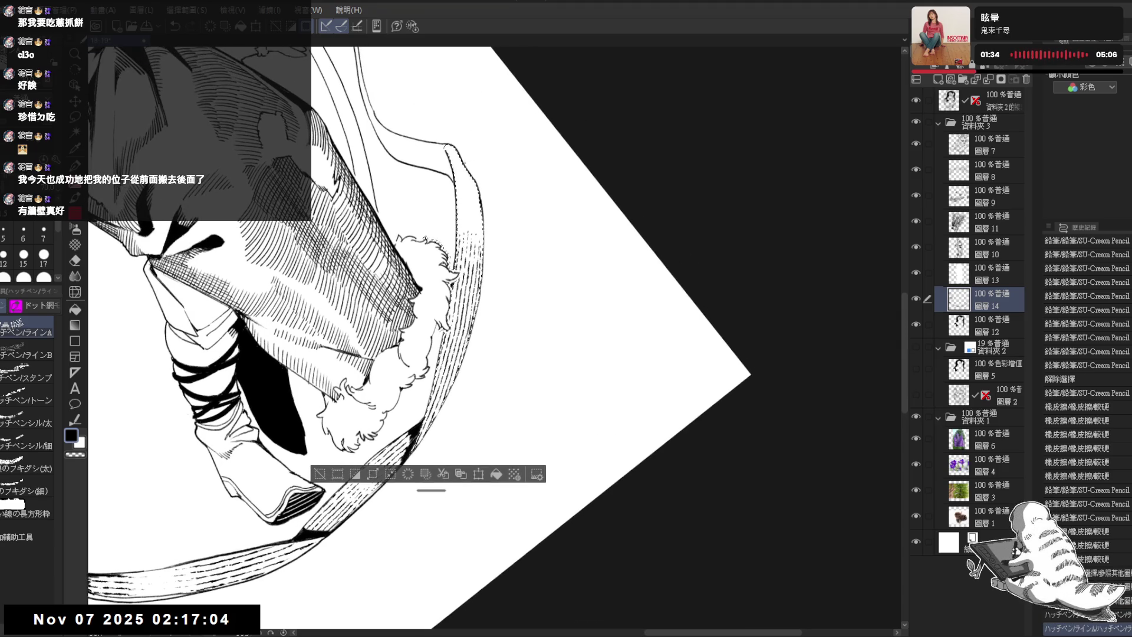
{"action": "key", "text": "ctrl+z"}
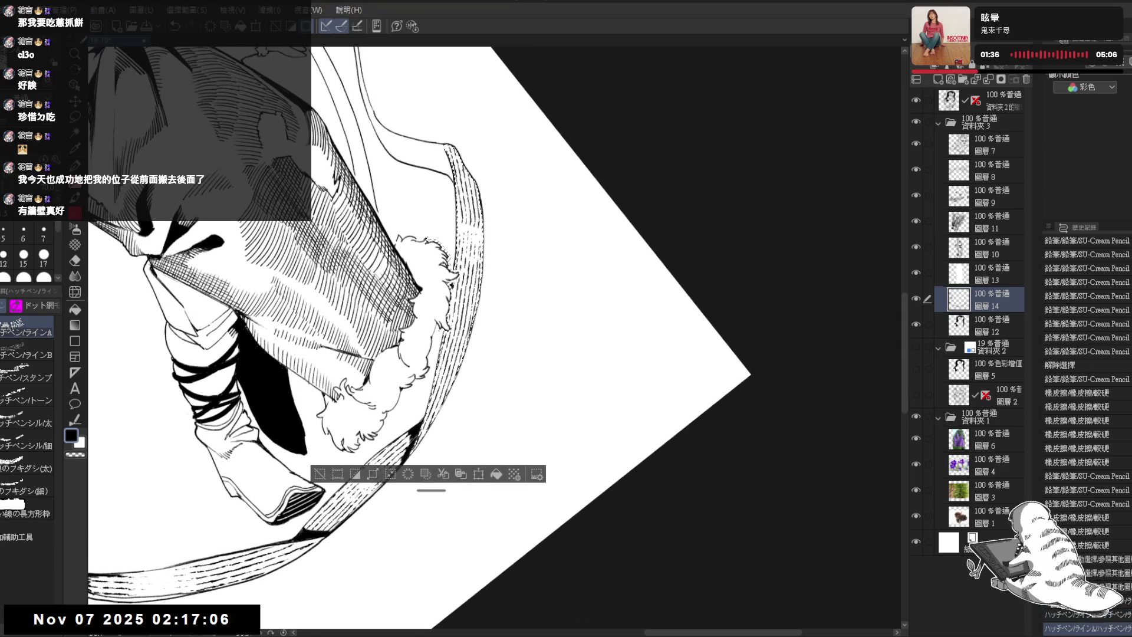
{"action": "key", "text": "ctrl+y"}
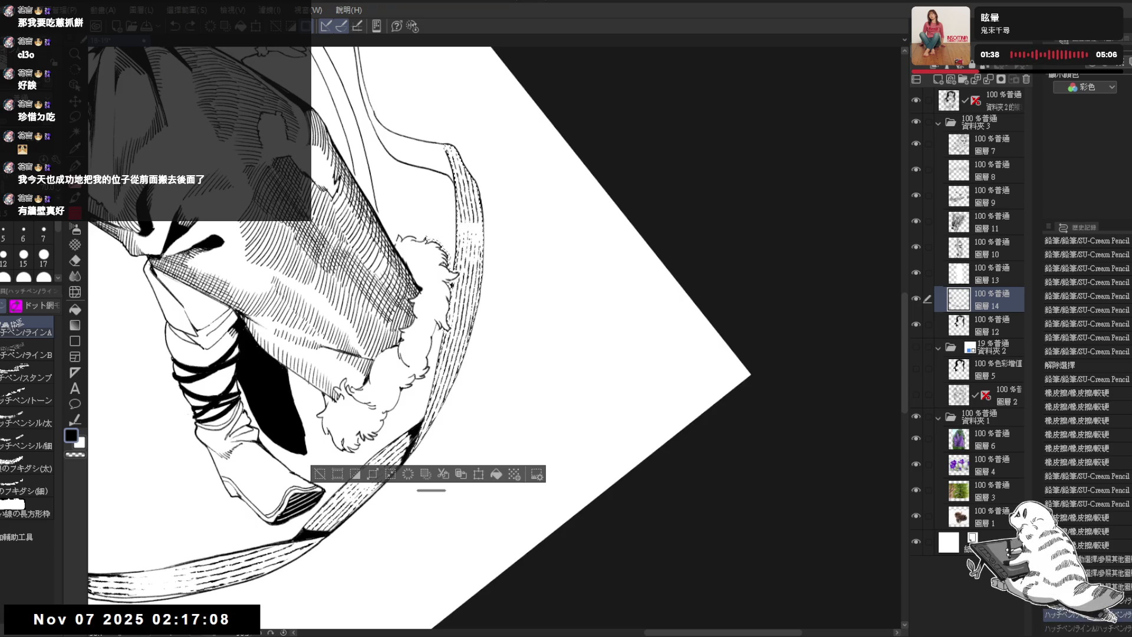
{"action": "key", "text": "c"}
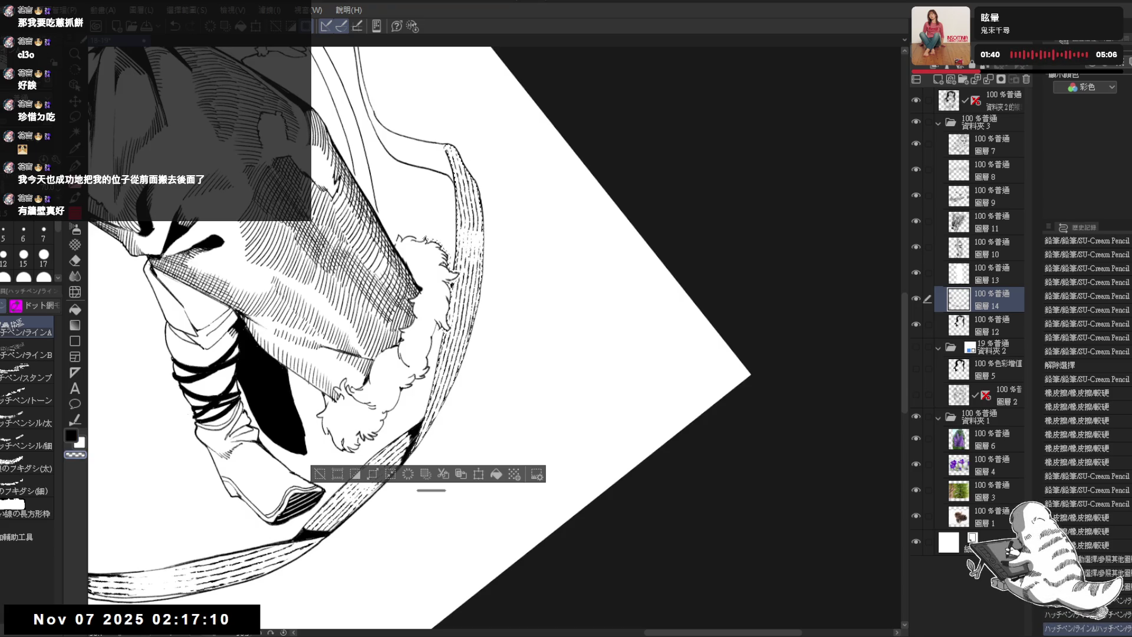
{"action": "left_click_drag", "start_coordinate": [449, 260], "coordinate": [439, 319]}
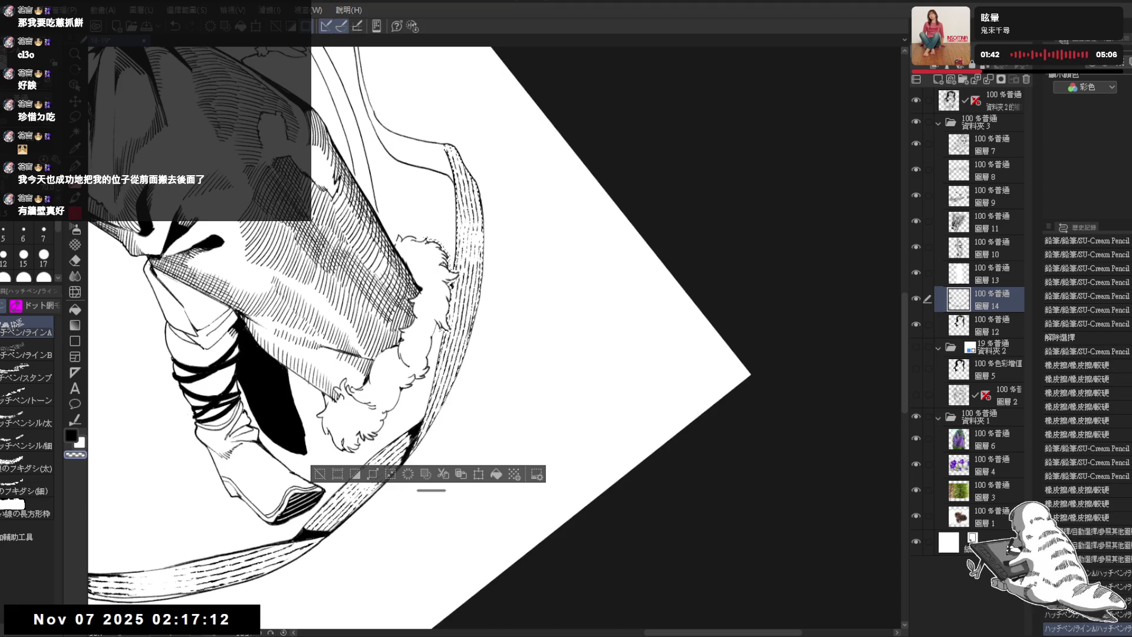
{"action": "key", "text": "ctrl+z"}
{"action": "left_click_drag", "start_coordinate": [451, 248], "coordinate": [454, 283]}
Erase stray marks along the bow's inner edge and return the view upright
{"action": "key", "text": "e"}
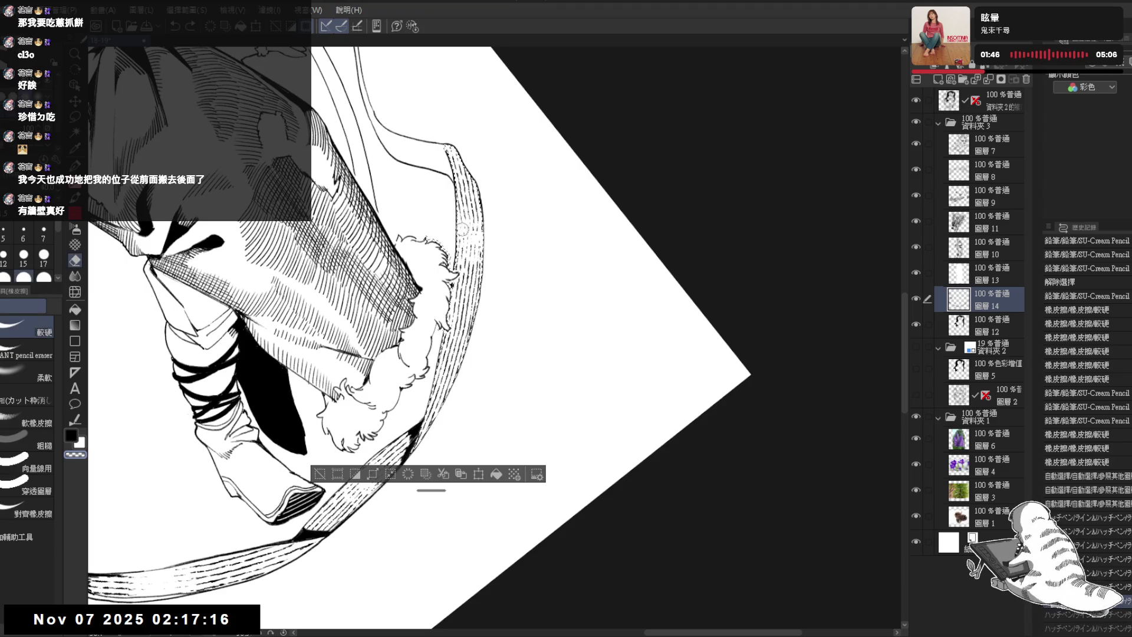
{"action": "mouse_move", "coordinate": [475, 232]}
{"action": "left_mouse_down"}
{"action": "mouse_move", "coordinate": [461, 213]}
{"action": "mouse_move", "coordinate": [444, 259]}
{"action": "mouse_move", "coordinate": [448, 289]}
{"action": "left_mouse_up"}
{"action": "left_click_drag", "start_coordinate": [466, 195], "coordinate": [463, 212]}
{"action": "left_click_drag", "start_coordinate": [448, 253], "coordinate": [452, 295]}
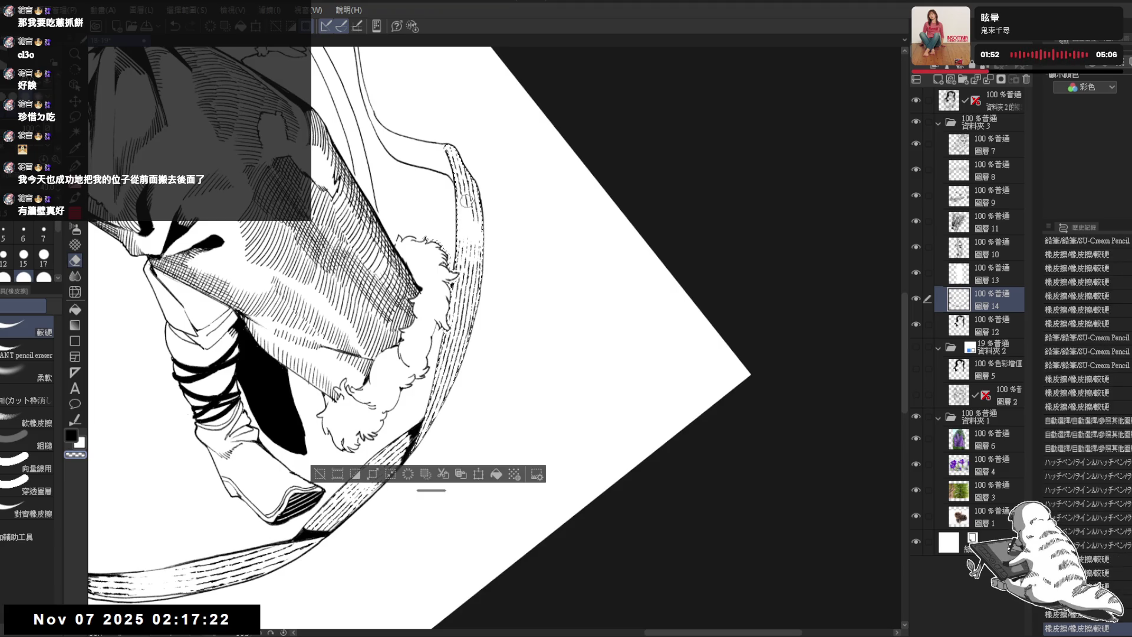
{"action": "key", "text": "p"}
{"action": "key", "text": "ctrl+at"}
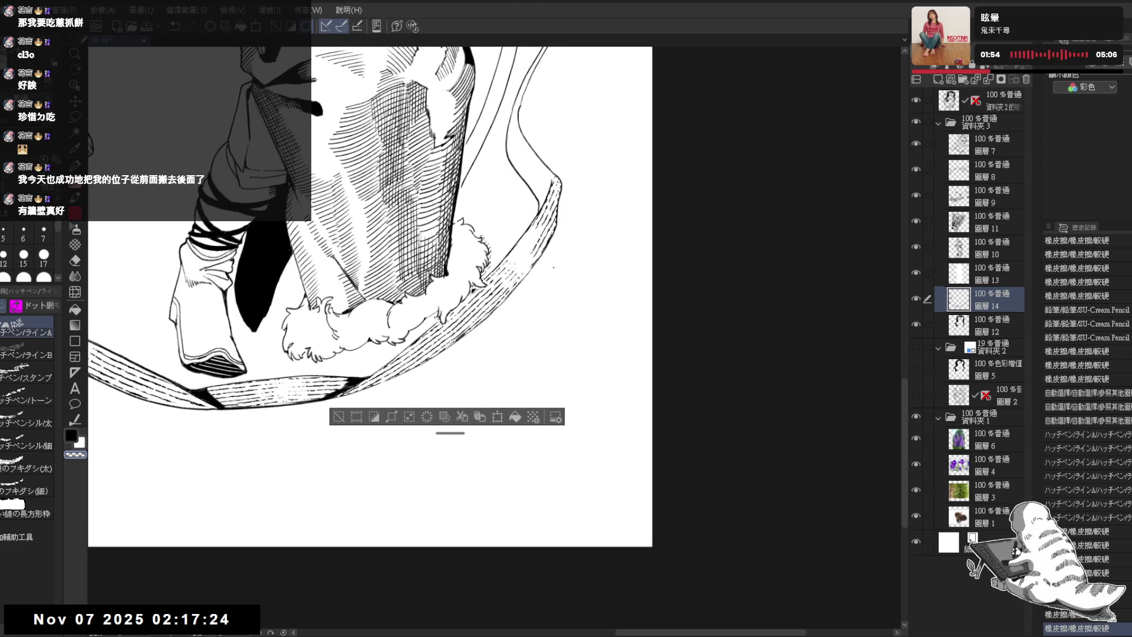
Clear the selection, zoom onto the bow and erase two small stray marks
{"action": "key", "text": "ctrl+d"}
{"action": "scroll", "coordinate": [464, 302], "scroll_direction": "up", "scroll_amount": 2}
{"action": "mouse_move", "coordinate": [464, 302]}
{"action": "left_mouse_down"}
{"action": "mouse_move", "coordinate": [505, 380]}
{"action": "mouse_move", "coordinate": [518, 182]}
{"action": "mouse_move", "coordinate": [534, 253]}
{"action": "left_mouse_up"}
{"action": "key", "text": "e"}
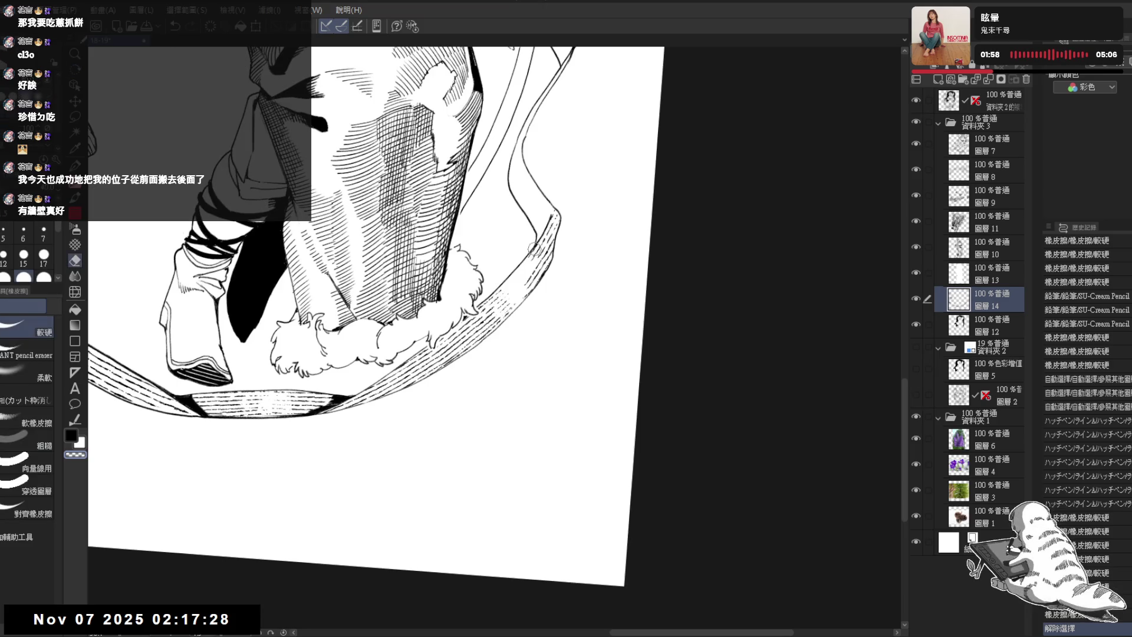
{"action": "left_click", "coordinate": [534, 246]}
{"action": "left_click", "coordinate": [536, 245]}
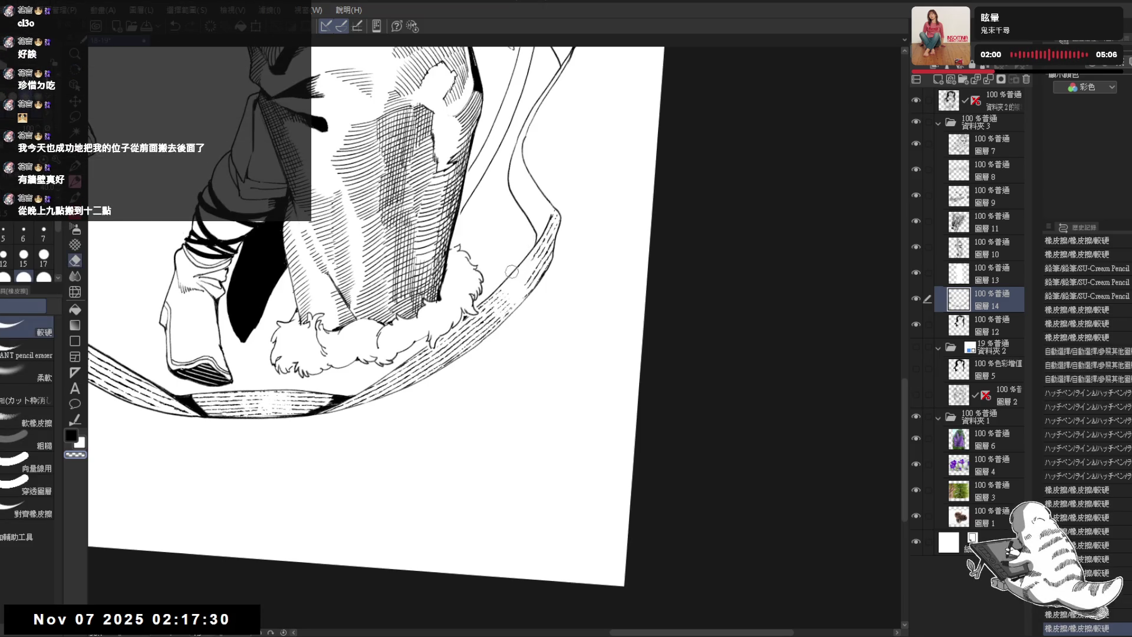
{"action": "key", "text": "p"}
Erase another stray mark and draw a pencil line along the bow edge
{"action": "left_click_drag", "start_coordinate": [529, 283], "coordinate": [512, 254]}
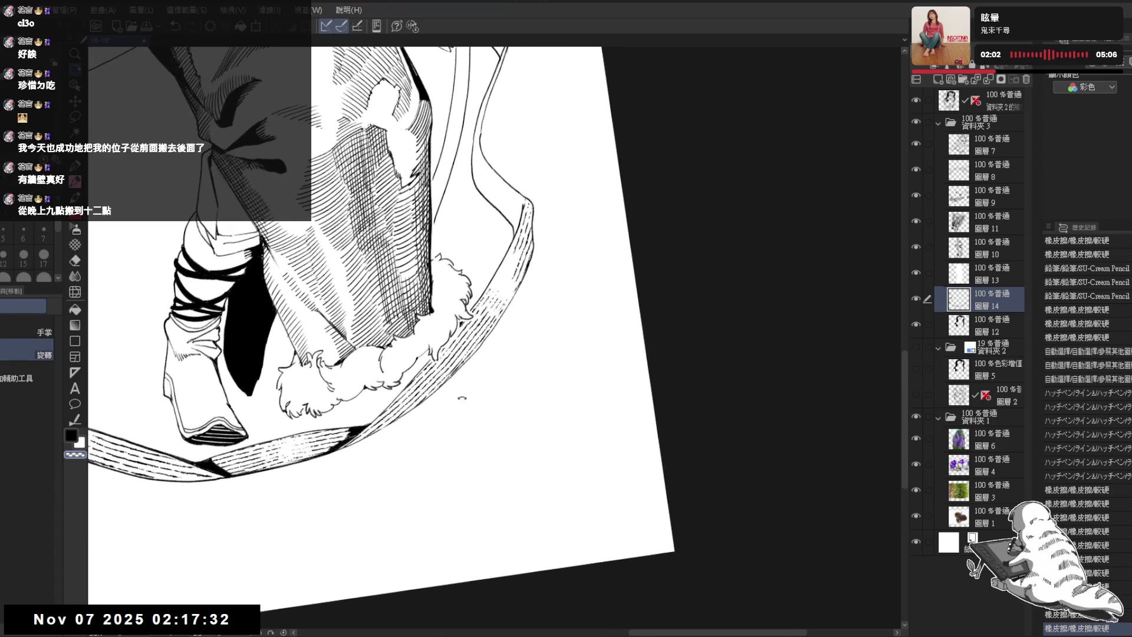
{"action": "key", "text": "e"}
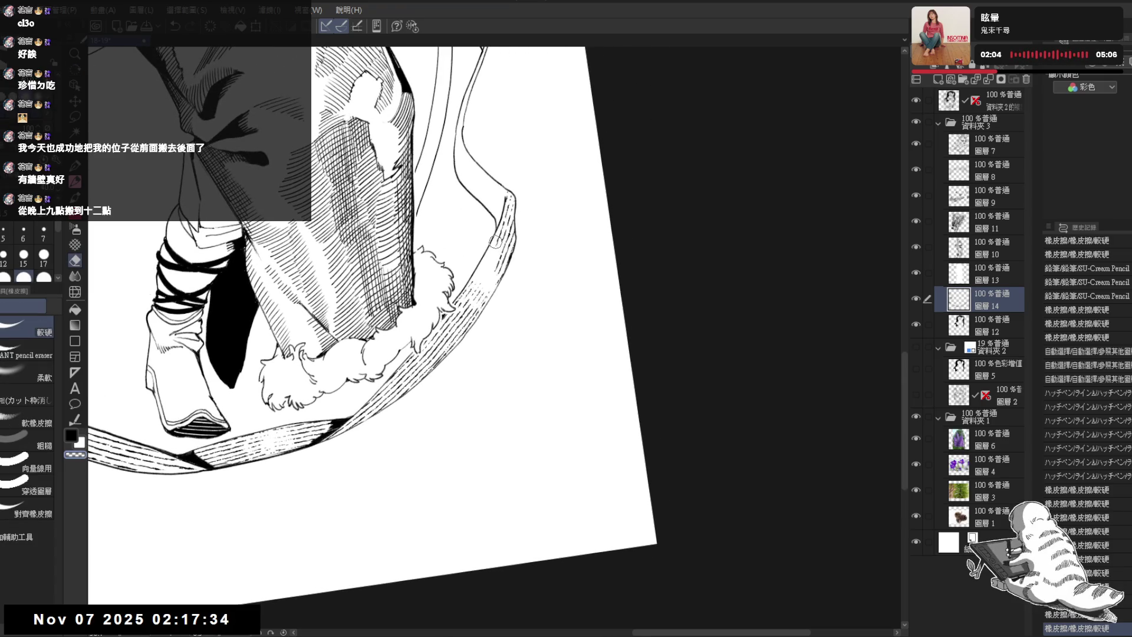
{"action": "left_click", "coordinate": [495, 241]}
{"action": "key", "text": "h"}
{"action": "left_click_drag", "start_coordinate": [533, 271], "coordinate": [518, 290]}
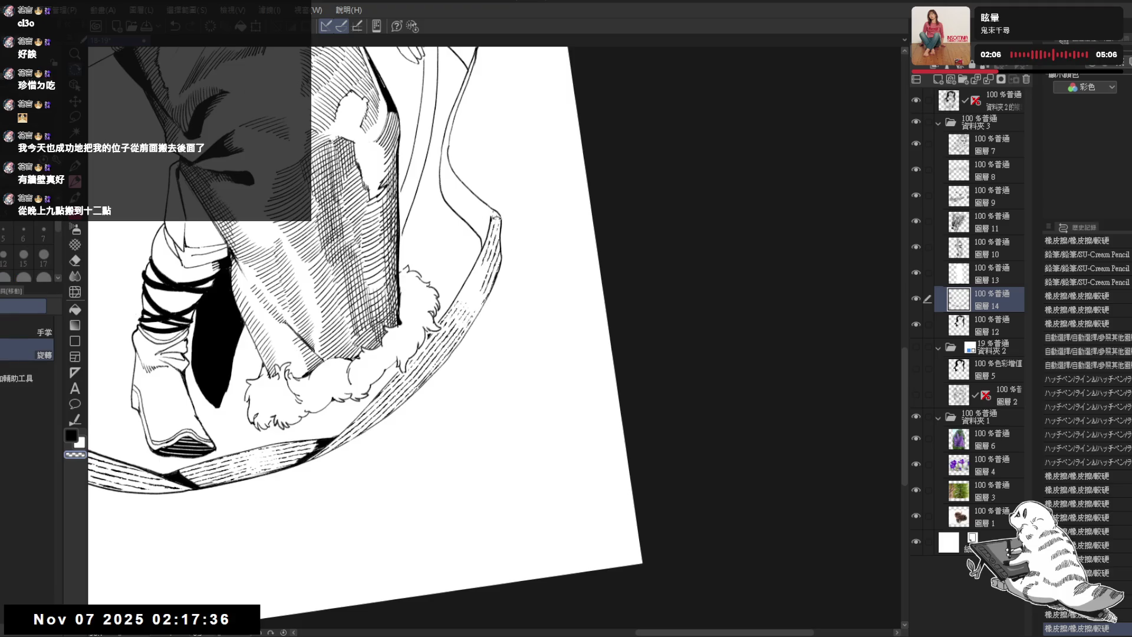
{"action": "key", "text": "p"}
{"action": "mouse_move", "coordinate": [502, 215]}
{"action": "left_mouse_down"}
{"action": "mouse_move", "coordinate": [505, 225]}
{"action": "mouse_move", "coordinate": [504, 202]}
{"action": "mouse_move", "coordinate": [460, 354]}
{"action": "left_mouse_up"}
Rework the bow edge with eraser and pencil strokes, undoing the last pencil marks
{"action": "key", "text": "r"}
{"action": "key", "text": "e"}
{"action": "mouse_move", "coordinate": [447, 290]}
{"action": "left_mouse_down"}
{"action": "mouse_move", "coordinate": [442, 270]}
{"action": "mouse_move", "coordinate": [484, 354]}
{"action": "left_mouse_up"}
{"action": "key", "text": "r"}
{"action": "key", "text": "p"}
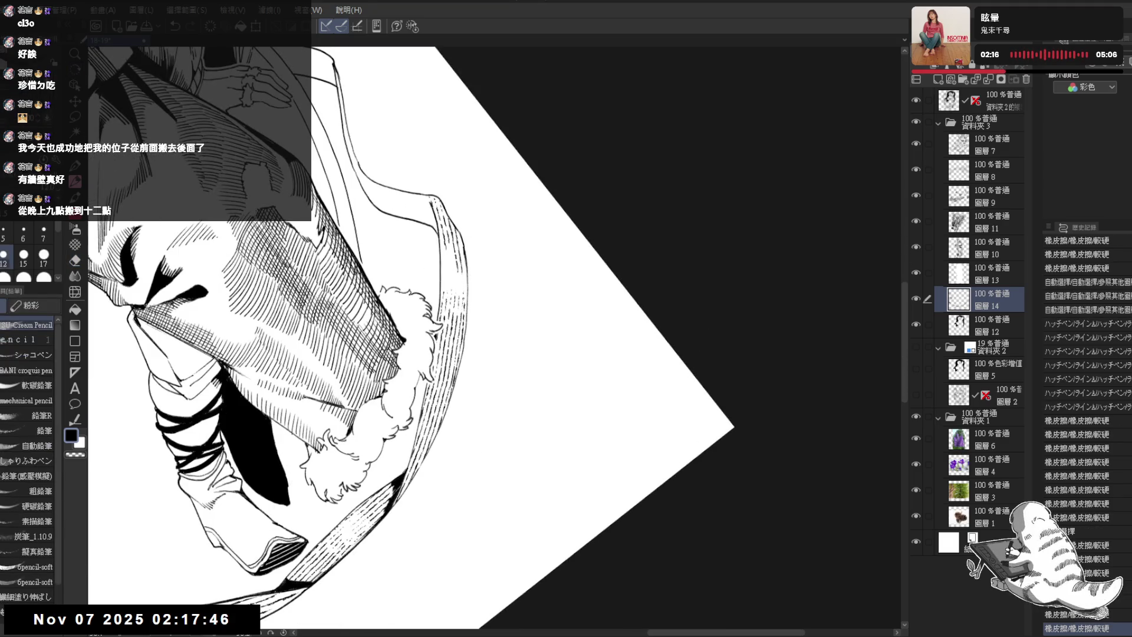
{"action": "left_click_drag", "start_coordinate": [466, 233], "coordinate": [461, 277]}
{"action": "left_click_drag", "start_coordinate": [461, 231], "coordinate": [462, 265]}
{"action": "key", "text": "ctrl+z"}
{"action": "key", "text": "ctrl+z"}
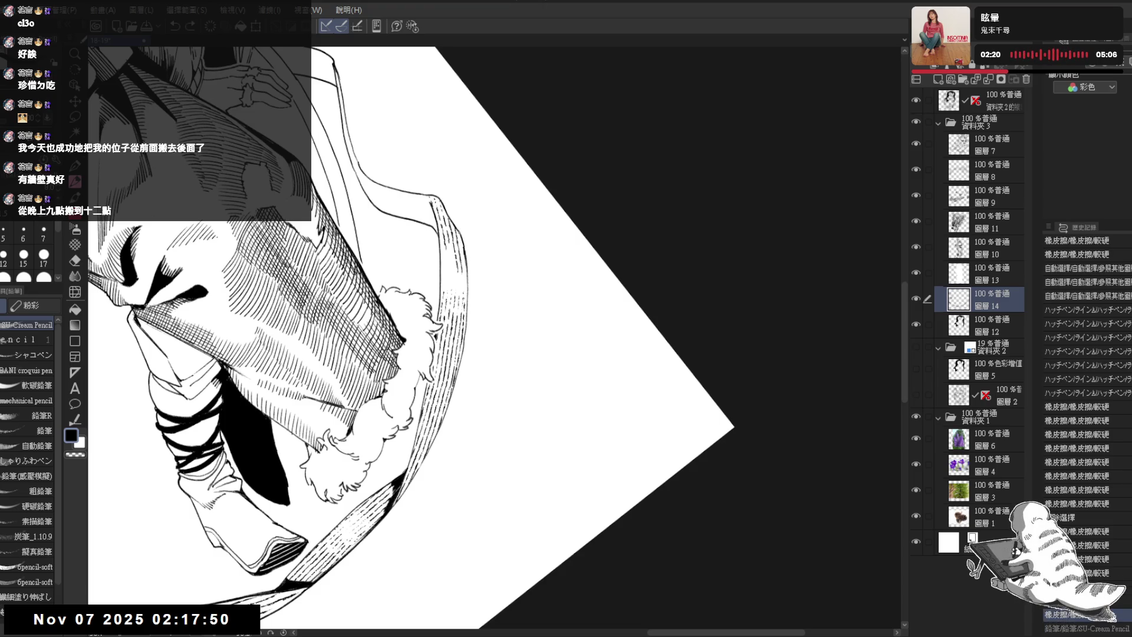
{"action": "key", "text": "ctrl+z"}
{"action": "key", "text": "ctrl+z"}
{"action": "key", "text": "ctrl+@"}
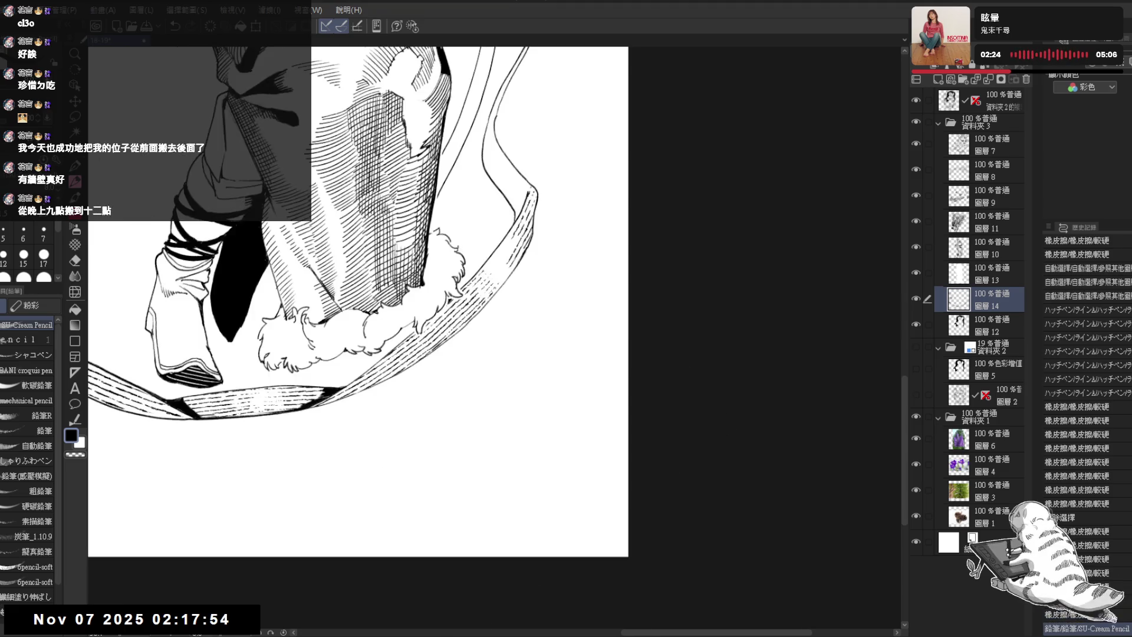
Erase a stray mark near the bow and rotate the view about 19° counter-clockwise
{"action": "scroll", "coordinate": [447, 204], "scroll_direction": "down", "scroll_amount": 2}
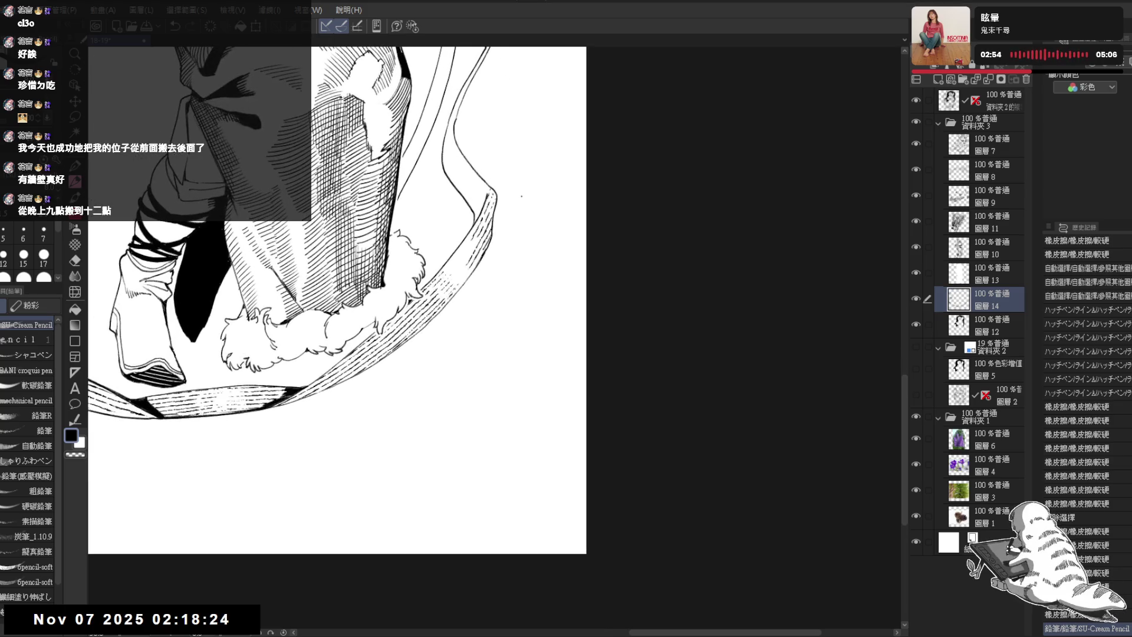
{"action": "scroll", "coordinate": [484, 208], "scroll_direction": "up", "scroll_amount": 2}
{"action": "key", "text": "e"}
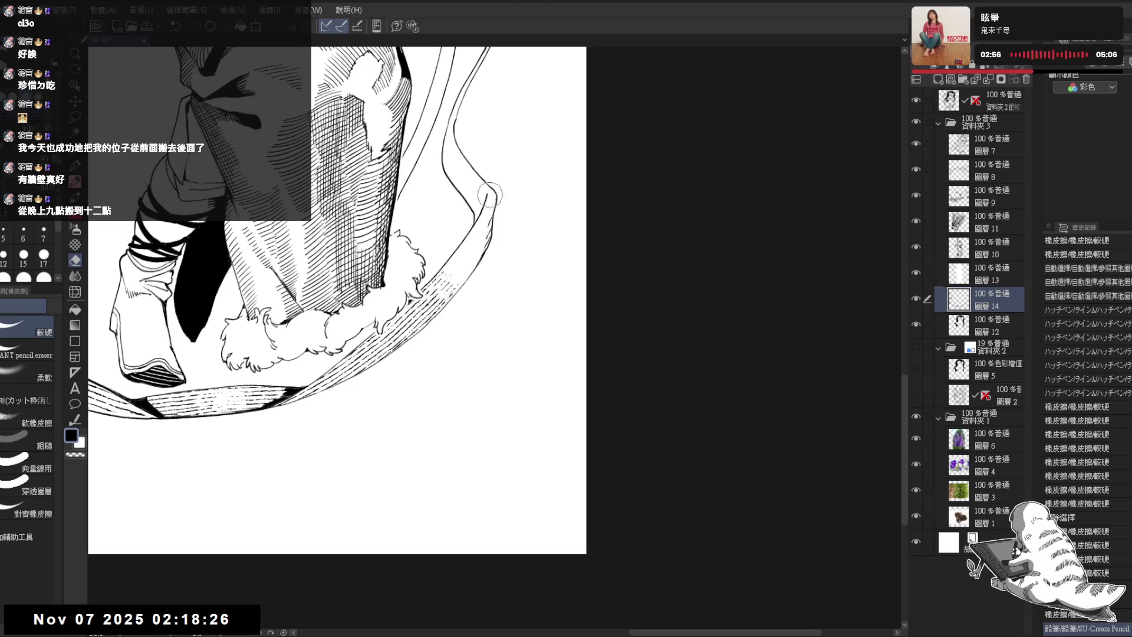
{"action": "left_click_drag", "start_coordinate": [497, 189], "coordinate": [481, 270]}
{"action": "key", "text": "p"}
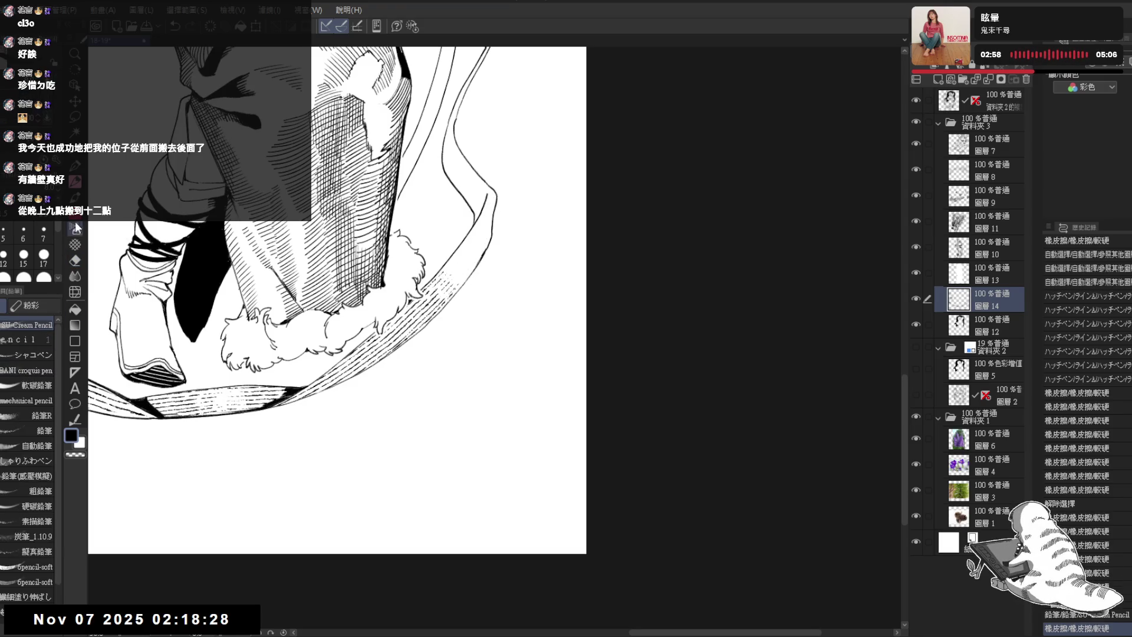
{"action": "key", "text": "r"}
{"action": "mouse_move", "coordinate": [501, 199]}
{"action": "left_mouse_down"}
{"action": "mouse_move", "coordinate": [455, 204]}
{"action": "mouse_move", "coordinate": [440, 287]}
{"action": "mouse_move", "coordinate": [433, 278]}
{"action": "left_mouse_up"}
Hatch along the bow's right edge and erase stray hatching at its top edge
{"action": "key", "text": "p"}
{"action": "key", "text": "c"}
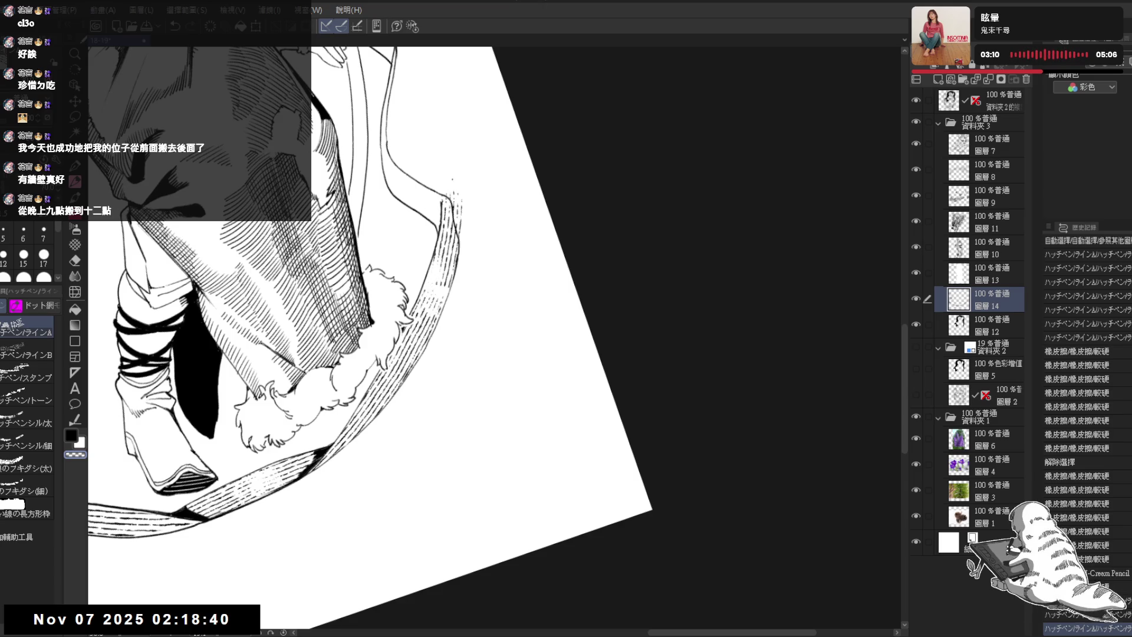
{"action": "key", "text": "e"}
{"action": "mouse_move", "coordinate": [460, 233]}
{"action": "left_mouse_down"}
{"action": "mouse_move", "coordinate": [457, 195]}
{"action": "mouse_move", "coordinate": [448, 206]}
{"action": "left_mouse_up"}
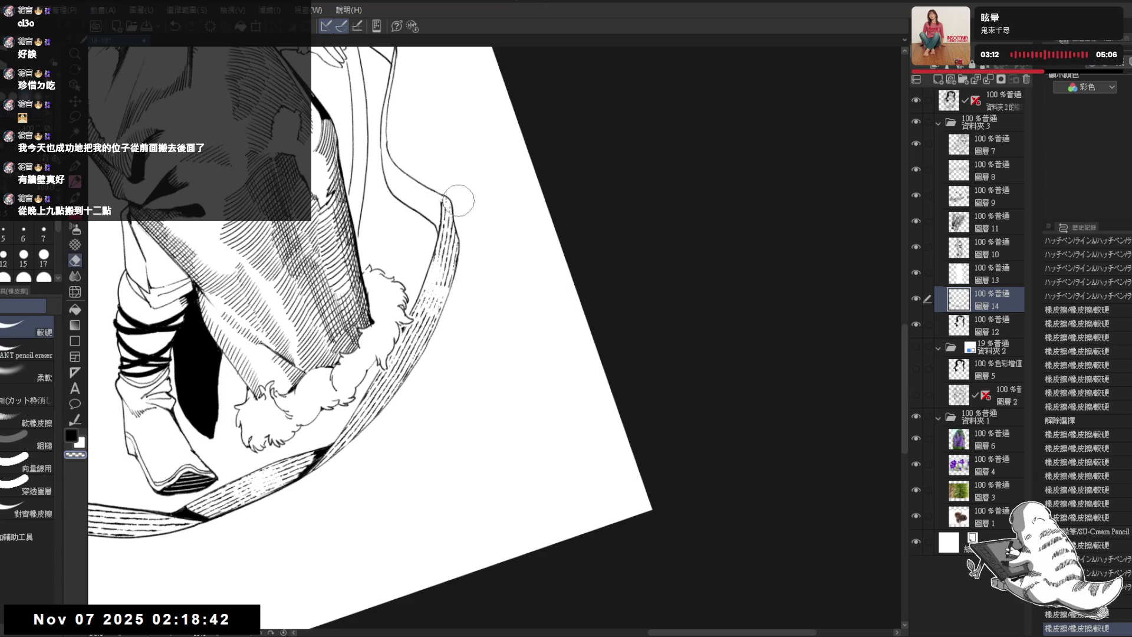
{"action": "left_click", "coordinate": [426, 237]}
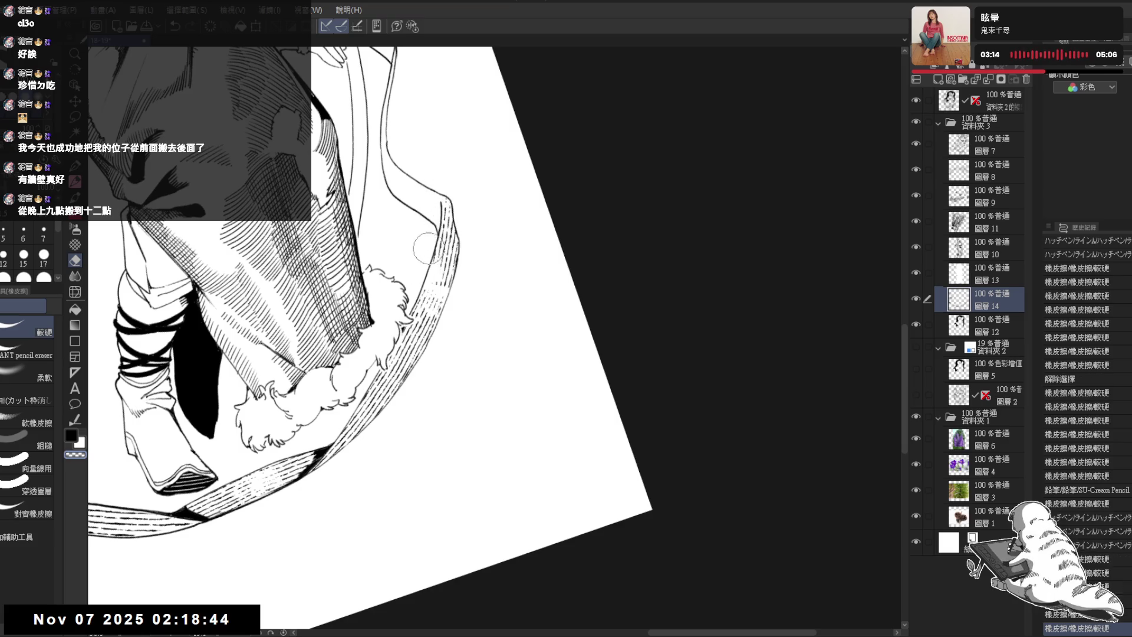
Add a pencil stroke along the dress line and fill the gap at its edge black
{"action": "key", "text": "p"}
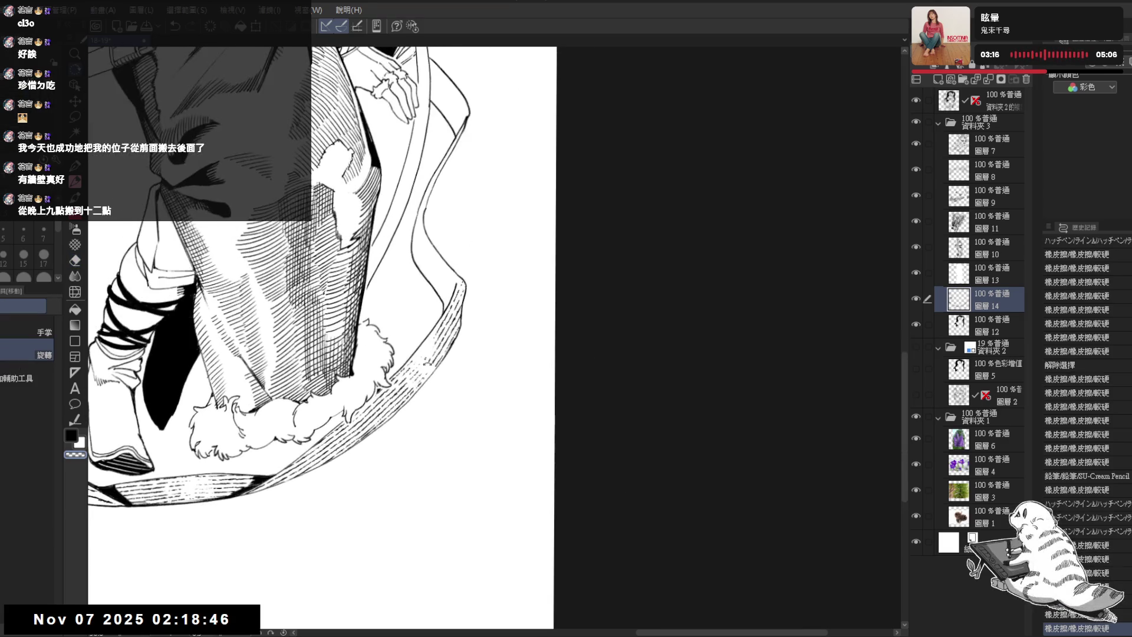
{"action": "key", "text": "p"}
{"action": "left_click_drag", "start_coordinate": [440, 255], "coordinate": [469, 277]}
{"action": "key", "text": "g"}
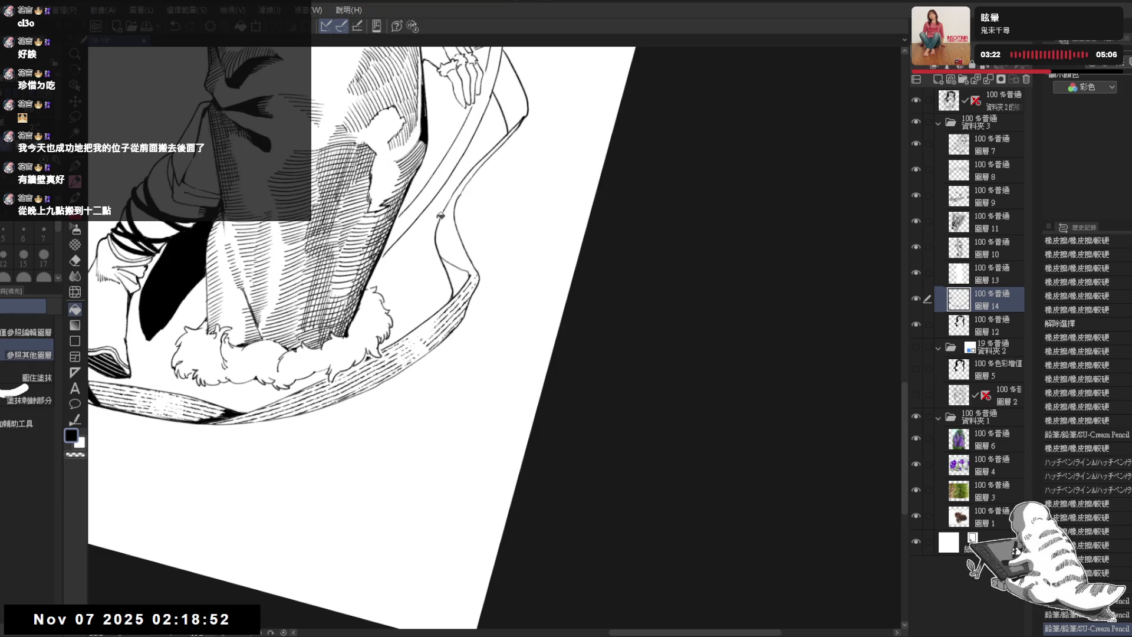
{"action": "left_click", "coordinate": [457, 278]}
Redraw the stroke at the dress edge and add short hatch marks on the ribbon
{"action": "key", "text": "shift+space"}
{"action": "mouse_move", "coordinate": [412, 467]}
{"action": "left_mouse_down"}
{"action": "mouse_move", "coordinate": [480, 417]}
{"action": "mouse_move", "coordinate": [456, 265]}
{"action": "mouse_move", "coordinate": [452, 311]}
{"action": "left_mouse_up"}
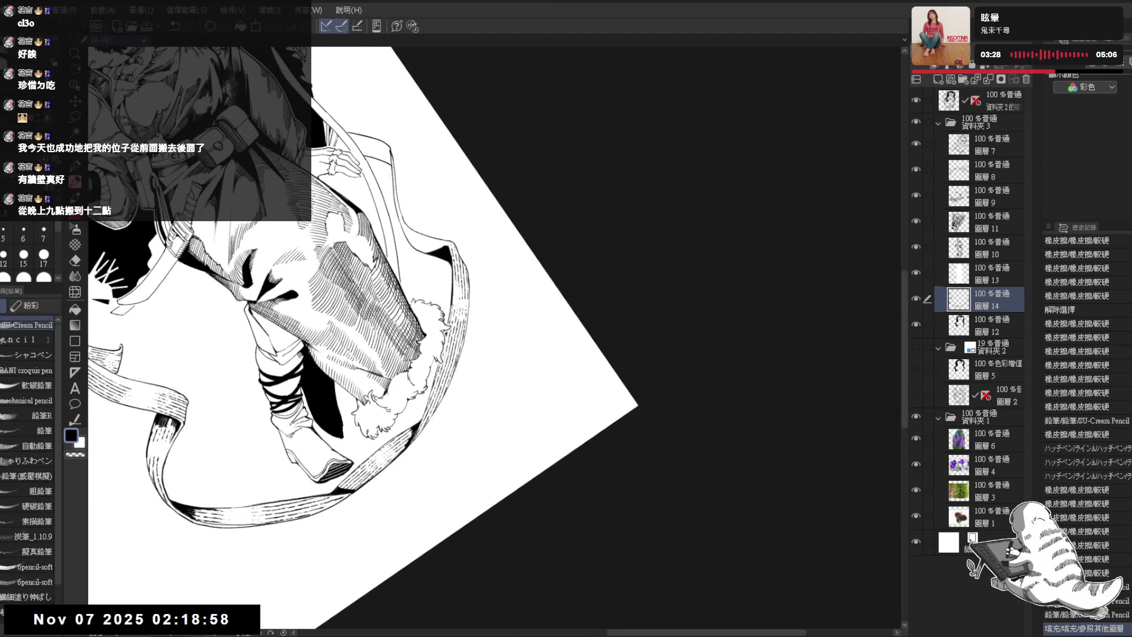
{"action": "key", "text": "ctrl+z"}
{"action": "left_click_drag", "start_coordinate": [451, 263], "coordinate": [451, 308]}
{"action": "key", "text": "shift+space"}
{"action": "mouse_move", "coordinate": [441, 377]}
{"action": "left_mouse_down"}
{"action": "mouse_move", "coordinate": [446, 337]}
{"action": "mouse_move", "coordinate": [436, 382]}
{"action": "left_mouse_up"}
{"action": "left_click_drag", "start_coordinate": [453, 345], "coordinate": [452, 364]}
{"action": "left_click_drag", "start_coordinate": [450, 360], "coordinate": [421, 422]}
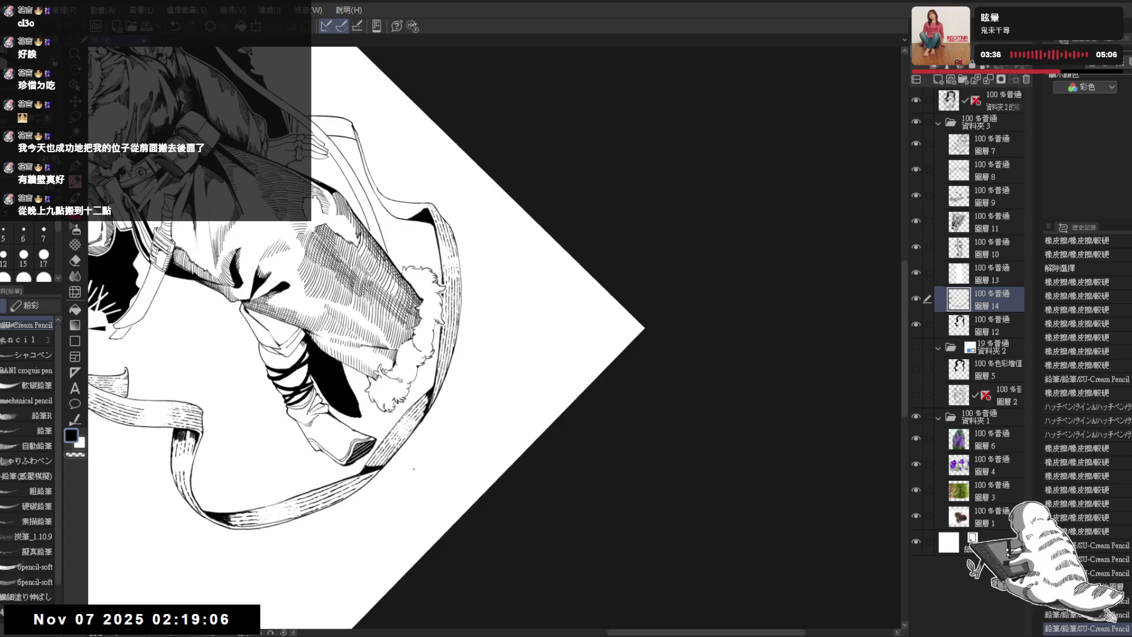
Undo two strokes, then add short skirt hatching strokes and erase a small patch
{"action": "left_click_drag", "start_coordinate": [378, 331], "coordinate": [342, 383]}
{"action": "key", "text": "ctrl+z"}
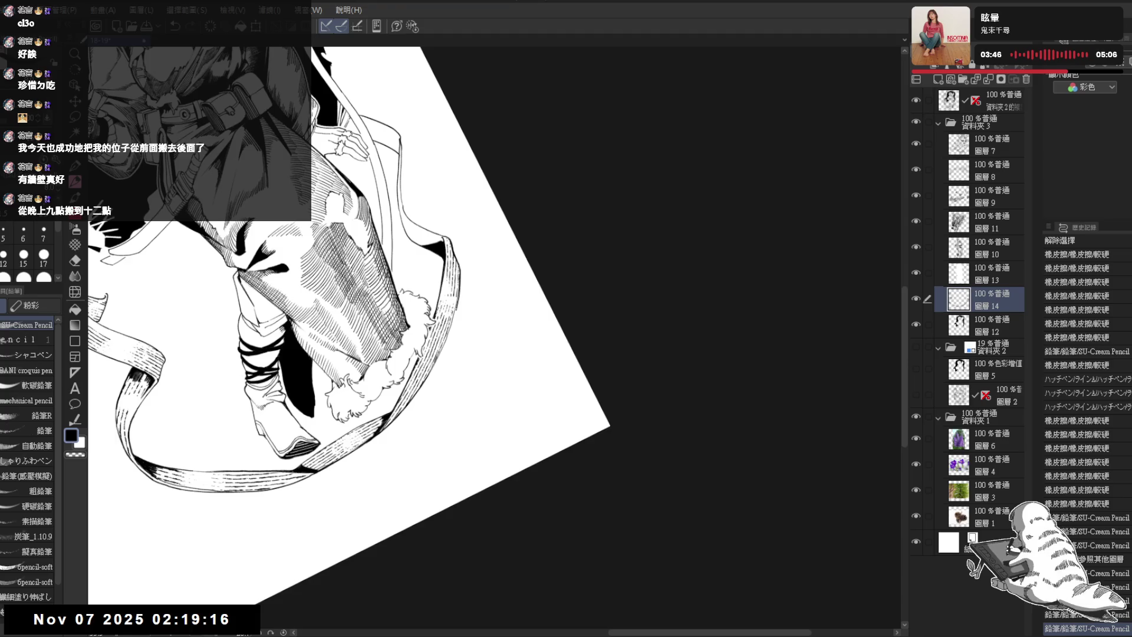
{"action": "key", "text": "ctrl+z"}
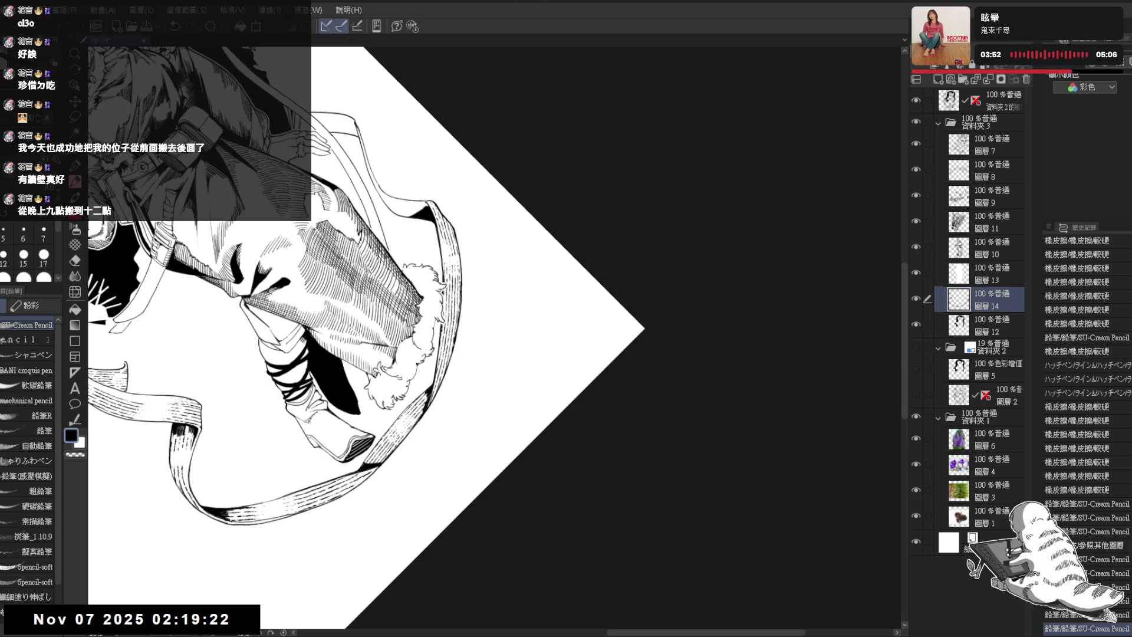
{"action": "left_click_drag", "start_coordinate": [442, 379], "coordinate": [421, 425]}
{"action": "key", "text": "e"}
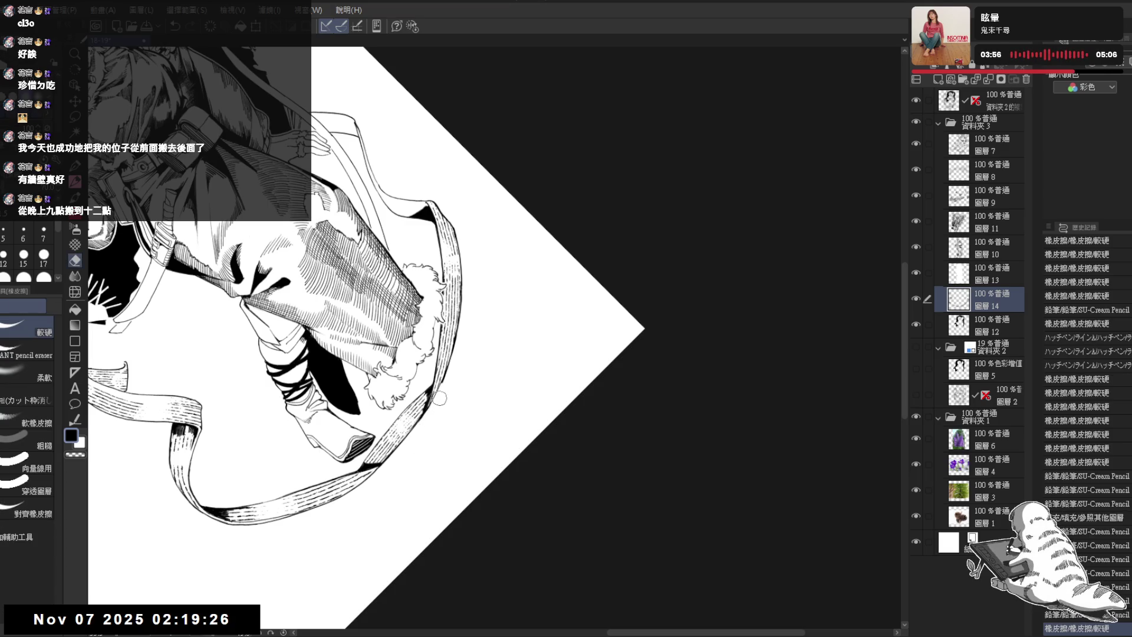
{"action": "key", "text": "p"}
{"action": "mouse_move", "coordinate": [439, 383]}
{"action": "left_mouse_down"}
{"action": "mouse_move", "coordinate": [434, 404]}
{"action": "mouse_move", "coordinate": [360, 277]}
{"action": "mouse_move", "coordinate": [378, 174]}
{"action": "mouse_move", "coordinate": [408, 226]}
{"action": "left_mouse_up"}
{"action": "key", "text": "p"}
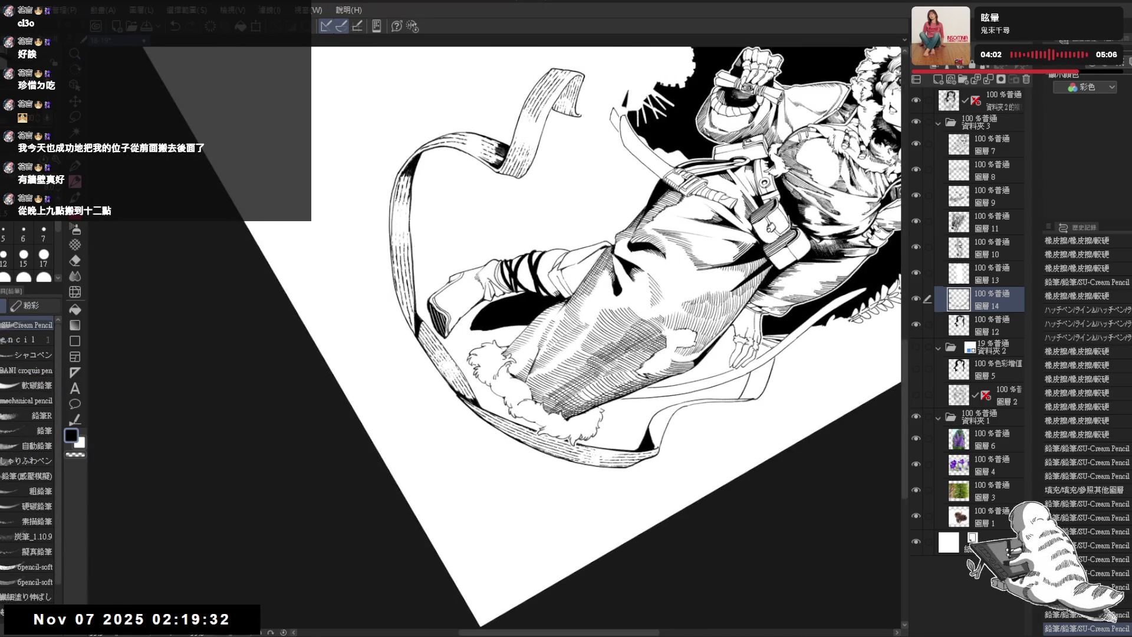
Draw short strokes along the ribbon's left edge, checking them with undo and redo
{"action": "mouse_move", "coordinate": [411, 186]}
{"action": "left_mouse_down"}
{"action": "mouse_move", "coordinate": [408, 236]}
{"action": "mouse_move", "coordinate": [388, 237]}
{"action": "mouse_move", "coordinate": [404, 317]}
{"action": "left_mouse_up"}
{"action": "key", "text": "ctrl+z"}
{"action": "key", "text": "ctrl+z"}
{"action": "key", "text": "ctrl+y"}
{"action": "mouse_move", "coordinate": [343, 225]}
{"action": "left_mouse_down"}
{"action": "mouse_move", "coordinate": [343, 107]}
{"action": "mouse_move", "coordinate": [351, 279]}
{"action": "mouse_move", "coordinate": [322, 252]}
{"action": "mouse_move", "coordinate": [380, 270]}
{"action": "mouse_move", "coordinate": [385, 327]}
{"action": "mouse_move", "coordinate": [384, 304]}
{"action": "left_mouse_up"}
{"action": "key", "text": "e"}
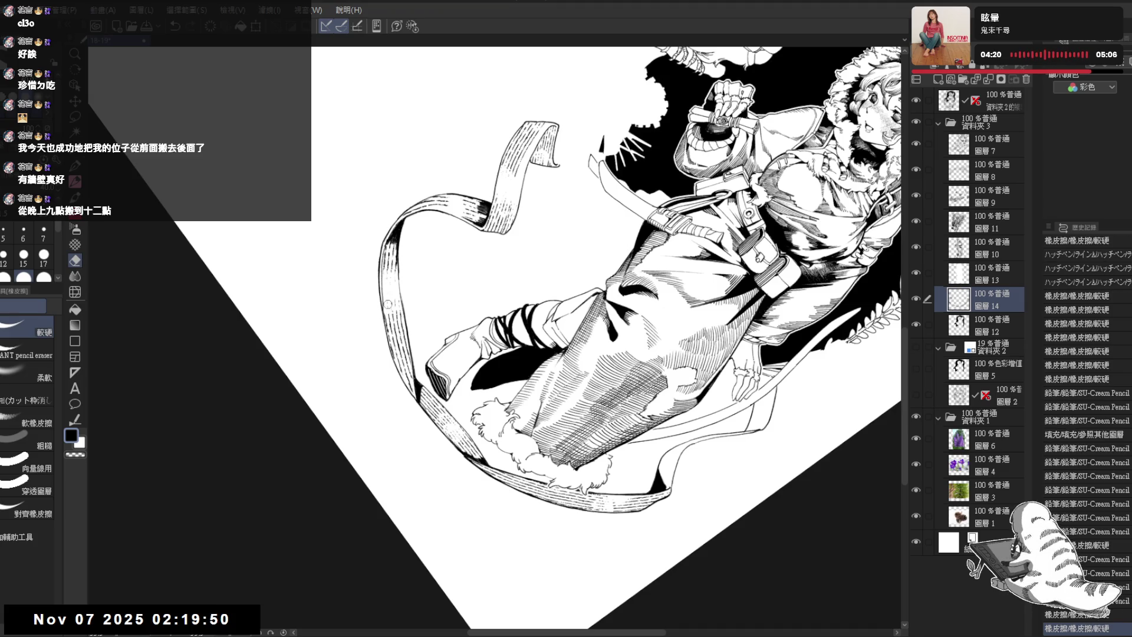
{"action": "key", "text": "p"}
Erase stray lines near the ribbon on 圖層12, then return to 圖層14
{"action": "key", "text": "alt+bracketleft"}
{"action": "key", "text": "e"}
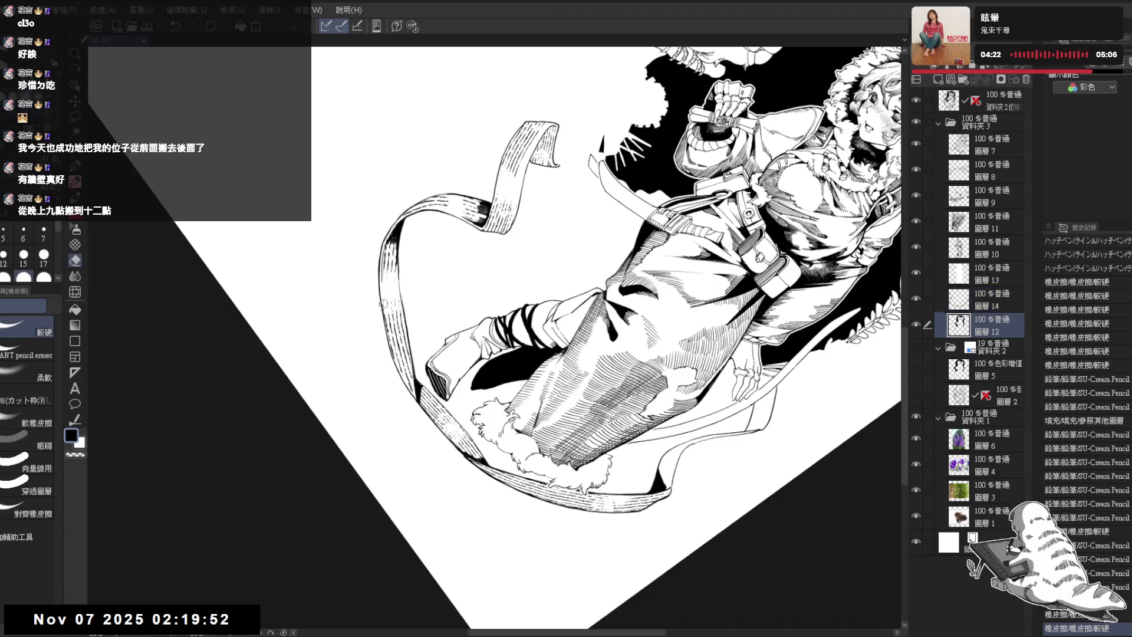
{"action": "left_click_drag", "start_coordinate": [383, 303], "coordinate": [382, 289]}
{"action": "key", "text": "p"}
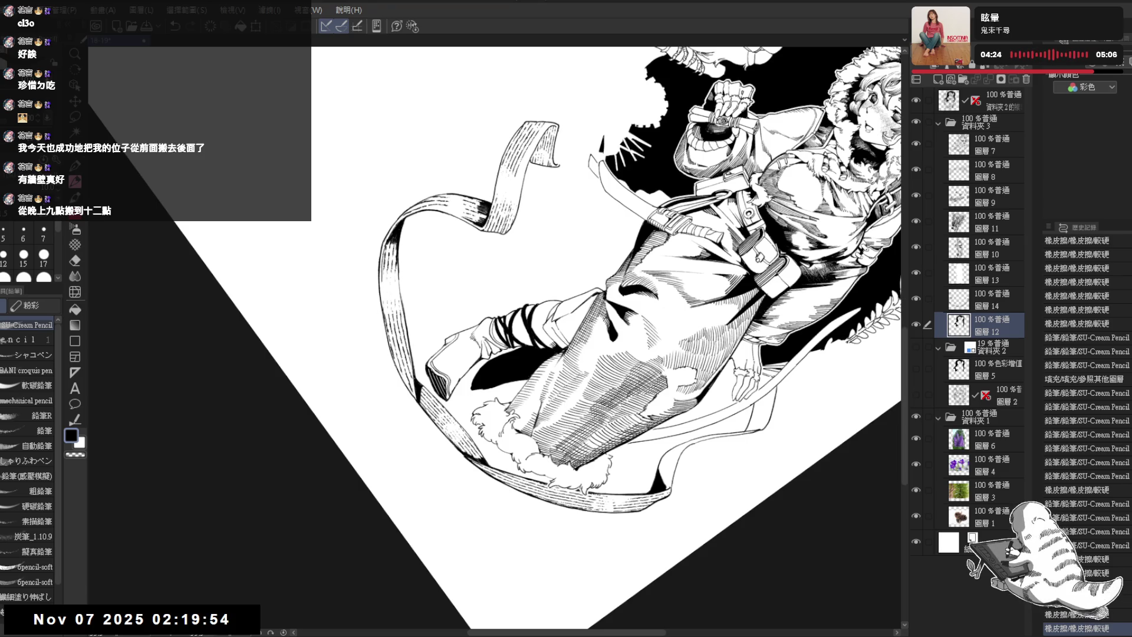
{"action": "key", "text": "e"}
{"action": "left_click_drag", "start_coordinate": [388, 344], "coordinate": [394, 359]}
{"action": "key", "text": "p"}
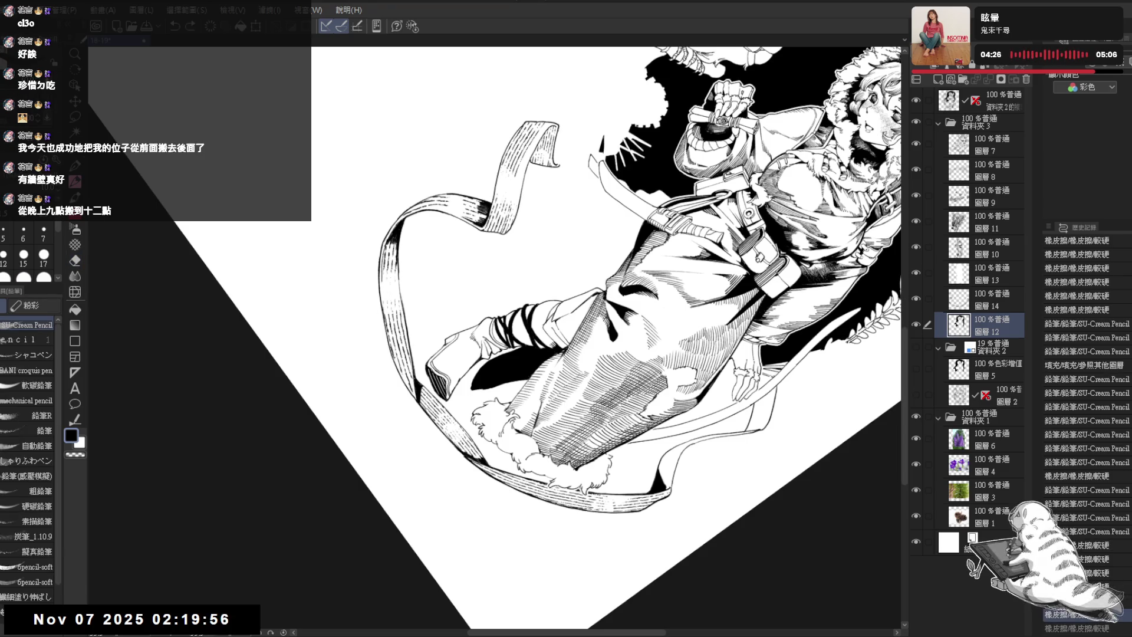
{"action": "key", "text": "alt+bracketright"}
Clean more stray ribbon lines and add small pencil marks along its left edge
{"action": "left_click_drag", "start_coordinate": [388, 373], "coordinate": [381, 320]}
{"action": "key", "text": "e"}
{"action": "key", "text": "p"}
{"action": "key", "text": "e"}
{"action": "key", "text": "p"}
{"action": "left_click_drag", "start_coordinate": [393, 365], "coordinate": [400, 378]}
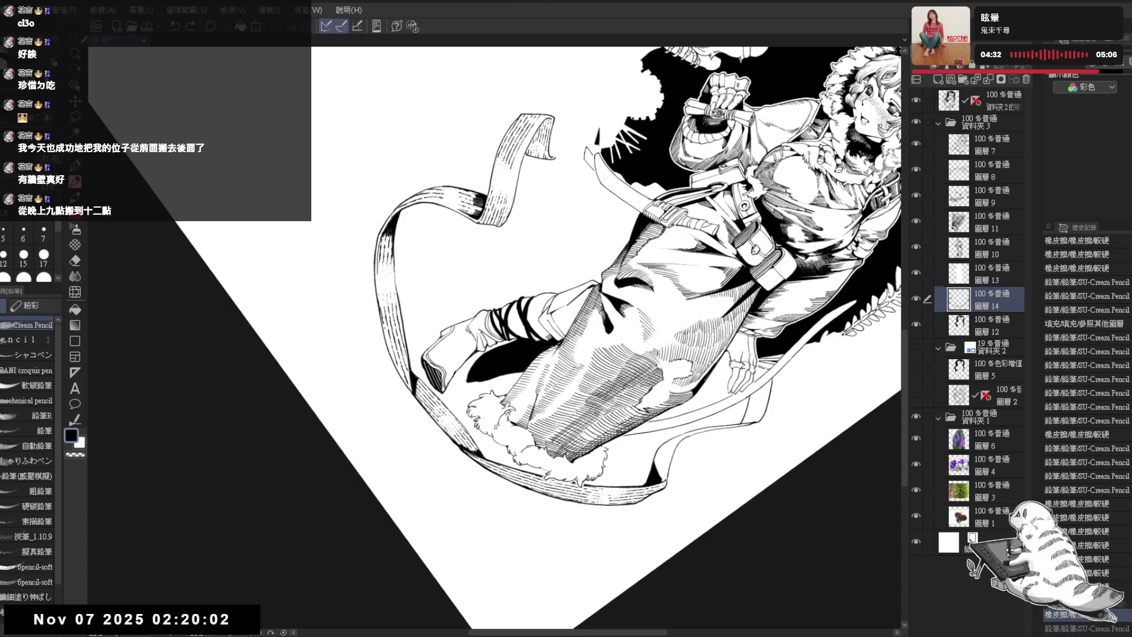
{"action": "key", "text": "ctrl+@"}
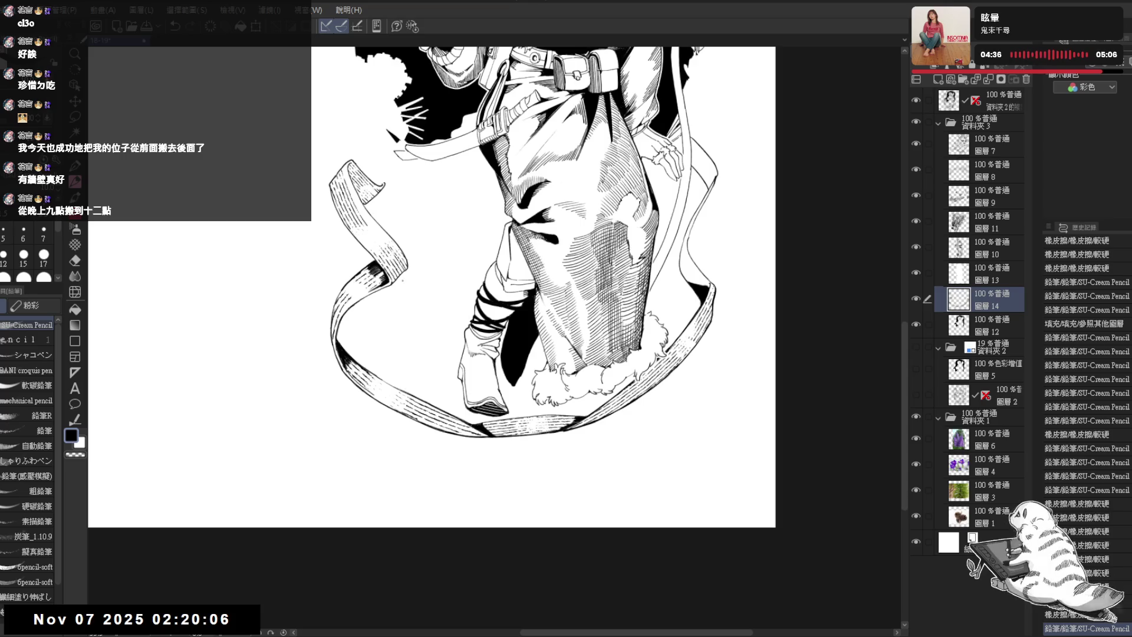
Erase along the ribbon's edge on 圖層12, then go back to 圖層14
{"action": "mouse_move", "coordinate": [387, 317]}
{"action": "left_mouse_down"}
{"action": "mouse_move", "coordinate": [378, 373]}
{"action": "mouse_move", "coordinate": [389, 294]}
{"action": "mouse_move", "coordinate": [382, 318]}
{"action": "mouse_move", "coordinate": [389, 294]}
{"action": "mouse_move", "coordinate": [385, 305]}
{"action": "left_mouse_up"}
{"action": "key", "text": "e"}
{"action": "left_click", "coordinate": [387, 299], "text": "ctrl+shift"}
{"action": "left_click_drag", "start_coordinate": [386, 308], "coordinate": [366, 272]}
{"action": "key", "text": "p"}
{"action": "left_click", "coordinate": [392, 300], "text": "ctrl+shift"}
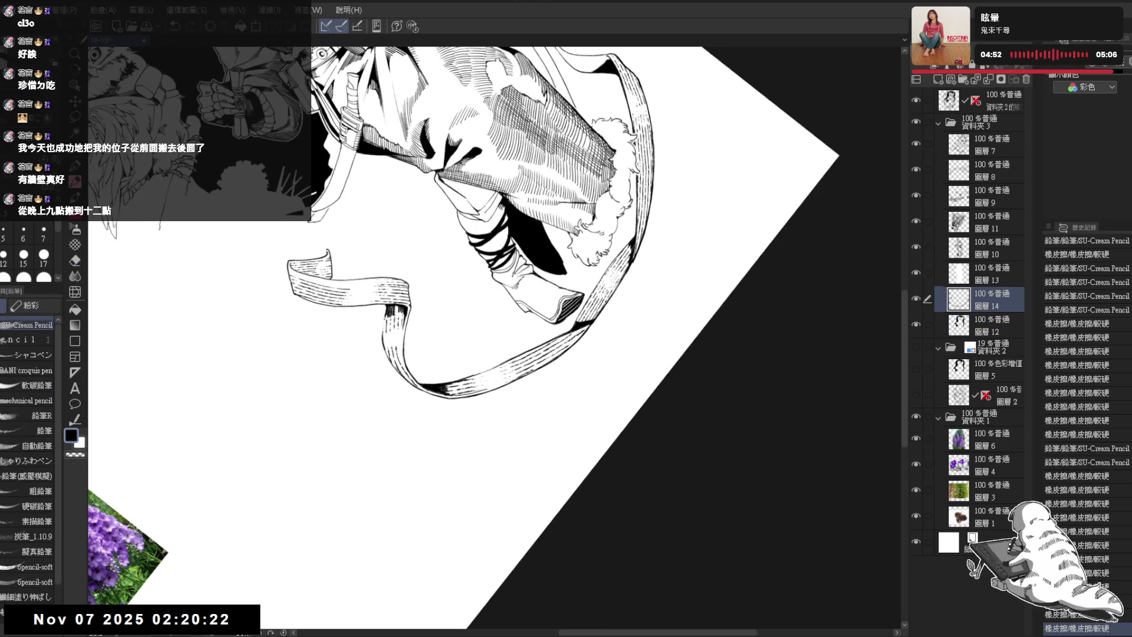
Redraw a darker pencil line along the ribbon's left edge
{"action": "left_click_drag", "start_coordinate": [383, 329], "coordinate": [387, 318]}
{"action": "mouse_move", "coordinate": [411, 422]}
{"action": "left_mouse_down"}
{"action": "mouse_move", "coordinate": [416, 300]}
{"action": "mouse_move", "coordinate": [384, 366]}
{"action": "mouse_move", "coordinate": [410, 274]}
{"action": "mouse_move", "coordinate": [406, 317]}
{"action": "left_mouse_up"}
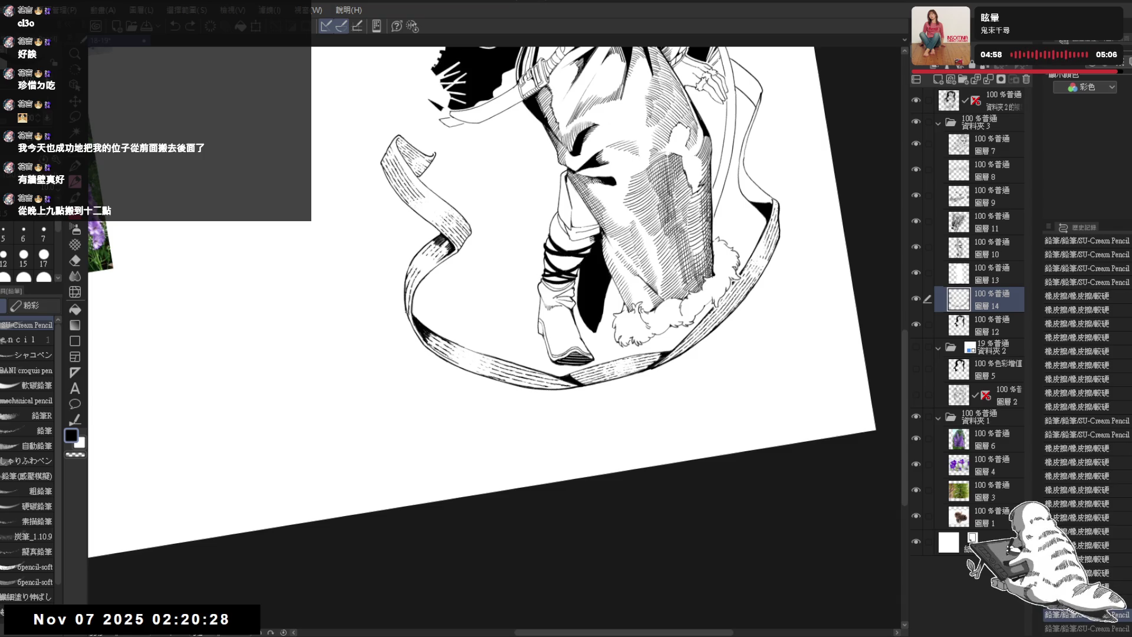
{"action": "key", "text": "ctrl+z"}
{"action": "left_click_drag", "start_coordinate": [408, 317], "coordinate": [418, 337]}
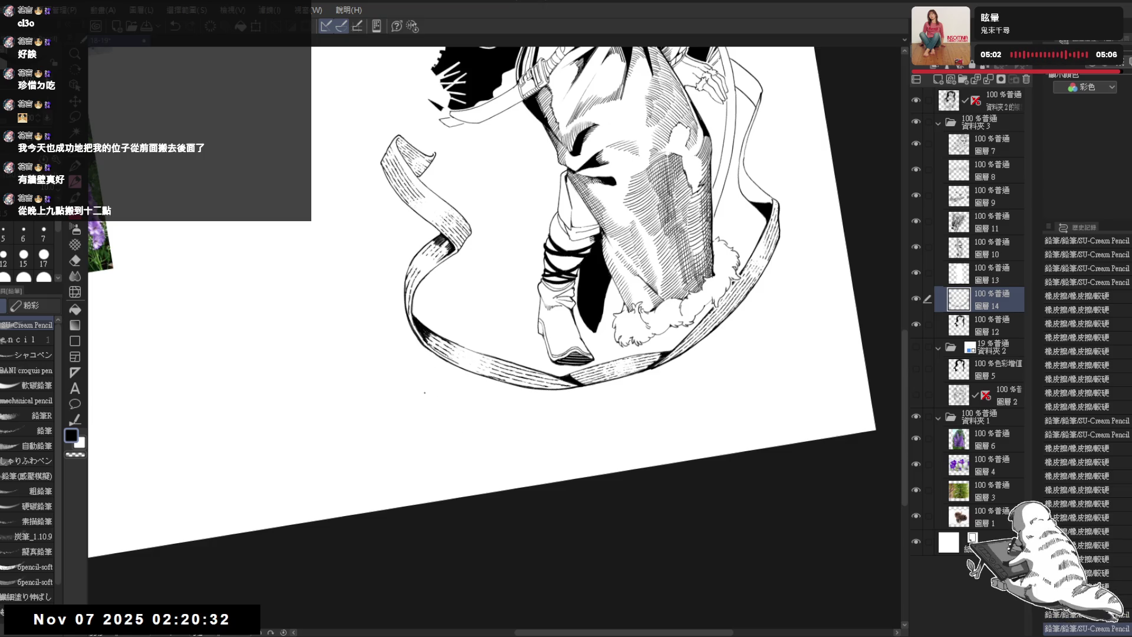
{"action": "key", "text": "ctrl+z"}
{"action": "left_click_drag", "start_coordinate": [406, 280], "coordinate": [407, 320]}
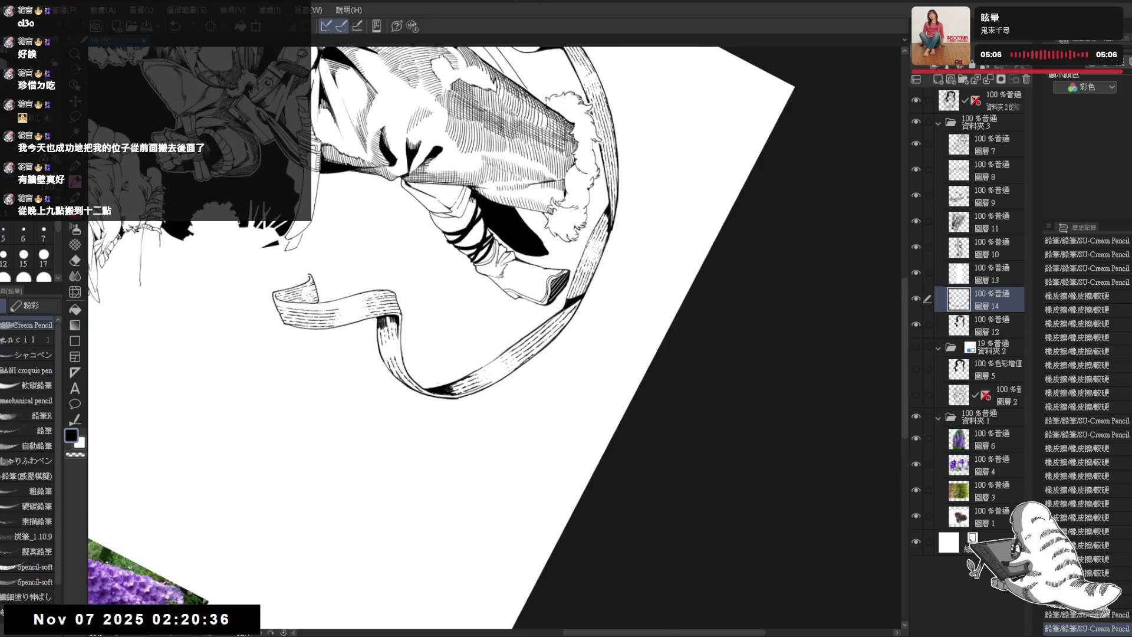
Try and undo extra pencil strokes near the ribbon, turning the view upright
{"action": "left_click_drag", "start_coordinate": [419, 432], "coordinate": [380, 375]}
{"action": "key", "text": "p"}
{"action": "mouse_move", "coordinate": [448, 354]}
{"action": "left_mouse_down"}
{"action": "mouse_move", "coordinate": [378, 283]}
{"action": "mouse_move", "coordinate": [449, 366]}
{"action": "mouse_move", "coordinate": [484, 354]}
{"action": "left_mouse_up"}
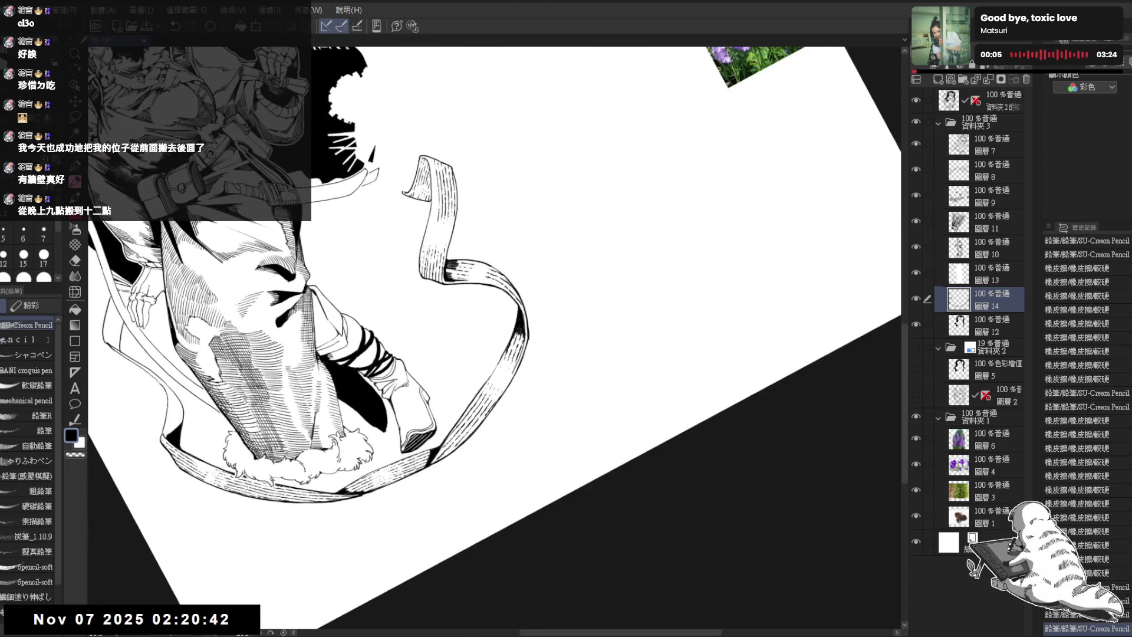
{"action": "key", "text": "ctrl+z"}
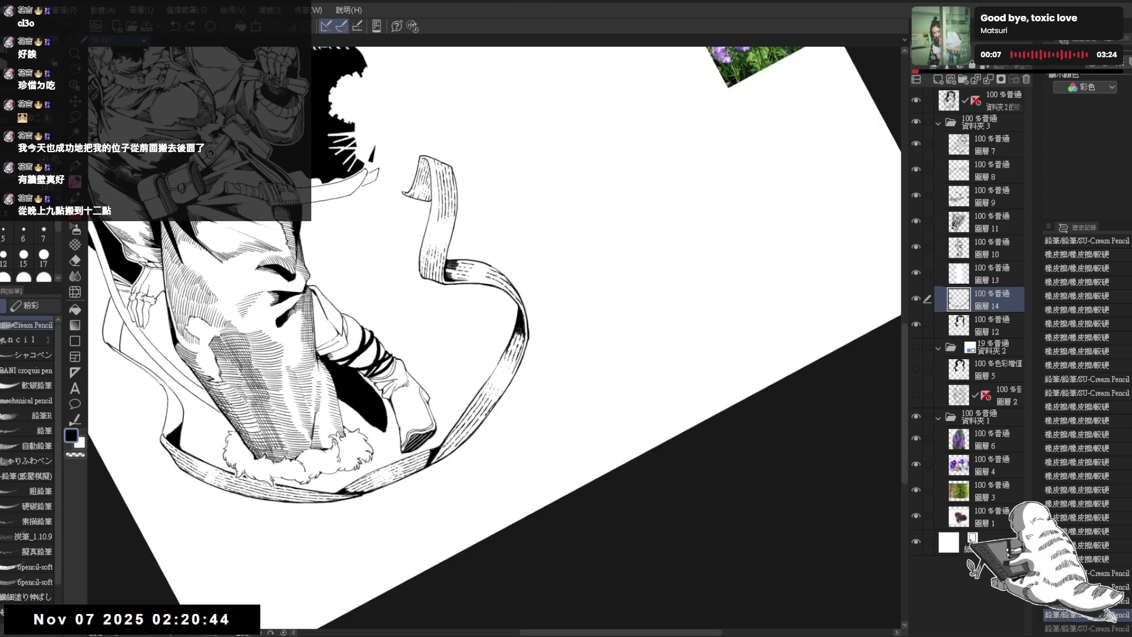
{"action": "left_click_drag", "start_coordinate": [431, 229], "coordinate": [419, 270]}
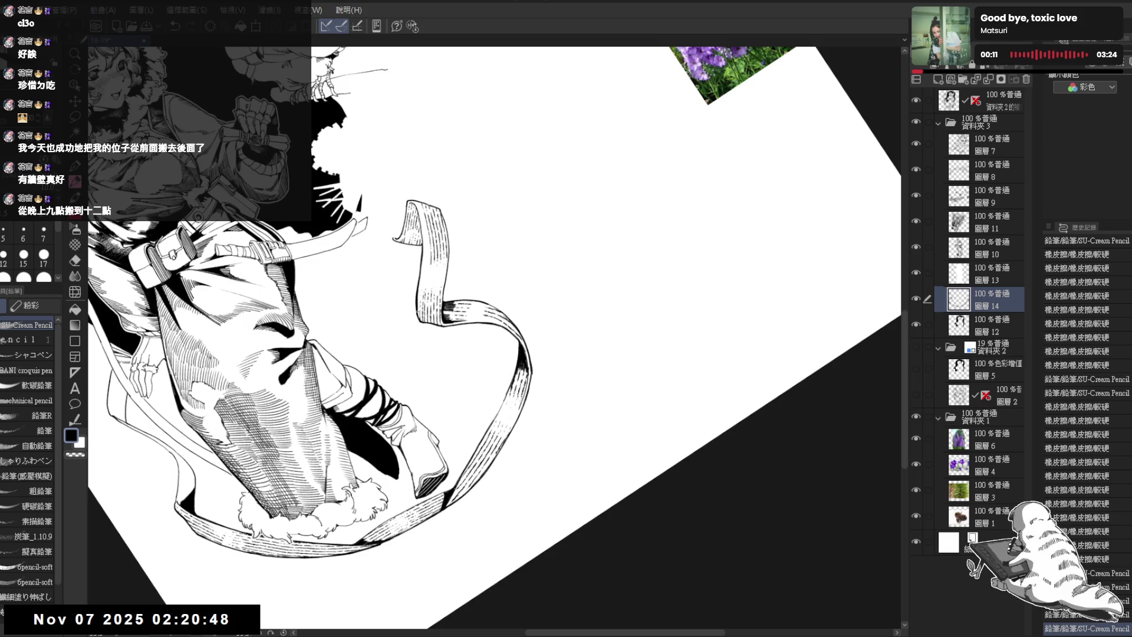
{"action": "key", "text": "ctrl+at"}
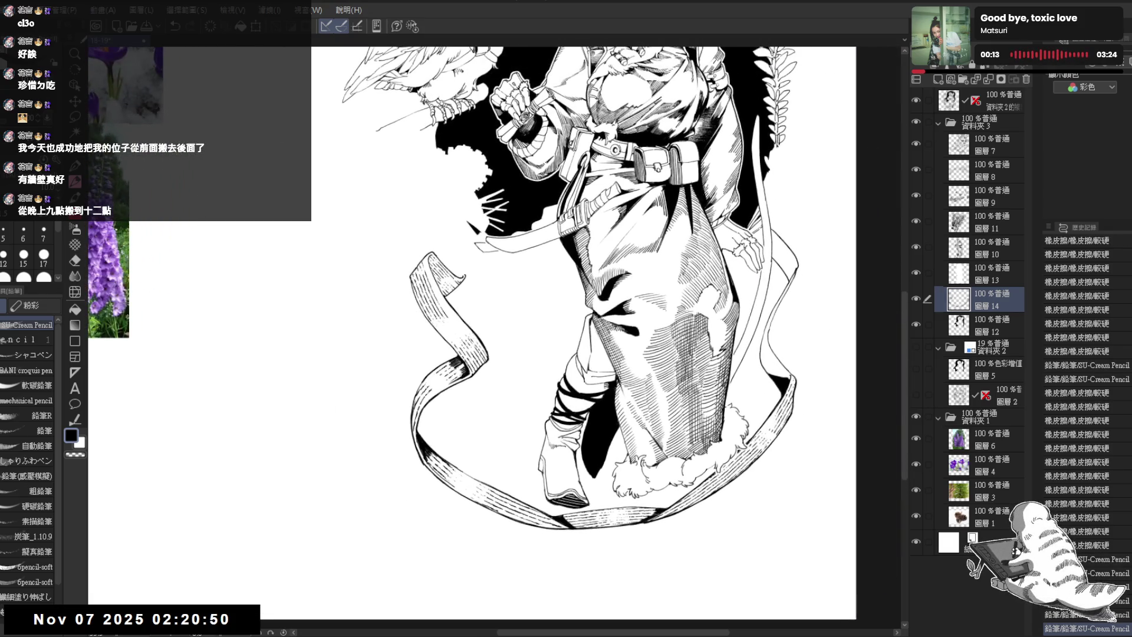
{"action": "left_click_drag", "start_coordinate": [416, 301], "coordinate": [425, 317]}
{"action": "key", "text": "ctrl+z"}
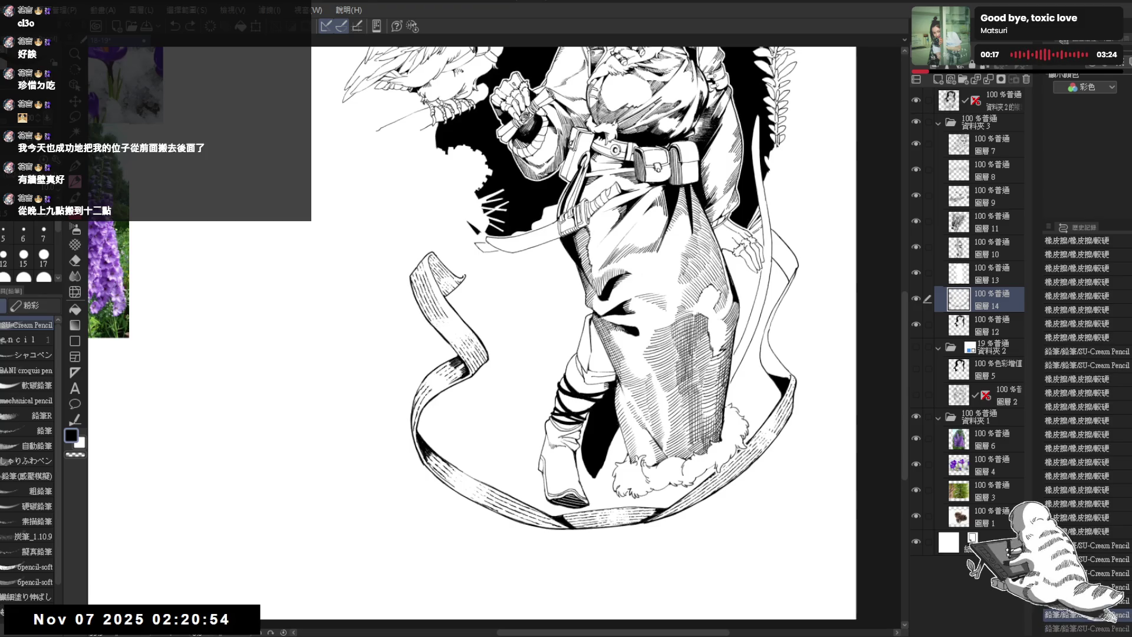
Zoom onto the ribbon's top end and fill it with dark hatching
{"action": "left_click_drag", "start_coordinate": [455, 349], "coordinate": [391, 319]}
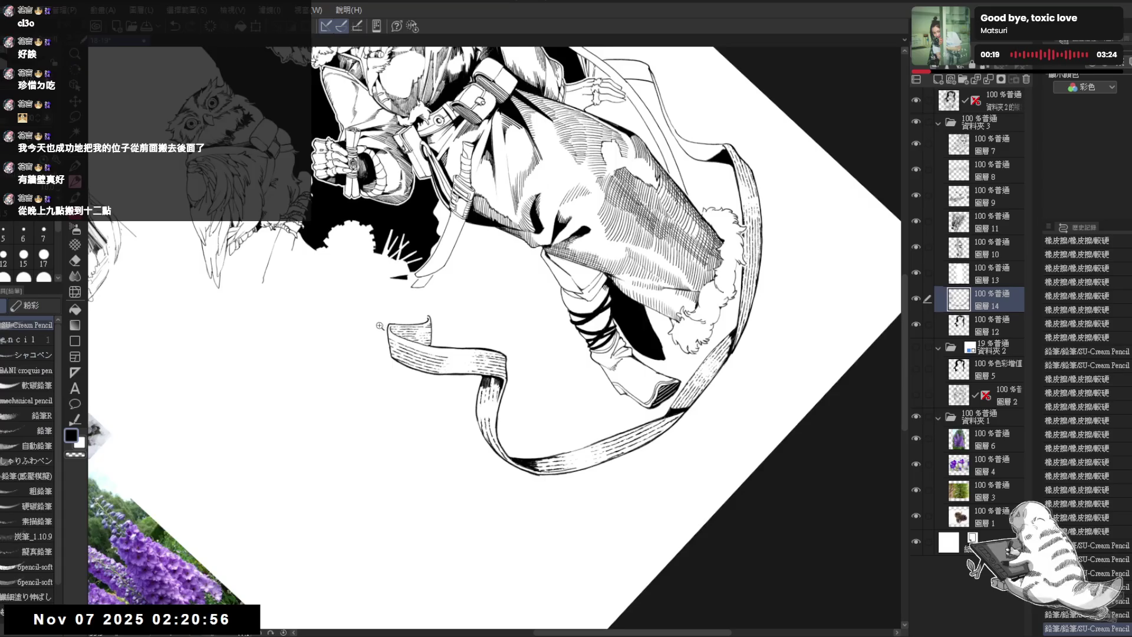
{"action": "left_click", "coordinate": [380, 325]}
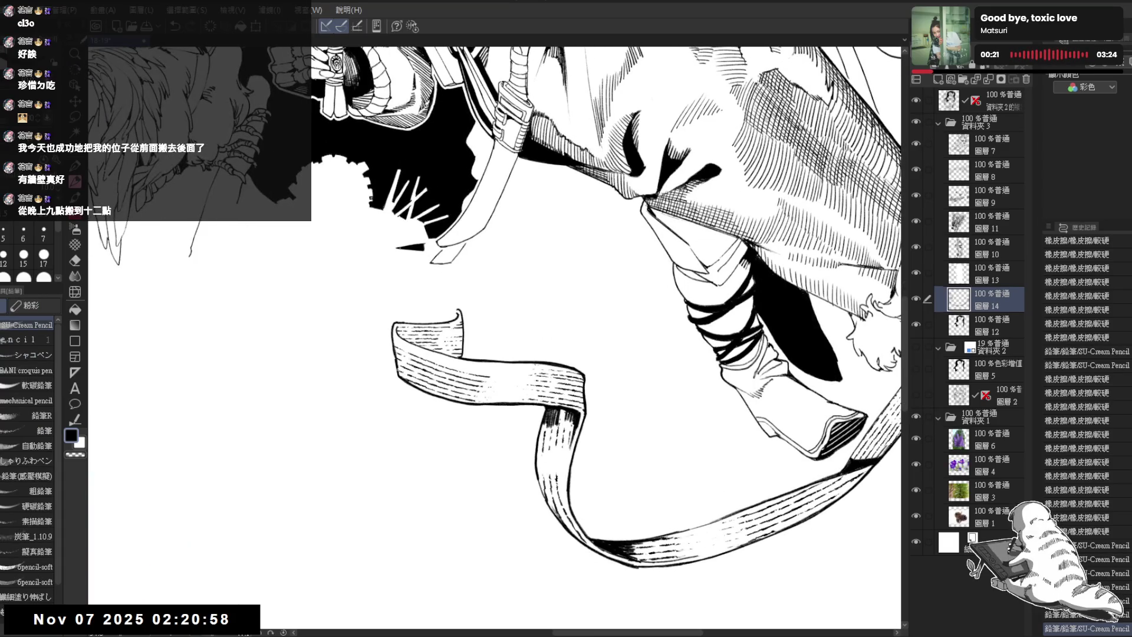
{"action": "key", "text": "ctrl+@"}
{"action": "left_click_drag", "start_coordinate": [490, 243], "coordinate": [493, 270]}
{"action": "left_click_drag", "start_coordinate": [493, 266], "coordinate": [497, 279]}
Erase small marks at the ribbon's top end, then zoom in on the legs and fur hem
{"action": "key", "text": "asciicircum"}
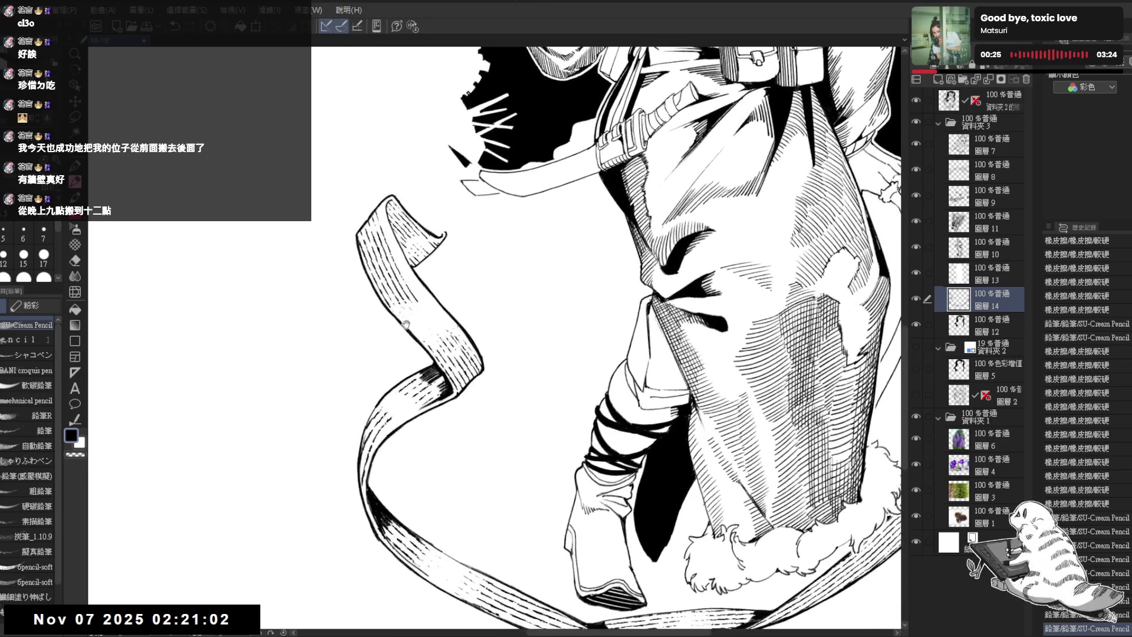
{"action": "key", "text": "e"}
{"action": "mouse_move", "coordinate": [428, 226]}
{"action": "left_mouse_down"}
{"action": "mouse_move", "coordinate": [441, 237]}
{"action": "mouse_move", "coordinate": [429, 225]}
{"action": "left_mouse_up"}
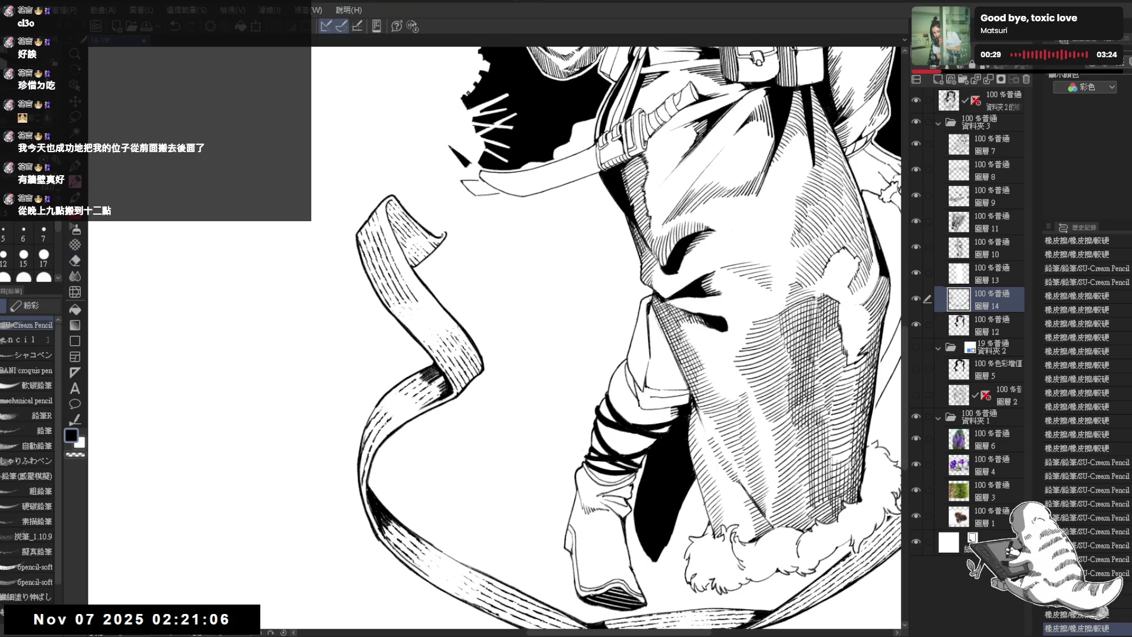
{"action": "key", "text": "asciicircum"}
{"action": "key", "text": "p"}
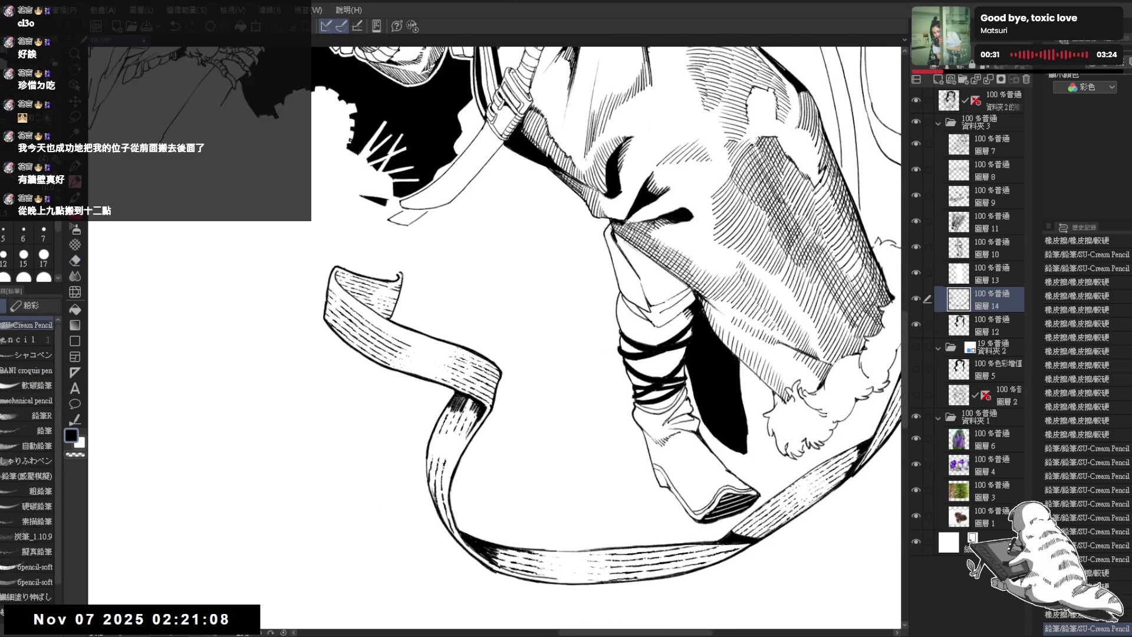
{"action": "key", "text": "asciicircum"}
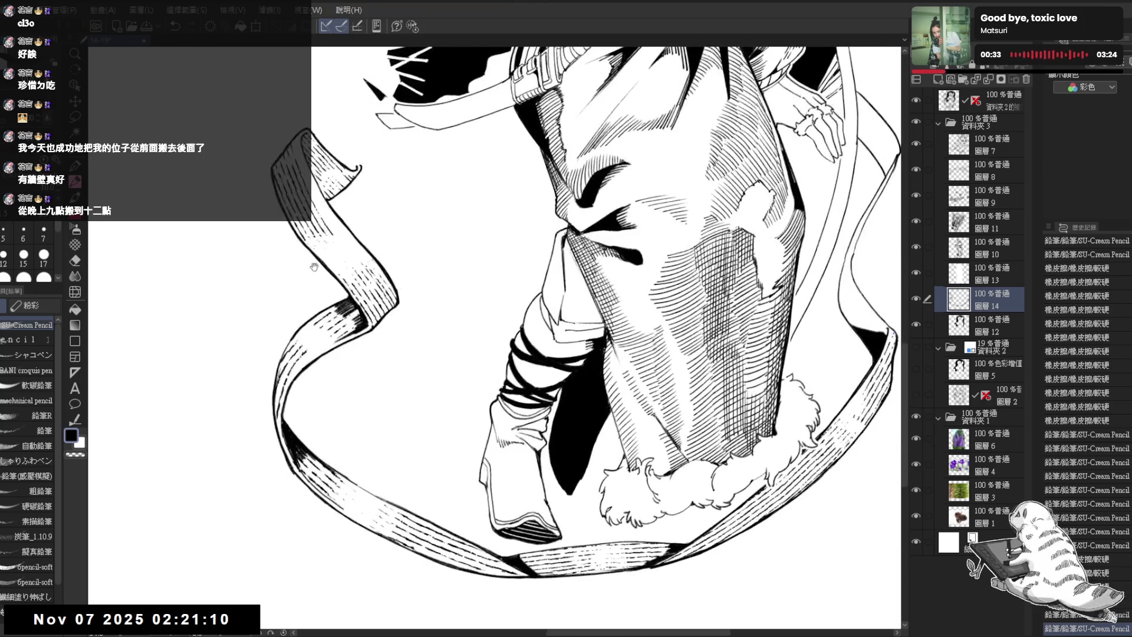
{"action": "key", "text": "ctrl+0"}
{"action": "key", "text": "asciicircum"}
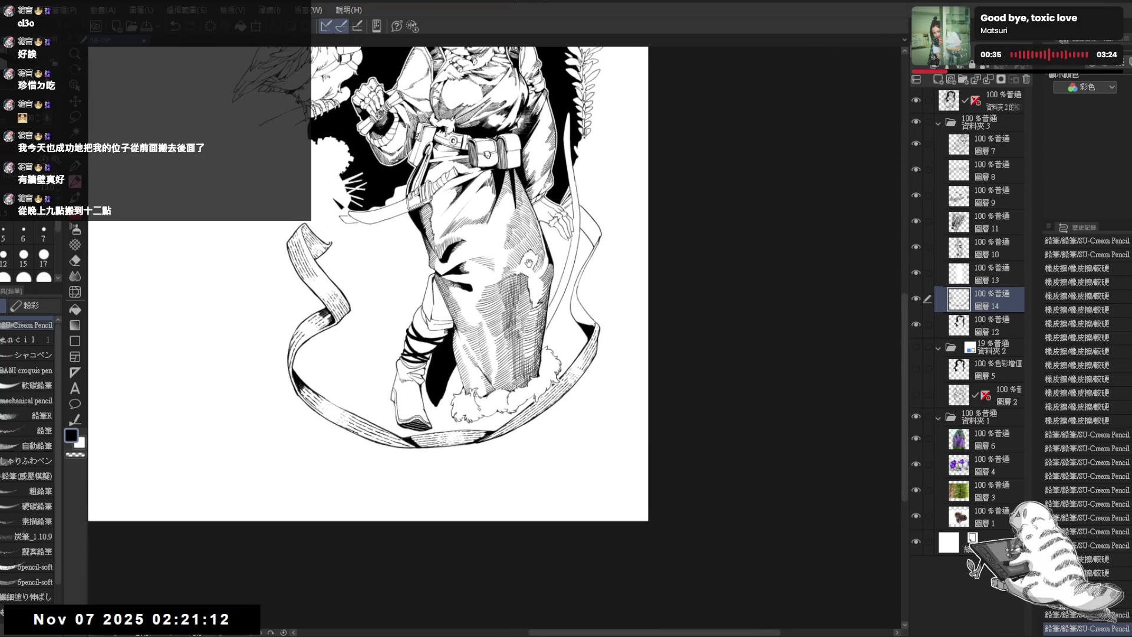
{"action": "key", "text": "ctrl+plus"}
{"action": "key", "text": "ctrl+plus"}
{"action": "key", "text": "ctrl+plus"}
{"action": "left_click_drag", "start_coordinate": [524, 260], "coordinate": [475, 303]}
Show the 資料夾2 sketch folder and its layers, setting its opacity to 63%
{"action": "left_click", "coordinate": [916, 347]}
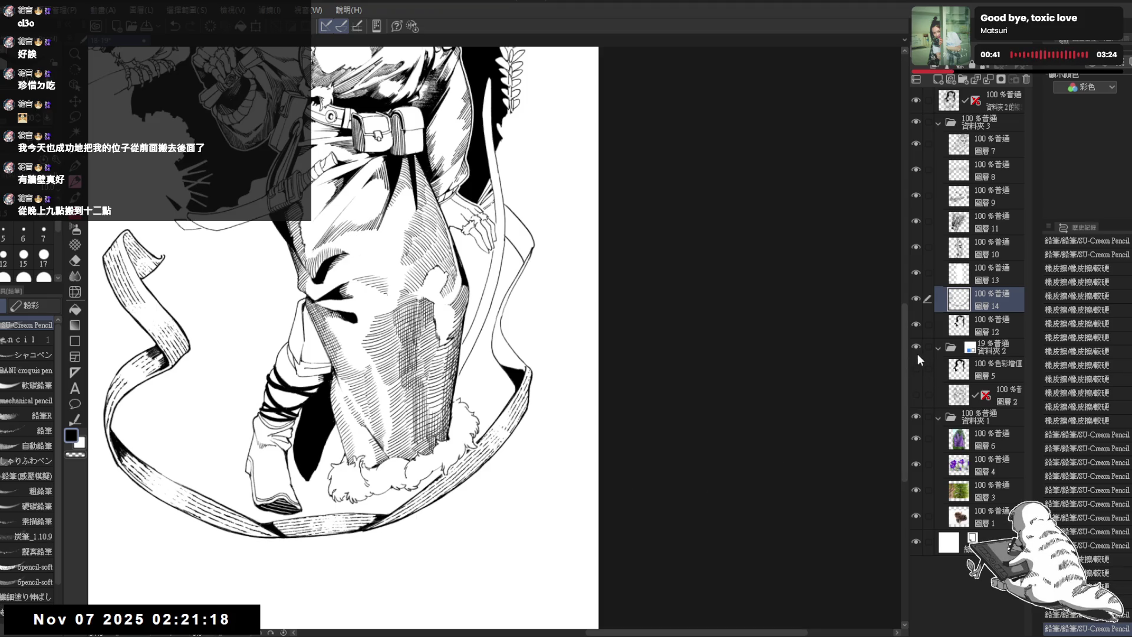
{"action": "left_click", "coordinate": [916, 394]}
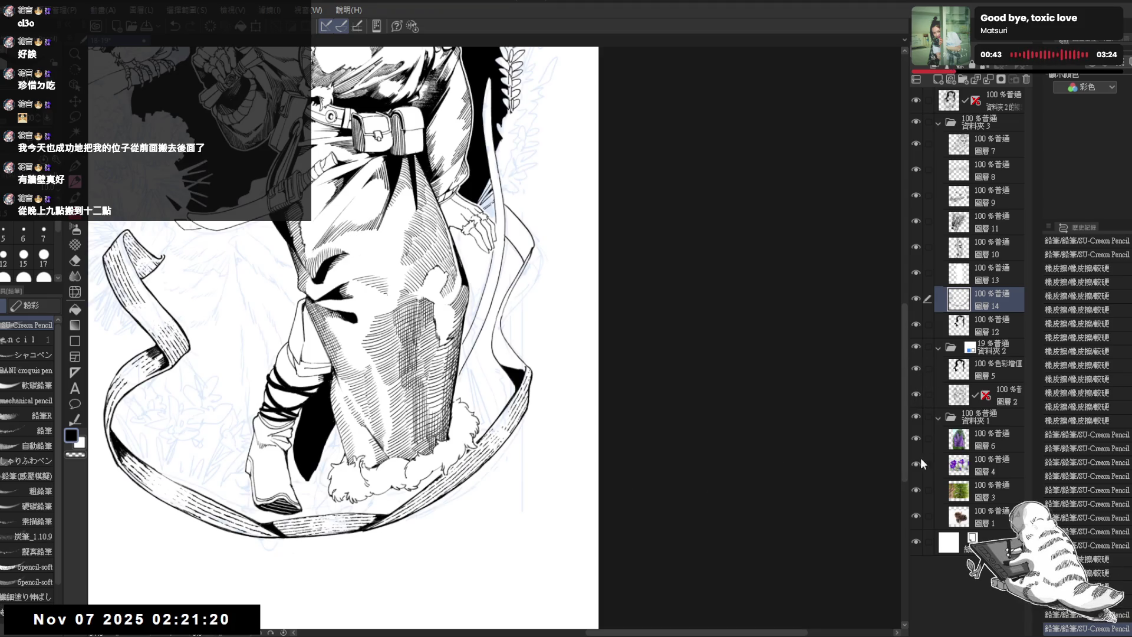
{"action": "left_click", "coordinate": [916, 368]}
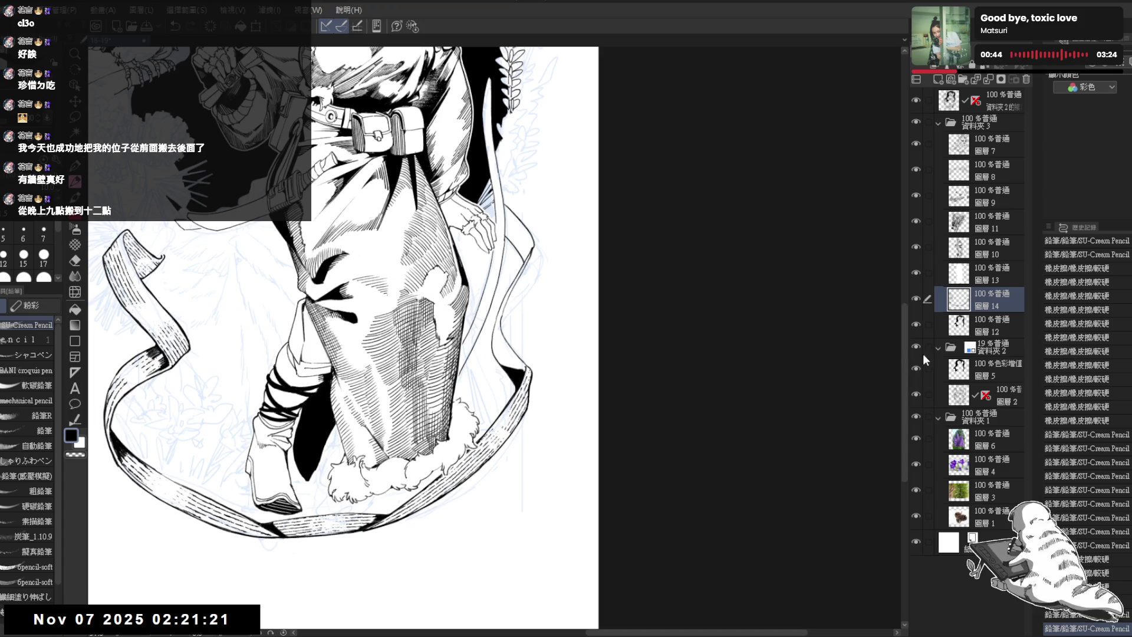
{"action": "left_click", "coordinate": [997, 349]}
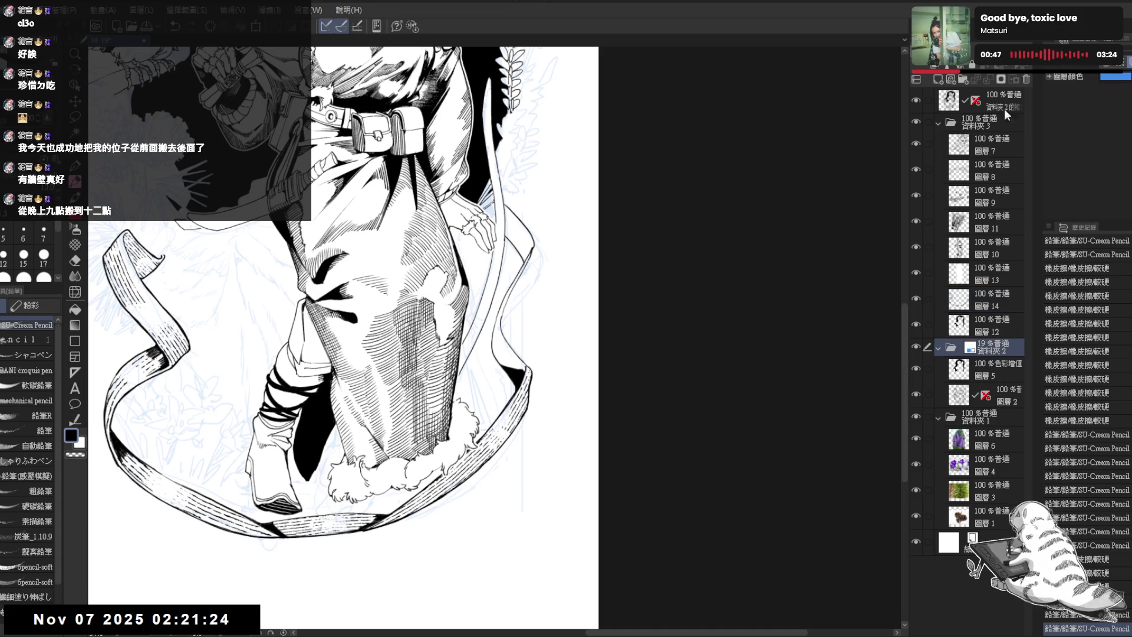
{"action": "left_click", "coordinate": [1002, 63]}
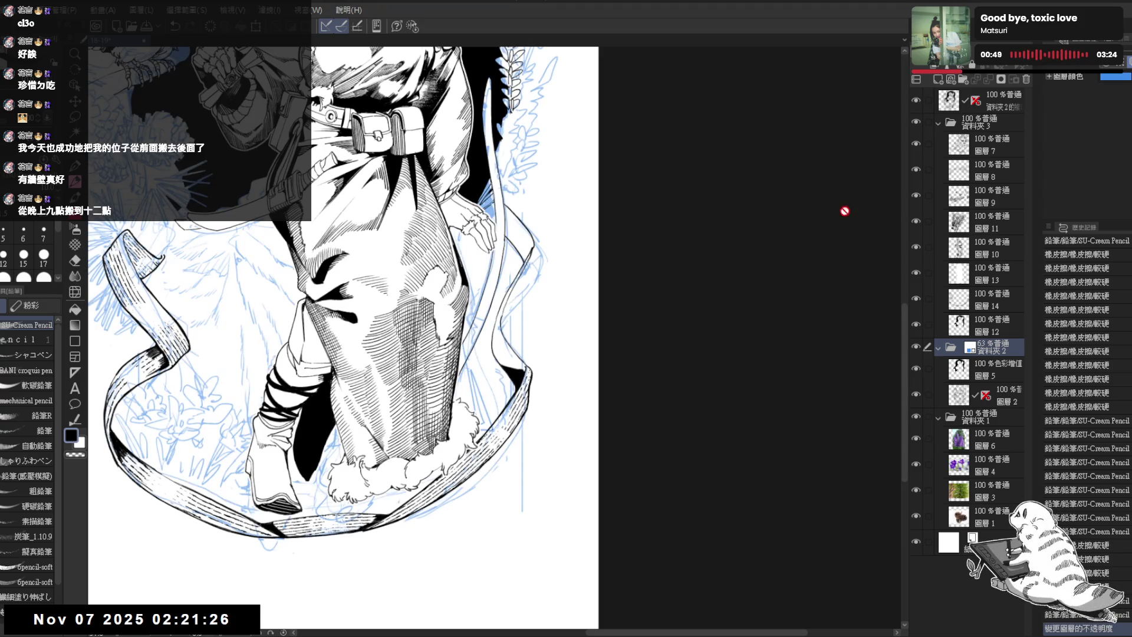
Zoom out to the full figure, back in on the lower robe, and switch layers
{"action": "scroll", "coordinate": [513, 185], "scroll_direction": "down", "scroll_amount": 3}
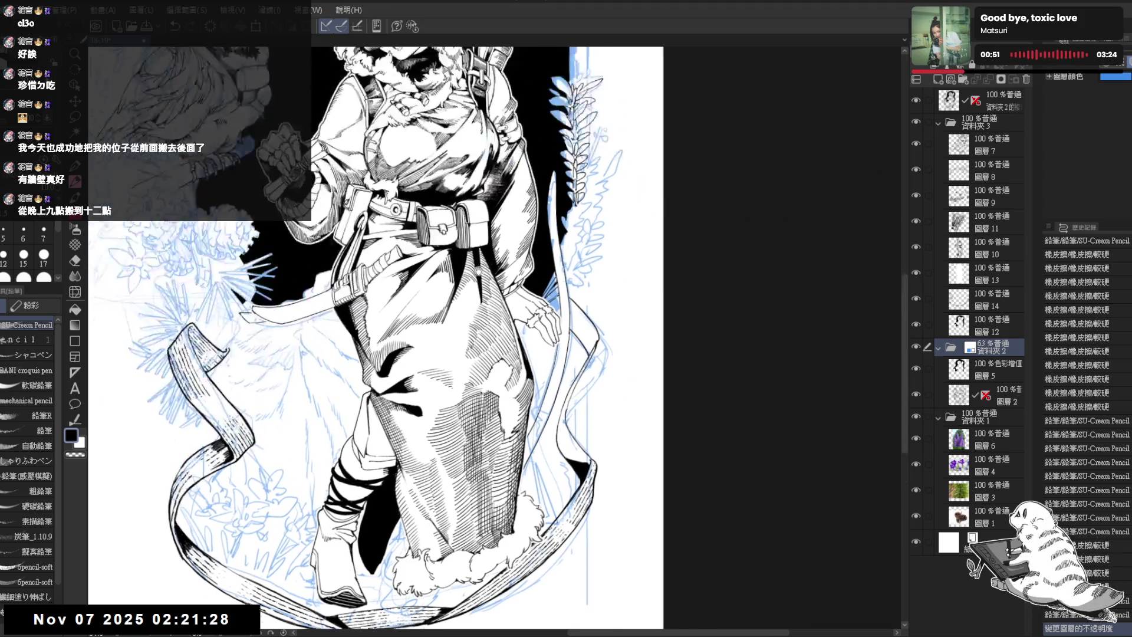
{"action": "scroll", "coordinate": [526, 379], "scroll_direction": "up", "scroll_amount": 2}
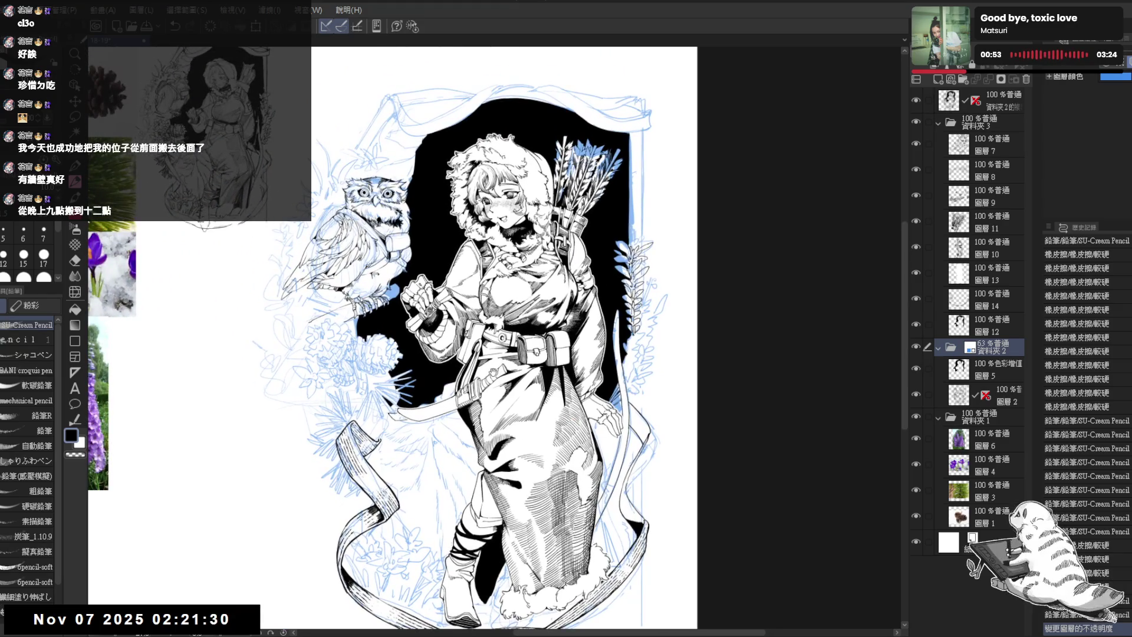
{"action": "scroll", "coordinate": [494, 412], "scroll_direction": "up", "scroll_amount": 1}
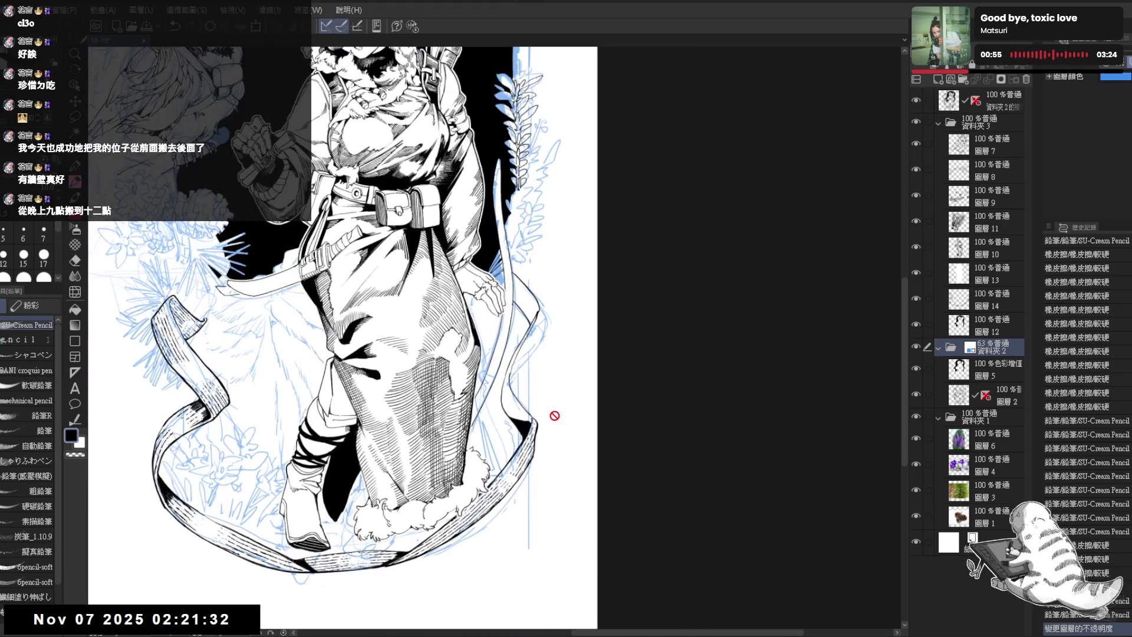
{"action": "key", "text": "alt+bracketright"}
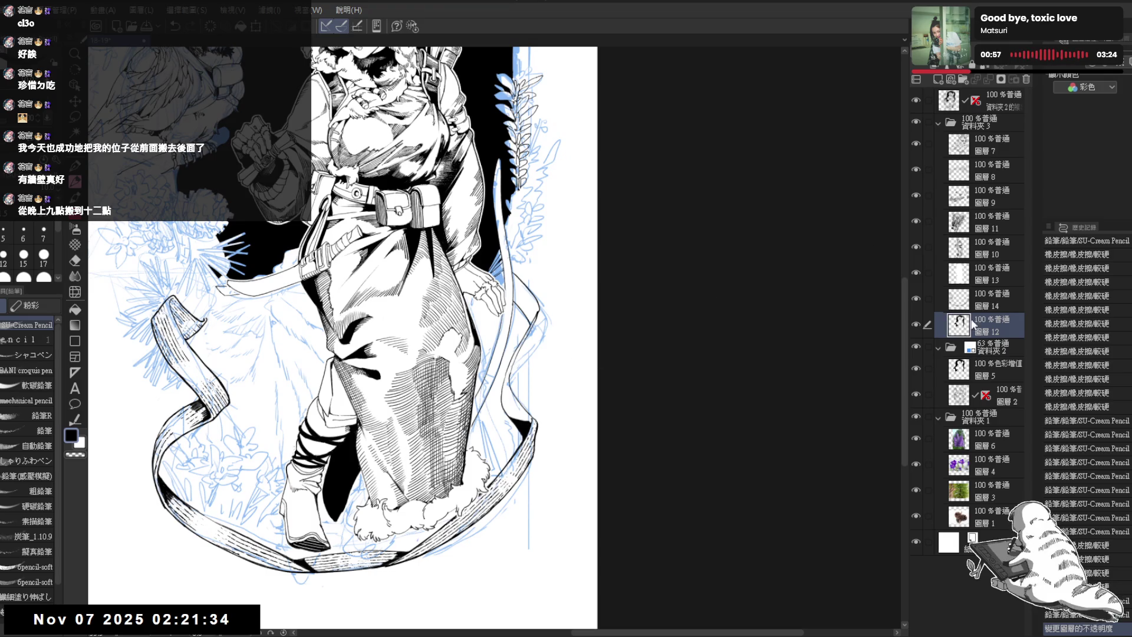
Erase small bits of line near the robe, then draw and redo a pencil line down the sash
{"action": "key", "text": "e"}
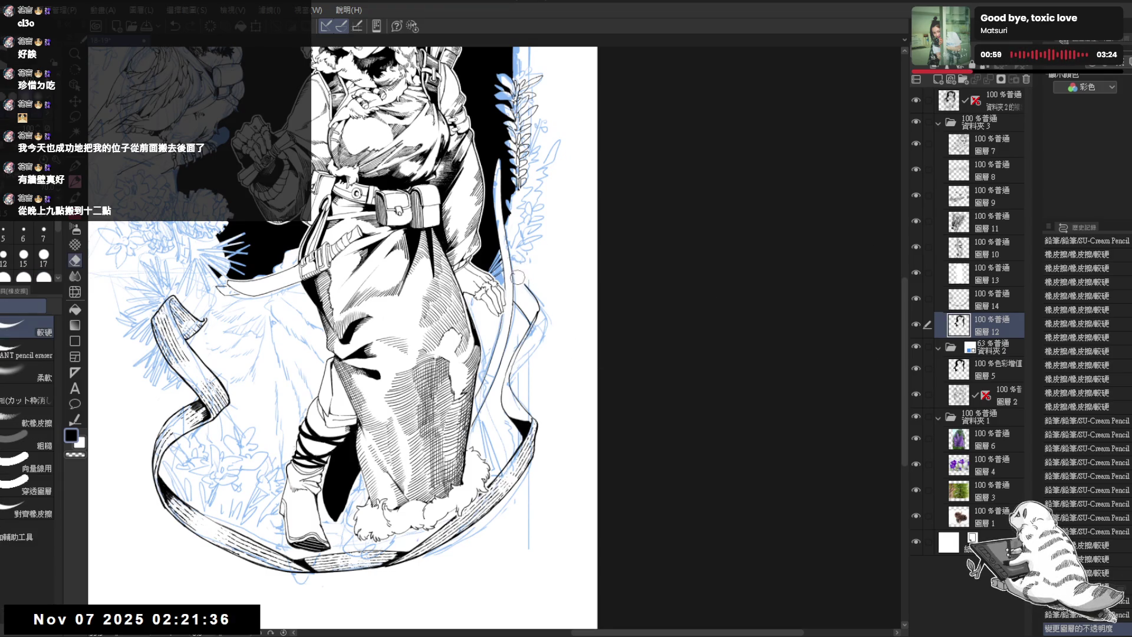
{"action": "mouse_move", "coordinate": [516, 281]}
{"action": "left_mouse_down"}
{"action": "mouse_move", "coordinate": [516, 301]}
{"action": "mouse_move", "coordinate": [533, 292]}
{"action": "mouse_move", "coordinate": [533, 325]}
{"action": "mouse_move", "coordinate": [501, 368]}
{"action": "left_mouse_up"}
{"action": "scroll", "coordinate": [522, 336], "scroll_direction": "down", "scroll_amount": 1}
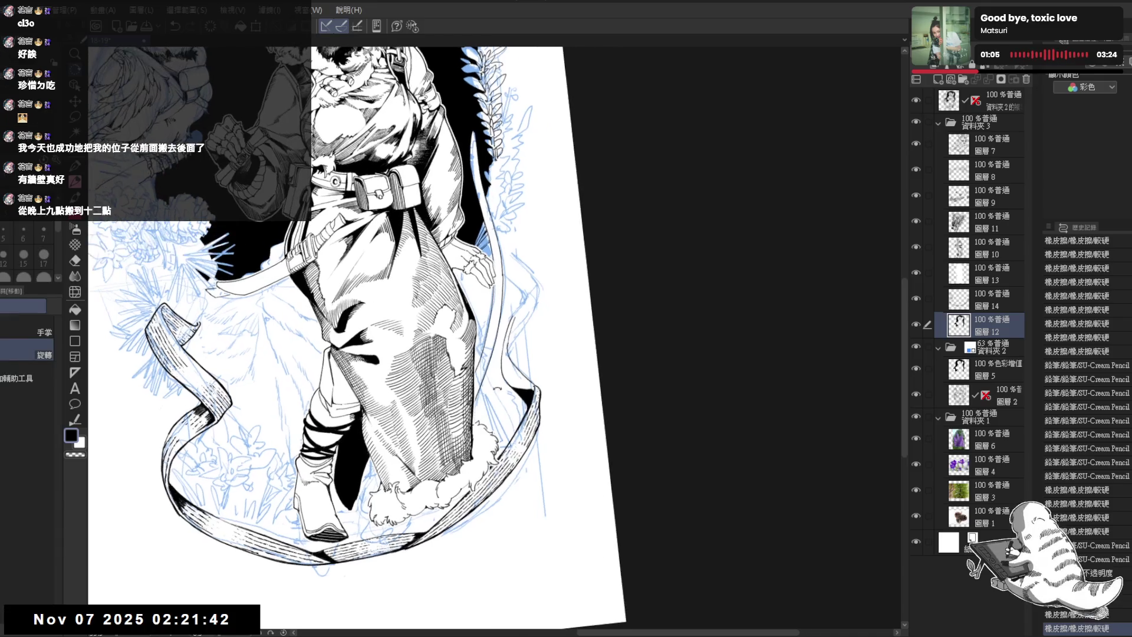
{"action": "key", "text": "p"}
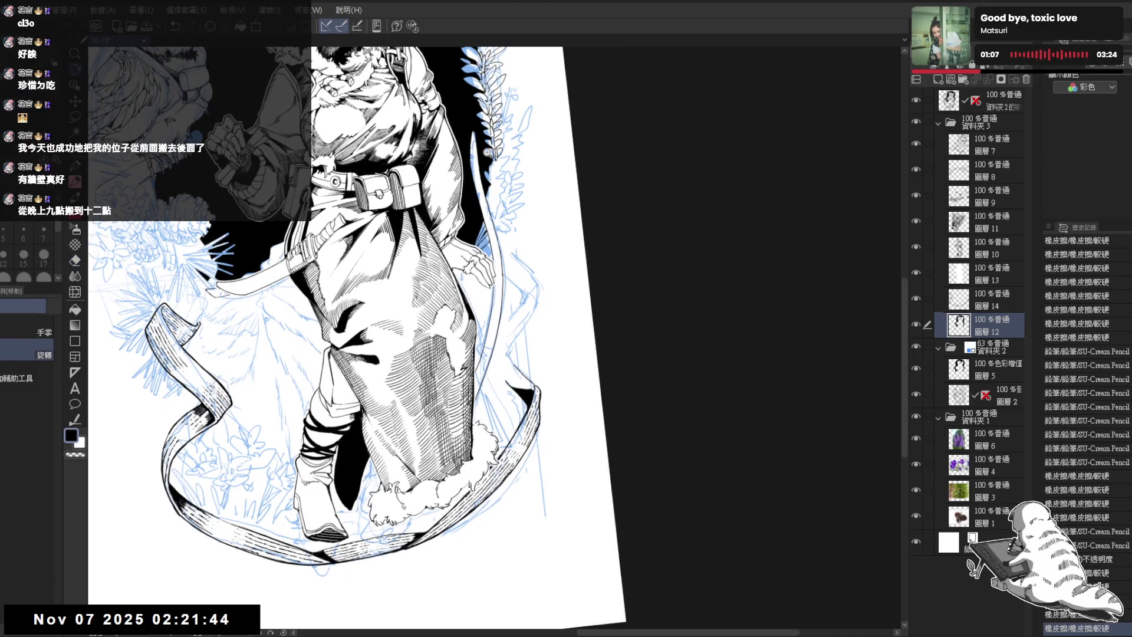
{"action": "scroll", "coordinate": [489, 154], "scroll_direction": "up", "scroll_amount": 2}
{"action": "mouse_move", "coordinate": [466, 176]}
{"action": "left_mouse_down"}
{"action": "mouse_move", "coordinate": [457, 273]}
{"action": "mouse_move", "coordinate": [463, 209]}
{"action": "left_mouse_up"}
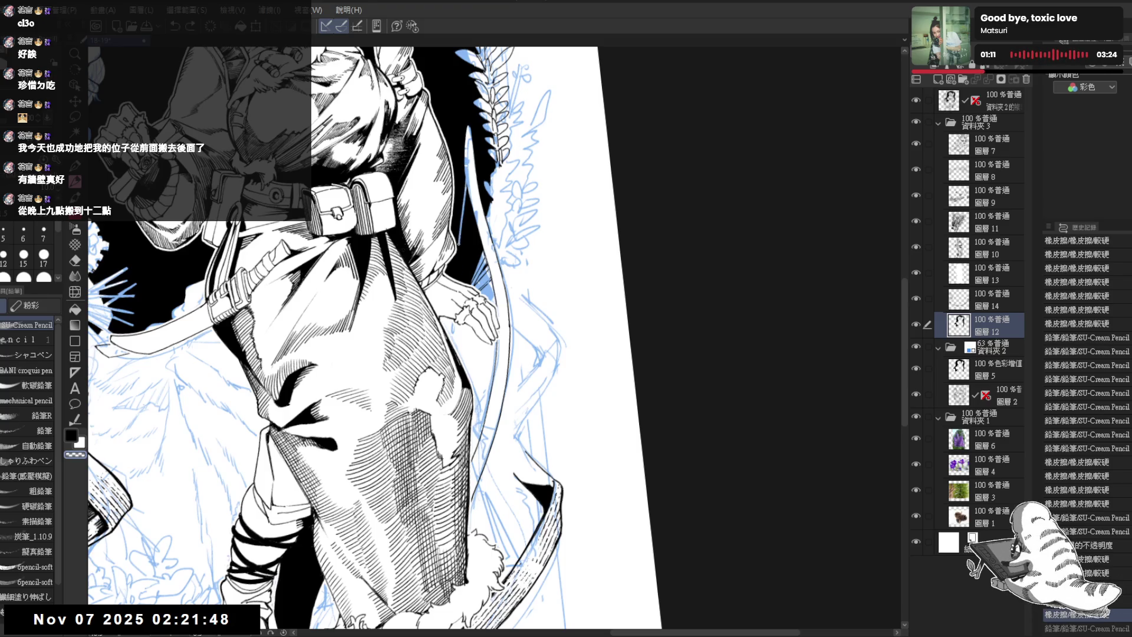
{"action": "key", "text": "ctrl+y"}
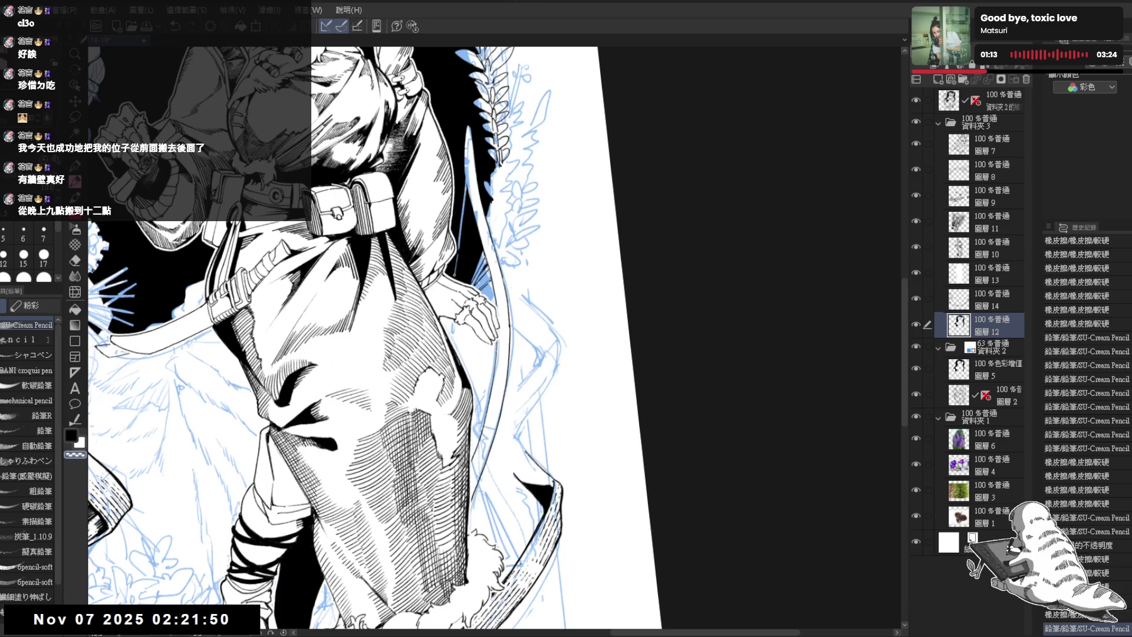
{"action": "scroll", "coordinate": [376, 338], "scroll_direction": "up", "scroll_amount": 1}
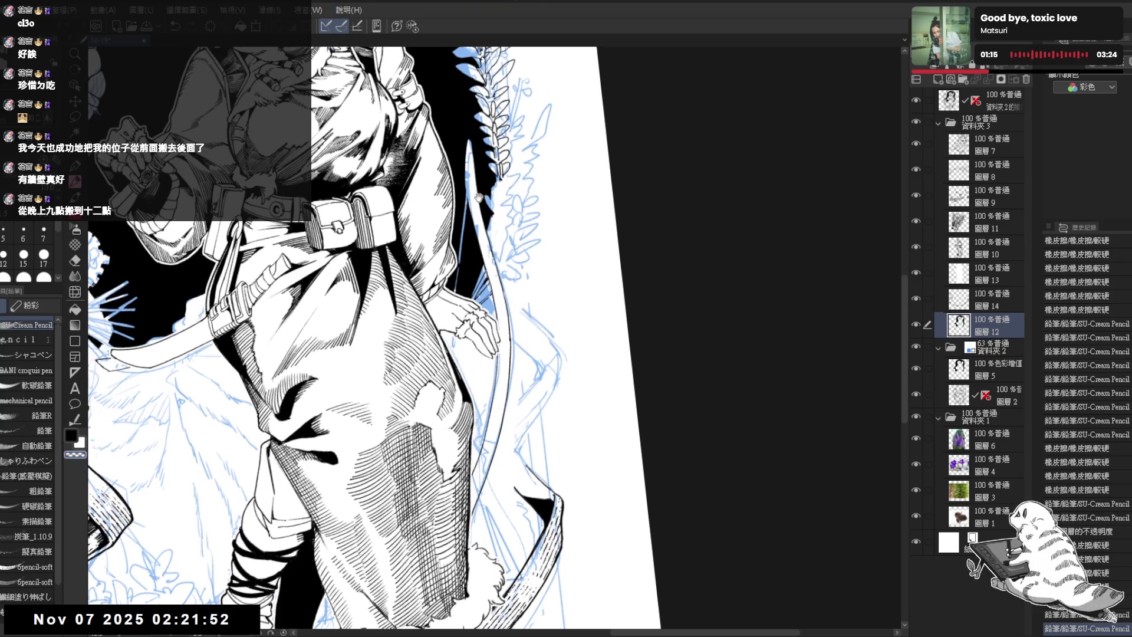
Hide the blue sketch and bring the lower legs into view
{"action": "left_click", "coordinate": [915, 346]}
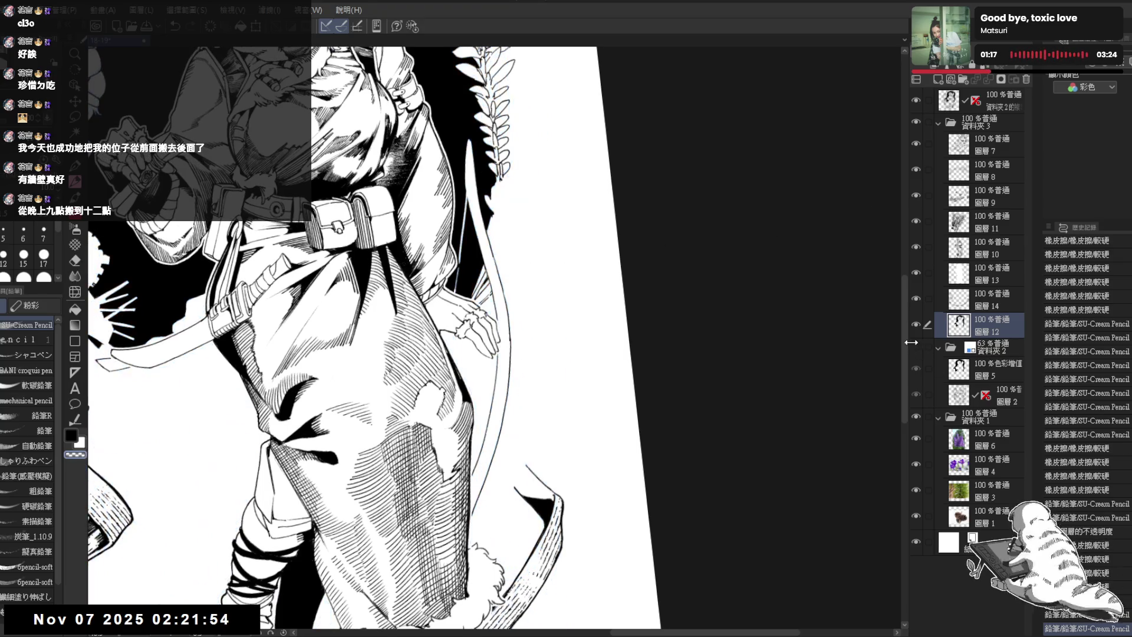
{"action": "left_click_drag", "start_coordinate": [590, 354], "coordinate": [597, 363]}
{"action": "left_click_drag", "start_coordinate": [378, 354], "coordinate": [383, 265]}
Try and undo a robe stroke, erase a bit of the robe edge, and dab tiny pencil marks there
{"action": "left_click_drag", "start_coordinate": [491, 372], "coordinate": [487, 360]}
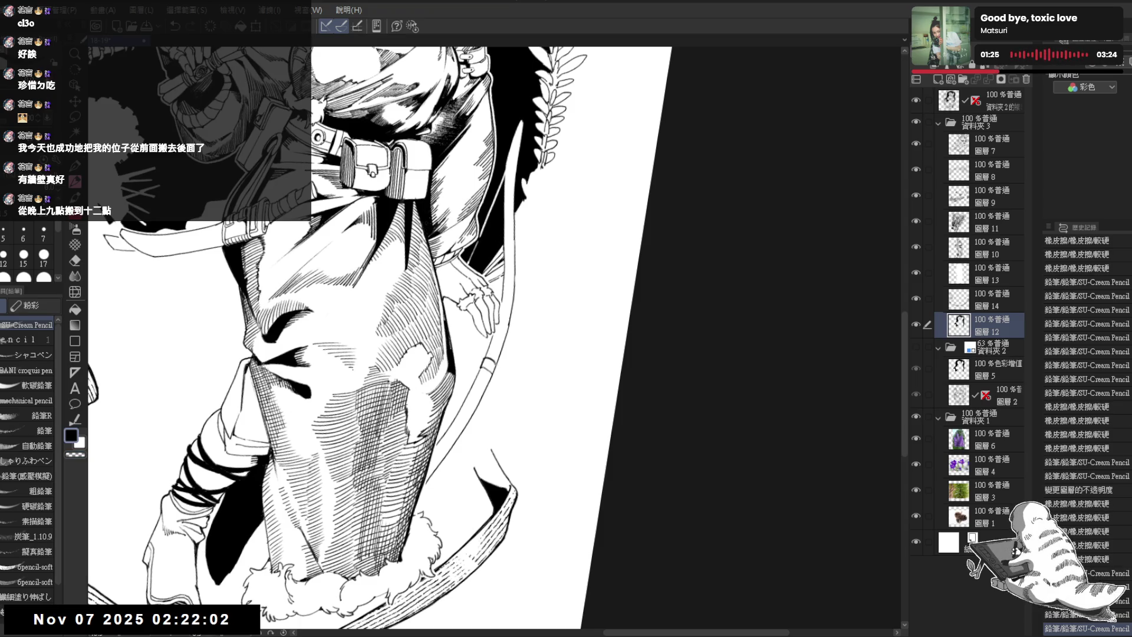
{"action": "scroll", "coordinate": [496, 352], "scroll_direction": "down", "scroll_amount": 1}
{"action": "key", "text": "ctrl+z"}
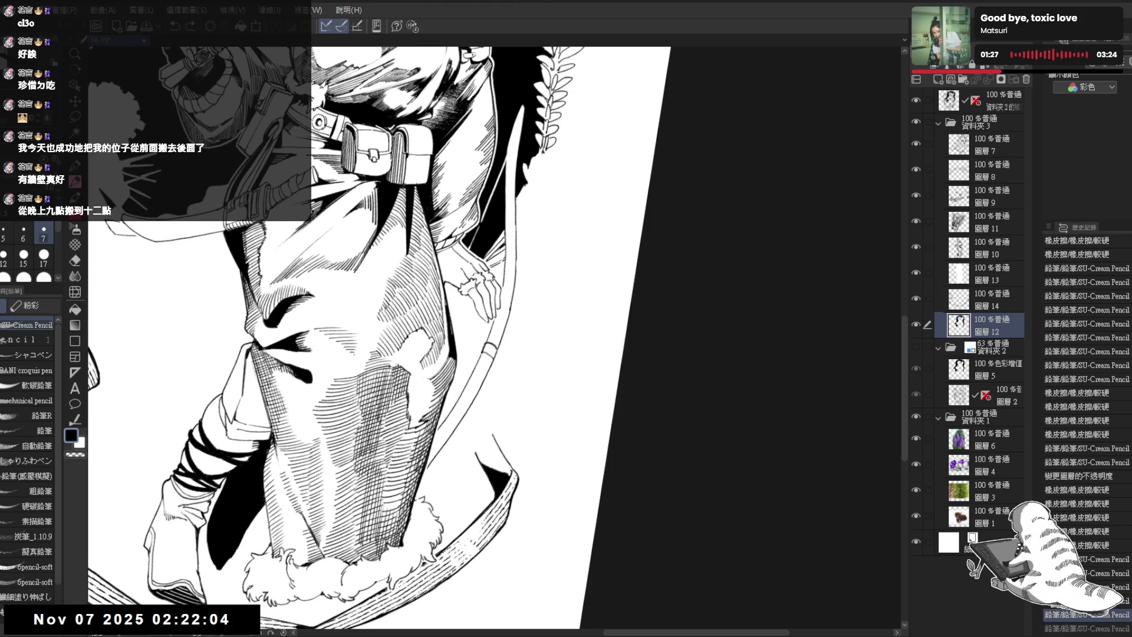
{"action": "key", "text": "e"}
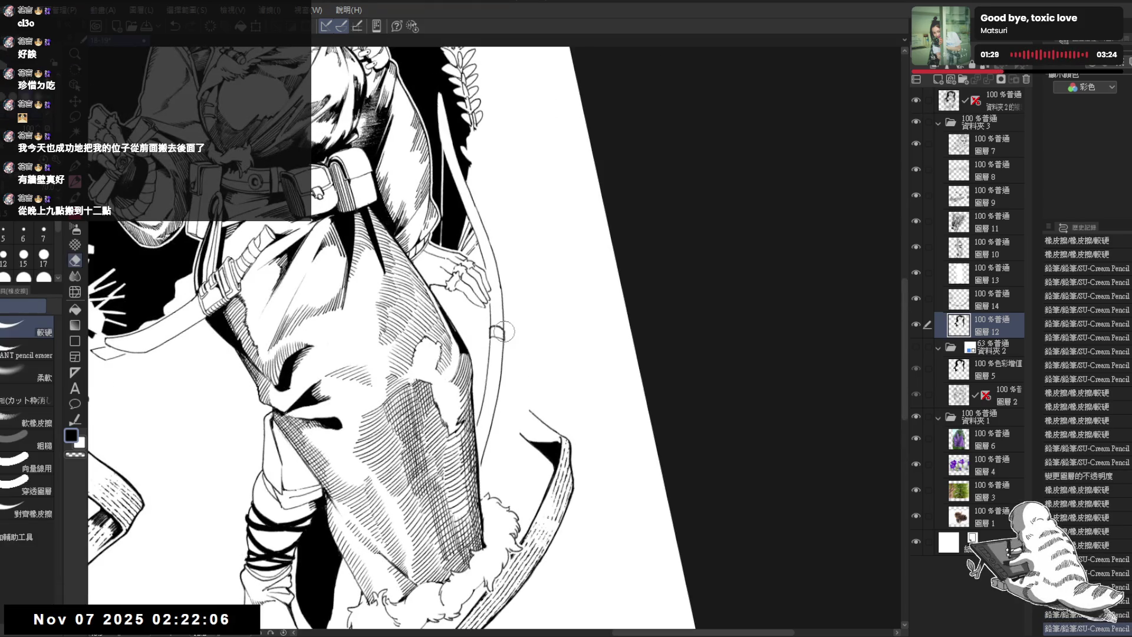
{"action": "left_click_drag", "start_coordinate": [503, 336], "coordinate": [500, 331]}
{"action": "key", "text": "p"}
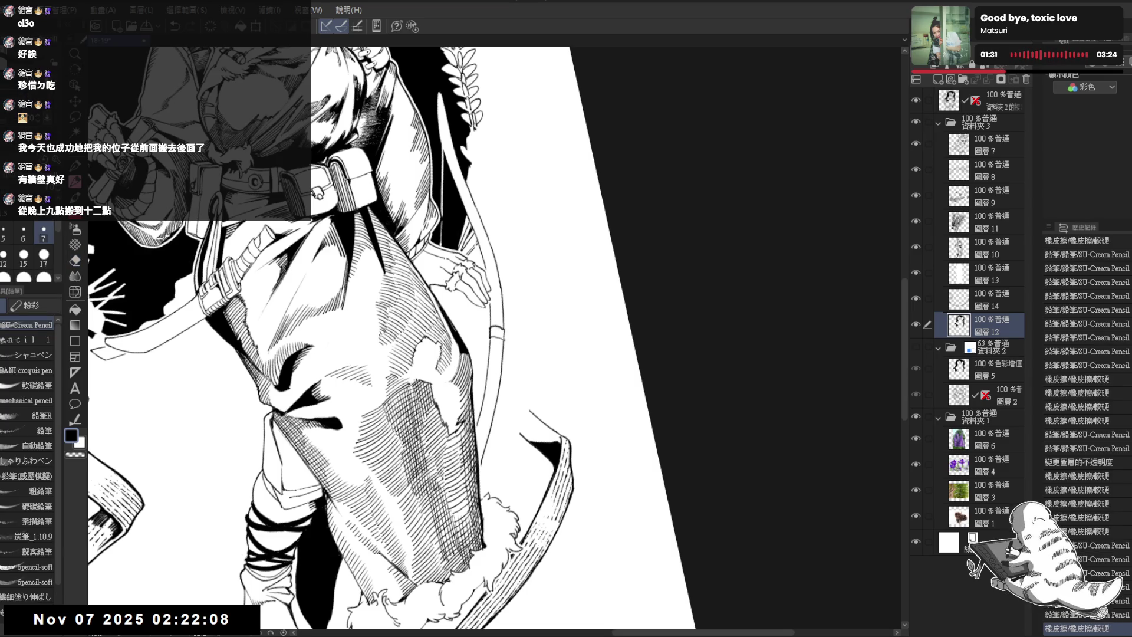
{"action": "left_click", "coordinate": [491, 340]}
{"action": "left_click", "coordinate": [492, 339]}
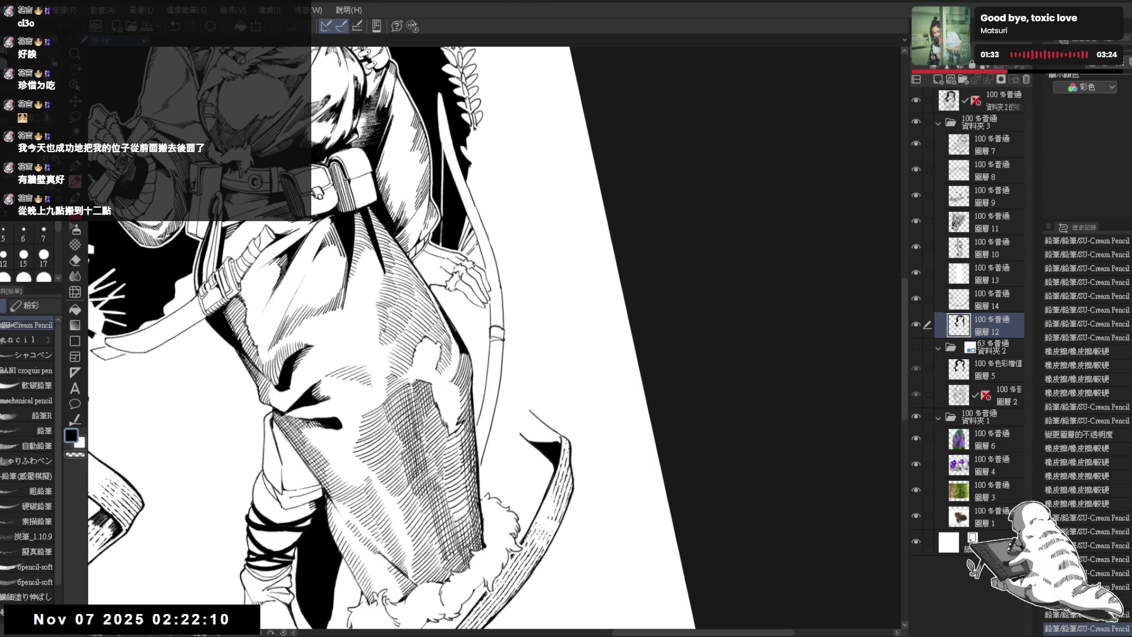
{"action": "left_click", "coordinate": [492, 340]}
Keep alternating small erasures and pencil touch-ups along the robe's right edge
{"action": "key", "text": "e"}
{"action": "left_click_drag", "start_coordinate": [493, 339], "coordinate": [487, 374]}
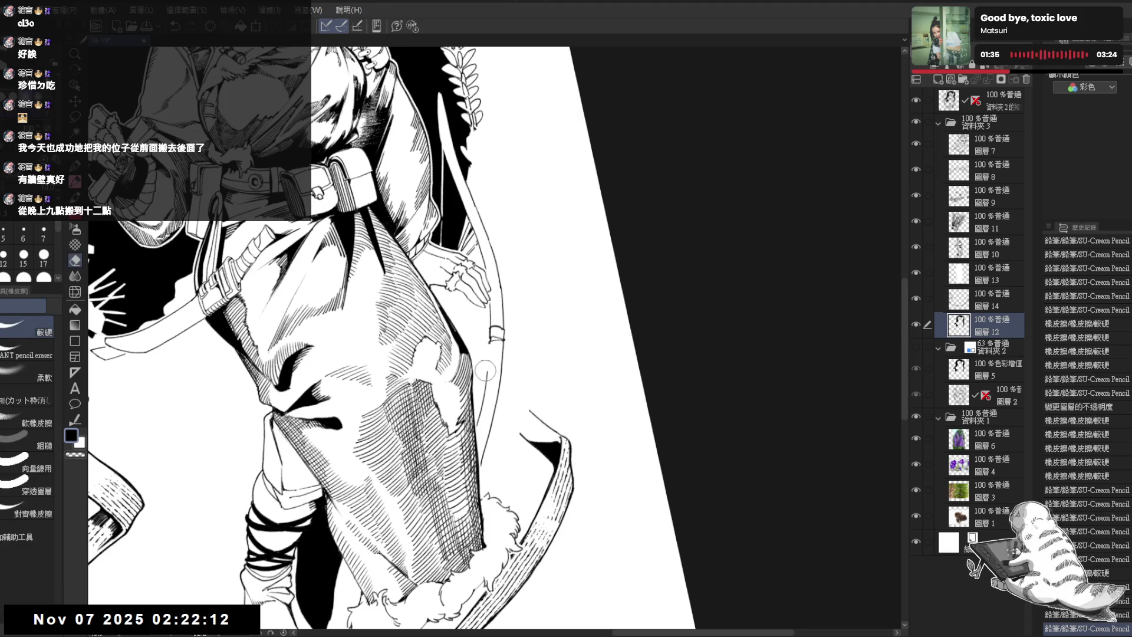
{"action": "key", "text": "p"}
{"action": "left_click", "coordinate": [499, 337]}
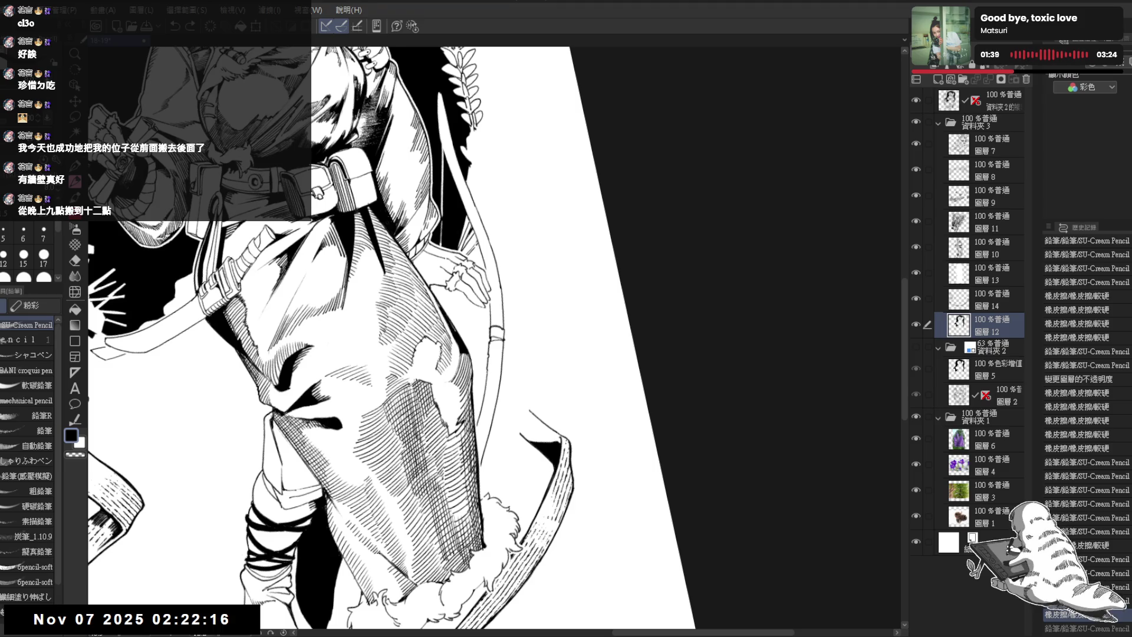
{"action": "left_click_drag", "start_coordinate": [412, 354], "coordinate": [414, 333]}
{"action": "key", "text": "e"}
{"action": "key", "text": "p"}
{"action": "mouse_move", "coordinate": [478, 366]}
{"action": "left_mouse_down"}
{"action": "mouse_move", "coordinate": [492, 383]}
{"action": "mouse_move", "coordinate": [475, 402]}
{"action": "mouse_move", "coordinate": [480, 412]}
{"action": "left_mouse_up"}
{"action": "key", "text": "e"}
{"action": "key", "text": "p"}
{"action": "key", "text": "e"}
{"action": "key", "text": "p"}
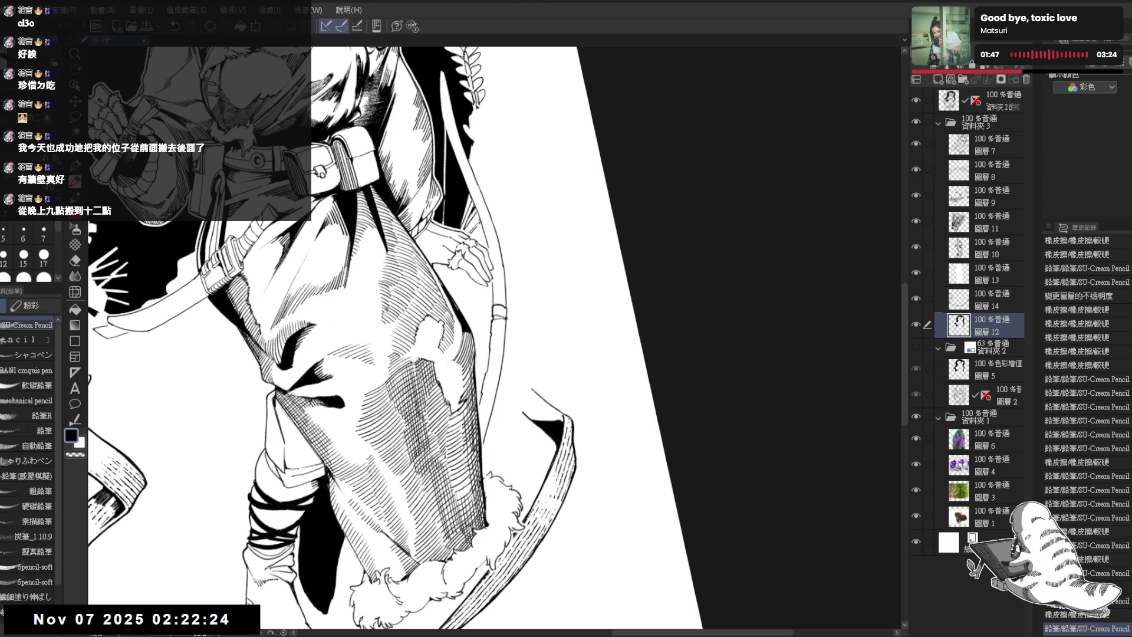
Rotate the canvas, erase a small robe stroke and draw a pencil stroke on the robe hem
{"action": "key", "text": "minus"}
{"action": "key", "text": "e"}
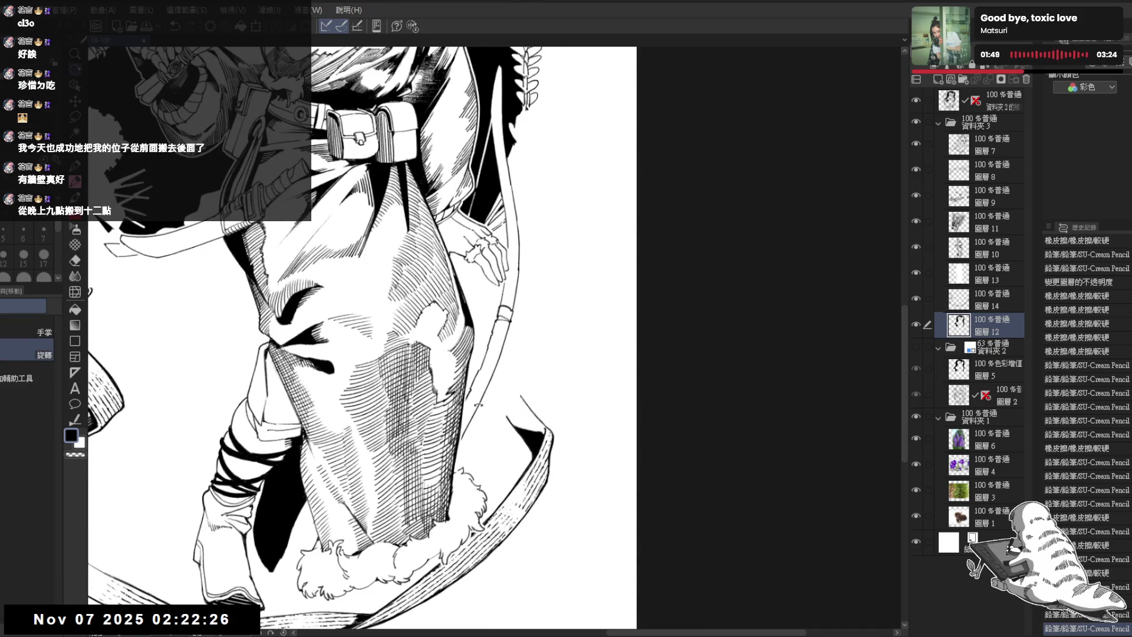
{"action": "key", "text": "asciicircum"}
{"action": "left_click_drag", "start_coordinate": [510, 329], "coordinate": [502, 339]}
{"action": "key", "text": "p"}
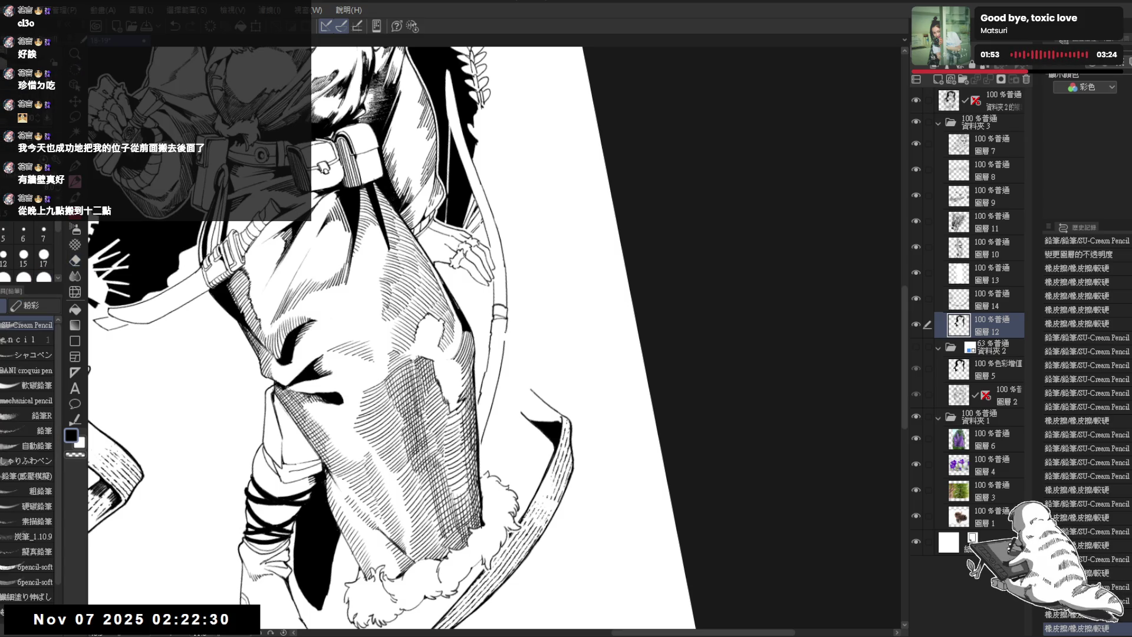
{"action": "left_click_drag", "start_coordinate": [504, 342], "coordinate": [500, 378]}
Erase small marks near the robe hem and lower edge, adding another pencil stroke to the robe
{"action": "key", "text": "e"}
{"action": "key", "text": "p"}
{"action": "key", "text": "e"}
{"action": "left_click_drag", "start_coordinate": [506, 366], "coordinate": [487, 407]}
{"action": "key", "text": "p"}
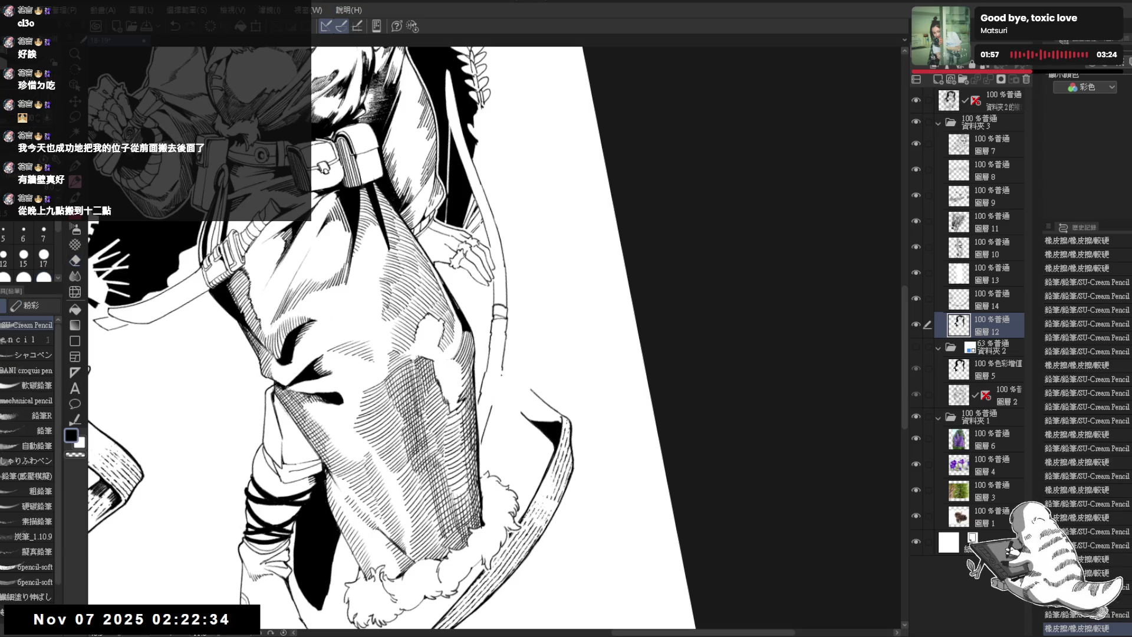
{"action": "left_click_drag", "start_coordinate": [503, 367], "coordinate": [496, 382]}
{"action": "key", "text": "e"}
{"action": "key", "text": "p"}
{"action": "key", "text": "e"}
{"action": "key", "text": "p"}
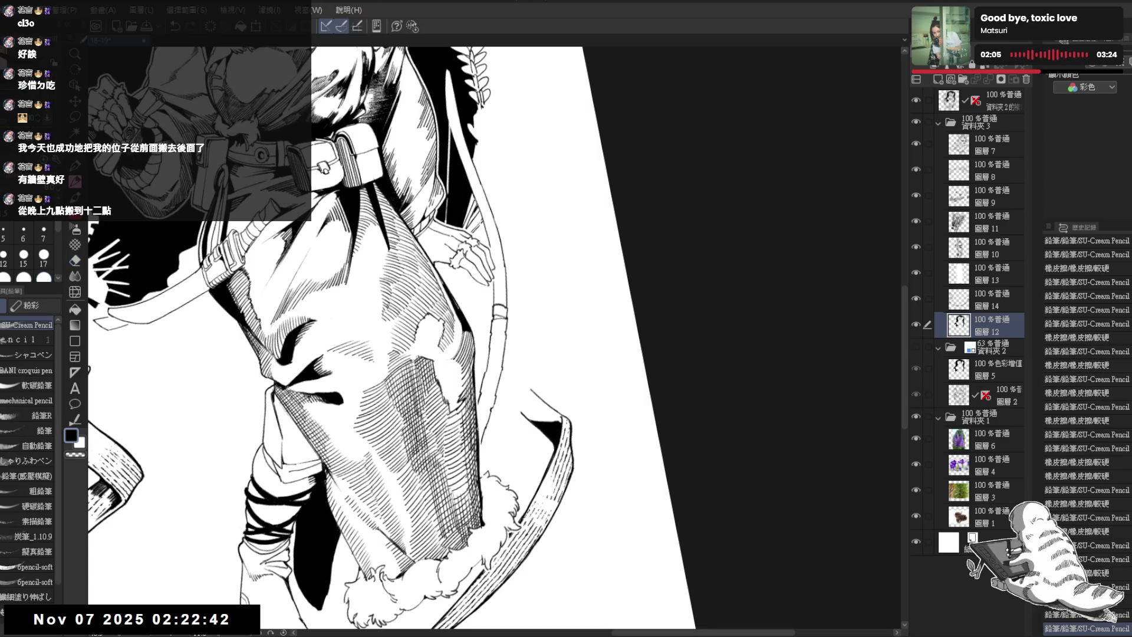
{"action": "mouse_move", "coordinate": [485, 426]}
{"action": "left_mouse_down"}
{"action": "mouse_move", "coordinate": [478, 449]}
{"action": "mouse_move", "coordinate": [501, 441]}
{"action": "left_mouse_up"}
{"action": "key", "text": "e"}
{"action": "key", "text": "p"}
On layer 13, erase stray bits of line on the robe
{"action": "mouse_move", "coordinate": [413, 353]}
{"action": "left_mouse_down"}
{"action": "mouse_move", "coordinate": [413, 224]}
{"action": "mouse_move", "coordinate": [419, 307]}
{"action": "left_mouse_up"}
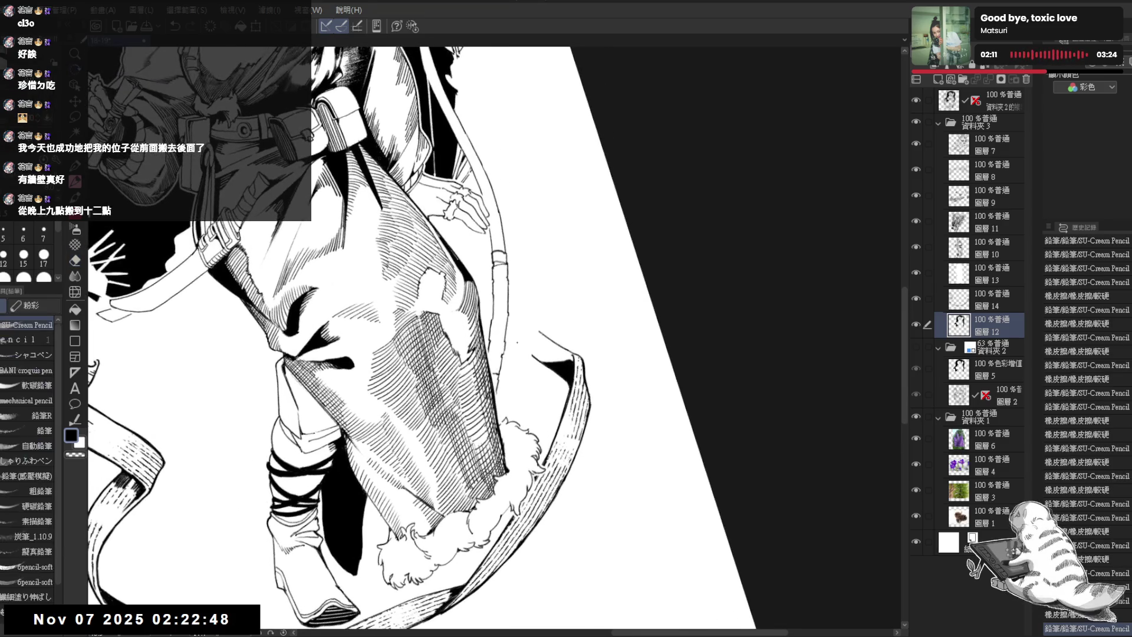
{"action": "left_click", "coordinate": [989, 282]}
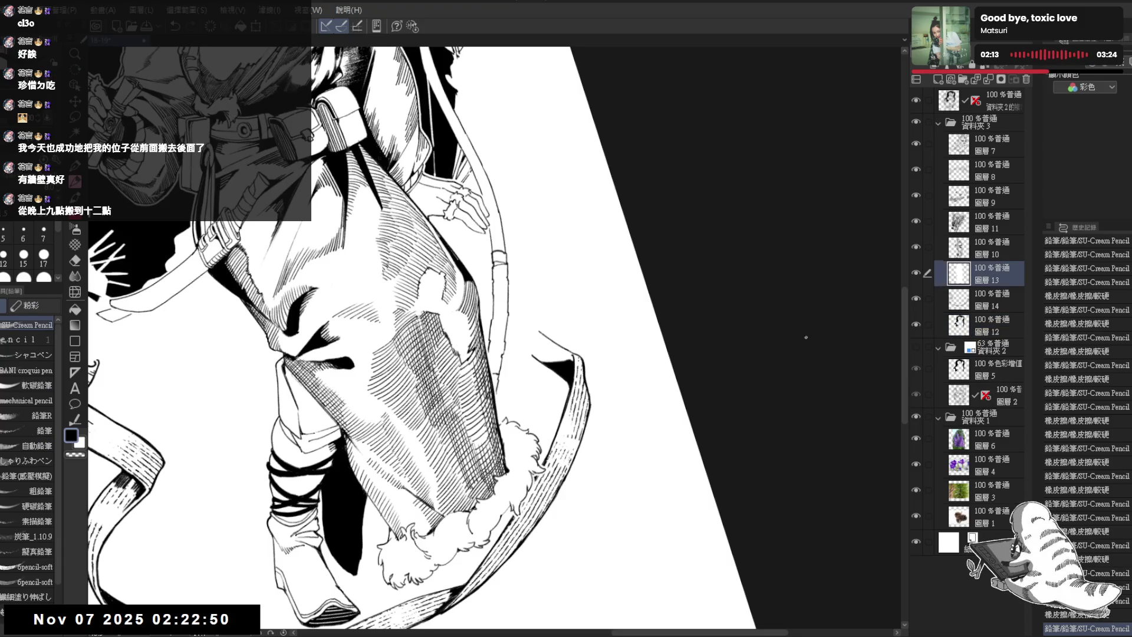
{"action": "key", "text": "e"}
{"action": "left_click_drag", "start_coordinate": [491, 352], "coordinate": [493, 369]}
{"action": "mouse_move", "coordinate": [545, 545]}
{"action": "left_mouse_down"}
{"action": "mouse_move", "coordinate": [595, 298]}
{"action": "mouse_move", "coordinate": [548, 492]}
{"action": "left_mouse_up"}
{"action": "key", "text": "p"}
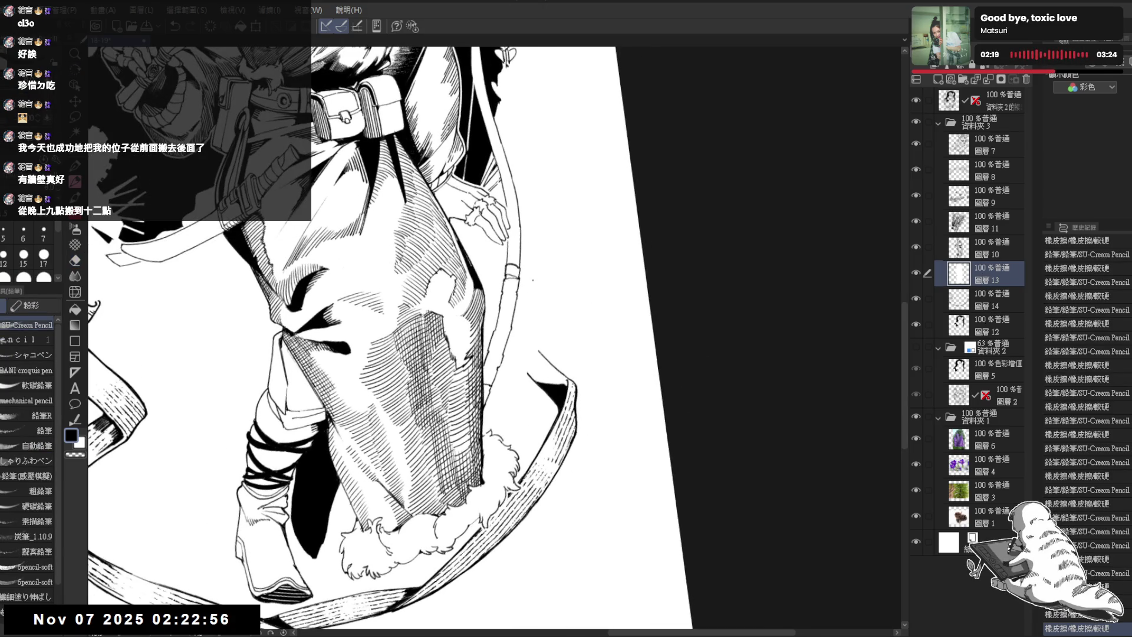
Back on layer 12, fill a small ink gap and draw a pencil stroke on the robe
{"action": "left_click", "coordinate": [514, 281], "text": "ctrl+shift"}
{"action": "left_click_drag", "start_coordinate": [515, 324], "coordinate": [495, 383]}
{"action": "key", "text": "g"}
{"action": "left_click", "coordinate": [496, 387]}
{"action": "key", "text": "p"}
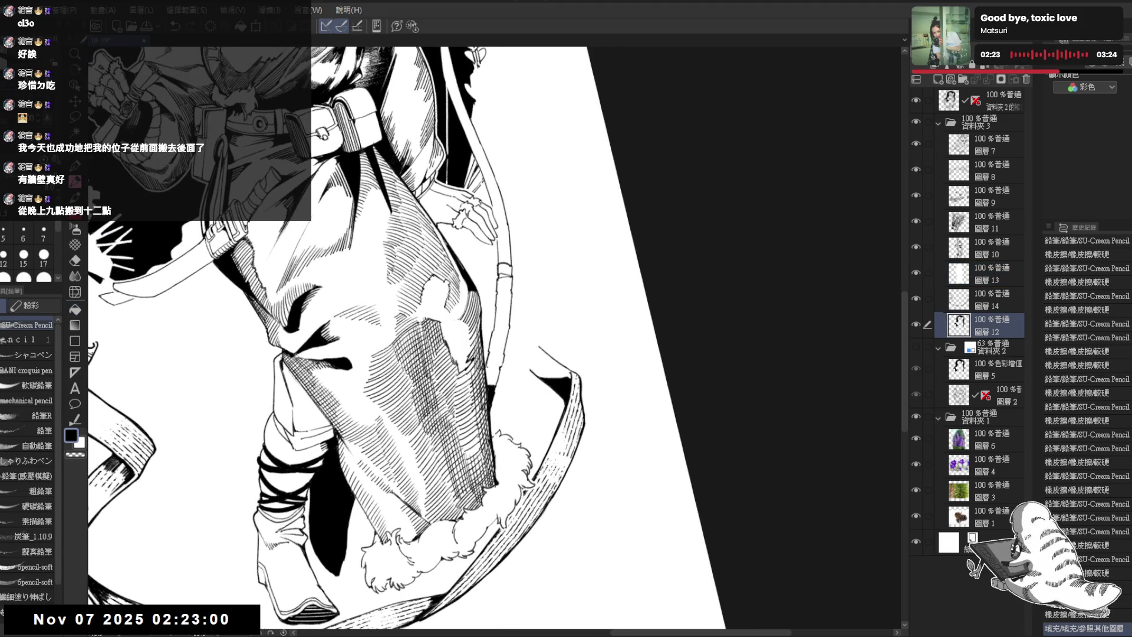
{"action": "left_click_drag", "start_coordinate": [487, 357], "coordinate": [490, 371]}
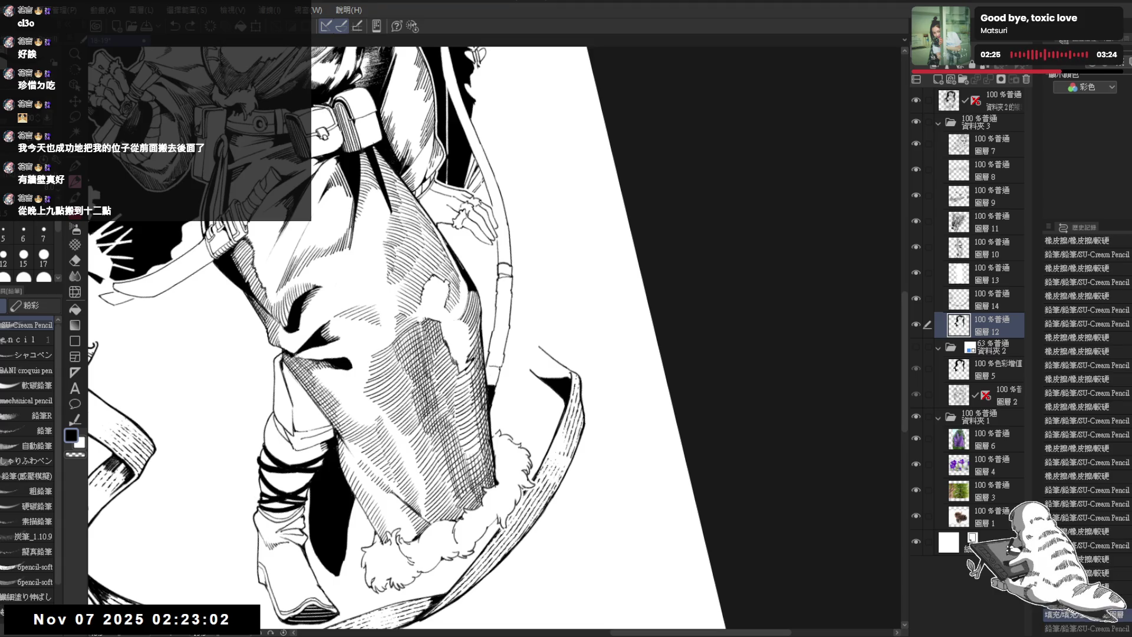
Reframe to the belt pouches and upper robe, undo and redo the last stroke, then reset the view upright
{"action": "left_click_drag", "start_coordinate": [594, 244], "coordinate": [591, 272]}
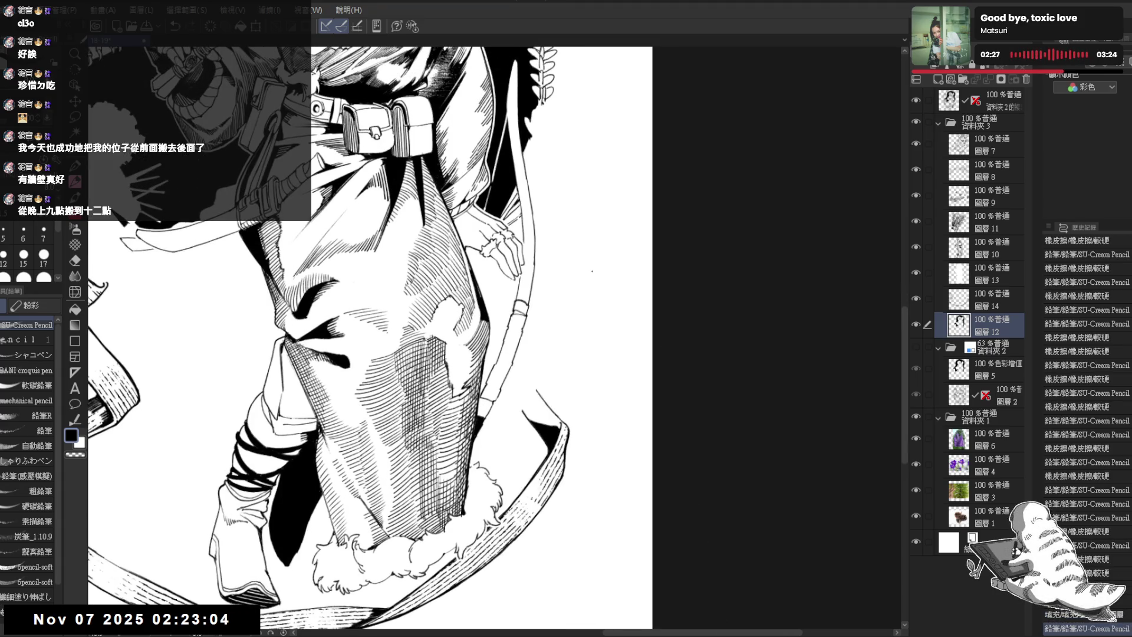
{"action": "scroll", "coordinate": [592, 271], "scroll_direction": "down", "scroll_amount": 2}
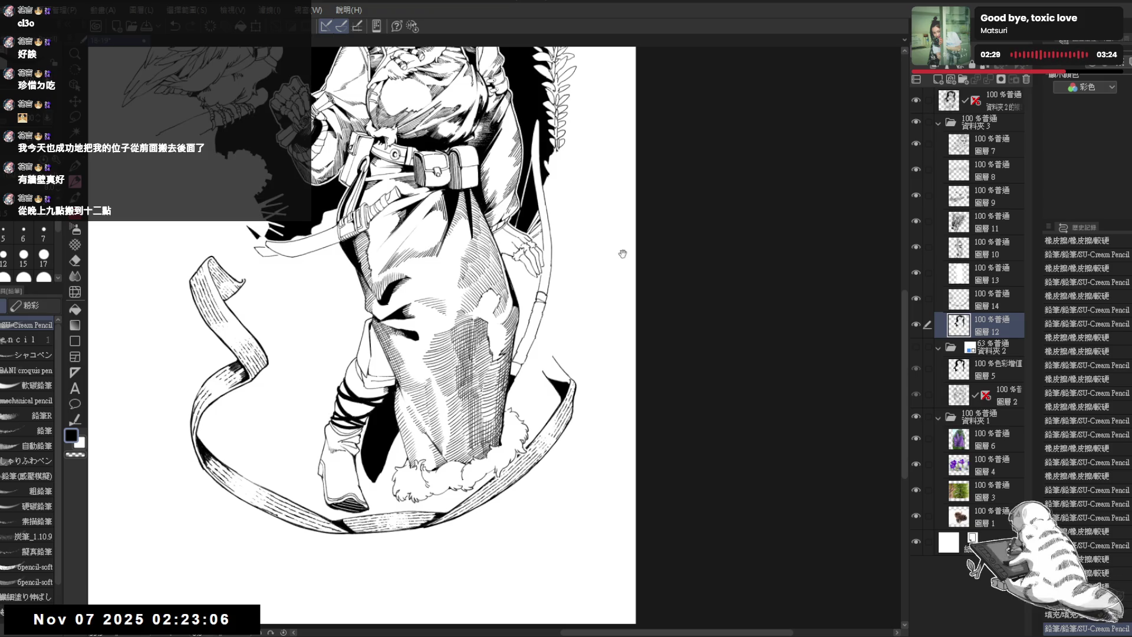
{"action": "left_click_drag", "start_coordinate": [622, 254], "coordinate": [604, 307]}
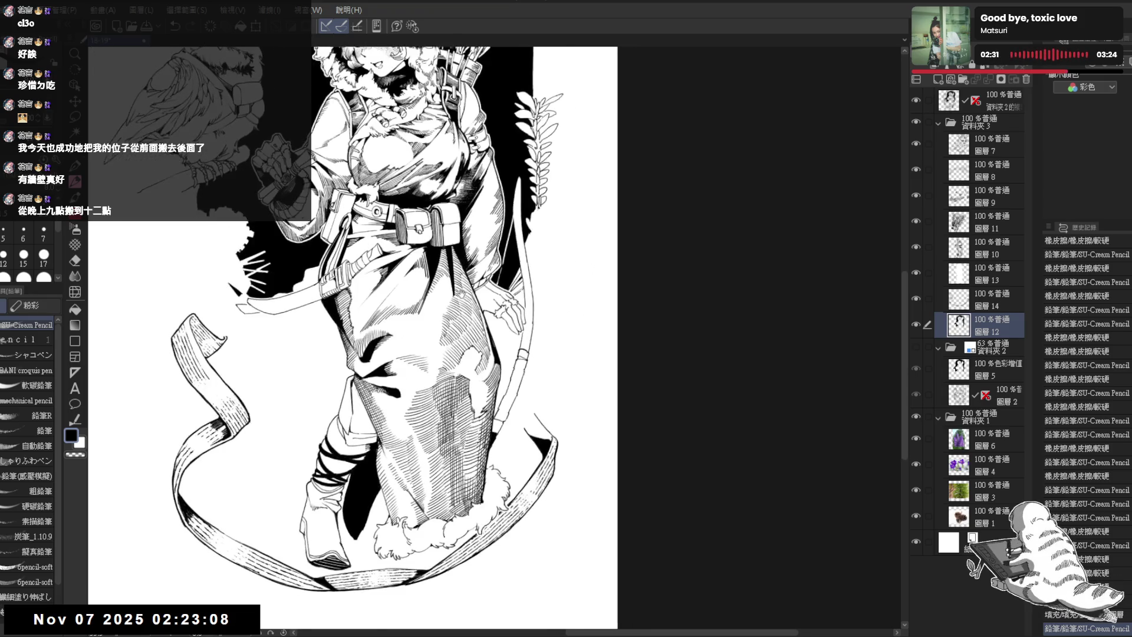
{"action": "scroll", "coordinate": [487, 305], "scroll_direction": "up", "scroll_amount": 1}
{"action": "left_click_drag", "start_coordinate": [503, 252], "coordinate": [485, 232]}
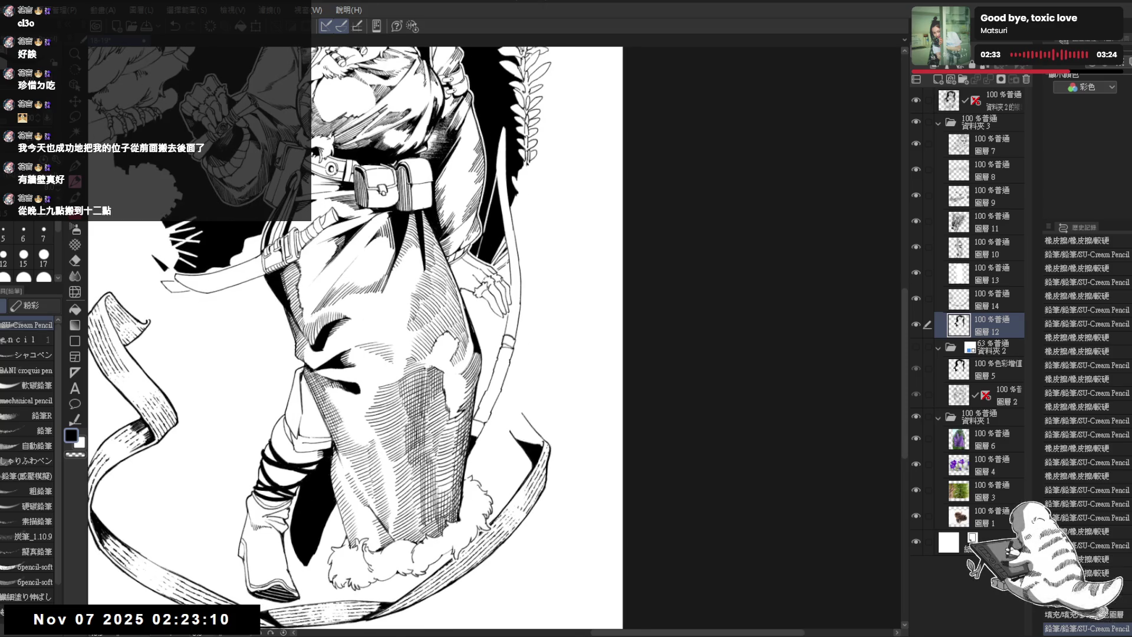
{"action": "left_click_drag", "start_coordinate": [531, 196], "coordinate": [529, 233]}
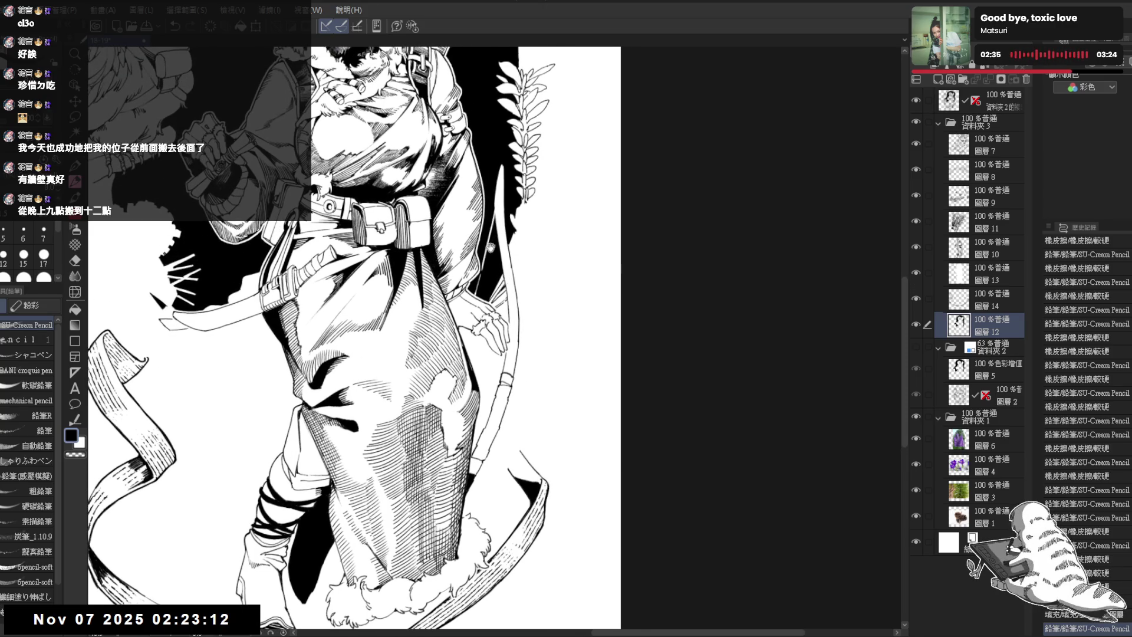
{"action": "left_click_drag", "start_coordinate": [479, 169], "coordinate": [474, 361]}
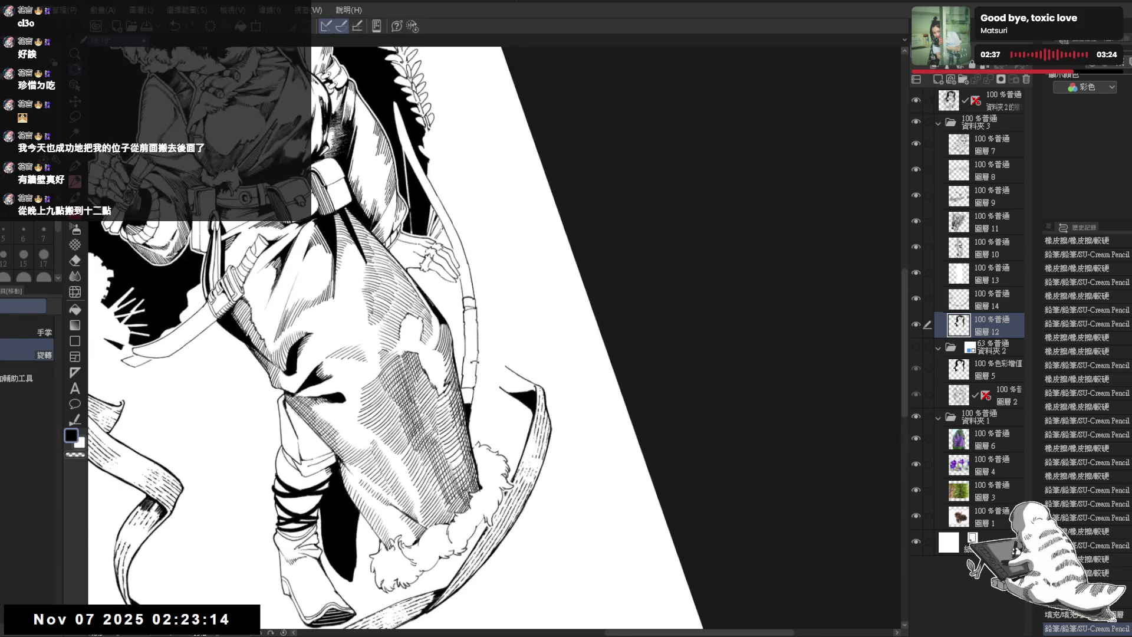
{"action": "key", "text": "p"}
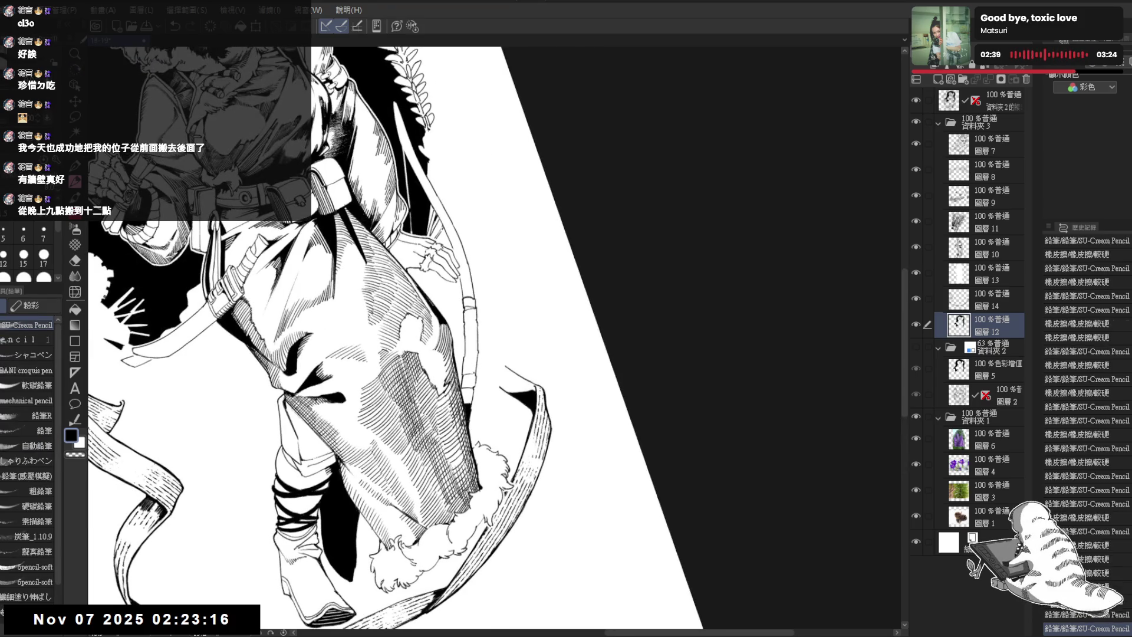
{"action": "key", "text": "ctrl+z"}
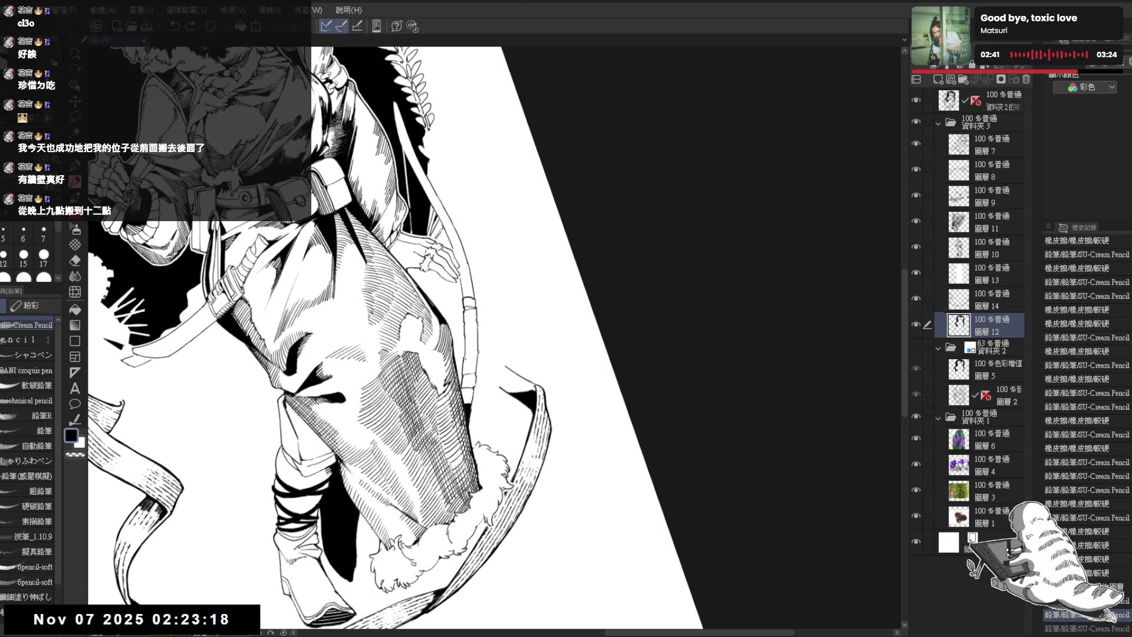
{"action": "key", "text": "ctrl+y"}
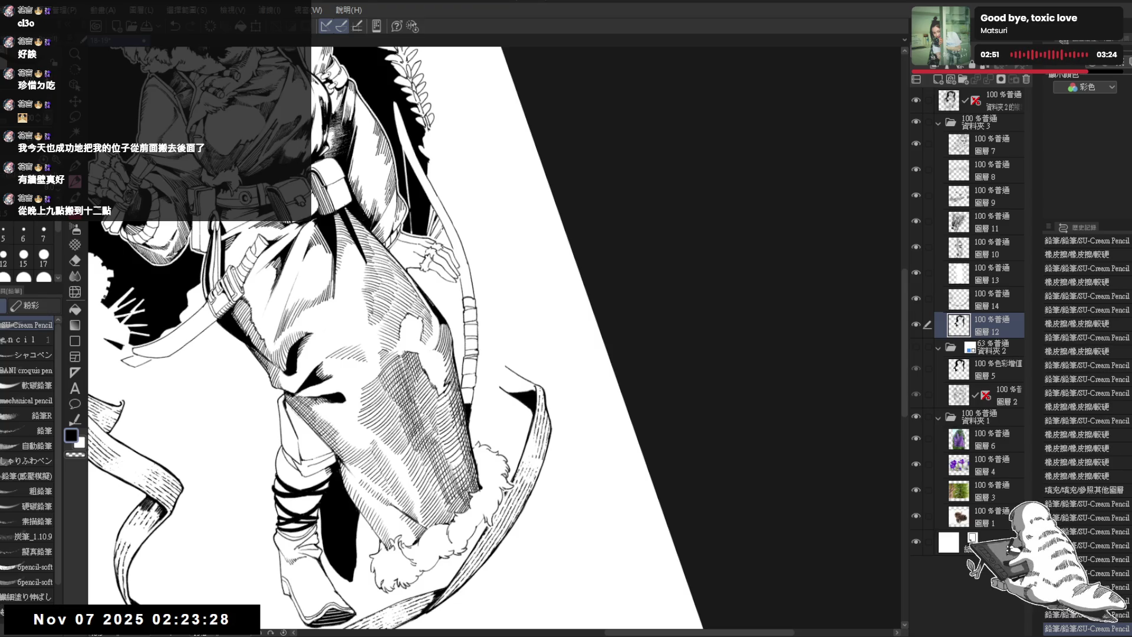
{"action": "key", "text": "ctrl+@"}
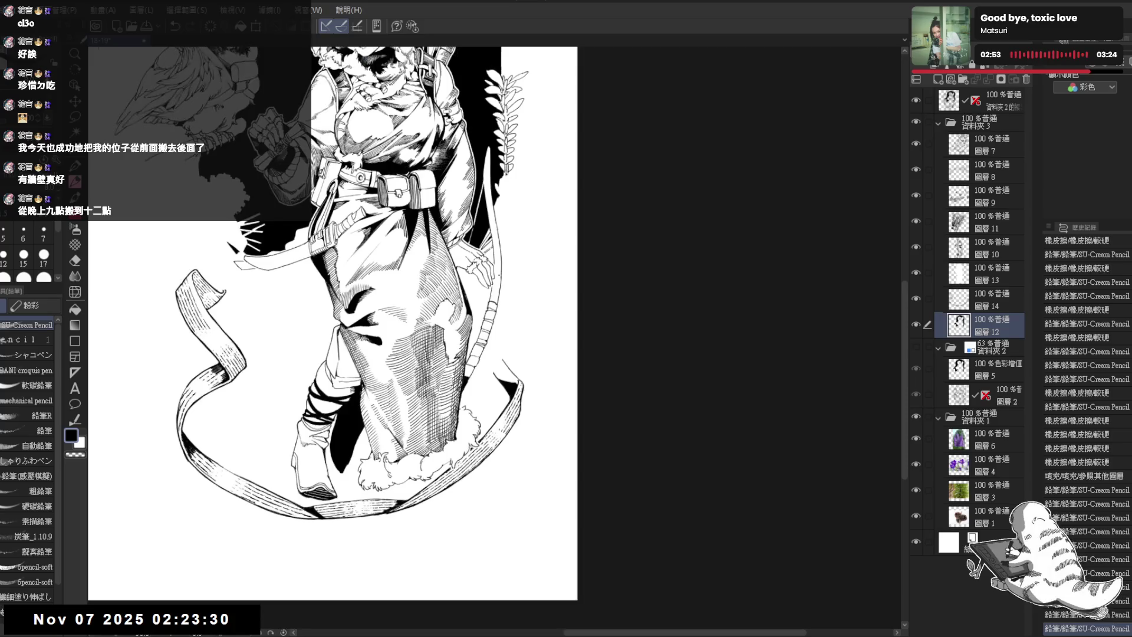
Zoom in over the robe hem and add small hatch strokes to the robe
{"action": "scroll", "coordinate": [499, 275], "scroll_direction": "up", "scroll_amount": 3}
{"action": "mouse_move", "coordinate": [469, 338]}
{"action": "left_mouse_down"}
{"action": "mouse_move", "coordinate": [349, 434]}
{"action": "mouse_move", "coordinate": [419, 315]}
{"action": "mouse_move", "coordinate": [431, 318]}
{"action": "left_mouse_up"}
{"action": "mouse_move", "coordinate": [437, 303]}
{"action": "left_mouse_down"}
{"action": "mouse_move", "coordinate": [432, 317]}
{"action": "mouse_move", "coordinate": [452, 313]}
{"action": "left_mouse_up"}
{"action": "mouse_move", "coordinate": [459, 297]}
{"action": "left_mouse_down"}
{"action": "mouse_move", "coordinate": [453, 312]}
{"action": "mouse_move", "coordinate": [471, 310]}
{"action": "left_mouse_up"}
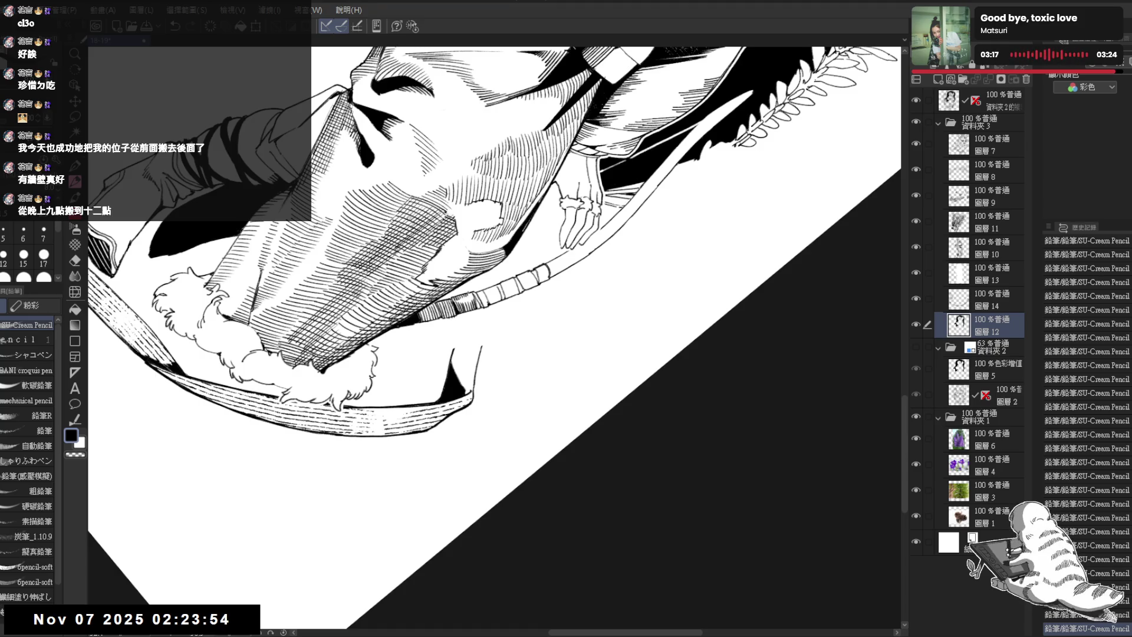
Fill a small gap with black, undoing and restoring the fill
{"action": "key", "text": "g"}
{"action": "left_click", "coordinate": [481, 293]}
{"action": "key", "text": "p"}
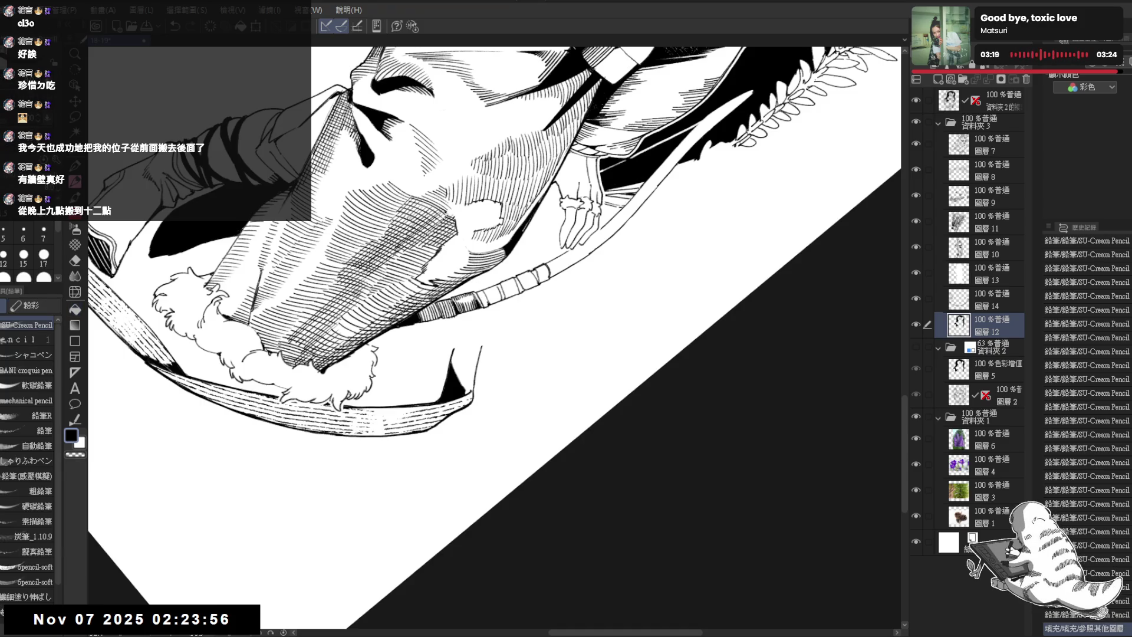
{"action": "key", "text": "ctrl+z"}
{"action": "key", "text": "ctrl+y"}
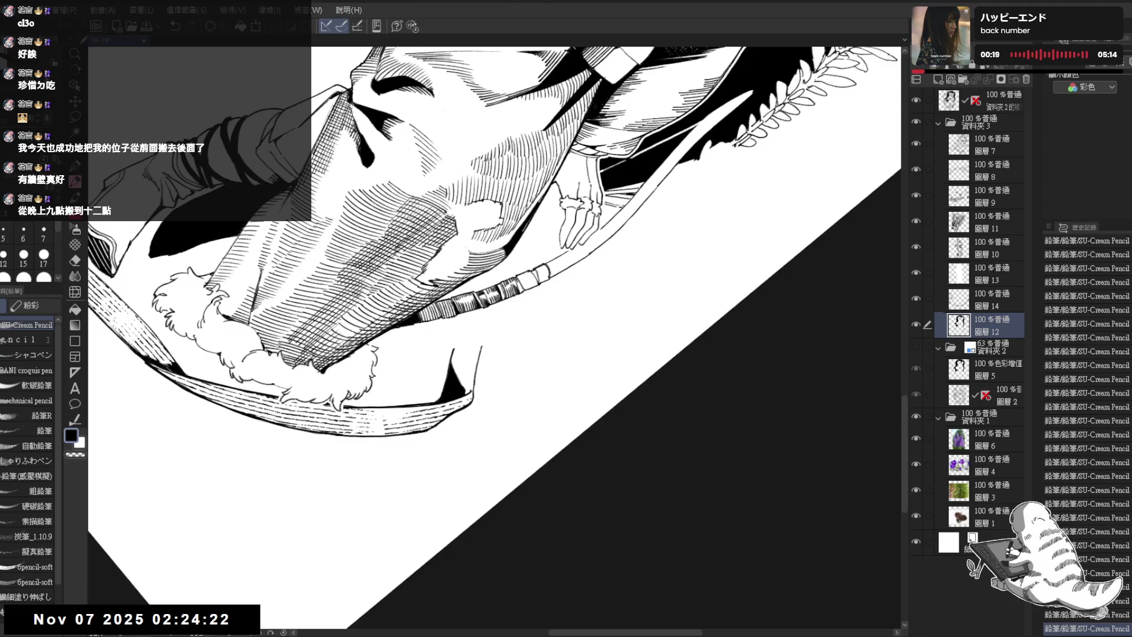
{"action": "mouse_move", "coordinate": [530, 269]}
{"action": "left_mouse_down"}
{"action": "mouse_move", "coordinate": [483, 283]}
{"action": "mouse_move", "coordinate": [524, 277]}
{"action": "mouse_move", "coordinate": [515, 291]}
{"action": "left_mouse_up"}
Hatch the tape bands on the bow's grip and add a dark stroke at the band's end
{"action": "left_click", "coordinate": [501, 271]}
{"action": "left_click_drag", "start_coordinate": [516, 280], "coordinate": [521, 291]}
{"action": "mouse_move", "coordinate": [523, 282]}
{"action": "left_mouse_down"}
{"action": "mouse_move", "coordinate": [507, 303]}
{"action": "mouse_move", "coordinate": [477, 302]}
{"action": "left_mouse_up"}
{"action": "key", "text": "e"}
{"action": "key", "text": "p"}
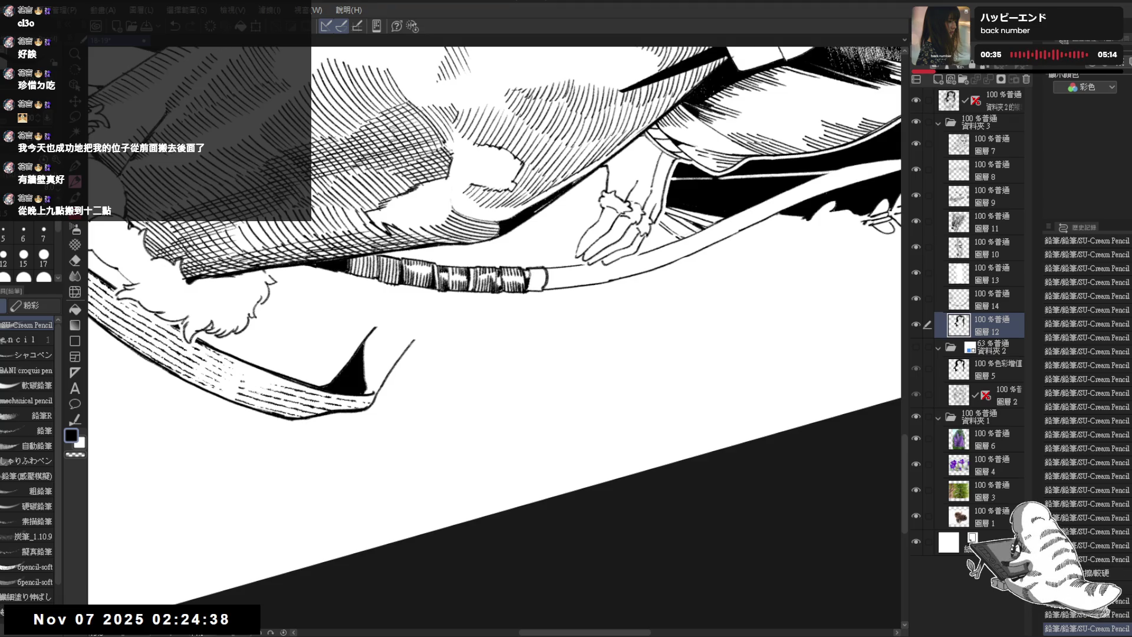
{"action": "mouse_move", "coordinate": [533, 291]}
{"action": "left_mouse_down"}
{"action": "mouse_move", "coordinate": [545, 275]}
{"action": "mouse_move", "coordinate": [443, 333]}
{"action": "mouse_move", "coordinate": [461, 318]}
{"action": "mouse_move", "coordinate": [449, 289]}
{"action": "mouse_move", "coordinate": [467, 275]}
{"action": "left_mouse_up"}
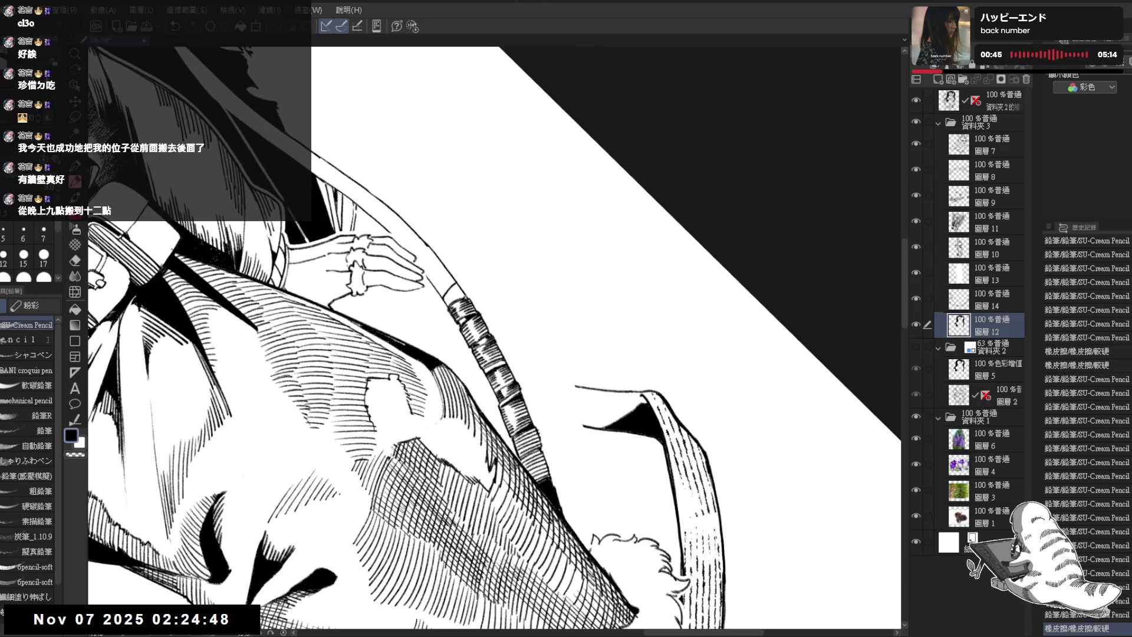
Rotate the view so the bow lies diagonally over the next tape bands
{"action": "left_click_drag", "start_coordinate": [460, 319], "coordinate": [448, 336]}
{"action": "left_click_drag", "start_coordinate": [475, 273], "coordinate": [483, 276]}
{"action": "left_click_drag", "start_coordinate": [460, 318], "coordinate": [434, 330]}
{"action": "key", "text": "e"}
{"action": "key", "text": "p"}
{"action": "key", "text": "minus"}
{"action": "left_click_drag", "start_coordinate": [431, 322], "coordinate": [435, 330]}
Erase stray marks along the ribbon edge and turn the view back upright
{"action": "key", "text": "minus"}
{"action": "key", "text": "minus"}
{"action": "key", "text": "minus"}
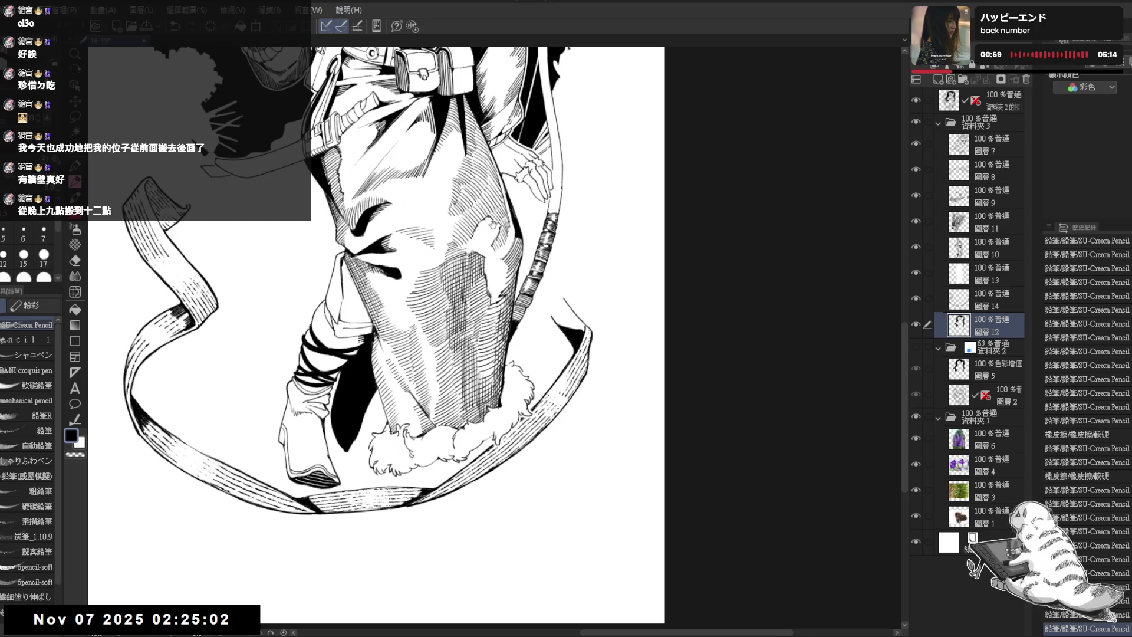
{"action": "key", "text": "ctrl+plus"}
{"action": "key", "text": "ctrl+plus"}
{"action": "key", "text": "e"}
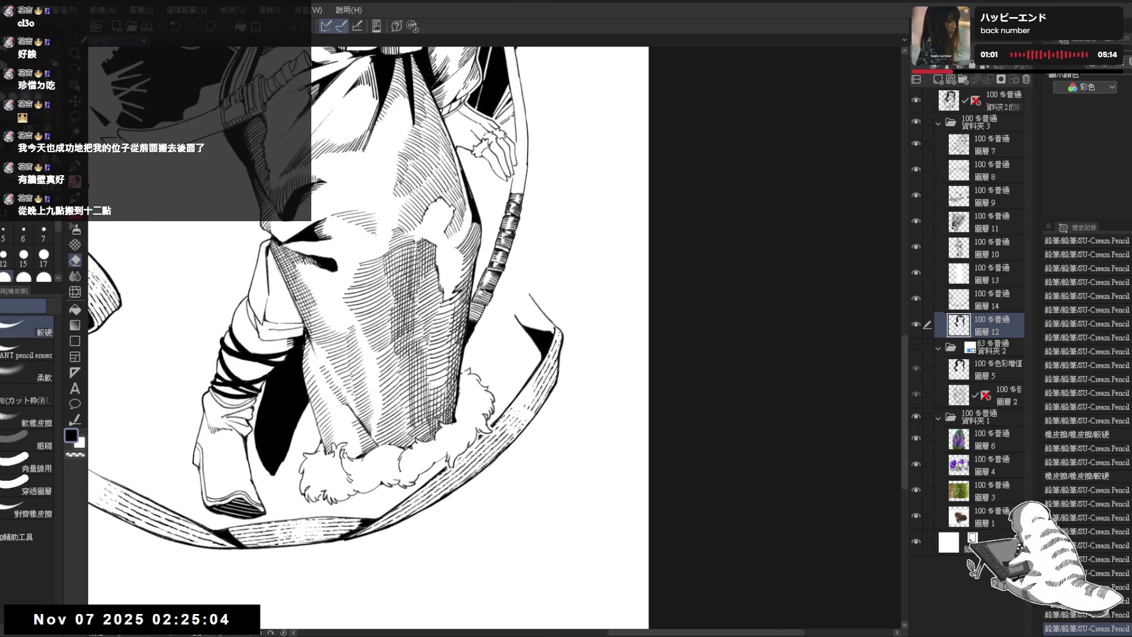
{"action": "left_click_drag", "start_coordinate": [479, 293], "coordinate": [471, 321]}
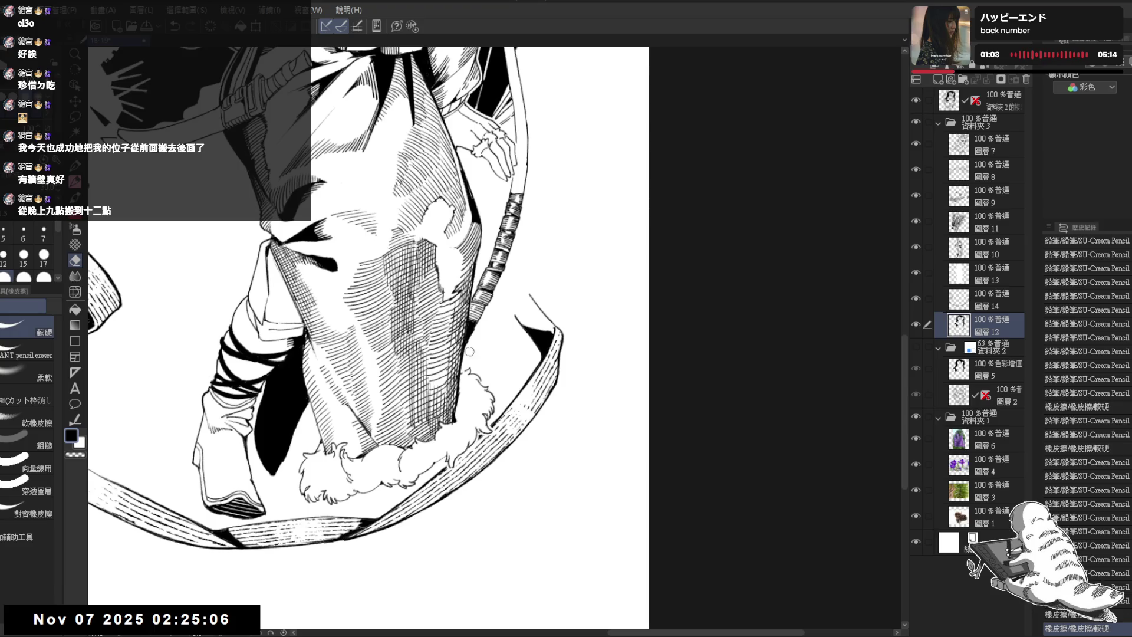
{"action": "key", "text": "p"}
{"action": "key", "text": "minus"}
{"action": "key", "text": "minus"}
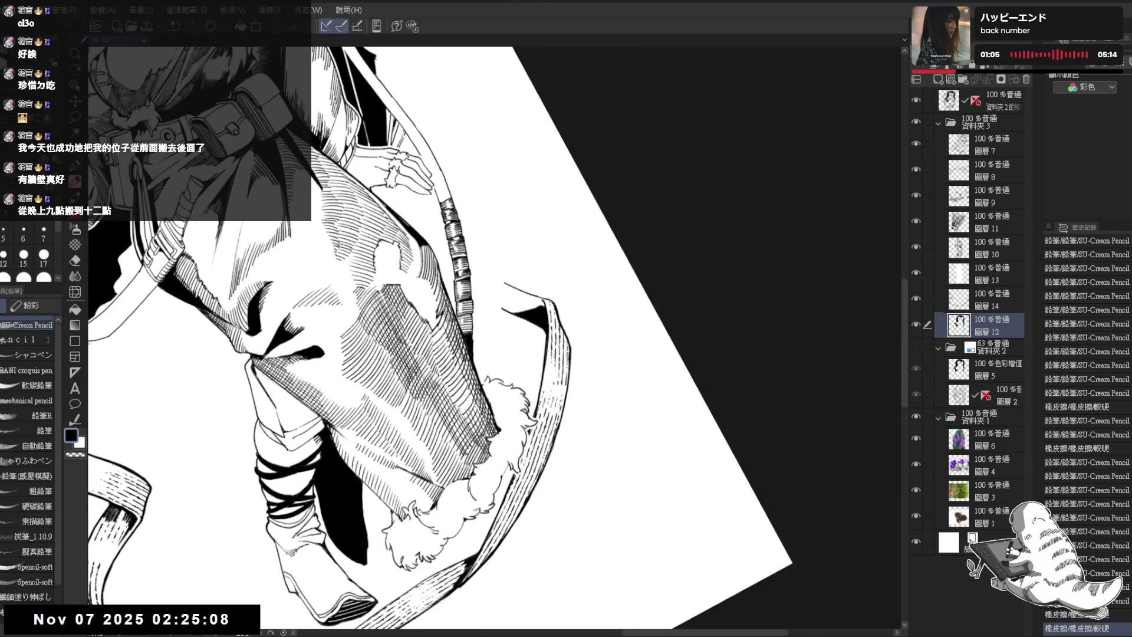
{"action": "key", "text": "asciicircum"}
{"action": "key", "text": "asciicircum"}
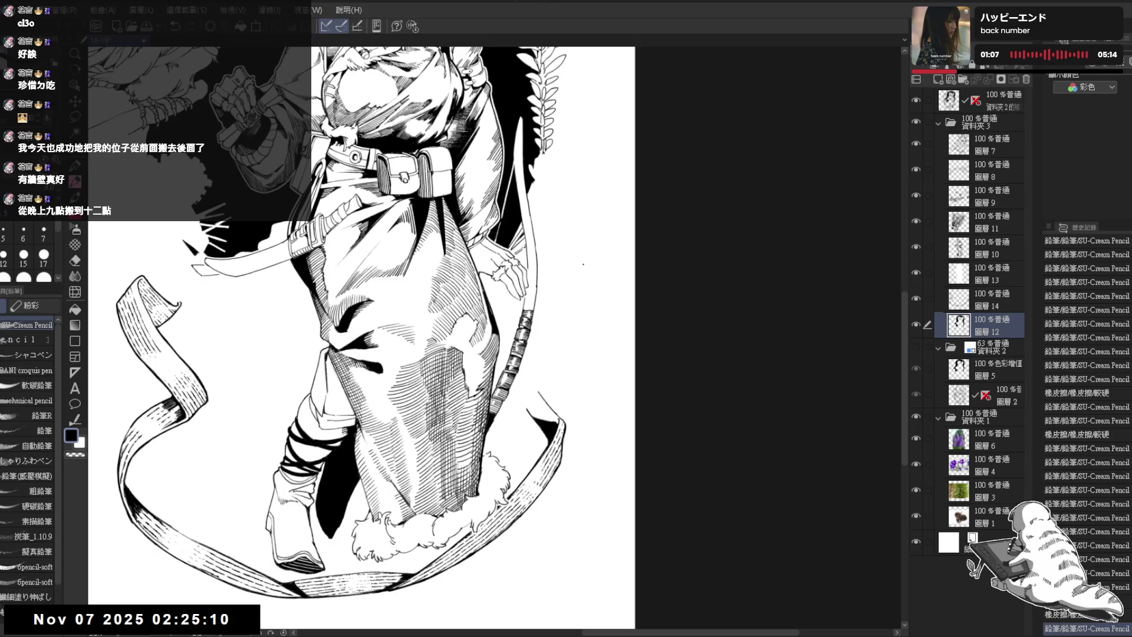
{"action": "scroll", "coordinate": [583, 264], "scroll_direction": "up", "scroll_amount": 3}
Zoom in on the bow hand and erase along the finger outline on 圖層 13
{"action": "mouse_move", "coordinate": [536, 261]}
{"action": "left_mouse_down"}
{"action": "mouse_move", "coordinate": [488, 327]}
{"action": "mouse_move", "coordinate": [486, 291]}
{"action": "left_mouse_up"}
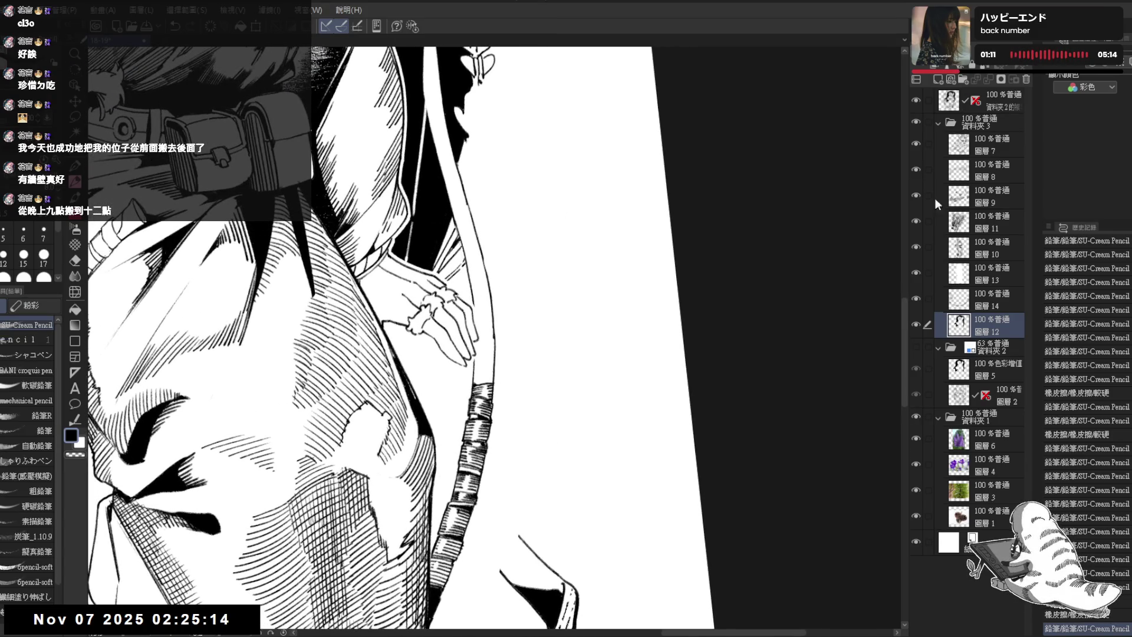
{"action": "left_click", "coordinate": [991, 273]}
{"action": "key", "text": "e"}
{"action": "left_click_drag", "start_coordinate": [477, 307], "coordinate": [478, 361]}
{"action": "key", "text": "p"}
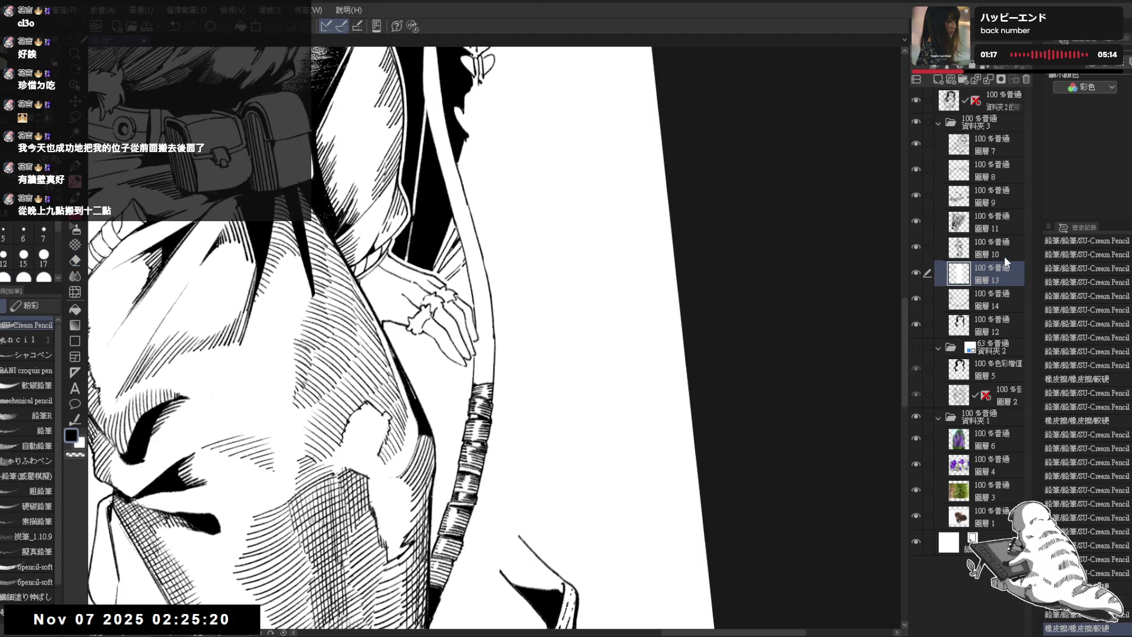
Tilt the view, erase another bit of the finger line on 圖層 13, then zoom out upright
{"action": "left_click", "coordinate": [944, 323]}
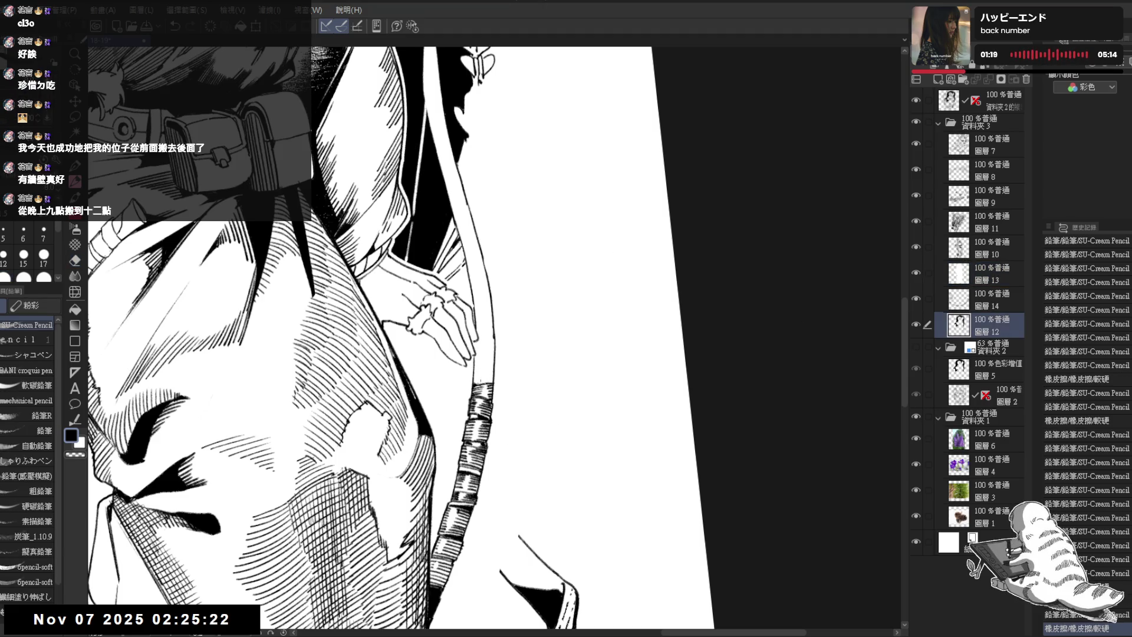
{"action": "key", "text": "r"}
{"action": "left_click_drag", "start_coordinate": [500, 442], "coordinate": [492, 413]}
{"action": "key", "text": "p"}
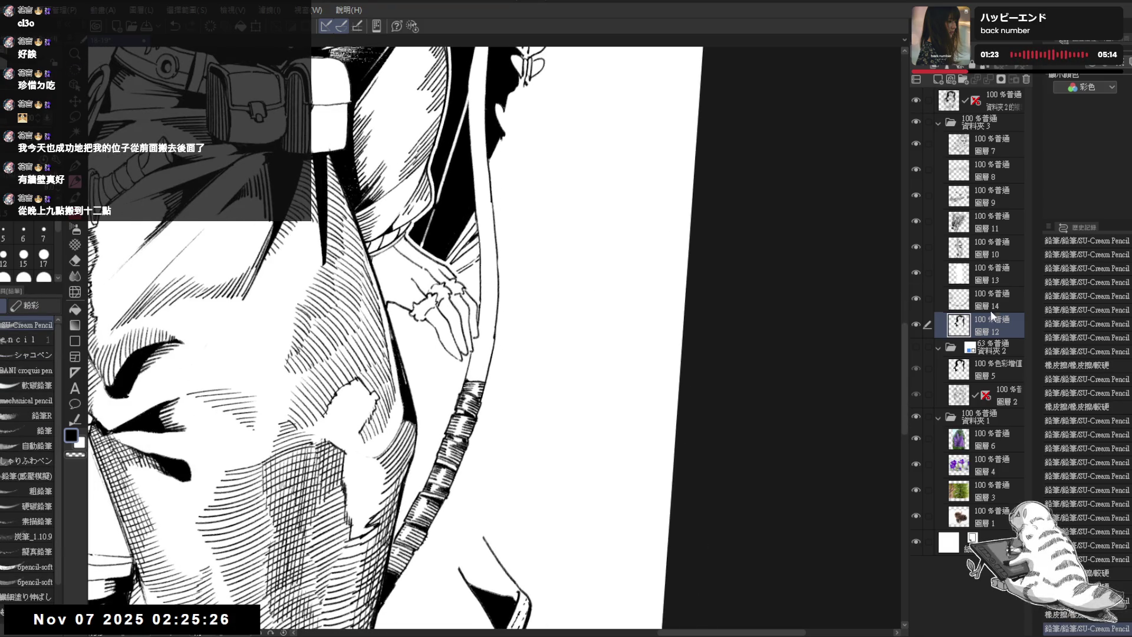
{"action": "left_click", "coordinate": [962, 276]}
{"action": "key", "text": "e"}
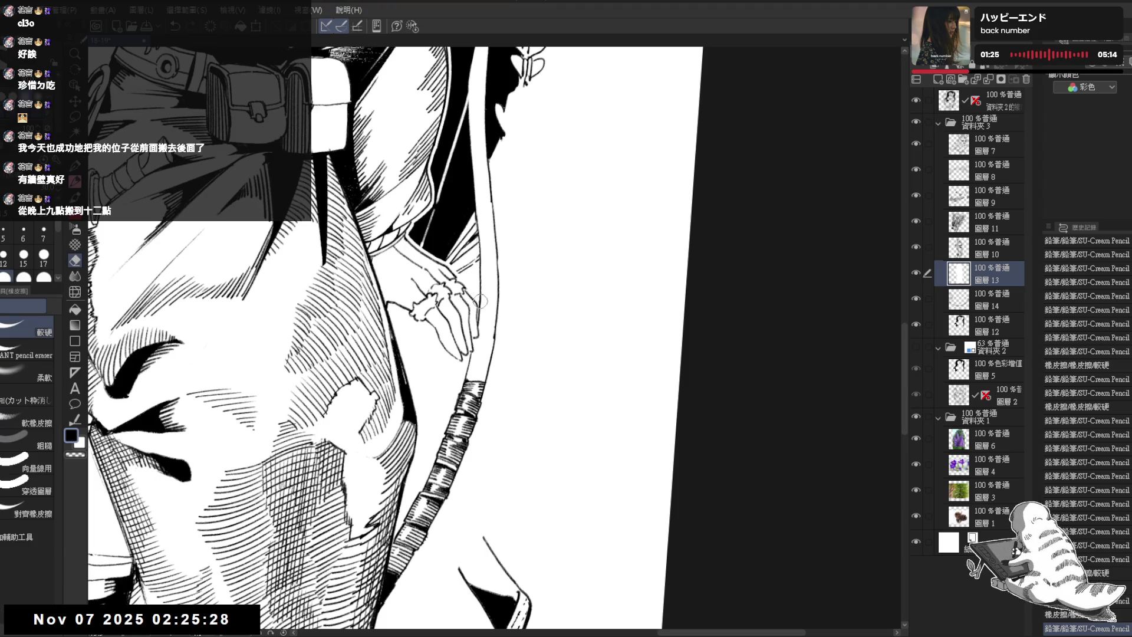
{"action": "left_click", "coordinate": [482, 285]}
{"action": "key", "text": "p"}
{"action": "mouse_move", "coordinate": [481, 285]}
{"action": "left_mouse_down"}
{"action": "mouse_move", "coordinate": [536, 311]}
{"action": "mouse_move", "coordinate": [525, 311]}
{"action": "mouse_move", "coordinate": [517, 354]}
{"action": "left_mouse_up"}
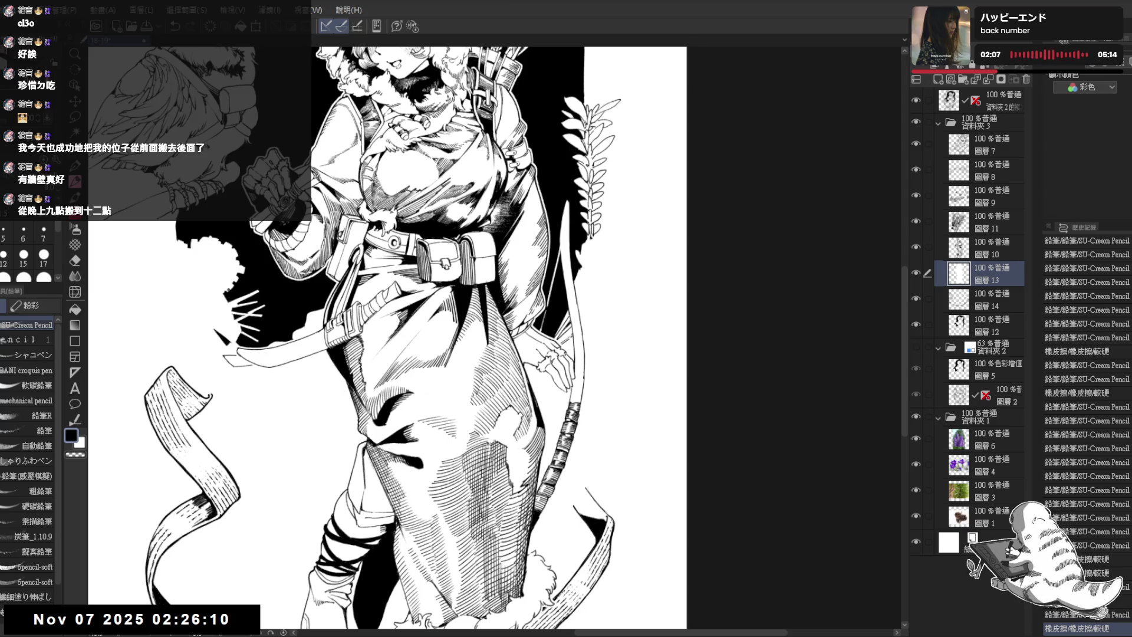
Tilt the view over the bow hand and draw a short stroke beside it on 圖層 12
{"action": "scroll", "coordinate": [501, 304], "scroll_direction": "up", "scroll_amount": 4}
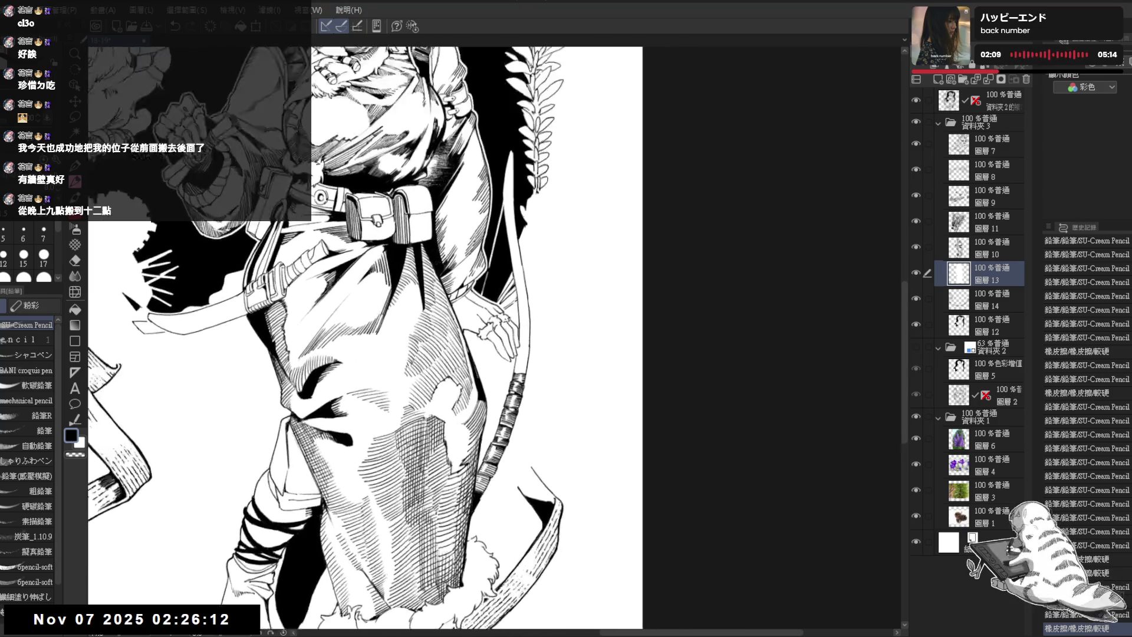
{"action": "mouse_move", "coordinate": [501, 304]}
{"action": "left_mouse_down"}
{"action": "mouse_move", "coordinate": [472, 289]}
{"action": "mouse_move", "coordinate": [489, 306]}
{"action": "mouse_move", "coordinate": [482, 283]}
{"action": "left_mouse_up"}
{"action": "left_click_drag", "start_coordinate": [470, 329], "coordinate": [684, 410]}
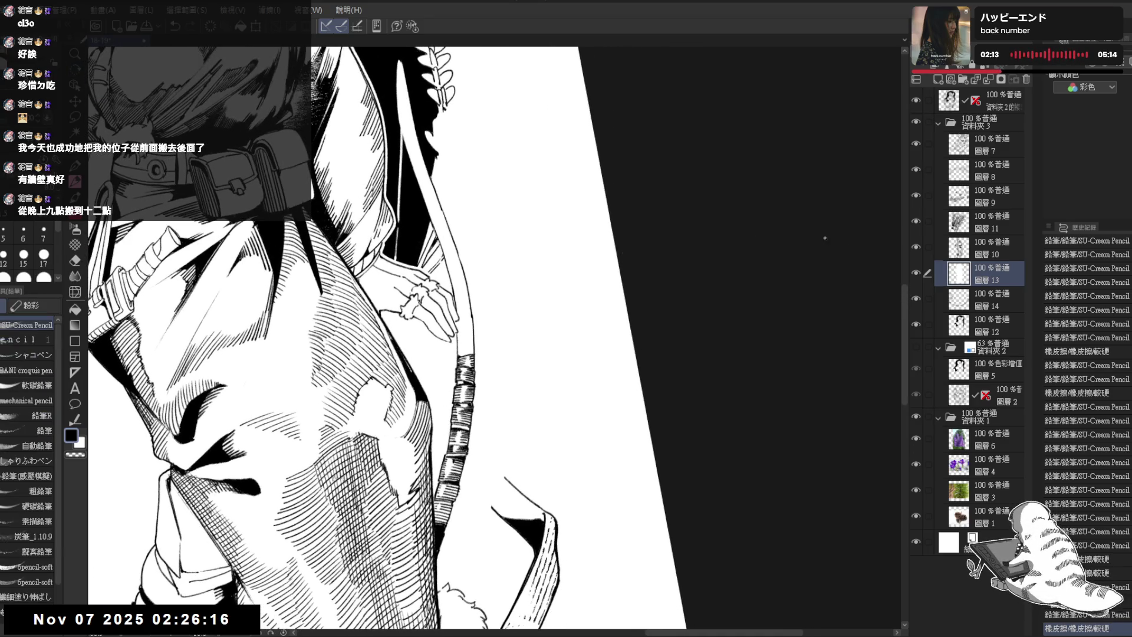
{"action": "left_click", "coordinate": [477, 376], "text": "ctrl+shift"}
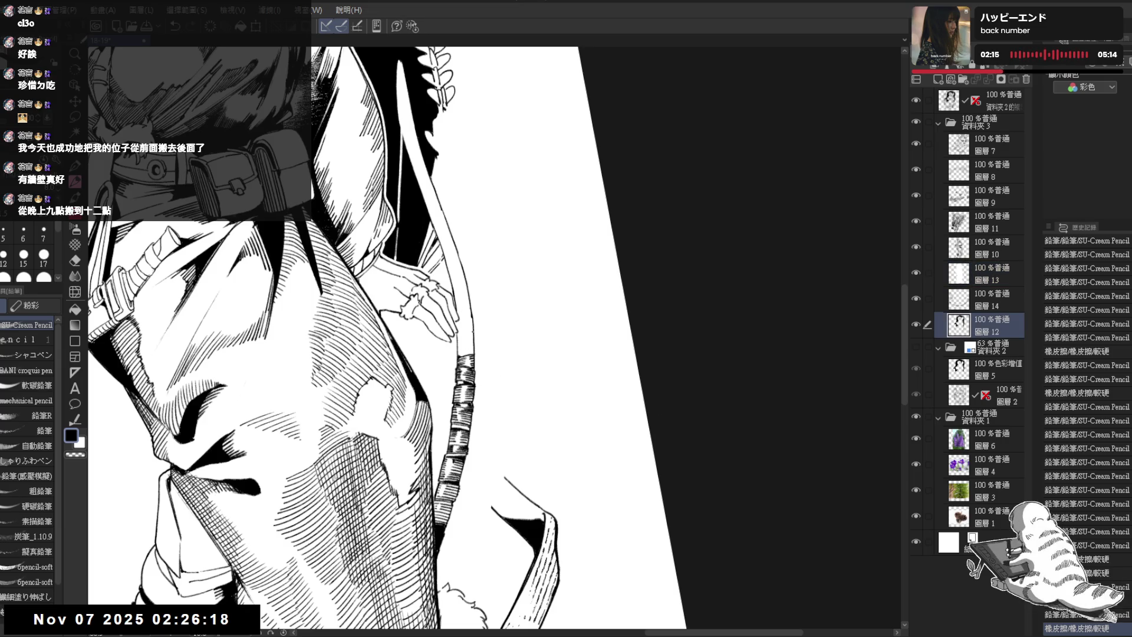
{"action": "mouse_move", "coordinate": [468, 303]}
{"action": "left_mouse_down"}
{"action": "mouse_move", "coordinate": [462, 316]}
{"action": "mouse_move", "coordinate": [498, 337]}
{"action": "mouse_move", "coordinate": [460, 321]}
{"action": "left_mouse_up"}
Fill the gap beside the hand and bow black, add short strokes, and set pencil size 7
{"action": "key", "text": "g"}
{"action": "left_click", "coordinate": [466, 328]}
{"action": "key", "text": "p"}
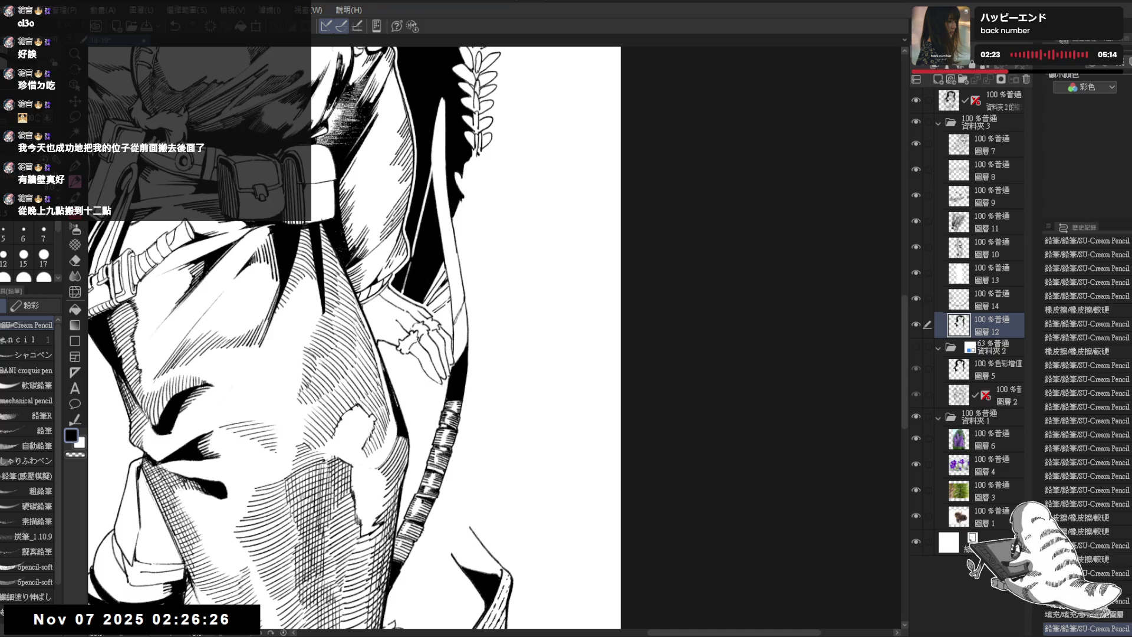
{"action": "left_click_drag", "start_coordinate": [531, 354], "coordinate": [449, 413]}
{"action": "left_click_drag", "start_coordinate": [453, 335], "coordinate": [465, 358]}
{"action": "left_click", "coordinate": [43, 233]}
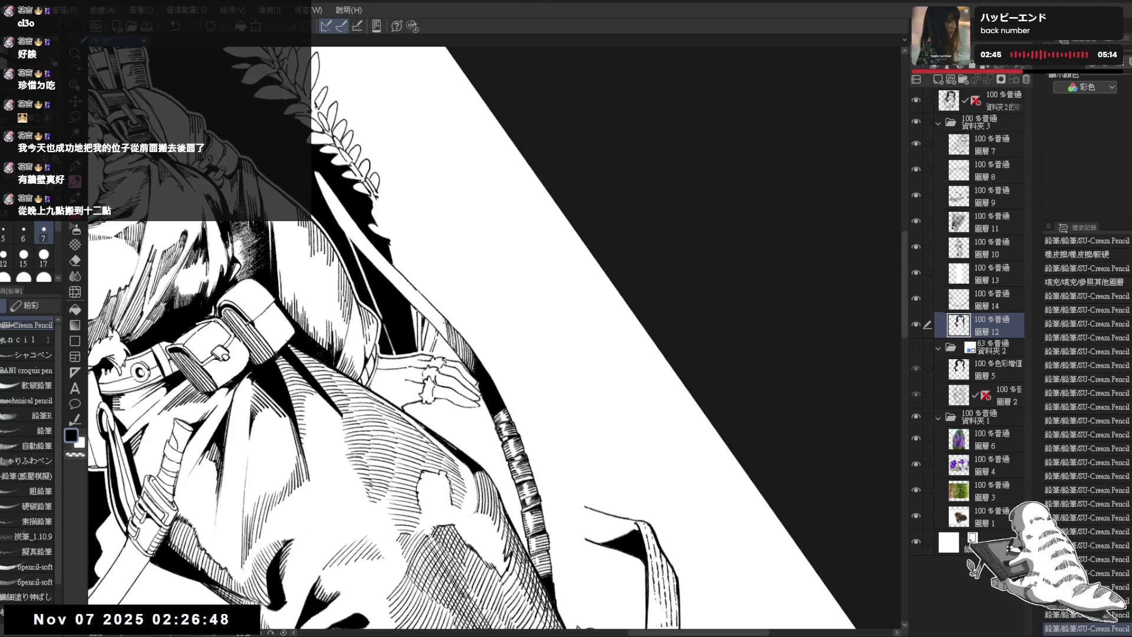
Line the edge of the sleeve with the SU-Cream Pencil, trimming it with the Eraser
{"action": "mouse_move", "coordinate": [440, 311]}
{"action": "left_mouse_down"}
{"action": "mouse_move", "coordinate": [435, 330]}
{"action": "mouse_move", "coordinate": [457, 355]}
{"action": "mouse_move", "coordinate": [466, 347]}
{"action": "left_mouse_up"}
{"action": "key", "text": "ctrl+z"}
{"action": "key", "text": "ctrl+z"}
{"action": "key", "text": "ctrl+z"}
{"action": "key", "text": "ctrl+z"}
{"action": "mouse_move", "coordinate": [462, 295]}
{"action": "left_mouse_down"}
{"action": "mouse_move", "coordinate": [463, 335]}
{"action": "mouse_move", "coordinate": [466, 298]}
{"action": "mouse_move", "coordinate": [466, 325]}
{"action": "left_mouse_up"}
{"action": "key", "text": "e"}
{"action": "key", "text": "p"}
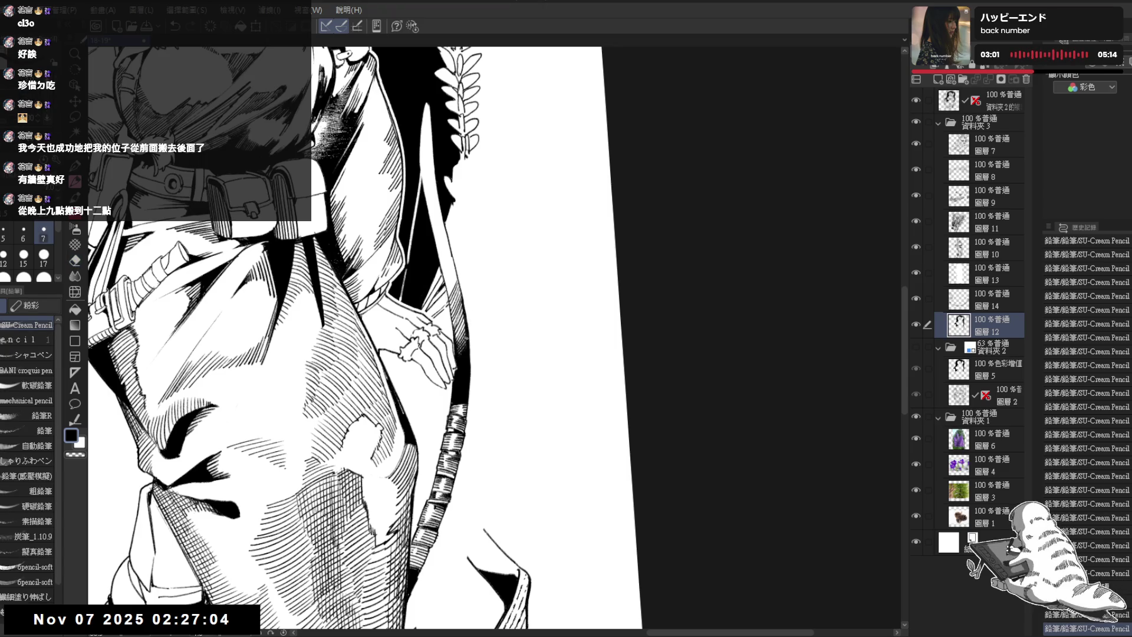
Rotate the canvas counter-clockwise and hatch the robe near the hand with short strokes
{"action": "left_click_drag", "start_coordinate": [458, 285], "coordinate": [455, 330]}
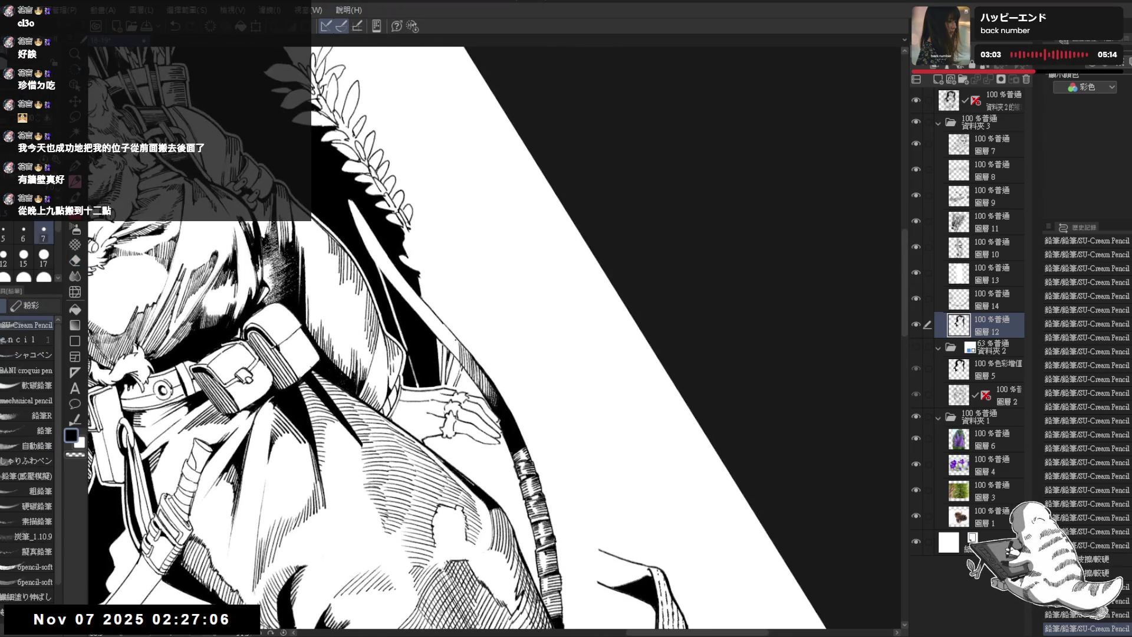
{"action": "mouse_move", "coordinate": [452, 332]}
{"action": "left_mouse_down"}
{"action": "mouse_move", "coordinate": [450, 349]}
{"action": "mouse_move", "coordinate": [441, 337]}
{"action": "left_mouse_up"}
{"action": "left_click_drag", "start_coordinate": [428, 297], "coordinate": [435, 328]}
{"action": "left_click_drag", "start_coordinate": [434, 308], "coordinate": [447, 331]}
{"action": "left_click_drag", "start_coordinate": [447, 311], "coordinate": [453, 333]}
Straighten the view and add longer dark hatch strokes to the robe, undoing stray ones
{"action": "left_click_drag", "start_coordinate": [453, 312], "coordinate": [456, 333]}
{"action": "key", "text": "ctrl+at"}
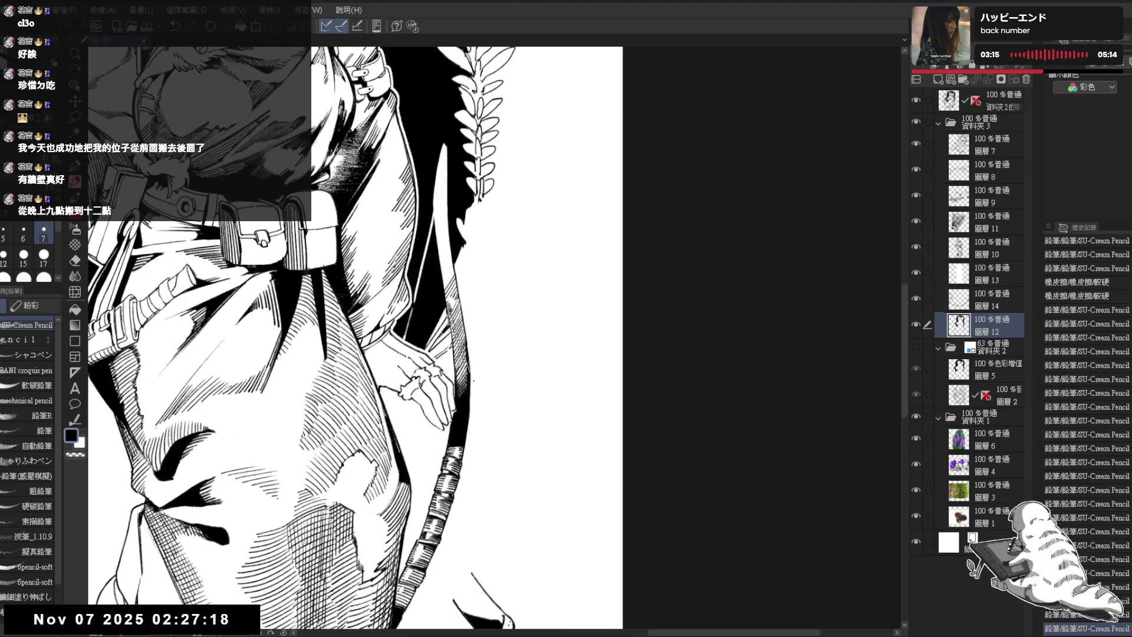
{"action": "left_click_drag", "start_coordinate": [449, 295], "coordinate": [459, 361]}
{"action": "key", "text": "ctrl+z"}
{"action": "mouse_move", "coordinate": [444, 297]}
{"action": "left_mouse_down"}
{"action": "mouse_move", "coordinate": [457, 379]}
{"action": "mouse_move", "coordinate": [482, 377]}
{"action": "mouse_move", "coordinate": [445, 338]}
{"action": "mouse_move", "coordinate": [407, 360]}
{"action": "left_mouse_up"}
{"action": "key", "text": "ctrl+z"}
{"action": "key", "text": "ctrl+z"}
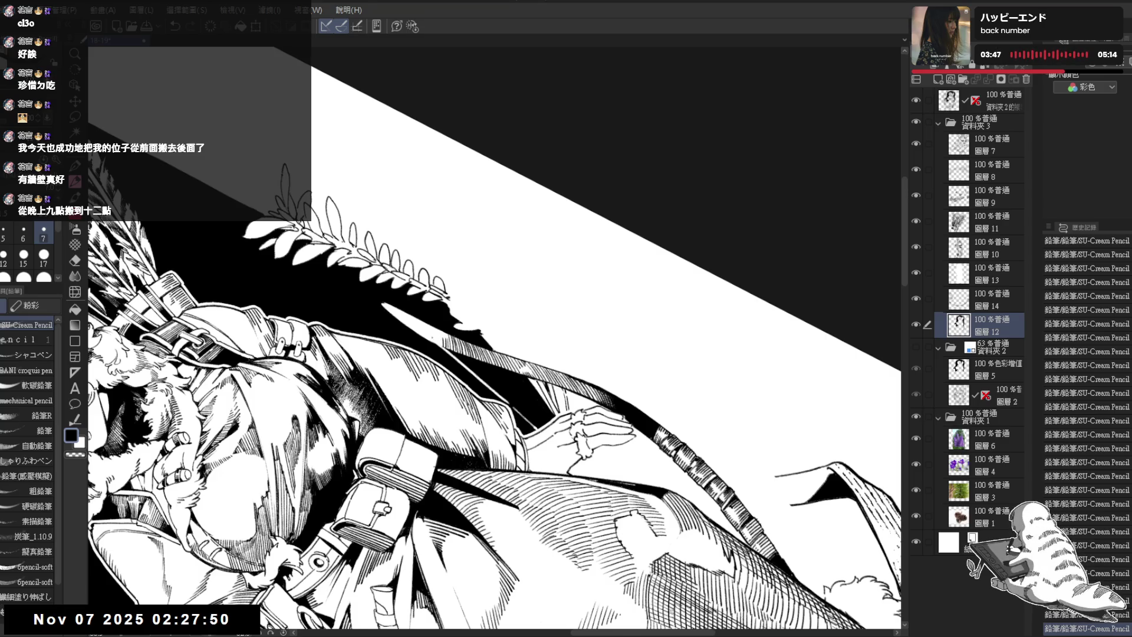
Tilt the canvas with the Rotate tool and touch up the bow linework, erasing small stray marks
{"action": "key", "text": "ctrl+@"}
{"action": "key", "text": "r"}
{"action": "left_click_drag", "start_coordinate": [448, 322], "coordinate": [448, 321]}
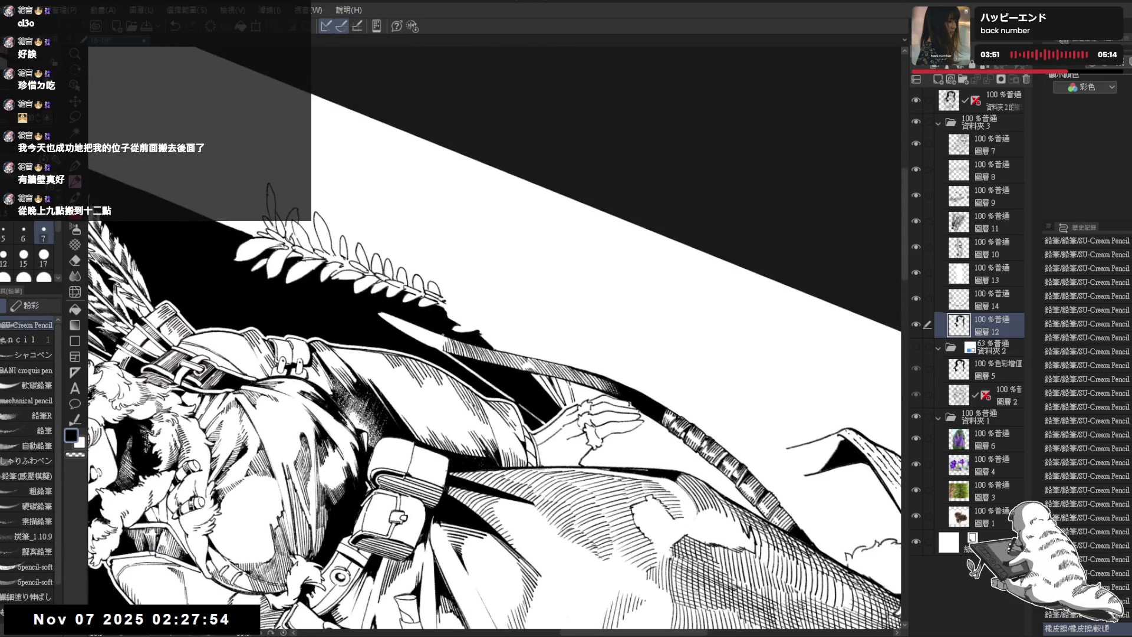
{"action": "key", "text": "e"}
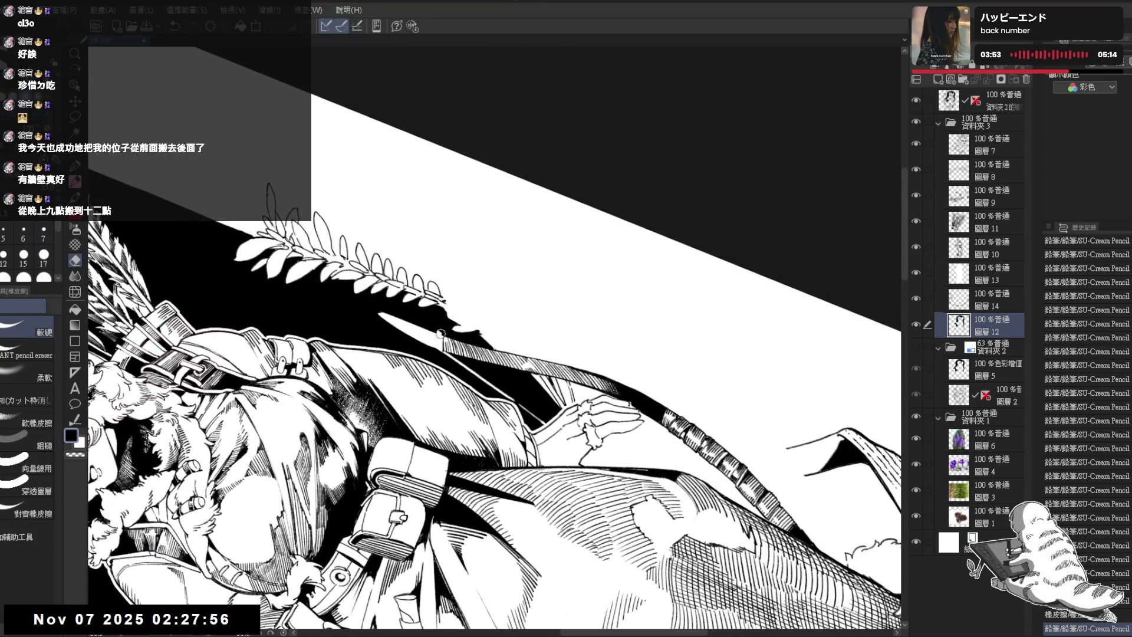
{"action": "left_click_drag", "start_coordinate": [441, 334], "coordinate": [438, 337]}
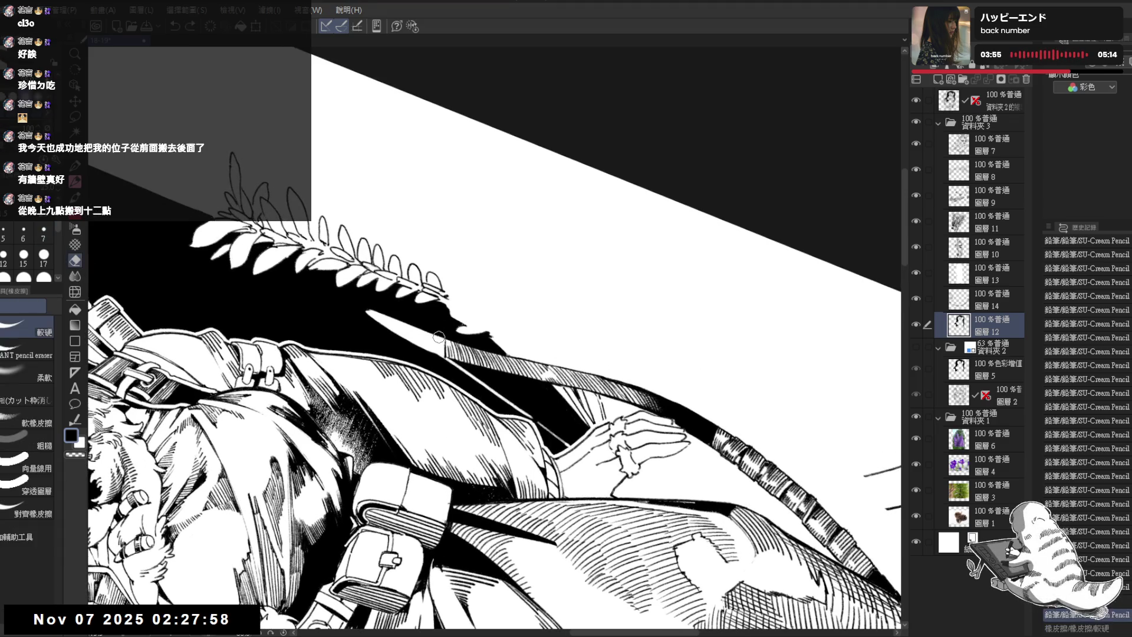
{"action": "key", "text": "p"}
{"action": "left_click_drag", "start_coordinate": [441, 337], "coordinate": [442, 327]}
{"action": "key", "text": "e"}
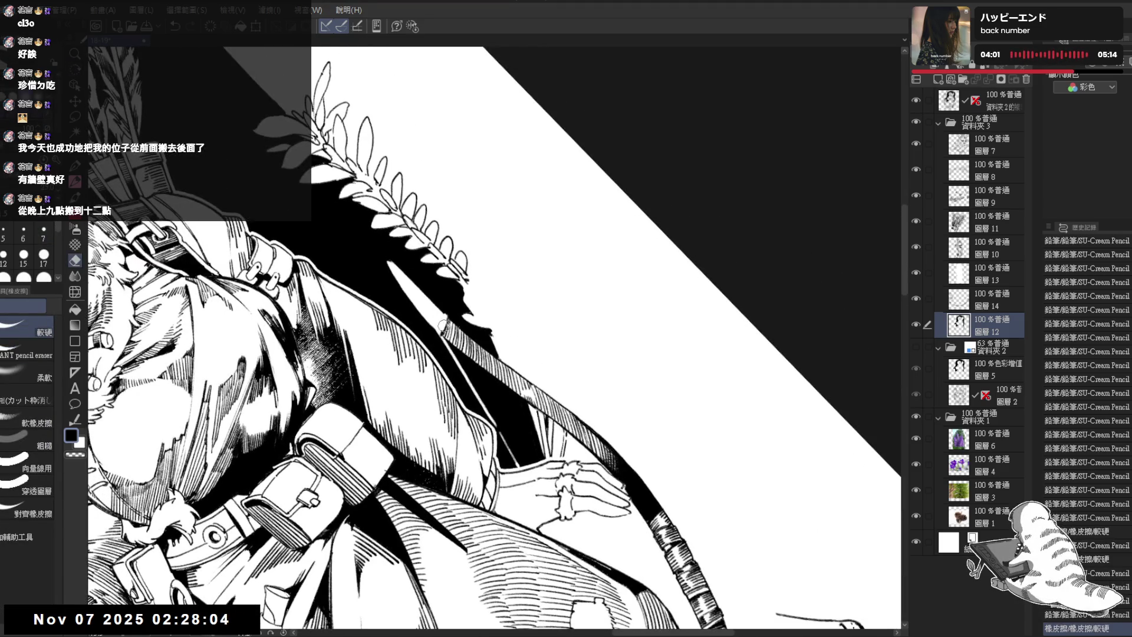
{"action": "left_click", "coordinate": [442, 328]}
{"action": "key", "text": "p"}
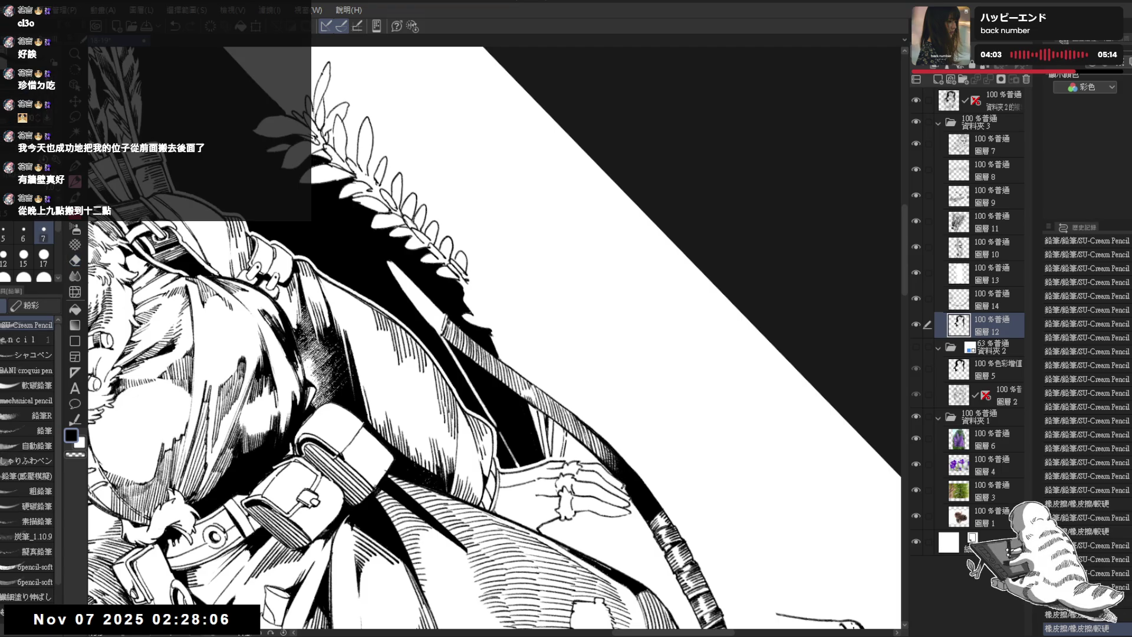
{"action": "key", "text": "e"}
{"action": "left_click_drag", "start_coordinate": [441, 327], "coordinate": [440, 341]}
{"action": "left_click", "coordinate": [440, 341]}
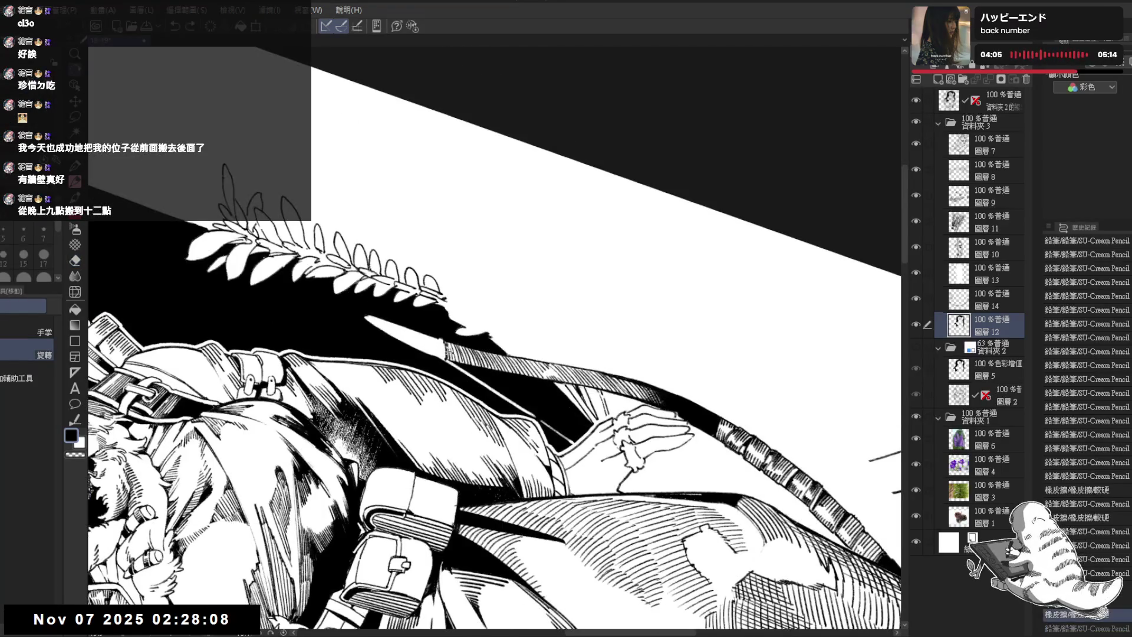
{"action": "left_click", "coordinate": [440, 341]}
Erase more tiny stray marks near the bow and add small dark pencil dabs
{"action": "key", "text": "p"}
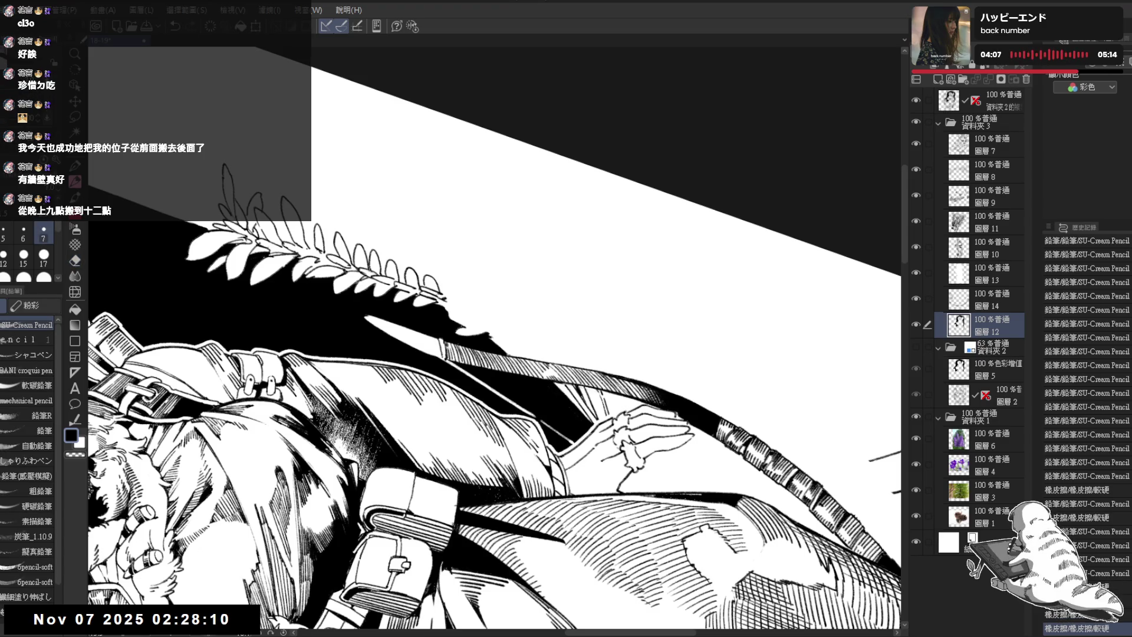
{"action": "key", "text": "e"}
{"action": "left_click", "coordinate": [444, 356]}
{"action": "key", "text": "p"}
{"action": "key", "text": "e"}
{"action": "left_click", "coordinate": [443, 344]}
{"action": "key", "text": "p"}
{"action": "left_click", "coordinate": [442, 348]}
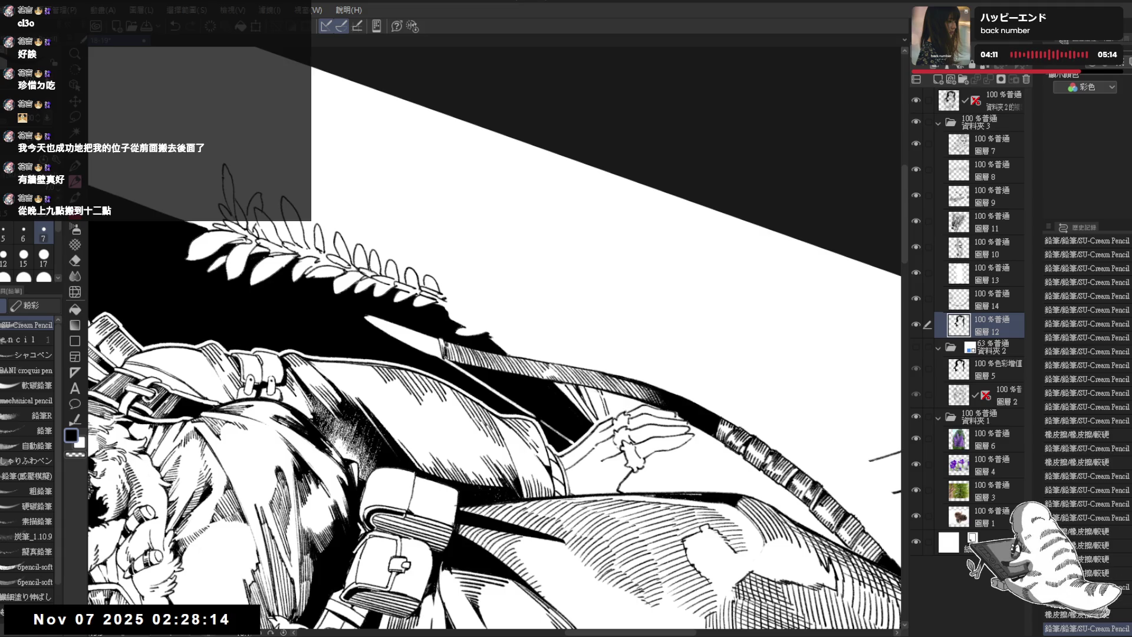
{"action": "mouse_move", "coordinate": [590, 236]}
{"action": "left_mouse_down"}
{"action": "mouse_move", "coordinate": [649, 354]}
{"action": "mouse_move", "coordinate": [619, 442]}
{"action": "mouse_move", "coordinate": [561, 501]}
{"action": "left_mouse_up"}
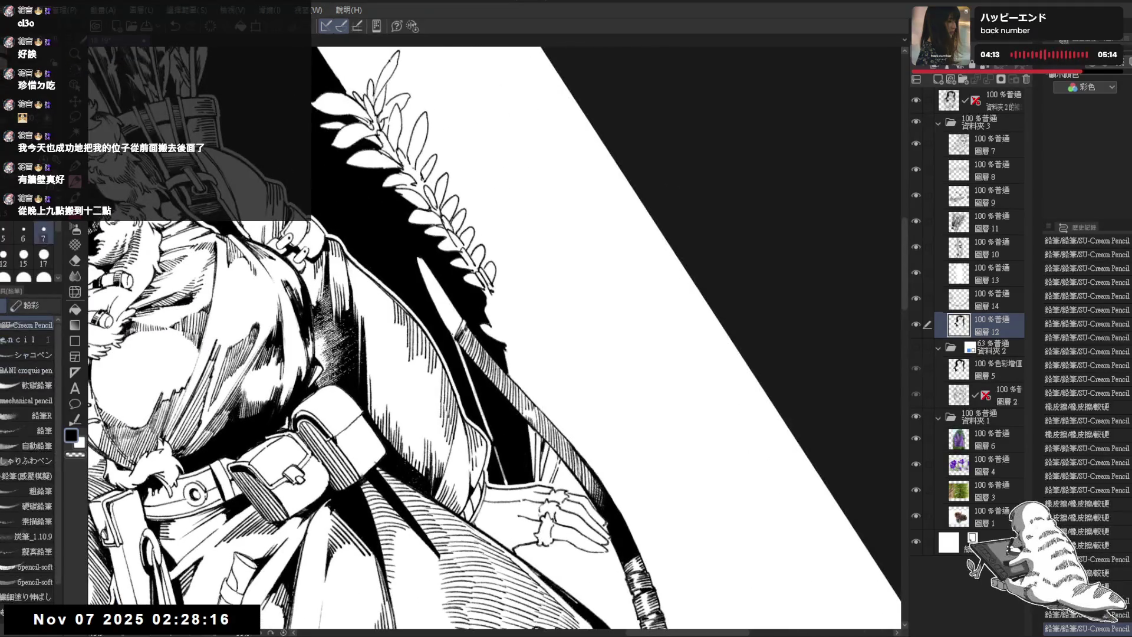
{"action": "key", "text": "e"}
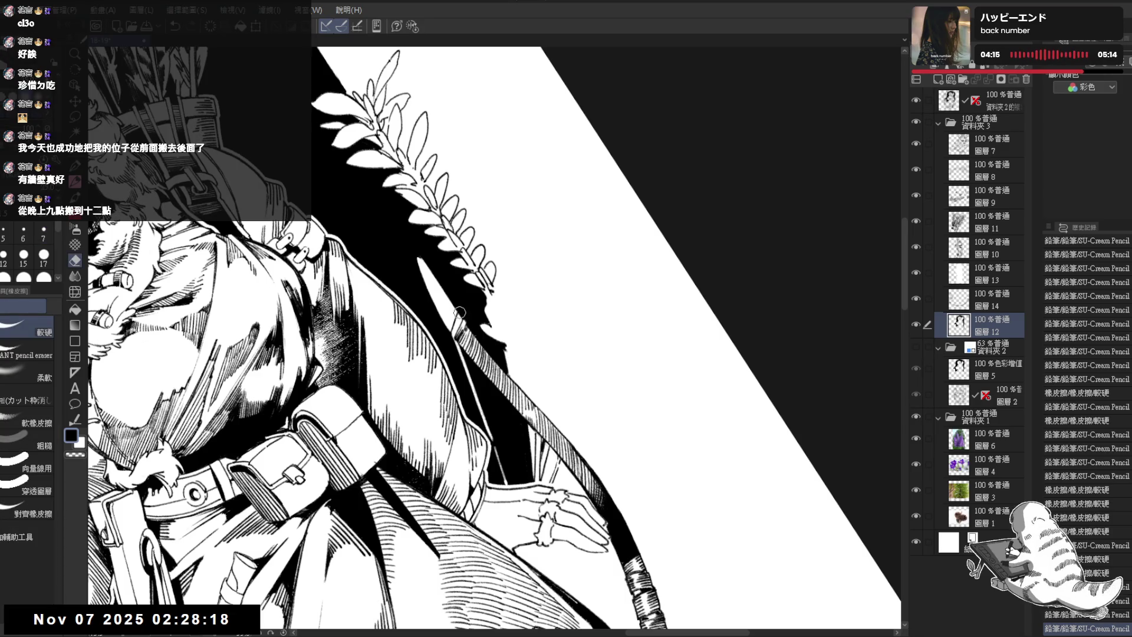
{"action": "left_click", "coordinate": [460, 313]}
{"action": "key", "text": "p"}
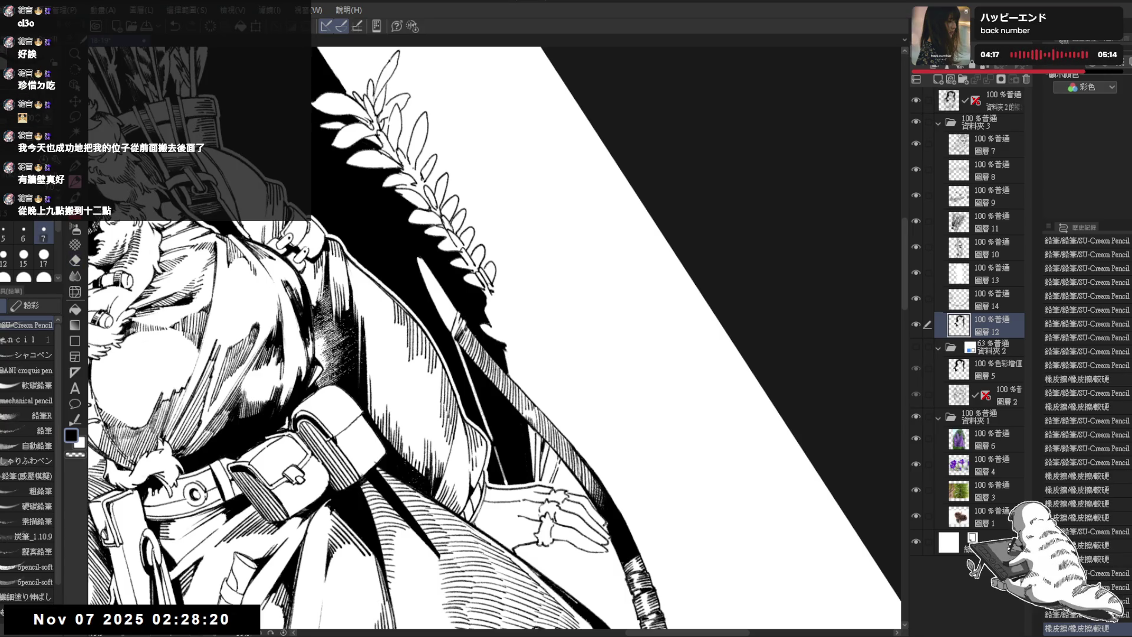
{"action": "left_click", "coordinate": [458, 316]}
{"action": "left_click", "coordinate": [458, 318]}
Add a short dark pencil stroke and short hatching strokes on the coat
{"action": "mouse_move", "coordinate": [458, 318]}
{"action": "left_mouse_down"}
{"action": "mouse_move", "coordinate": [475, 309]}
{"action": "mouse_move", "coordinate": [491, 386]}
{"action": "left_mouse_up"}
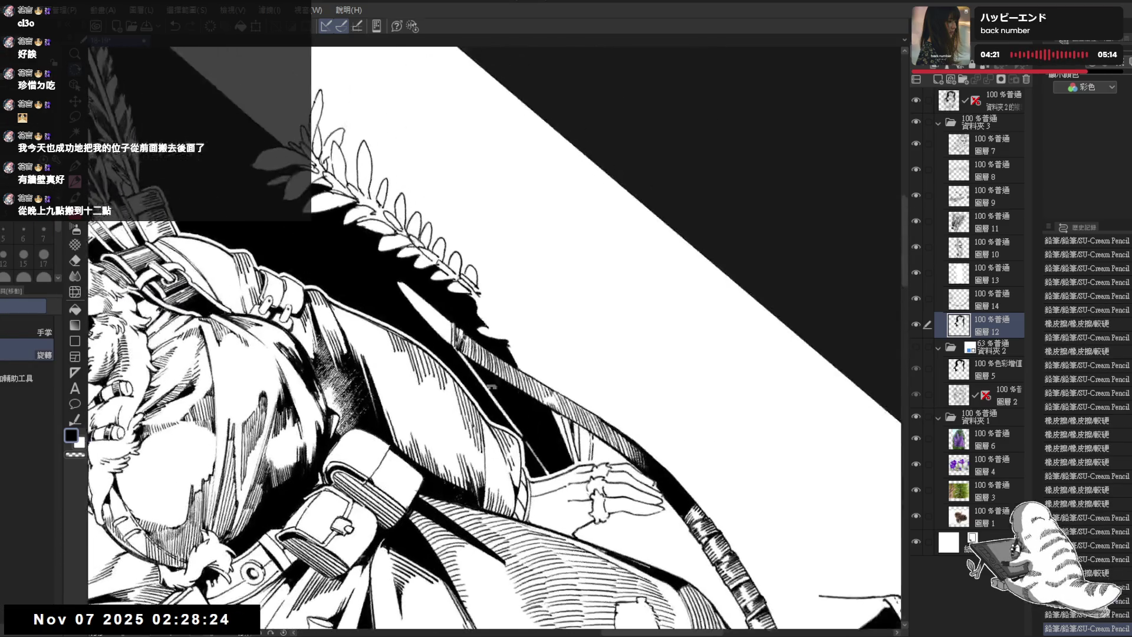
{"action": "mouse_move", "coordinate": [448, 332]}
{"action": "left_mouse_down"}
{"action": "mouse_move", "coordinate": [443, 342]}
{"action": "mouse_move", "coordinate": [501, 407]}
{"action": "mouse_move", "coordinate": [426, 307]}
{"action": "mouse_move", "coordinate": [430, 328]}
{"action": "mouse_move", "coordinate": [451, 337]}
{"action": "left_mouse_up"}
{"action": "left_click_drag", "start_coordinate": [385, 296], "coordinate": [398, 314]}
{"action": "mouse_move", "coordinate": [396, 299]}
{"action": "left_mouse_down"}
{"action": "mouse_move", "coordinate": [400, 315]}
{"action": "mouse_move", "coordinate": [428, 323]}
{"action": "left_mouse_up"}
Reposition the view around the belt, then erase a short stroke beside the bow on 圖層13
{"action": "scroll", "coordinate": [496, 336], "scroll_direction": "down", "scroll_amount": 5}
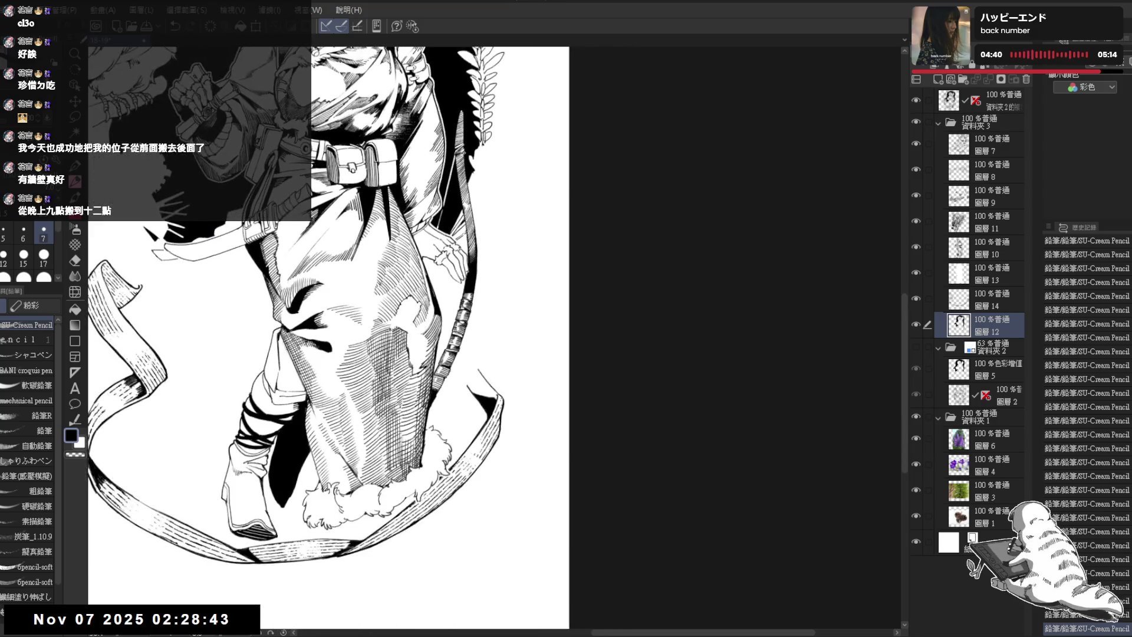
{"action": "mouse_move", "coordinate": [464, 153]}
{"action": "left_mouse_down"}
{"action": "mouse_move", "coordinate": [517, 202]}
{"action": "mouse_move", "coordinate": [465, 263]}
{"action": "mouse_move", "coordinate": [455, 347]}
{"action": "mouse_move", "coordinate": [480, 263]}
{"action": "left_mouse_up"}
{"action": "key", "text": "p"}
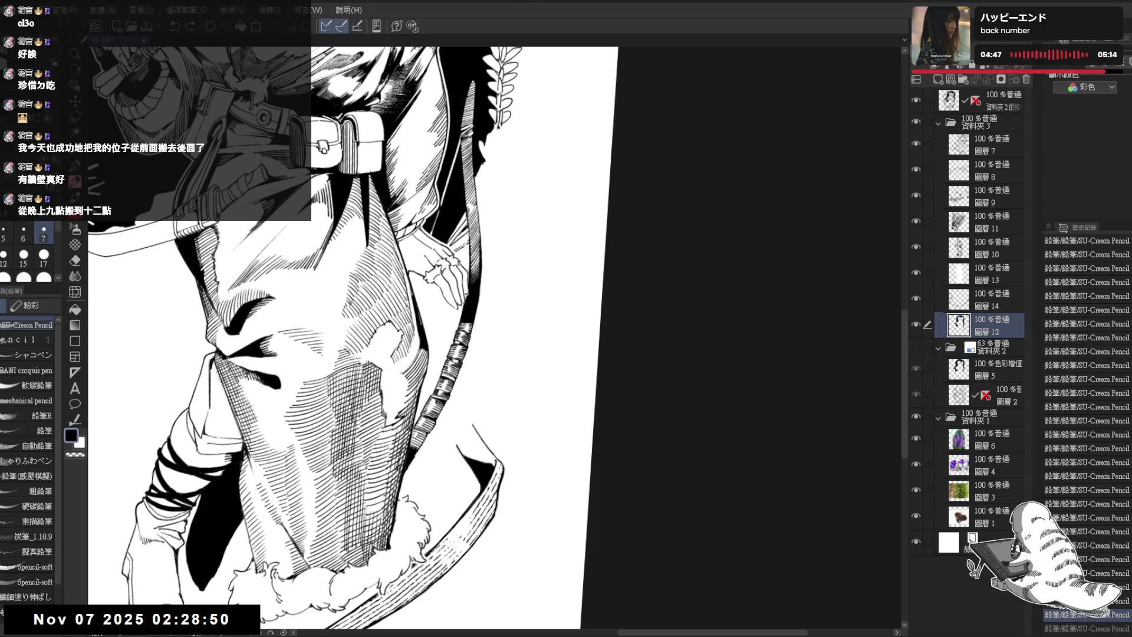
{"action": "key", "text": "minus"}
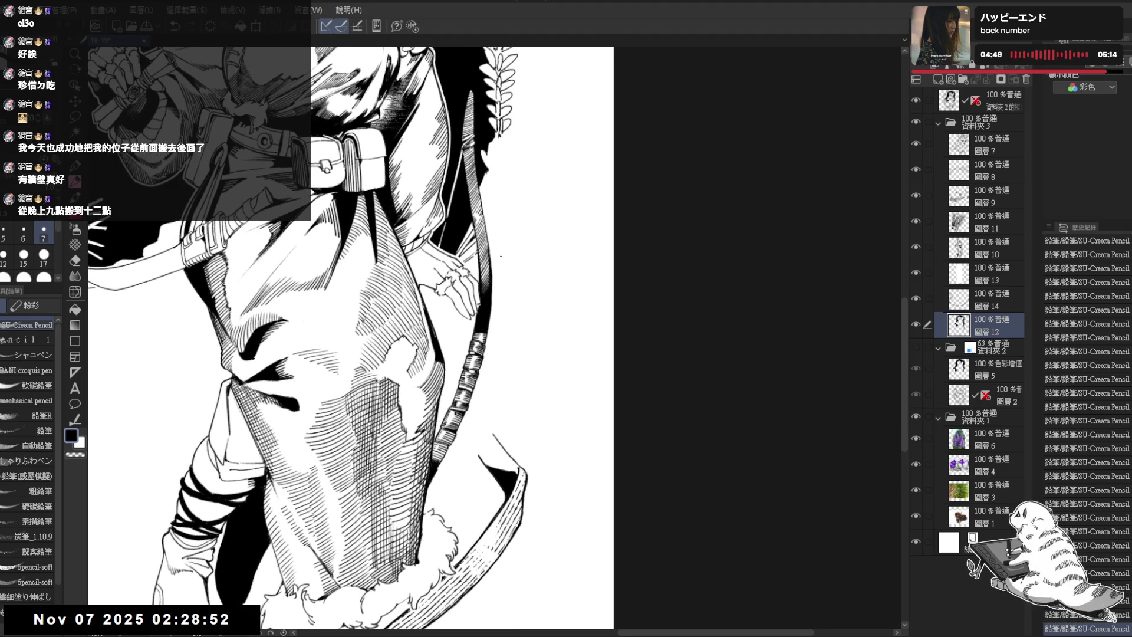
{"action": "key", "text": "minus"}
{"action": "left_click_drag", "start_coordinate": [513, 316], "coordinate": [597, 376]}
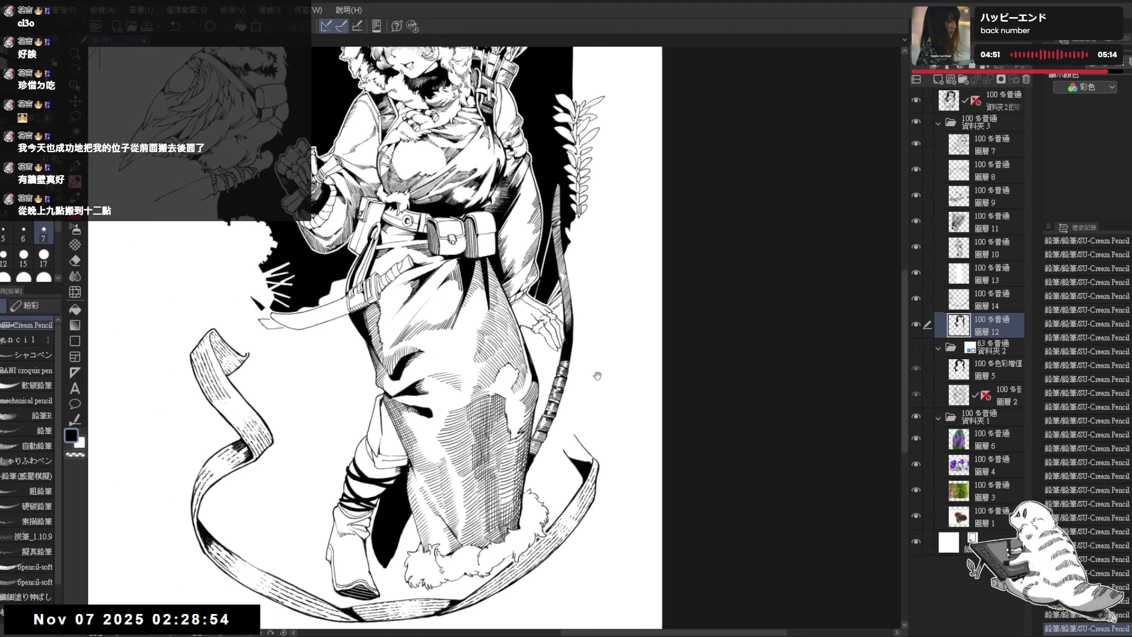
{"action": "scroll", "coordinate": [378, 337], "scroll_direction": "up", "scroll_amount": 5}
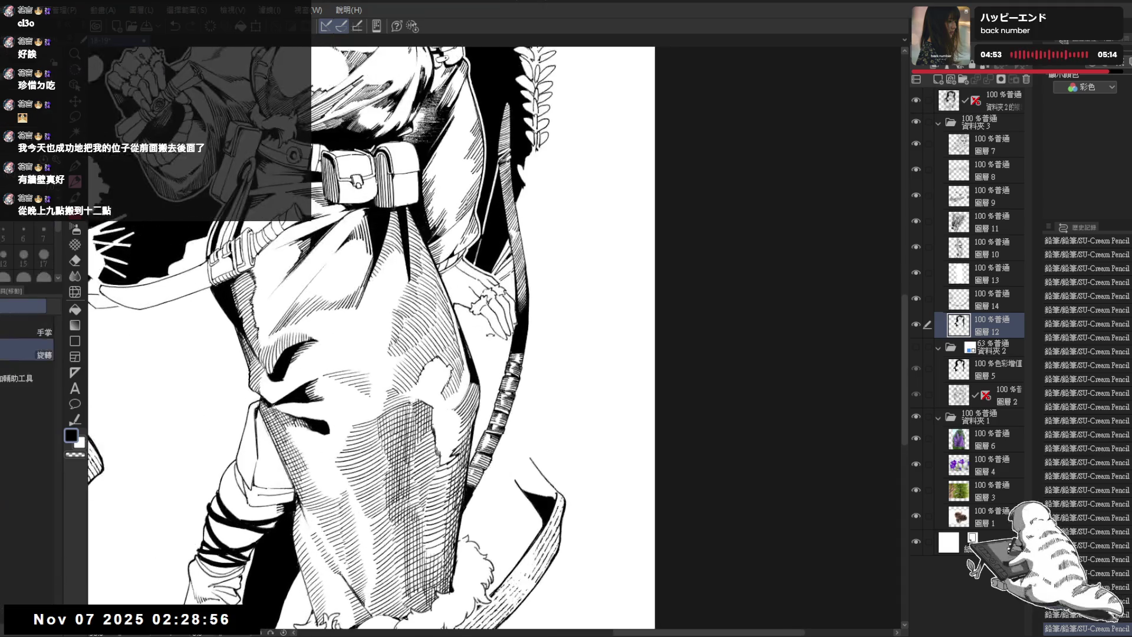
{"action": "left_click_drag", "start_coordinate": [412, 307], "coordinate": [452, 329]}
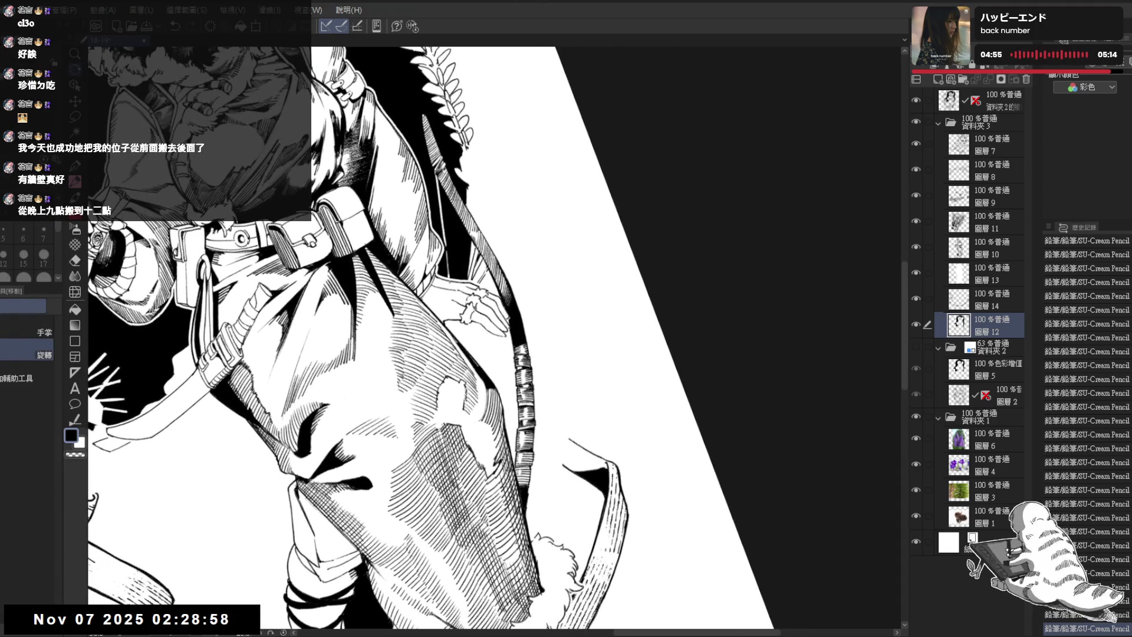
{"action": "key", "text": "p"}
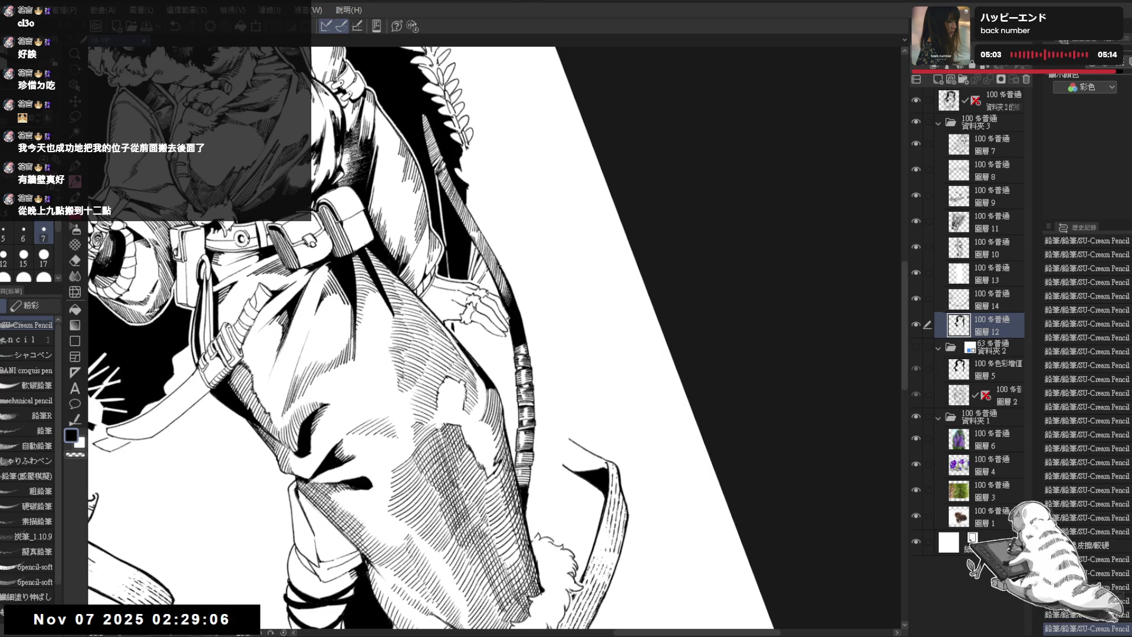
{"action": "left_click", "coordinate": [448, 278], "text": "ctrl+shift"}
{"action": "key", "text": "e"}
{"action": "mouse_move", "coordinate": [448, 275]}
{"action": "left_mouse_down"}
{"action": "mouse_move", "coordinate": [452, 321]}
{"action": "mouse_move", "coordinate": [450, 282]}
{"action": "left_mouse_up"}
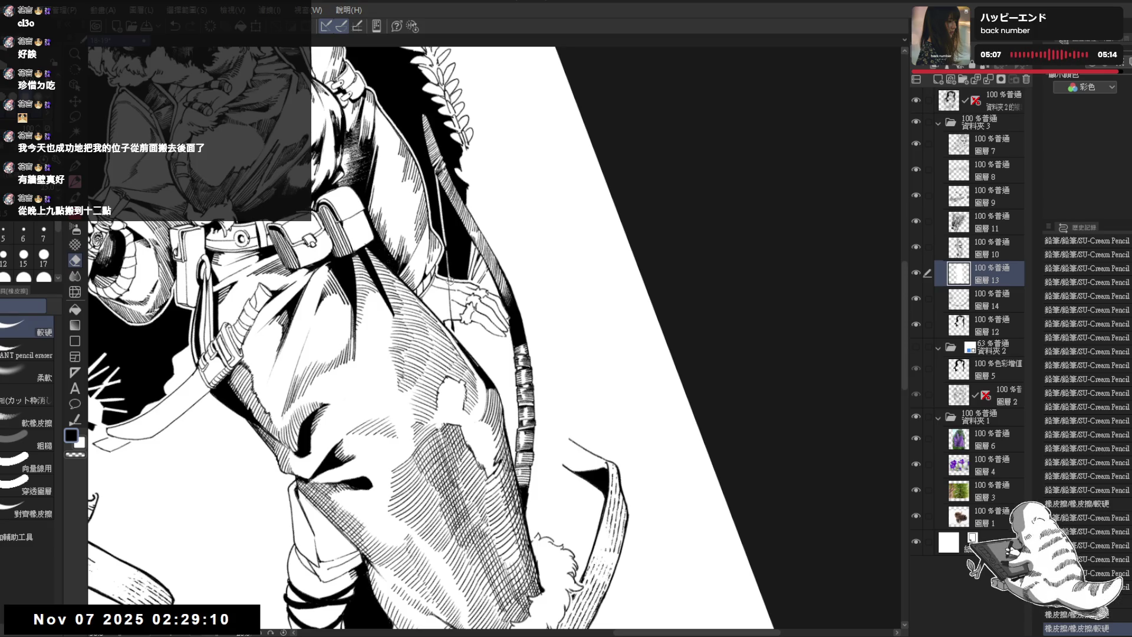
On 圖層12, erase the short line beside the bow and redraw it top to bottom
{"action": "key", "text": "p"}
{"action": "left_click", "coordinate": [452, 327], "text": "ctrl+shift"}
{"action": "key", "text": "e"}
{"action": "left_click_drag", "start_coordinate": [452, 336], "coordinate": [450, 316]}
{"action": "key", "text": "p"}
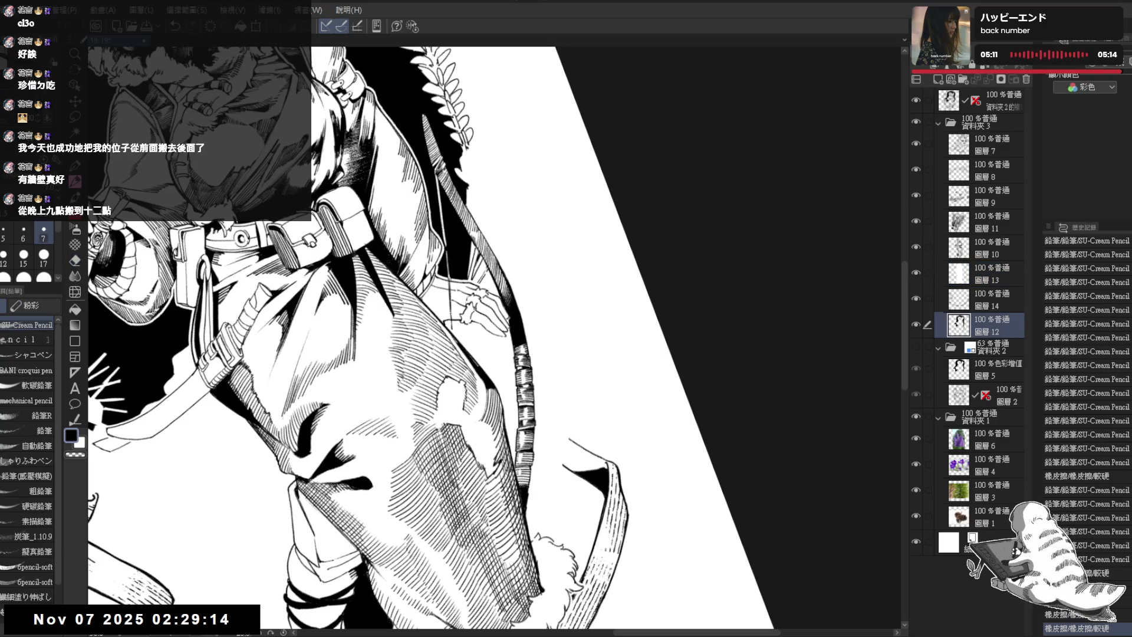
{"action": "key", "text": "ctrl+z"}
{"action": "left_click_drag", "start_coordinate": [450, 276], "coordinate": [452, 325]}
{"action": "key", "text": "ctrl+z"}
{"action": "left_click_drag", "start_coordinate": [451, 281], "coordinate": [452, 330]}
Check 圖層10, then erase a small stray mark near the bow on 圖層13
{"action": "key", "text": "e"}
{"action": "key", "text": "p"}
{"action": "mouse_move", "coordinate": [451, 280]}
{"action": "left_mouse_down"}
{"action": "mouse_move", "coordinate": [452, 331]}
{"action": "mouse_move", "coordinate": [454, 275]}
{"action": "mouse_move", "coordinate": [519, 271]}
{"action": "mouse_move", "coordinate": [466, 293]}
{"action": "left_mouse_up"}
{"action": "left_click", "coordinate": [468, 289], "text": "ctrl+shift"}
{"action": "key", "text": "e"}
{"action": "key", "text": "r"}
{"action": "left_click", "coordinate": [455, 275], "text": "ctrl+shift"}
{"action": "key", "text": "e"}
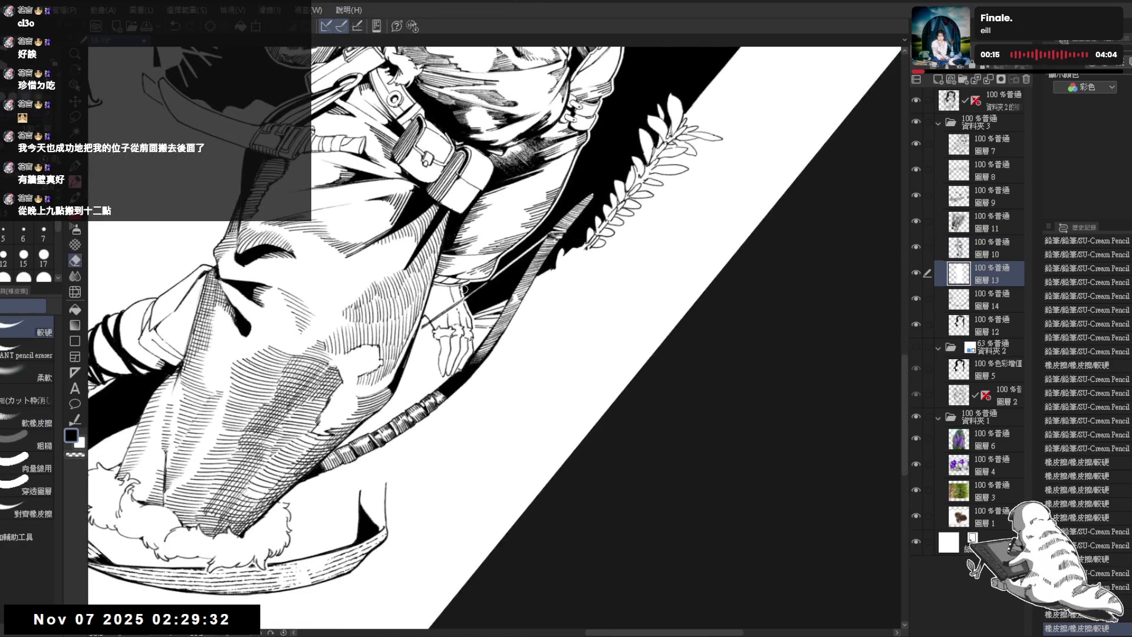
{"action": "left_click_drag", "start_coordinate": [464, 298], "coordinate": [445, 325]}
Return to 圖層12, reset the canvas rotation upright, and add a small pencil touch
{"action": "left_click", "coordinate": [466, 302], "text": "ctrl+shift"}
{"action": "key", "text": "p"}
{"action": "key", "text": "ctrl+0"}
{"action": "key", "text": "e"}
{"action": "key", "text": "p"}
{"action": "left_click", "coordinate": [454, 325]}
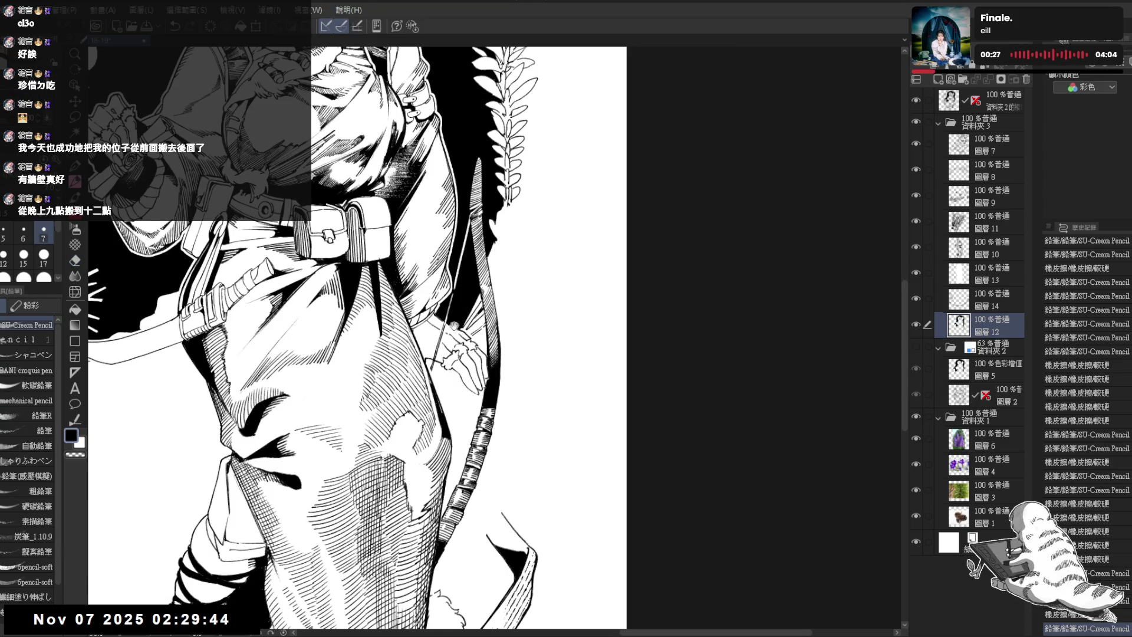
Zoom and pan from the coat up to the head and owl, then select 圖層 7
{"action": "scroll", "coordinate": [465, 292], "scroll_direction": "down", "scroll_amount": 1}
{"action": "scroll", "coordinate": [465, 292], "scroll_direction": "down", "scroll_amount": 2}
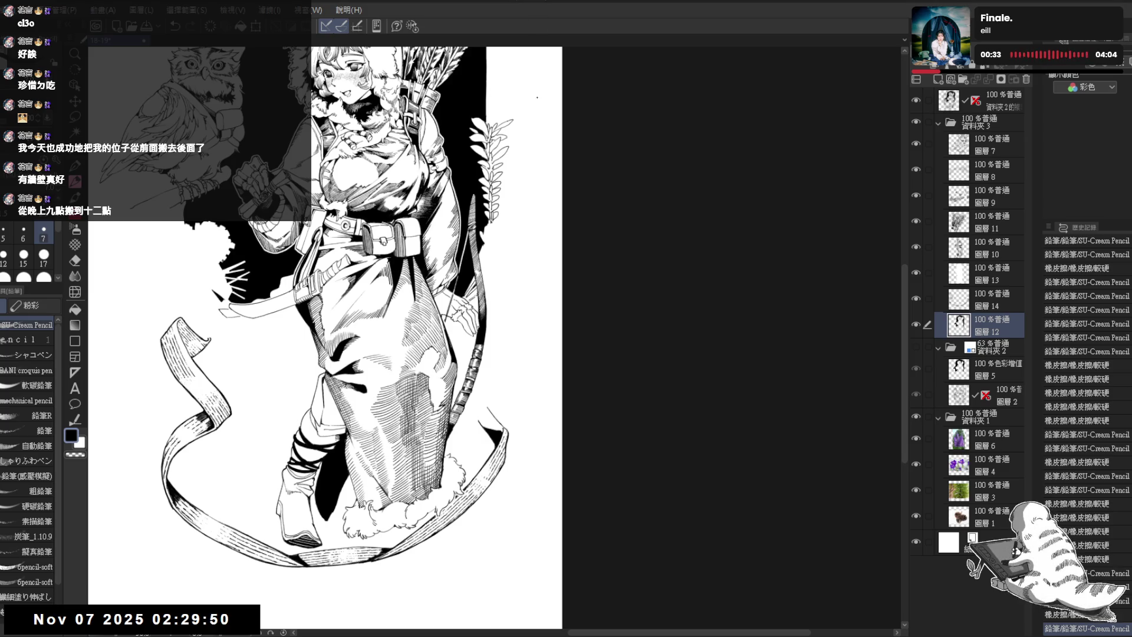
{"action": "left_click_drag", "start_coordinate": [398, 301], "coordinate": [443, 294]}
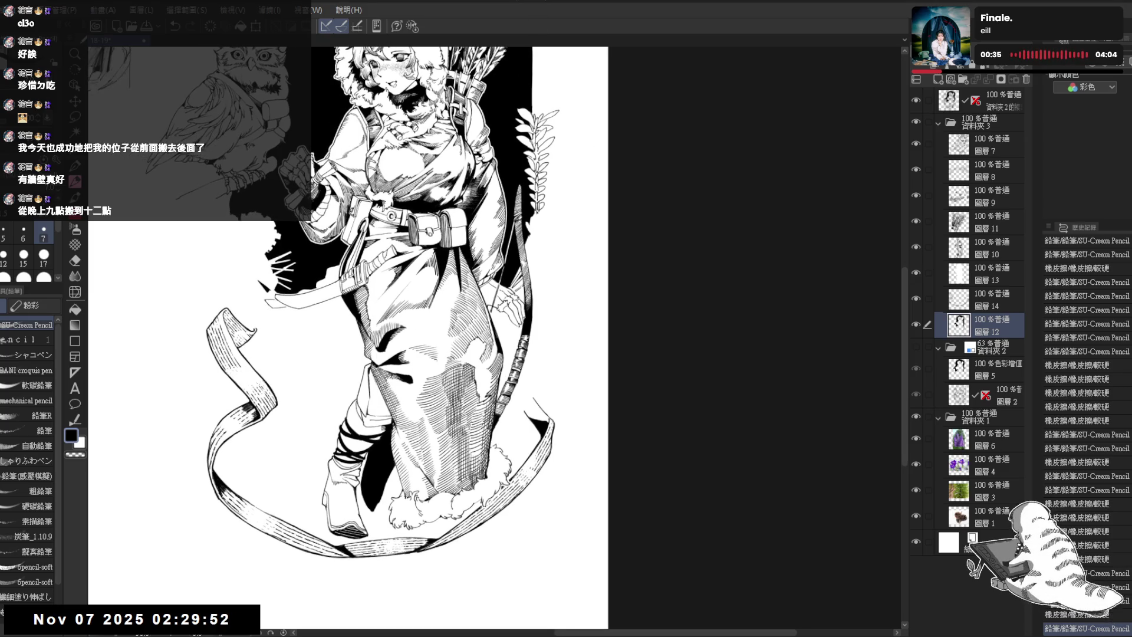
{"action": "key", "text": "ctrl+plus"}
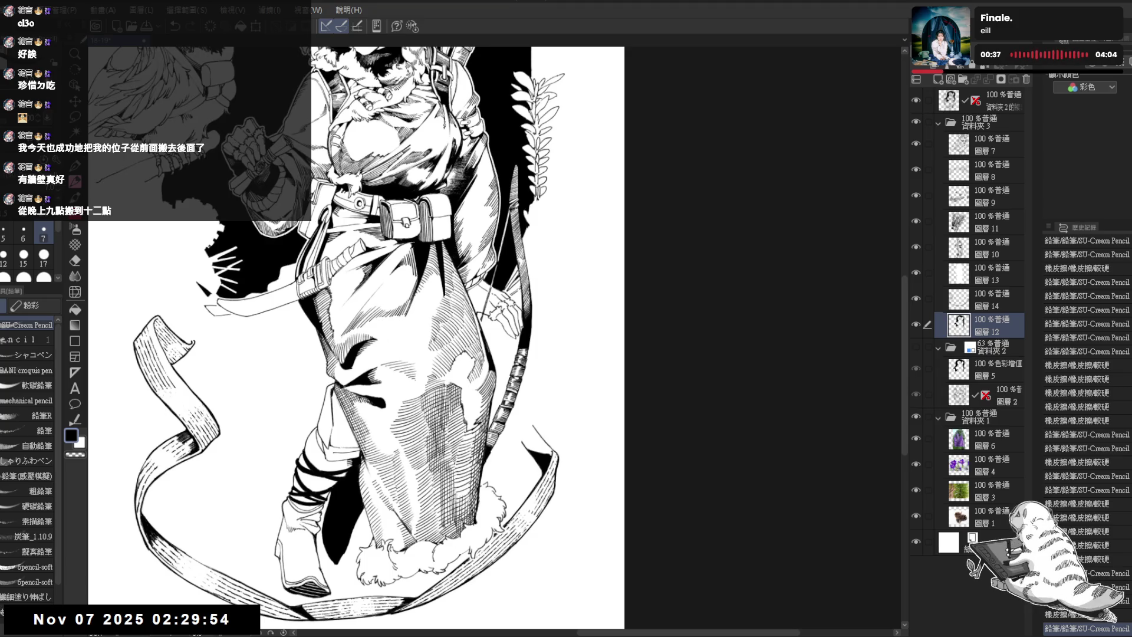
{"action": "key", "text": "ctrl+plus"}
{"action": "key", "text": "ctrl+plus"}
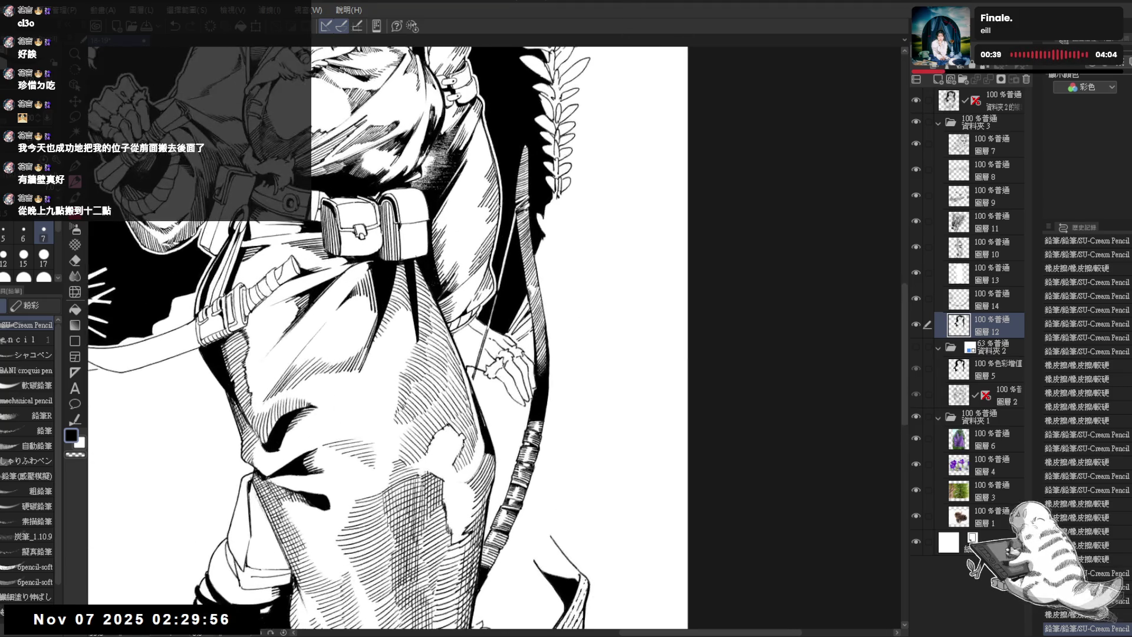
{"action": "mouse_move", "coordinate": [458, 436]}
{"action": "left_mouse_down"}
{"action": "mouse_move", "coordinate": [438, 392]}
{"action": "mouse_move", "coordinate": [465, 305]}
{"action": "left_mouse_up"}
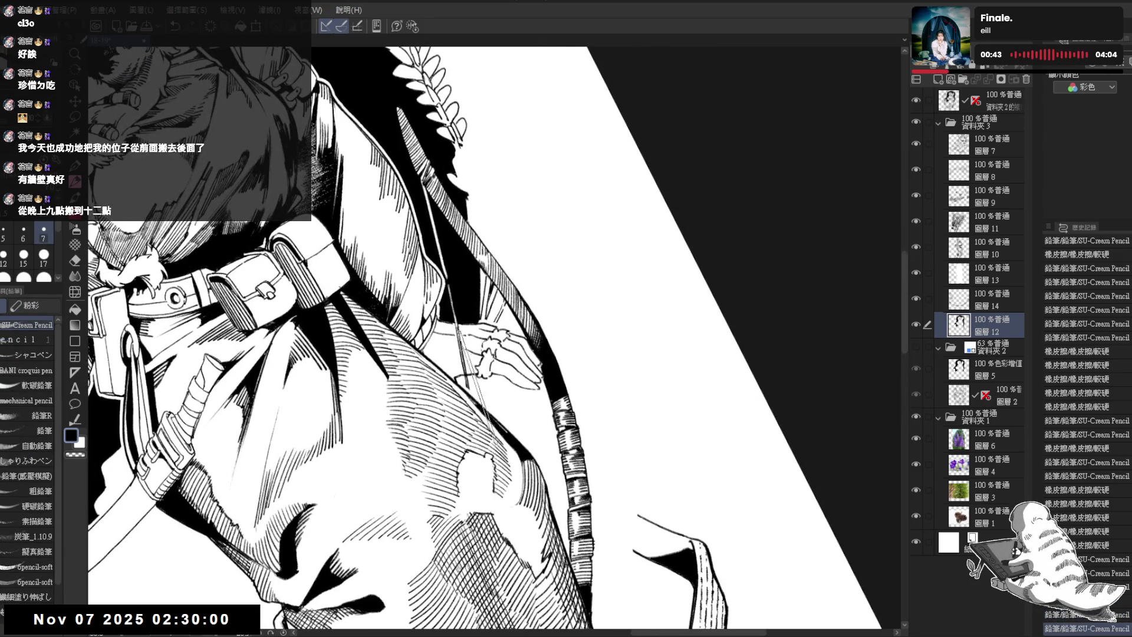
{"action": "key", "text": "ctrl+at"}
{"action": "scroll", "coordinate": [379, 583], "scroll_direction": "down", "scroll_amount": 2}
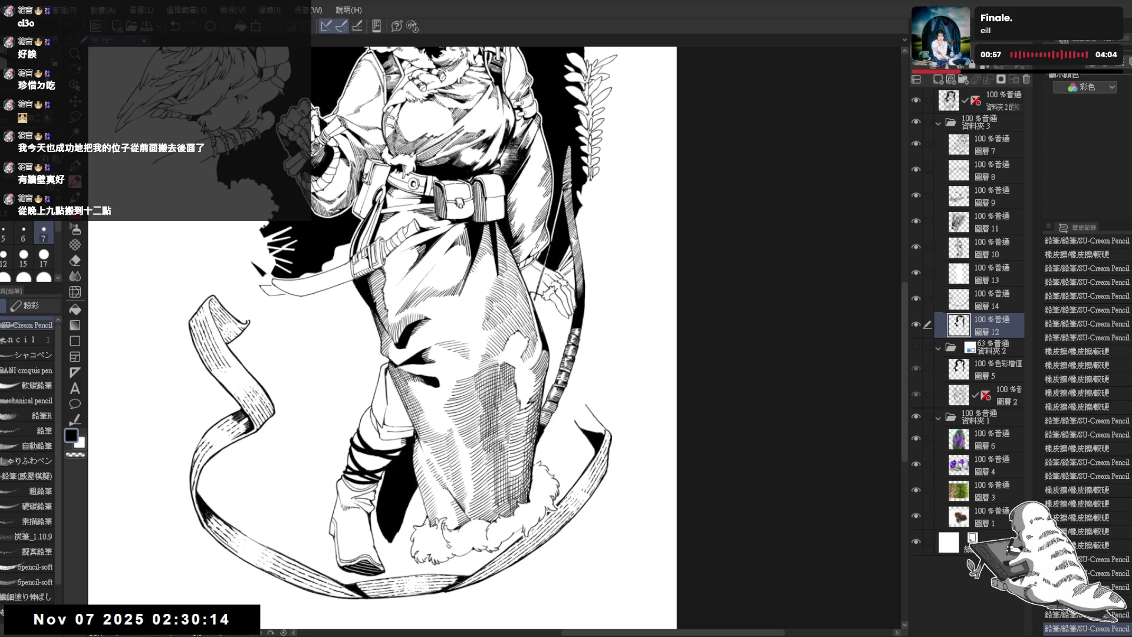
{"action": "mouse_move", "coordinate": [377, 236]}
{"action": "left_mouse_down"}
{"action": "mouse_move", "coordinate": [513, 319]}
{"action": "mouse_move", "coordinate": [484, 371]}
{"action": "mouse_move", "coordinate": [496, 389]}
{"action": "left_mouse_up"}
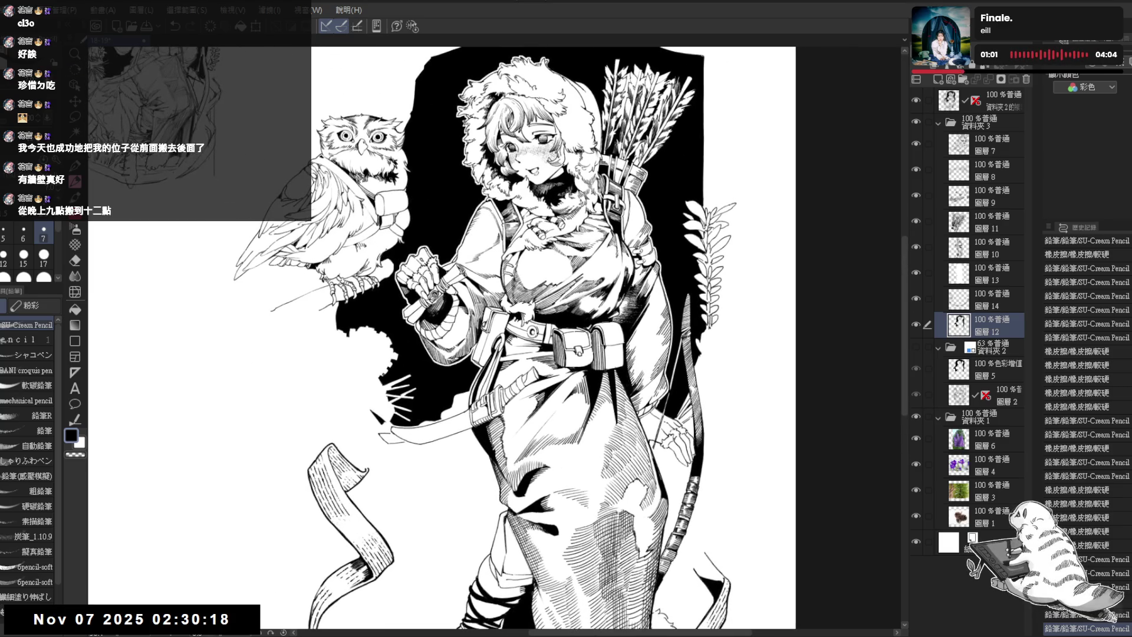
{"action": "scroll", "coordinate": [473, 326], "scroll_direction": "up", "scroll_amount": 5}
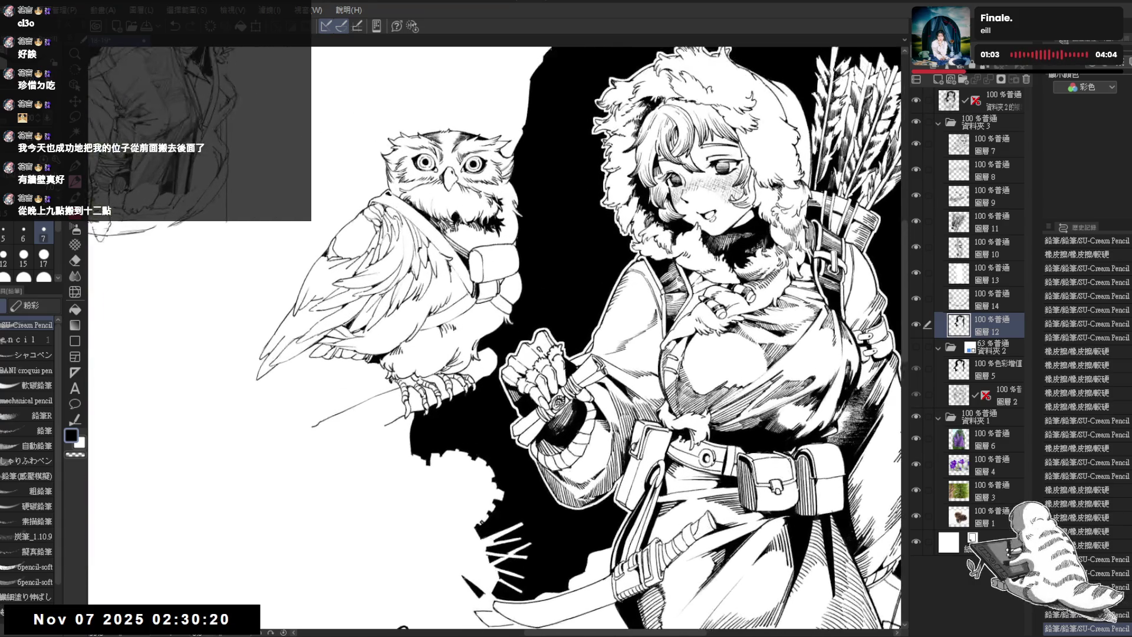
{"action": "left_click", "coordinate": [997, 145]}
Thin the pencil slightly and ink short strokes on the owl's chest below the beak
{"action": "left_click_drag", "start_coordinate": [472, 295], "coordinate": [493, 331]}
{"action": "scroll", "coordinate": [495, 336], "scroll_direction": "up", "scroll_amount": 3}
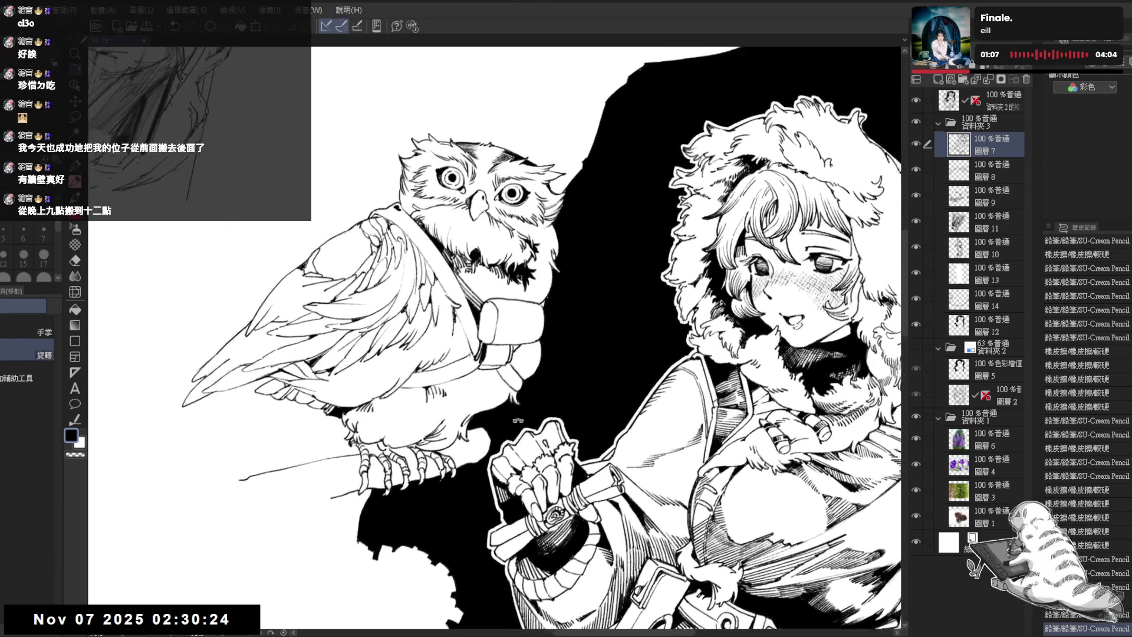
{"action": "left_click_drag", "start_coordinate": [472, 267], "coordinate": [503, 290]}
{"action": "key", "text": "bracketleft"}
{"action": "left_click_drag", "start_coordinate": [499, 282], "coordinate": [503, 288]}
{"action": "key", "text": "e"}
{"action": "key", "text": "p"}
{"action": "left_click_drag", "start_coordinate": [500, 280], "coordinate": [506, 291]}
{"action": "left_click_drag", "start_coordinate": [502, 282], "coordinate": [500, 295]}
Tilt the canvas, thin the pencil again, and hatch fine strokes darkening the owl's chest
{"action": "key", "text": "minus"}
{"action": "key", "text": "minus"}
{"action": "mouse_move", "coordinate": [495, 286]}
{"action": "left_mouse_down"}
{"action": "mouse_move", "coordinate": [502, 297]}
{"action": "mouse_move", "coordinate": [481, 298]}
{"action": "mouse_move", "coordinate": [488, 284]}
{"action": "left_mouse_up"}
{"action": "key", "text": "bracketleft"}
{"action": "left_click_drag", "start_coordinate": [483, 276], "coordinate": [495, 281]}
{"action": "left_click_drag", "start_coordinate": [491, 274], "coordinate": [496, 282]}
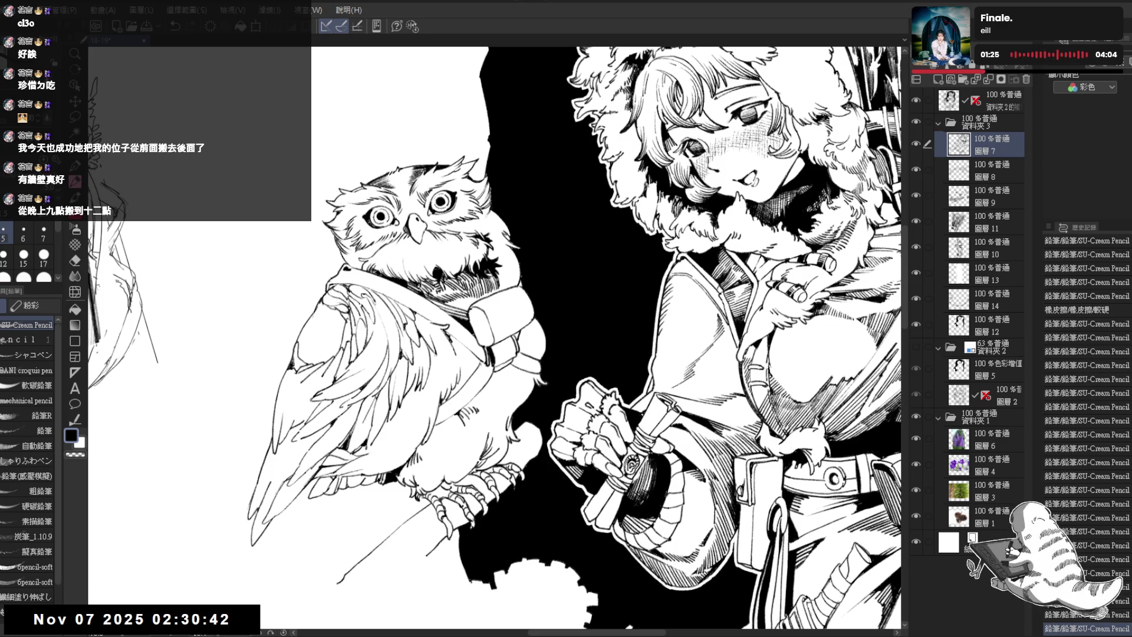
{"action": "left_click_drag", "start_coordinate": [496, 330], "coordinate": [531, 294]}
{"action": "key", "text": "p"}
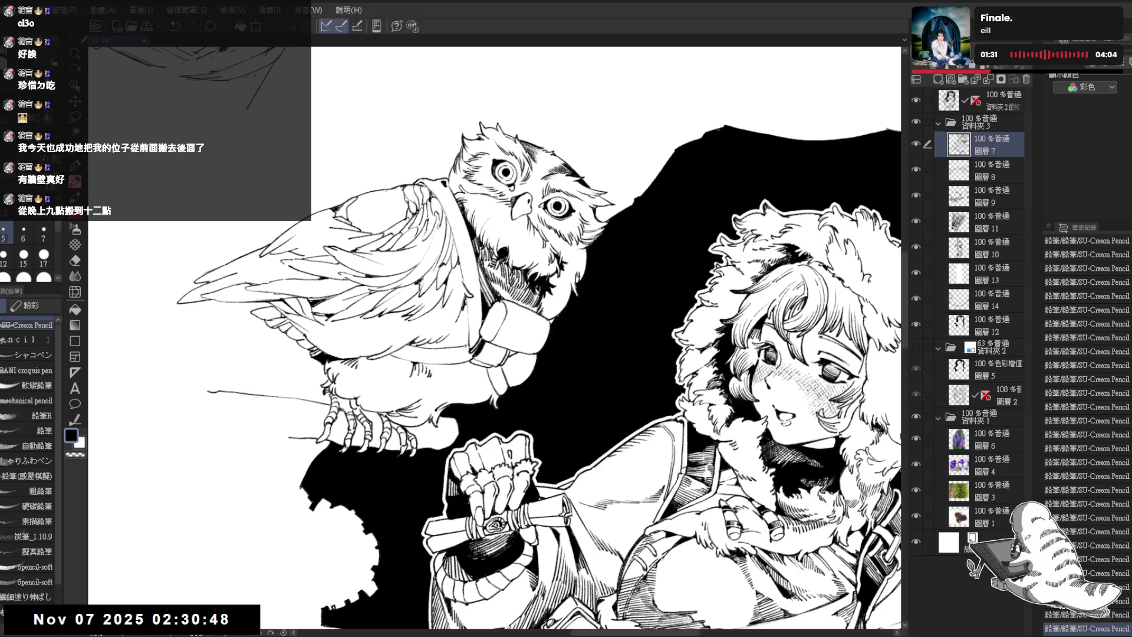
{"action": "key", "text": "e"}
{"action": "key", "text": "minus"}
{"action": "key", "text": "minus"}
{"action": "key", "text": "p"}
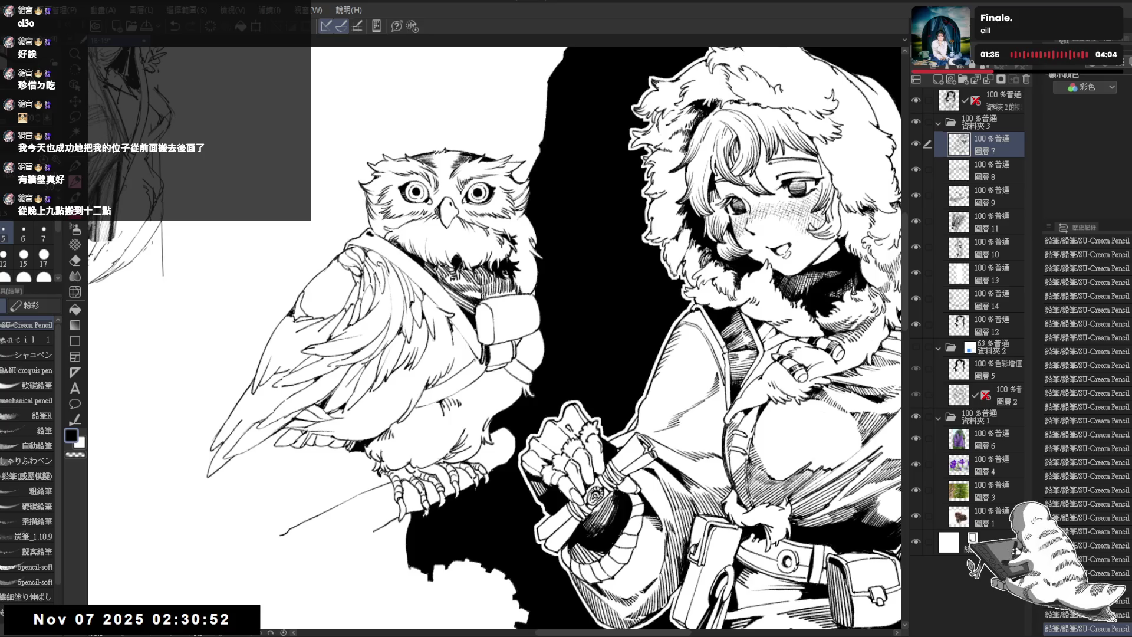
{"action": "left_click_drag", "start_coordinate": [490, 292], "coordinate": [508, 298]}
Build up dense short hatching on the owl's chest, erasing a stray mark
{"action": "key", "text": "minus"}
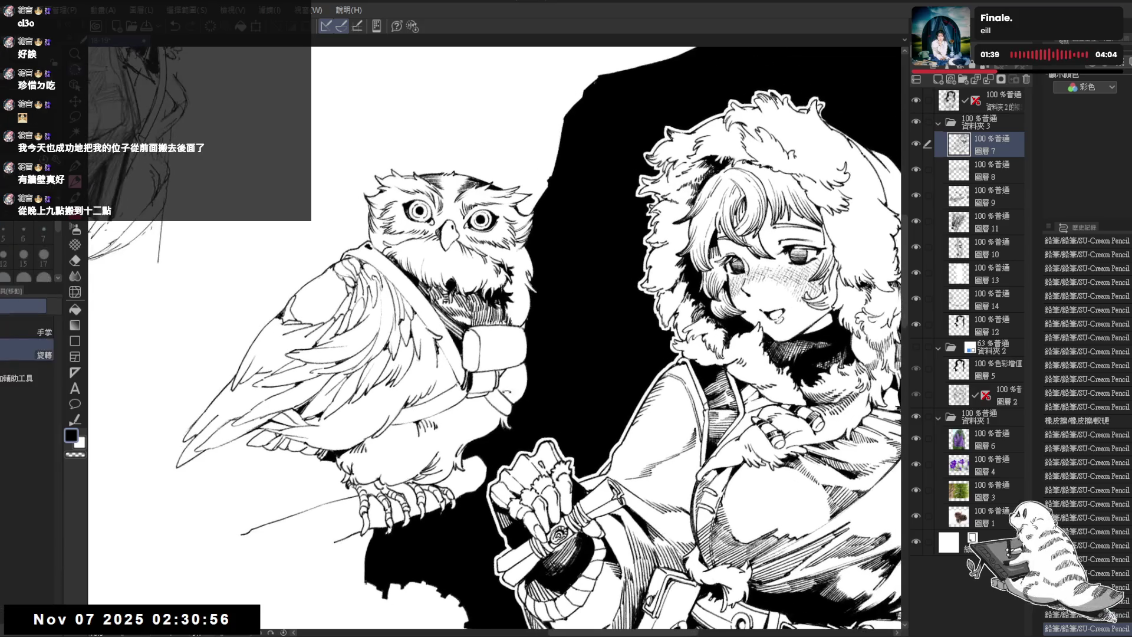
{"action": "left_click_drag", "start_coordinate": [504, 389], "coordinate": [512, 394]}
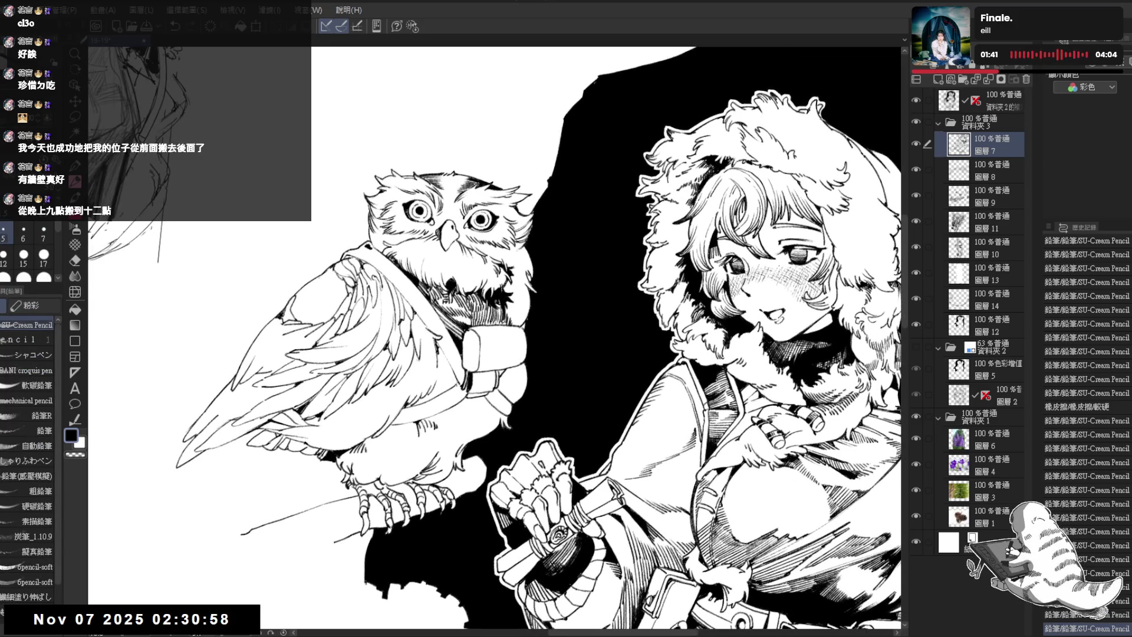
{"action": "left_click_drag", "start_coordinate": [502, 319], "coordinate": [511, 317]}
{"action": "key", "text": "e"}
{"action": "key", "text": "p"}
{"action": "left_click_drag", "start_coordinate": [510, 299], "coordinate": [513, 318]}
{"action": "left_click_drag", "start_coordinate": [511, 300], "coordinate": [516, 319]}
{"action": "left_click_drag", "start_coordinate": [511, 302], "coordinate": [515, 318]}
{"action": "left_click_drag", "start_coordinate": [511, 302], "coordinate": [518, 321]}
{"action": "mouse_move", "coordinate": [515, 303]}
{"action": "left_mouse_down"}
{"action": "mouse_move", "coordinate": [525, 323]}
{"action": "mouse_move", "coordinate": [523, 308]}
{"action": "left_mouse_up"}
{"action": "key", "text": "^"}
Hatch small strokes on the owl's chest and erase a few unwanted marks
{"action": "left_click_drag", "start_coordinate": [520, 294], "coordinate": [522, 306]}
{"action": "left_click_drag", "start_coordinate": [521, 292], "coordinate": [525, 309]}
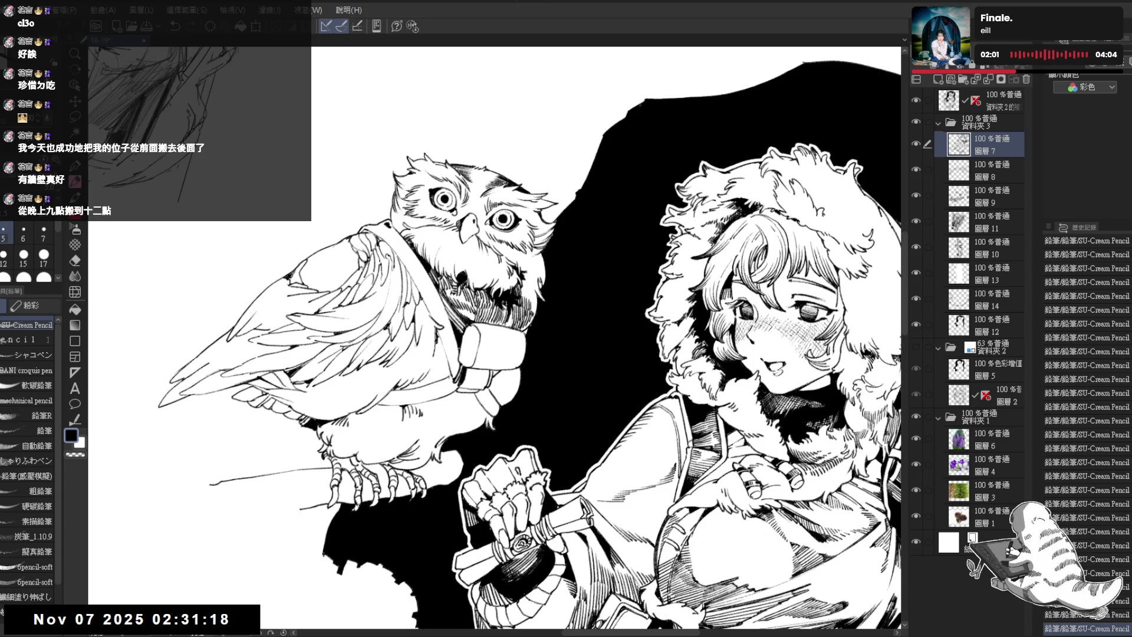
{"action": "left_click_drag", "start_coordinate": [531, 324], "coordinate": [507, 351]}
{"action": "left_click_drag", "start_coordinate": [509, 277], "coordinate": [519, 284]}
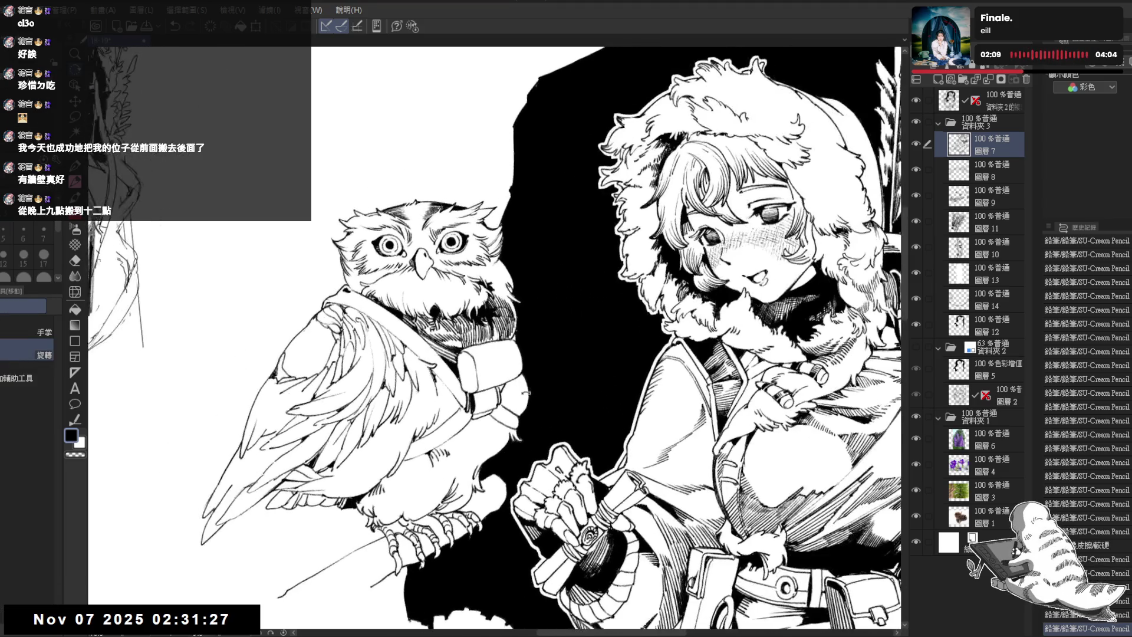
{"action": "key", "text": "e"}
{"action": "mouse_move", "coordinate": [511, 314]}
{"action": "left_mouse_down"}
{"action": "mouse_move", "coordinate": [519, 330]}
{"action": "mouse_move", "coordinate": [524, 304]}
{"action": "left_mouse_up"}
{"action": "key", "text": "p"}
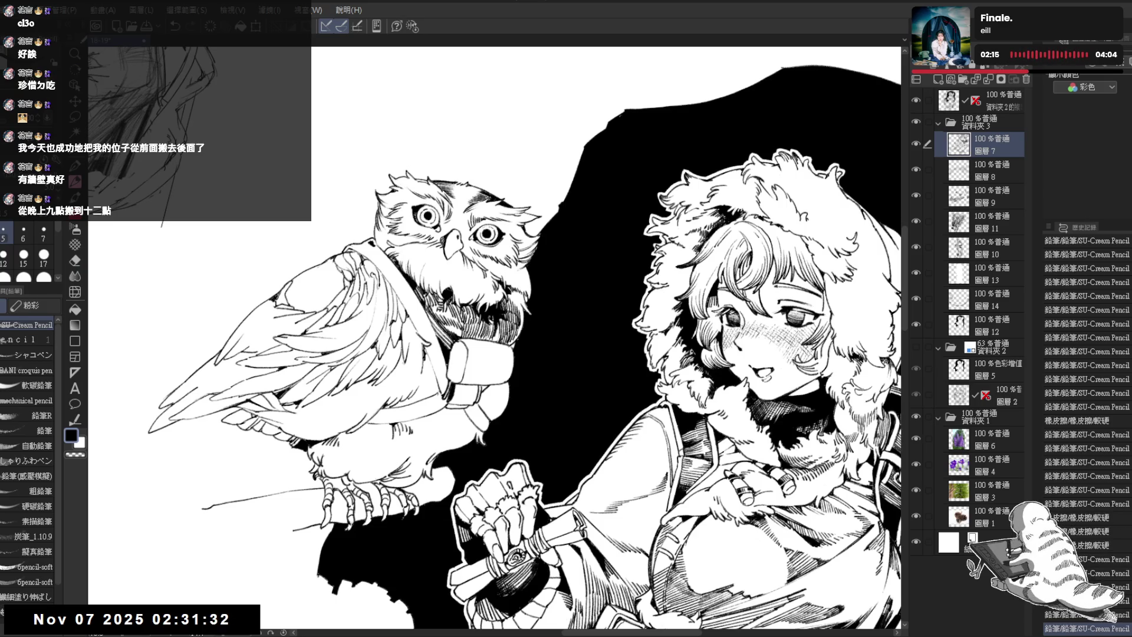
Undo trial strokes near the owl's eye and hatch across the owl's neck
{"action": "key", "text": "^"}
{"action": "left_click_drag", "start_coordinate": [509, 264], "coordinate": [515, 276]}
{"action": "key", "text": "ctrl+z"}
{"action": "key", "text": "ctrl+z"}
{"action": "key", "text": "ctrl+z"}
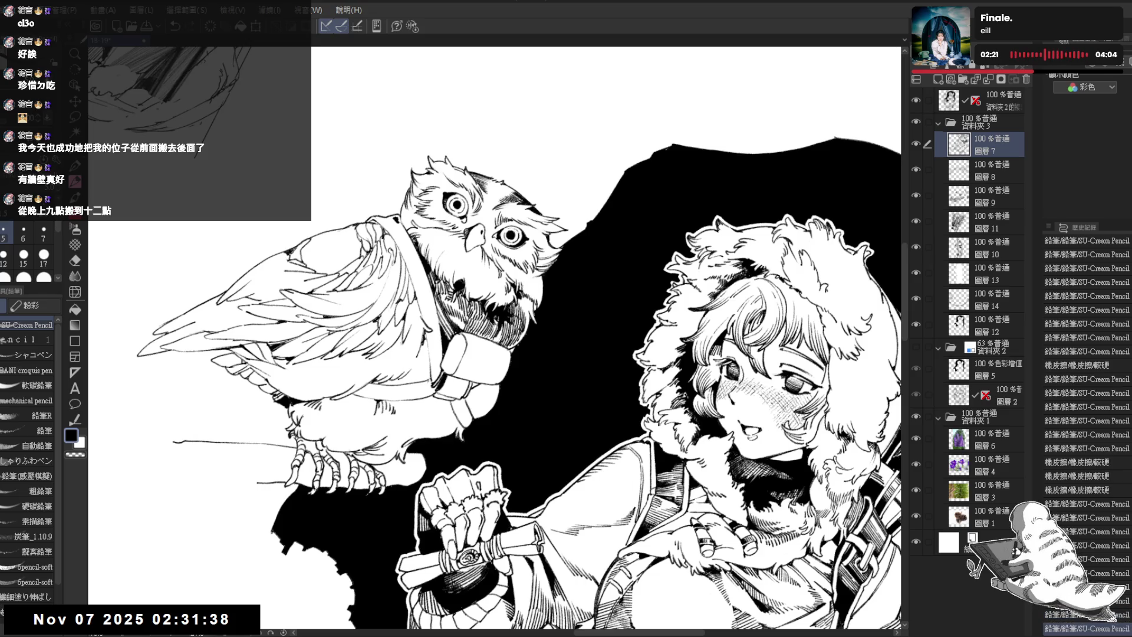
{"action": "mouse_move", "coordinate": [525, 285]}
{"action": "left_mouse_down"}
{"action": "mouse_move", "coordinate": [536, 304]}
{"action": "mouse_move", "coordinate": [505, 295]}
{"action": "left_mouse_up"}
{"action": "mouse_move", "coordinate": [502, 284]}
{"action": "left_mouse_down"}
{"action": "mouse_move", "coordinate": [506, 293]}
{"action": "mouse_move", "coordinate": [441, 284]}
{"action": "left_mouse_up"}
Straighten the view and shade the owl's left cheek with pencil strokes
{"action": "key", "text": "ctrl+0"}
{"action": "key", "text": "p"}
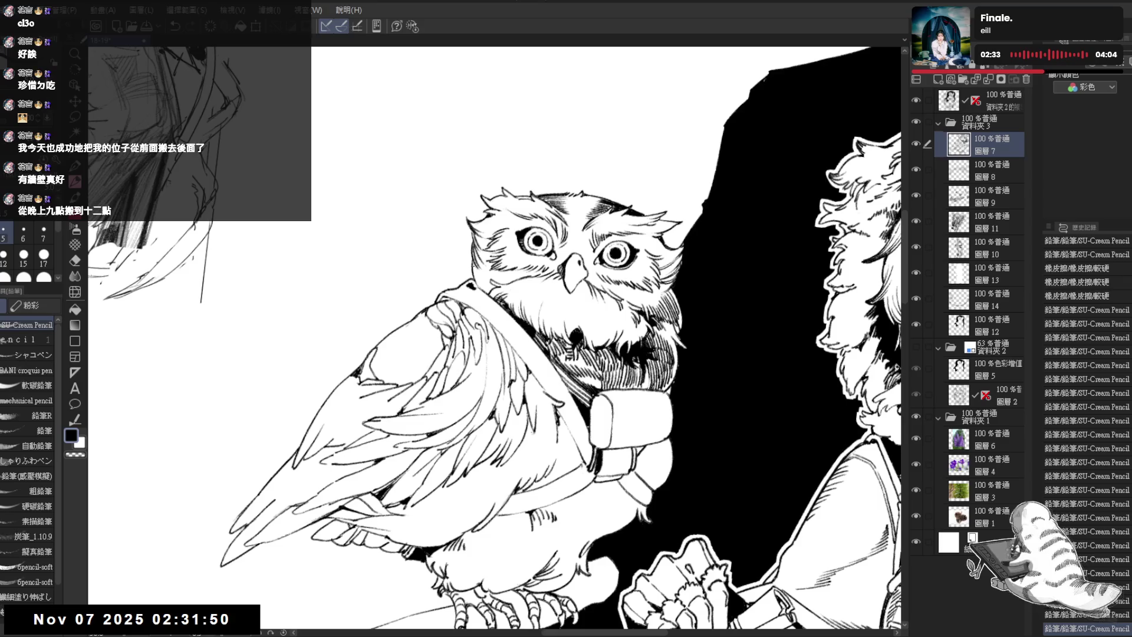
{"action": "left_click_drag", "start_coordinate": [476, 266], "coordinate": [478, 277]}
{"action": "mouse_move", "coordinate": [476, 264]}
{"action": "left_mouse_down"}
{"action": "mouse_move", "coordinate": [484, 289]}
{"action": "mouse_move", "coordinate": [507, 273]}
{"action": "mouse_move", "coordinate": [449, 295]}
{"action": "left_mouse_up"}
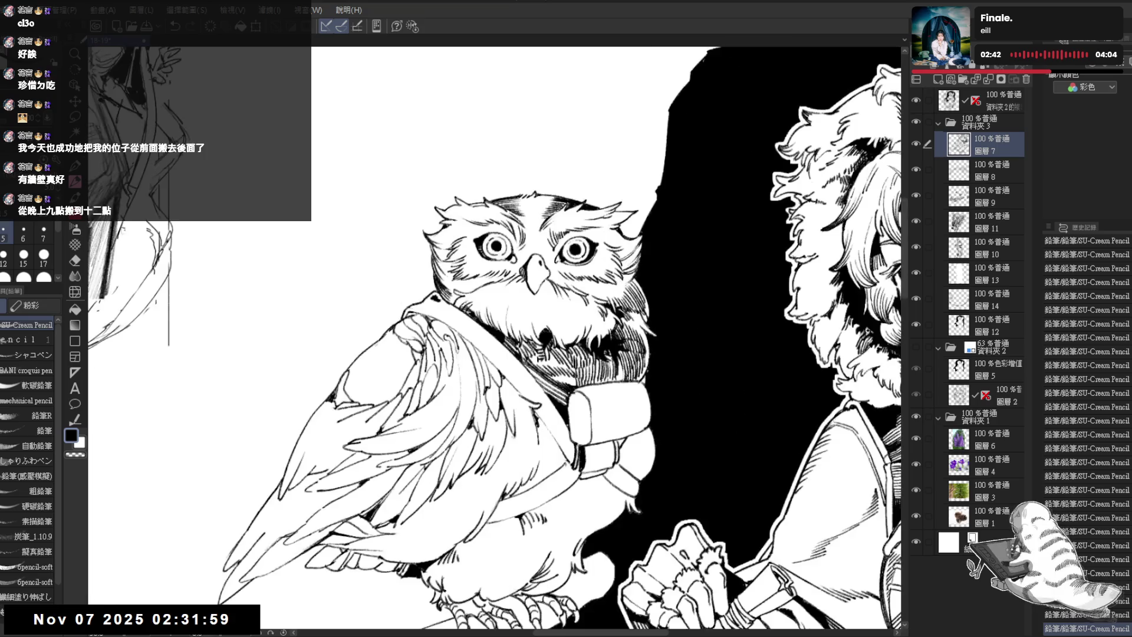
Rotate the owl upright and add short pencil strokes below its beak
{"action": "key", "text": "r"}
{"action": "left_click_drag", "start_coordinate": [531, 295], "coordinate": [578, 343]}
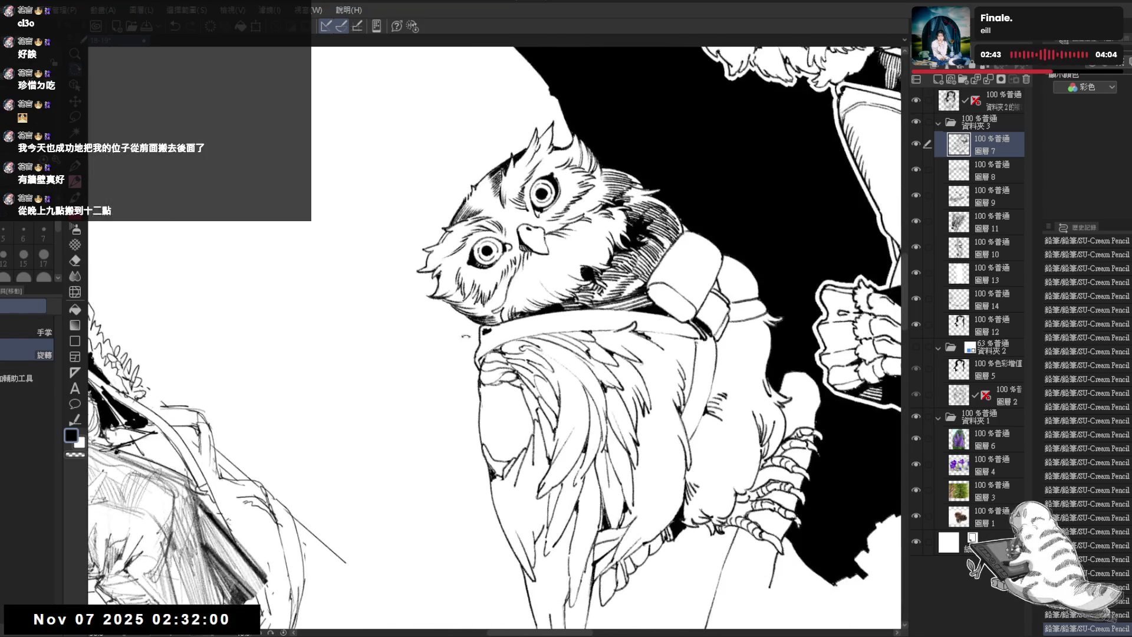
{"action": "key", "text": "p"}
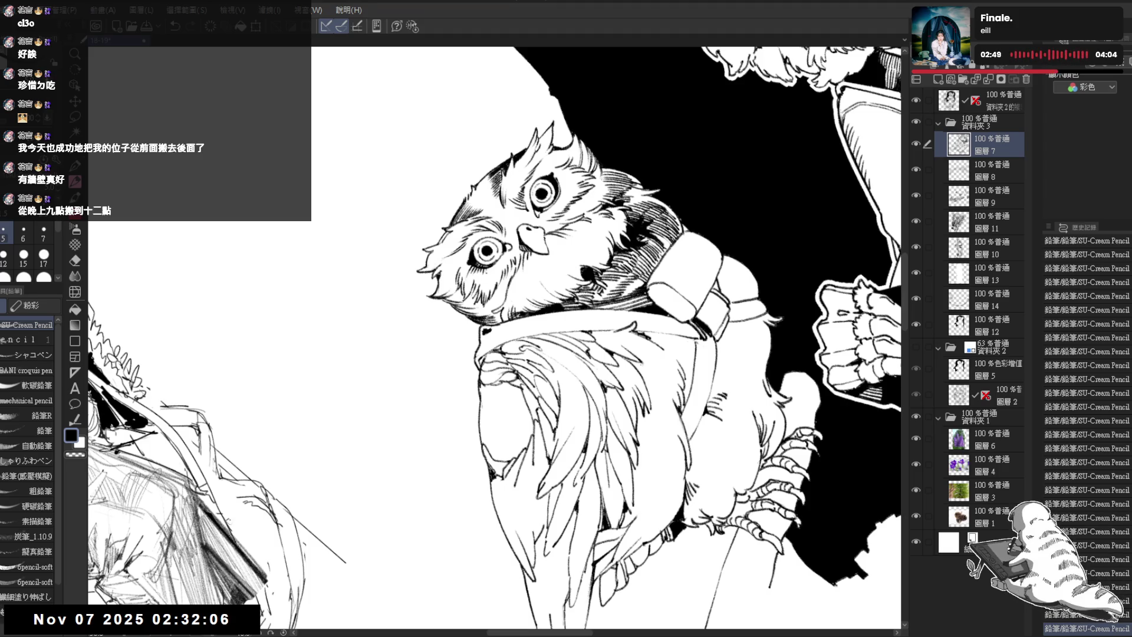
{"action": "key", "text": "minus"}
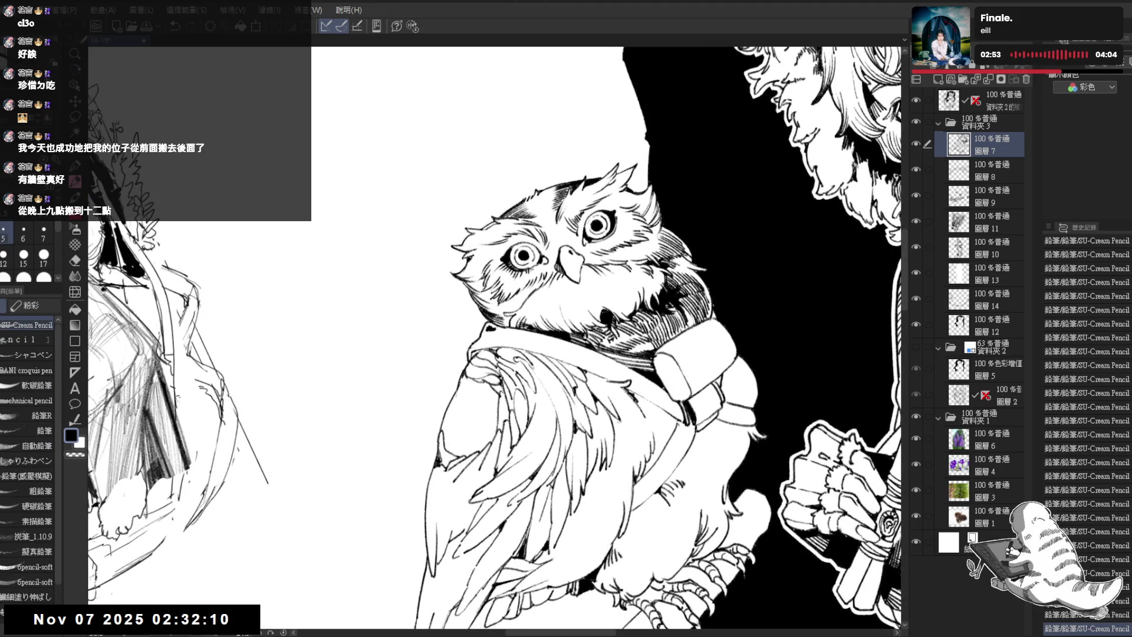
{"action": "key", "text": "minus"}
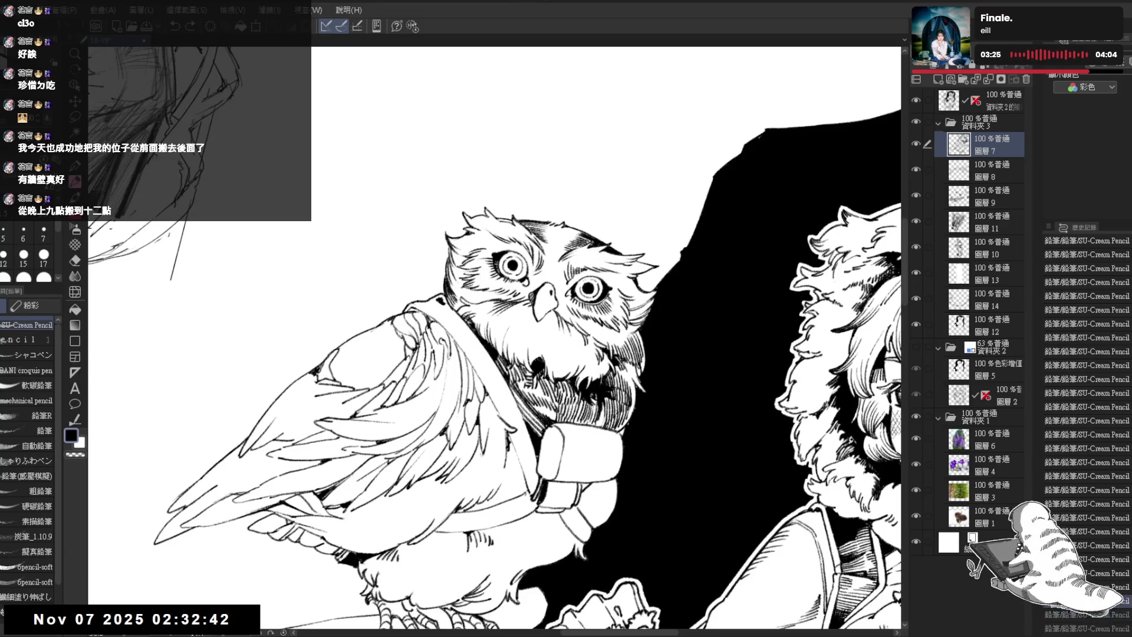
{"action": "mouse_move", "coordinate": [561, 313]}
{"action": "left_mouse_down"}
{"action": "mouse_move", "coordinate": [562, 343]}
{"action": "mouse_move", "coordinate": [575, 346]}
{"action": "left_mouse_up"}
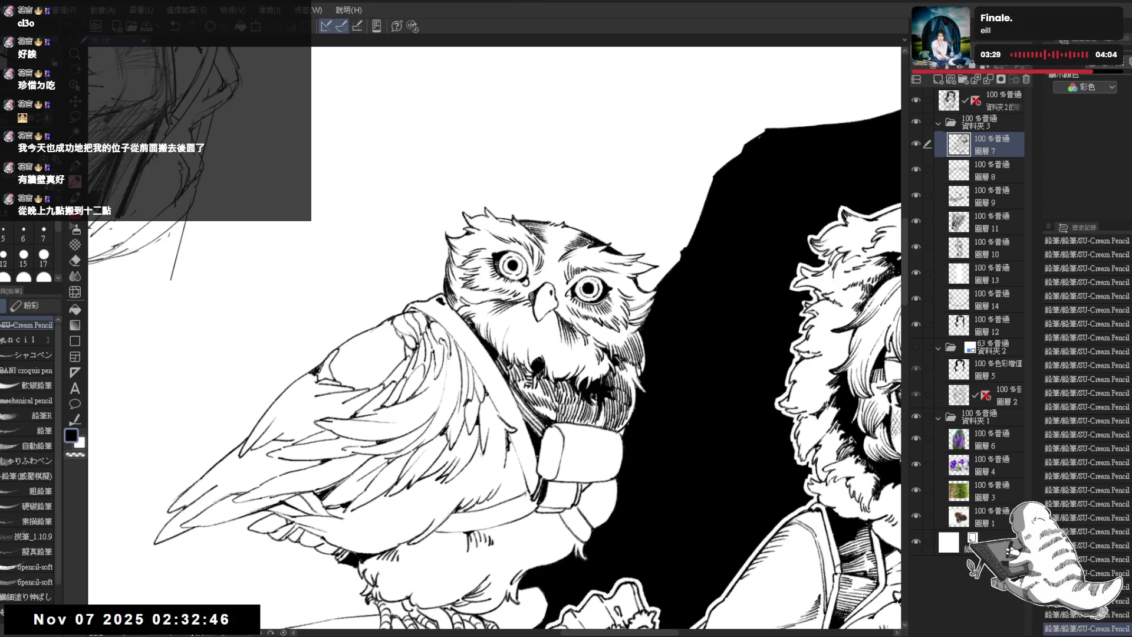
Add dark marks on the owl's chest, undo a bad stroke, and re-hatch it
{"action": "key", "text": "ctrl+at"}
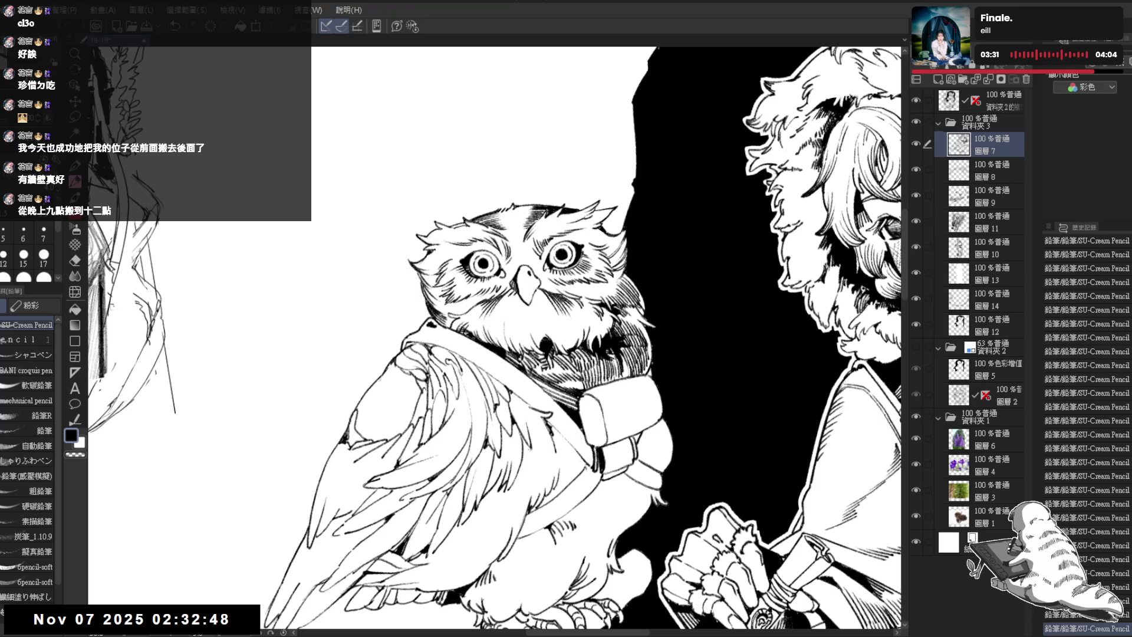
{"action": "left_click_drag", "start_coordinate": [506, 295], "coordinate": [510, 308]}
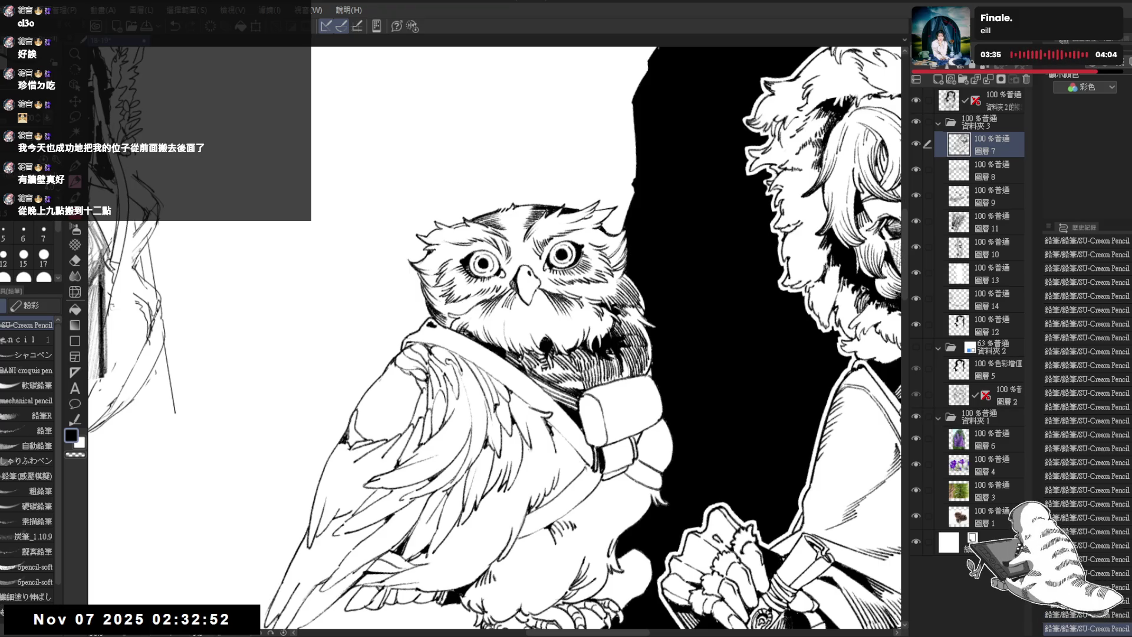
{"action": "left_click_drag", "start_coordinate": [519, 297], "coordinate": [520, 309]}
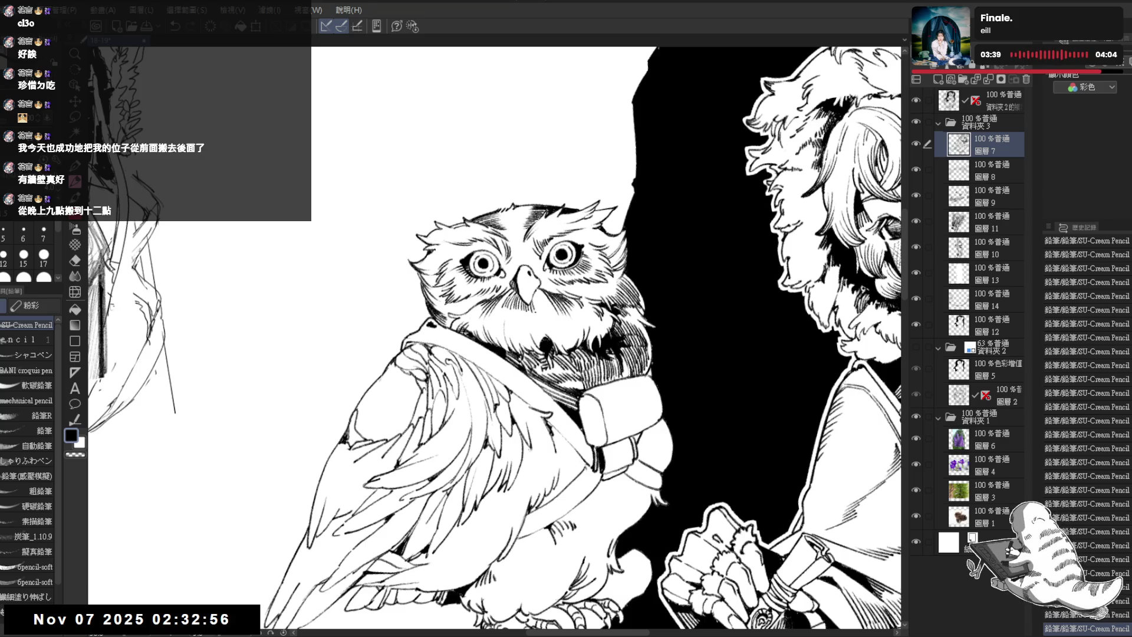
{"action": "mouse_move", "coordinate": [482, 263]}
{"action": "left_mouse_down"}
{"action": "mouse_move", "coordinate": [519, 260]}
{"action": "mouse_move", "coordinate": [463, 261]}
{"action": "mouse_move", "coordinate": [471, 267]}
{"action": "left_mouse_up"}
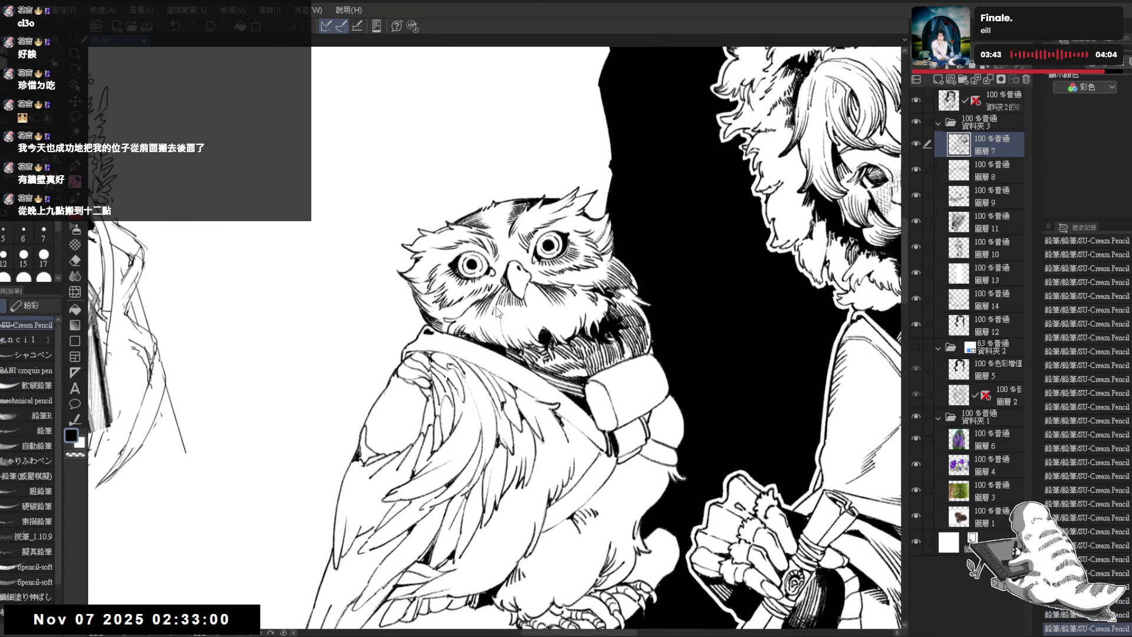
{"action": "key", "text": "ctrl+z"}
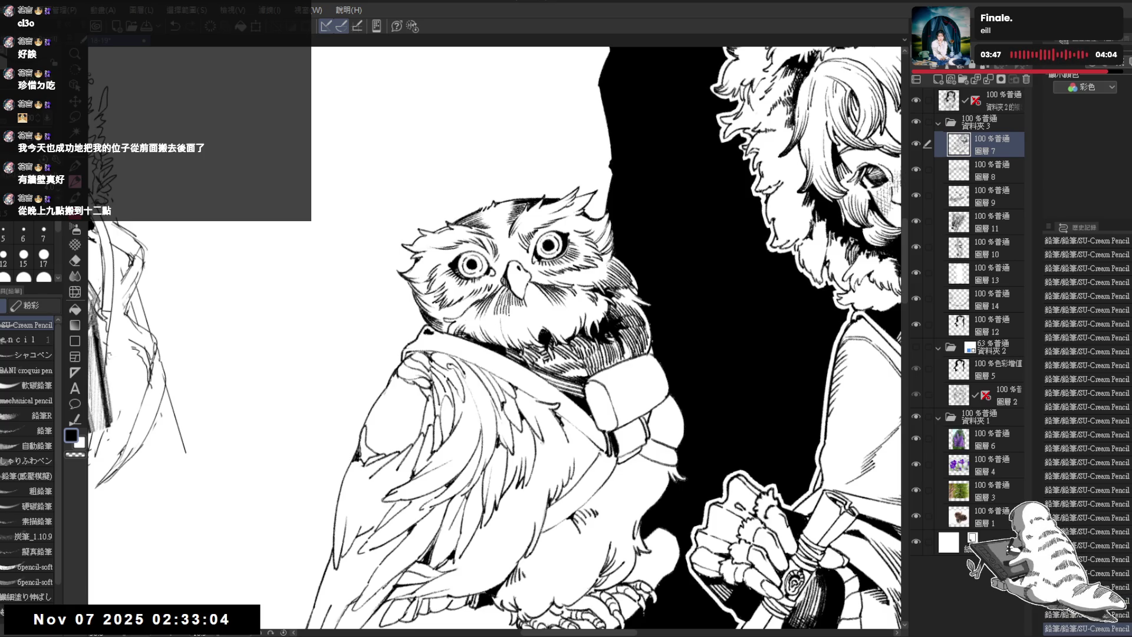
{"action": "left_click_drag", "start_coordinate": [517, 305], "coordinate": [516, 318]}
{"action": "left_click_drag", "start_coordinate": [519, 302], "coordinate": [526, 326]}
Darken a further patch on the owl's chest, then zoom out to review
{"action": "key", "text": "shift+space"}
{"action": "mouse_move", "coordinate": [590, 295]}
{"action": "left_mouse_down"}
{"action": "mouse_move", "coordinate": [448, 248]}
{"action": "mouse_move", "coordinate": [567, 277]}
{"action": "left_mouse_up"}
{"action": "left_click_drag", "start_coordinate": [510, 348], "coordinate": [507, 336]}
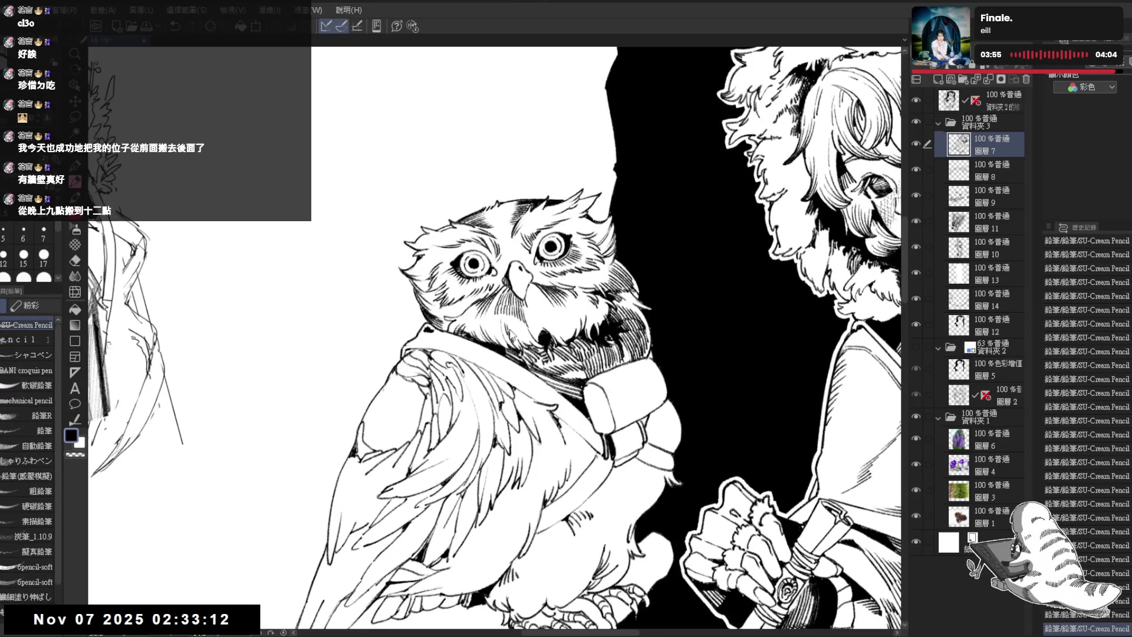
{"action": "left_click_drag", "start_coordinate": [521, 328], "coordinate": [521, 345]}
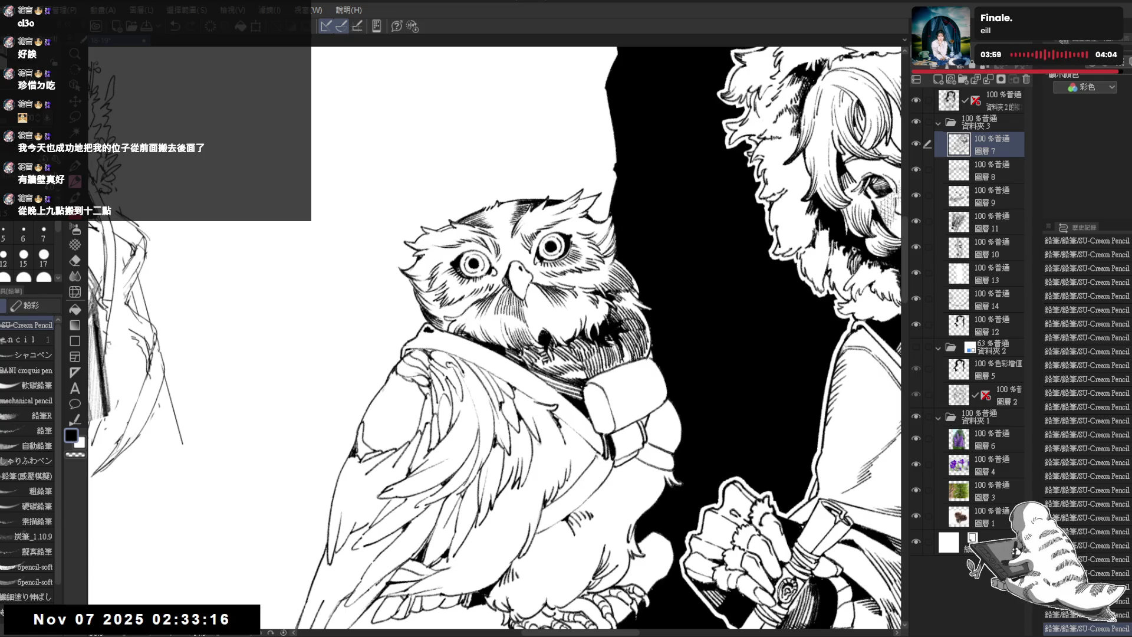
{"action": "scroll", "coordinate": [545, 298], "scroll_direction": "down", "scroll_amount": 1}
{"action": "scroll", "coordinate": [545, 298], "scroll_direction": "down", "scroll_amount": 1}
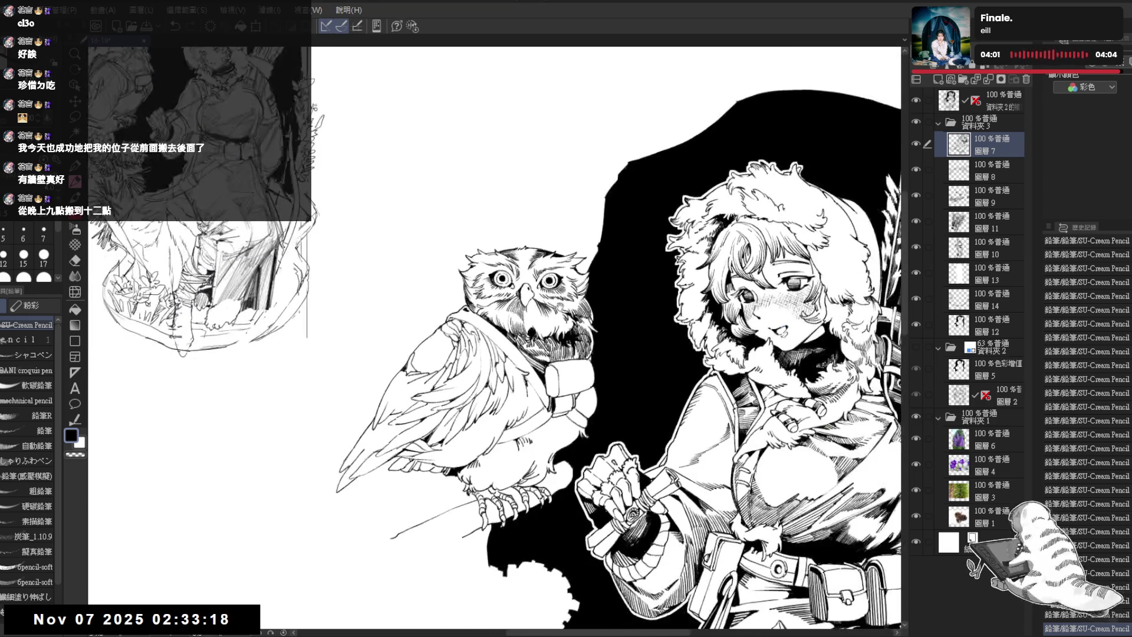
Compare the stroke beside the owl's beak with undo and redo, keeping it
{"action": "left_click_drag", "start_coordinate": [564, 305], "coordinate": [541, 277]}
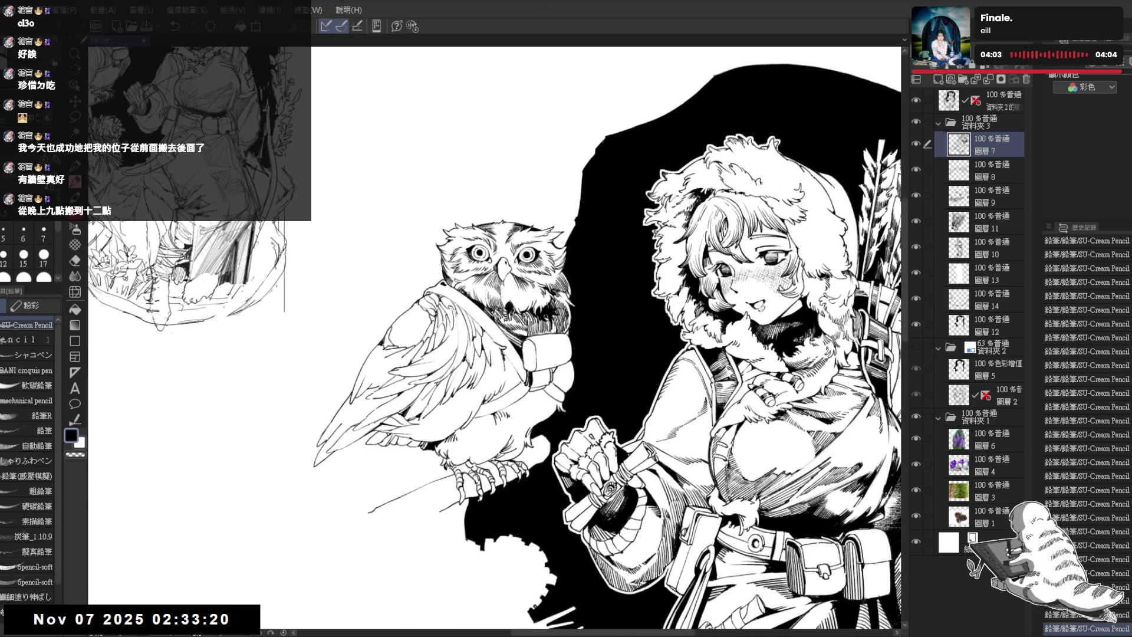
{"action": "key", "text": "minus"}
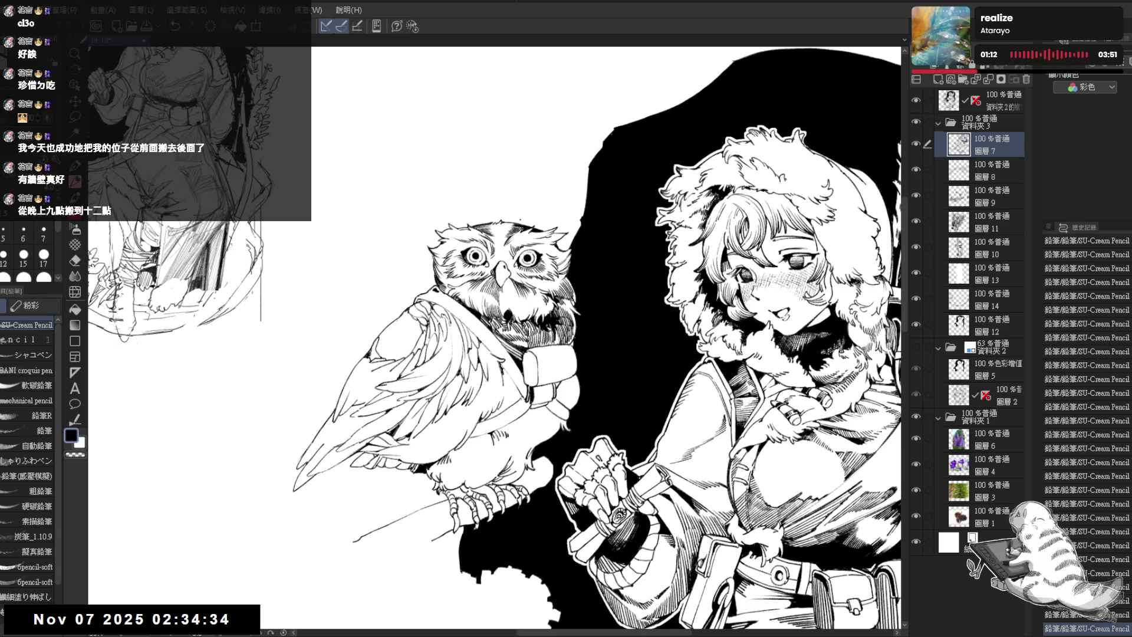
{"action": "left_click_drag", "start_coordinate": [517, 263], "coordinate": [472, 268]}
{"action": "scroll", "coordinate": [472, 269], "scroll_direction": "up", "scroll_amount": 2}
{"action": "key", "text": "ctrl+z"}
{"action": "key", "text": "ctrl+z"}
{"action": "key", "text": "ctrl+z"}
{"action": "key", "text": "ctrl+y"}
{"action": "key", "text": "ctrl+y"}
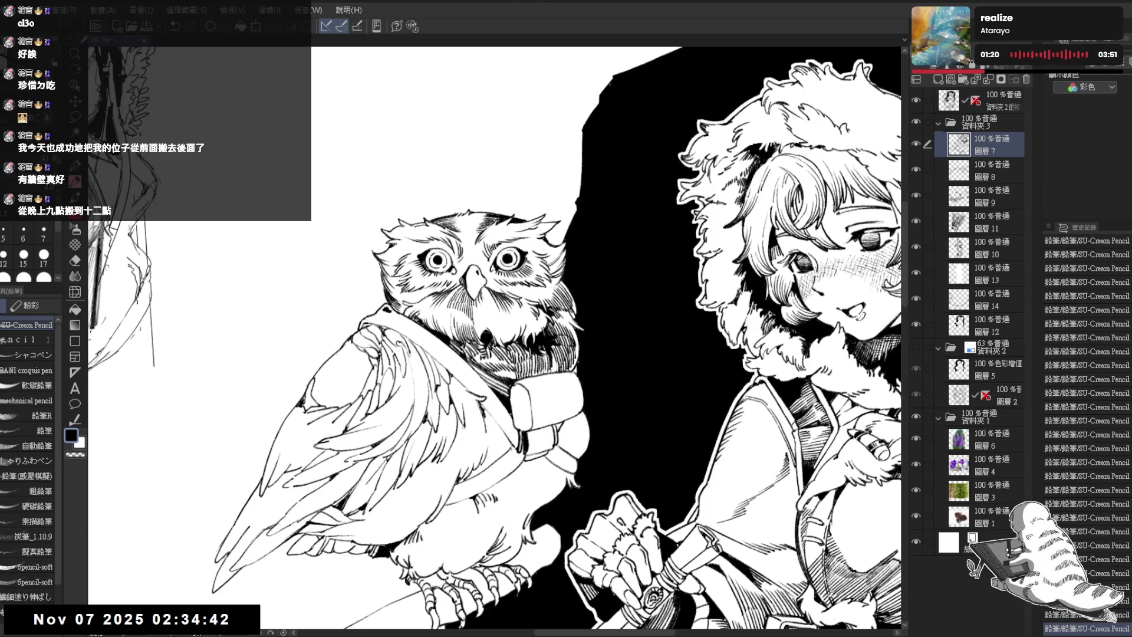
{"action": "key", "text": "ctrl+y"}
{"action": "key", "text": "ctrl+z"}
{"action": "key", "text": "ctrl+y"}
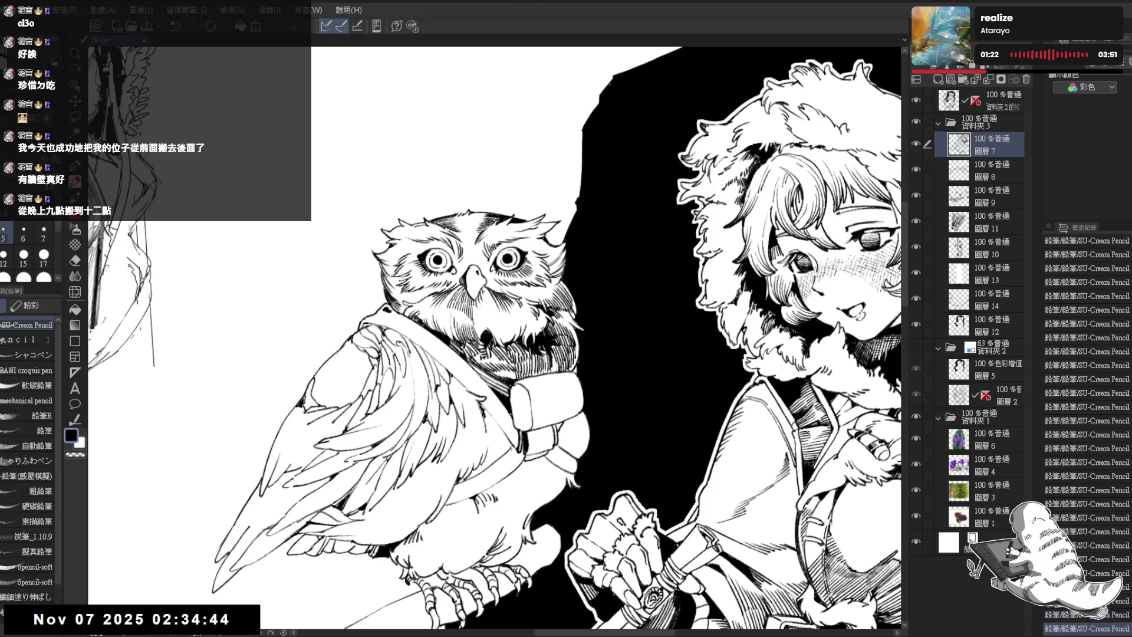
Erase a small mark beside the beak and discard a trial stroke near it
{"action": "key", "text": "e"}
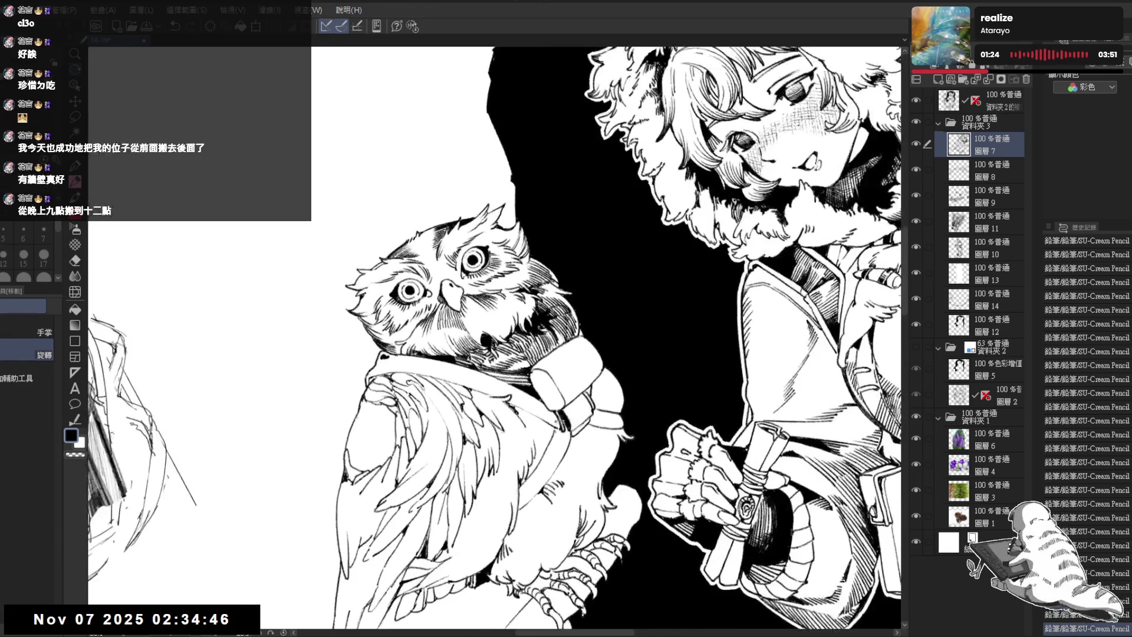
{"action": "left_click", "coordinate": [458, 303]}
{"action": "key", "text": "p"}
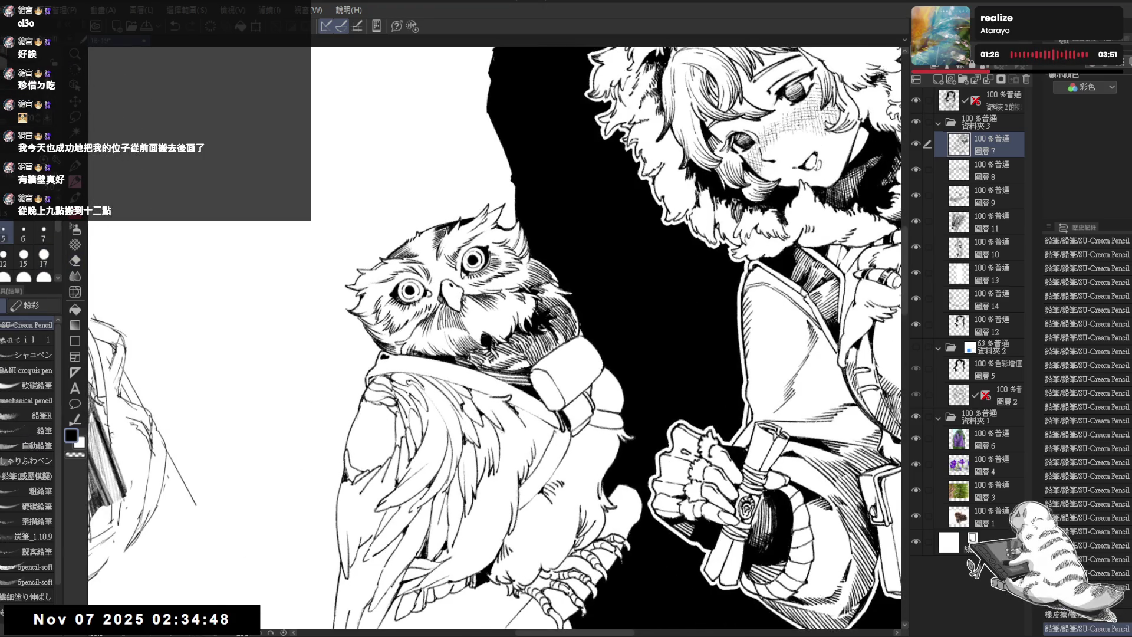
{"action": "key", "text": "ctrl+at"}
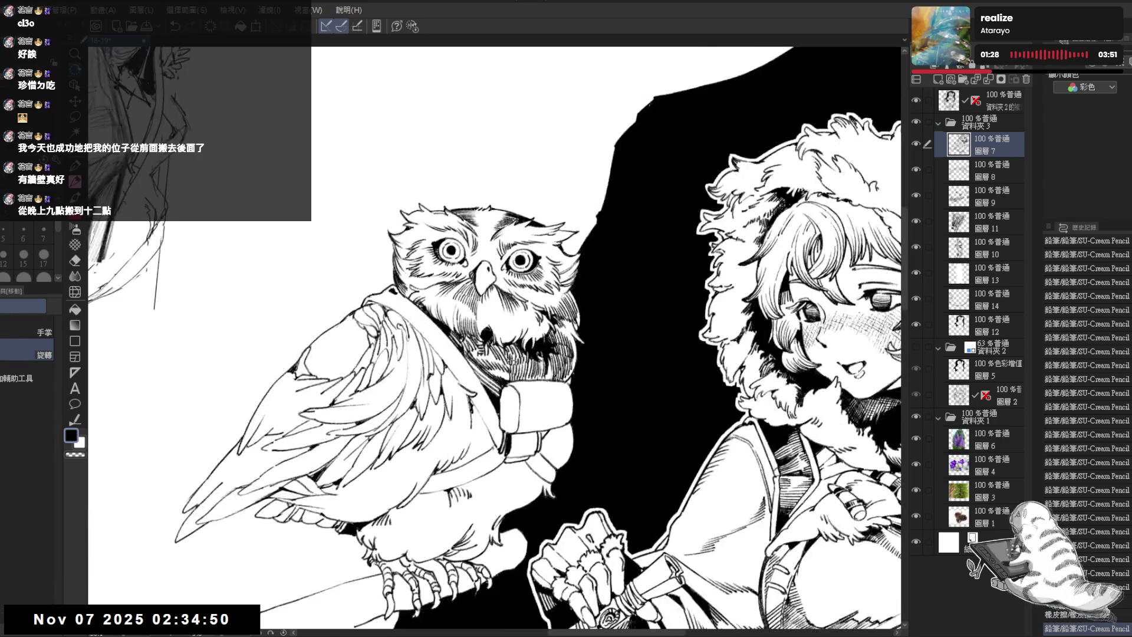
{"action": "left_click_drag", "start_coordinate": [483, 307], "coordinate": [483, 330]}
{"action": "key", "text": "ctrl+z"}
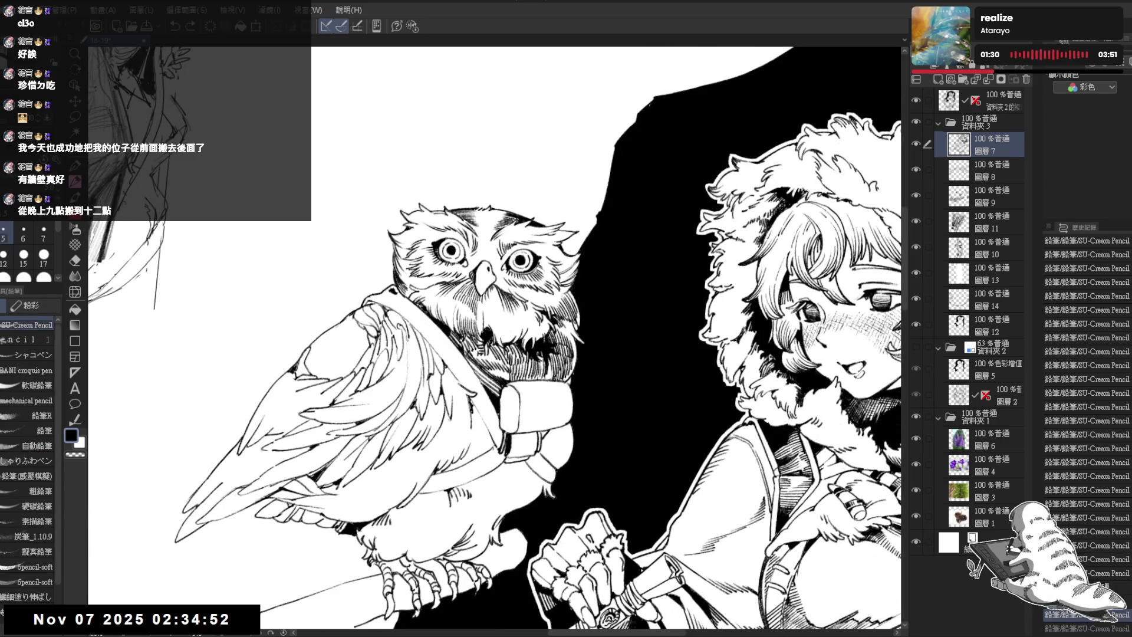
{"action": "key", "text": "minus"}
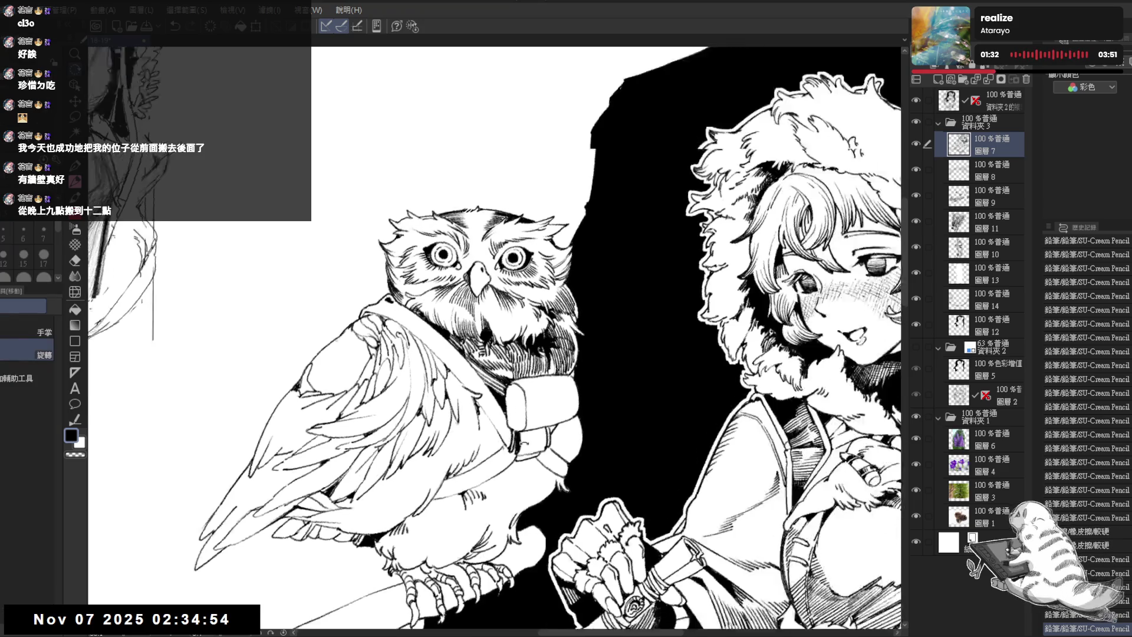
{"action": "key", "text": "ctrl+at"}
{"action": "key", "text": "ctrl+z"}
{"action": "key", "text": "ctrl+z"}
{"action": "key", "text": "ctrl+z"}
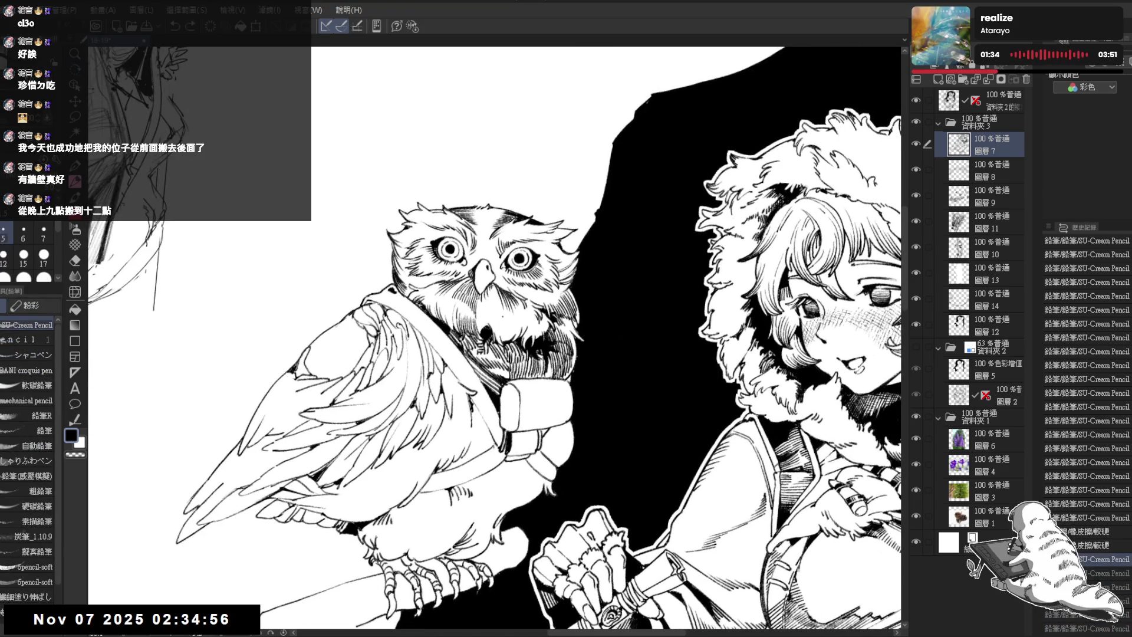
{"action": "key", "text": "ctrl+y"}
{"action": "key", "text": "ctrl+y"}
{"action": "key", "text": "ctrl+y"}
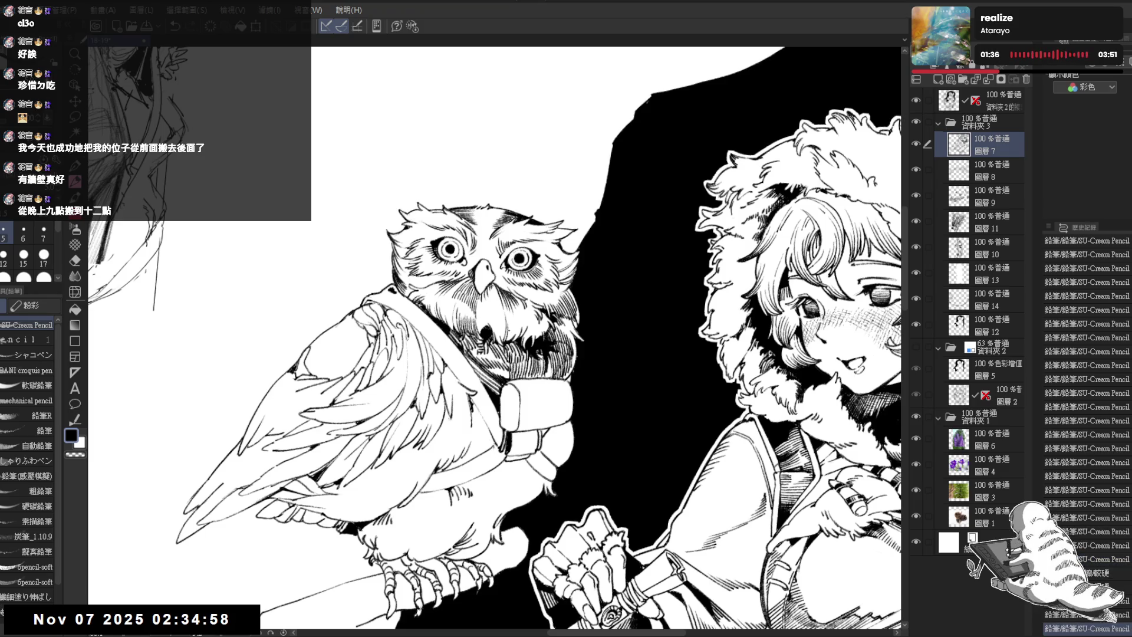
Shade the lower owl chest with dark SU-Cream Pencil strokes
{"action": "mouse_move", "coordinate": [510, 327]}
{"action": "left_mouse_down"}
{"action": "mouse_move", "coordinate": [513, 340]}
{"action": "mouse_move", "coordinate": [486, 321]}
{"action": "mouse_move", "coordinate": [504, 345]}
{"action": "left_mouse_up"}
{"action": "key", "text": "ctrl+@"}
{"action": "left_click_drag", "start_coordinate": [505, 339], "coordinate": [514, 348]}
{"action": "left_click_drag", "start_coordinate": [536, 344], "coordinate": [514, 349]}
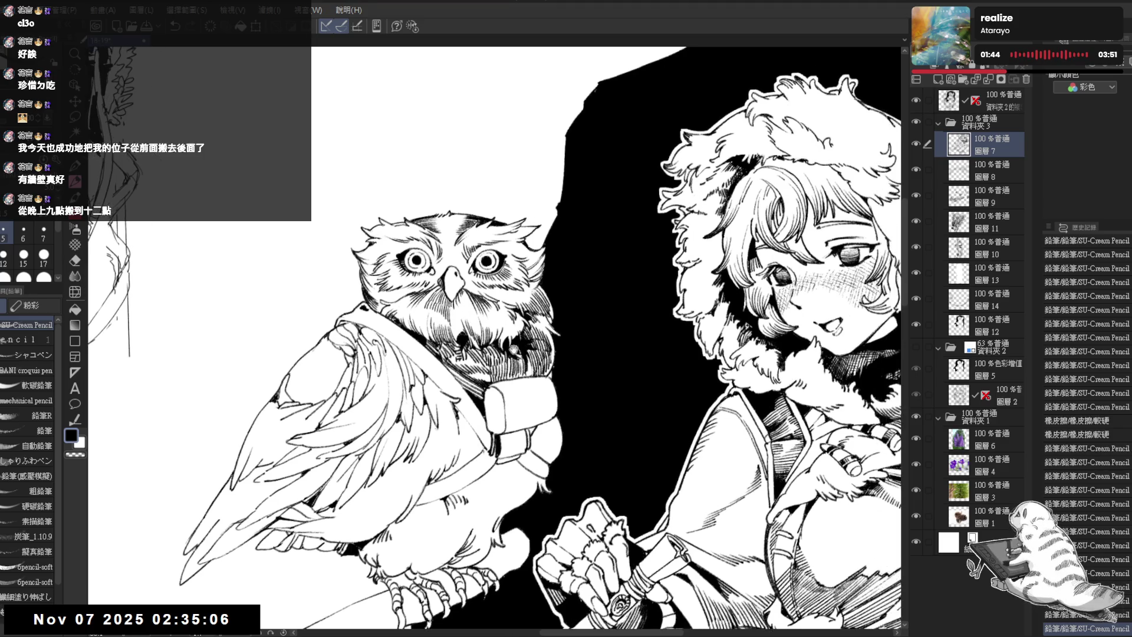
{"action": "key", "text": "e"}
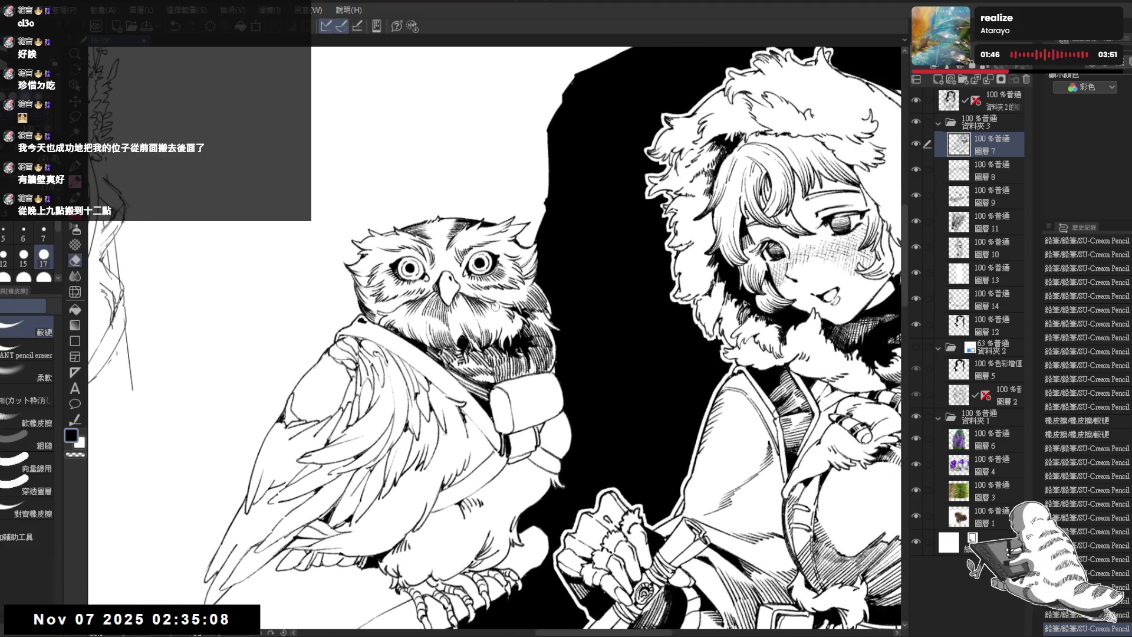
{"action": "key", "text": "p"}
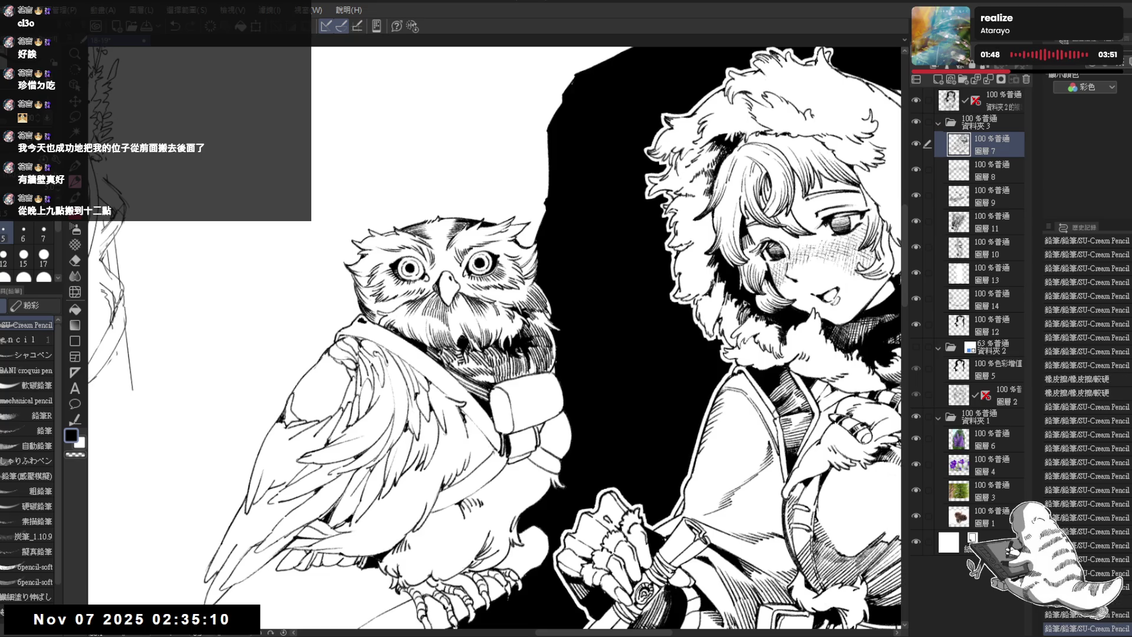
Add more small shading strokes on the chest, undo a stray one, and zoom out
{"action": "left_click_drag", "start_coordinate": [488, 318], "coordinate": [499, 330]}
{"action": "left_click_drag", "start_coordinate": [493, 319], "coordinate": [506, 335]}
{"action": "left_click_drag", "start_coordinate": [503, 322], "coordinate": [508, 336]}
{"action": "left_click_drag", "start_coordinate": [503, 322], "coordinate": [506, 337]}
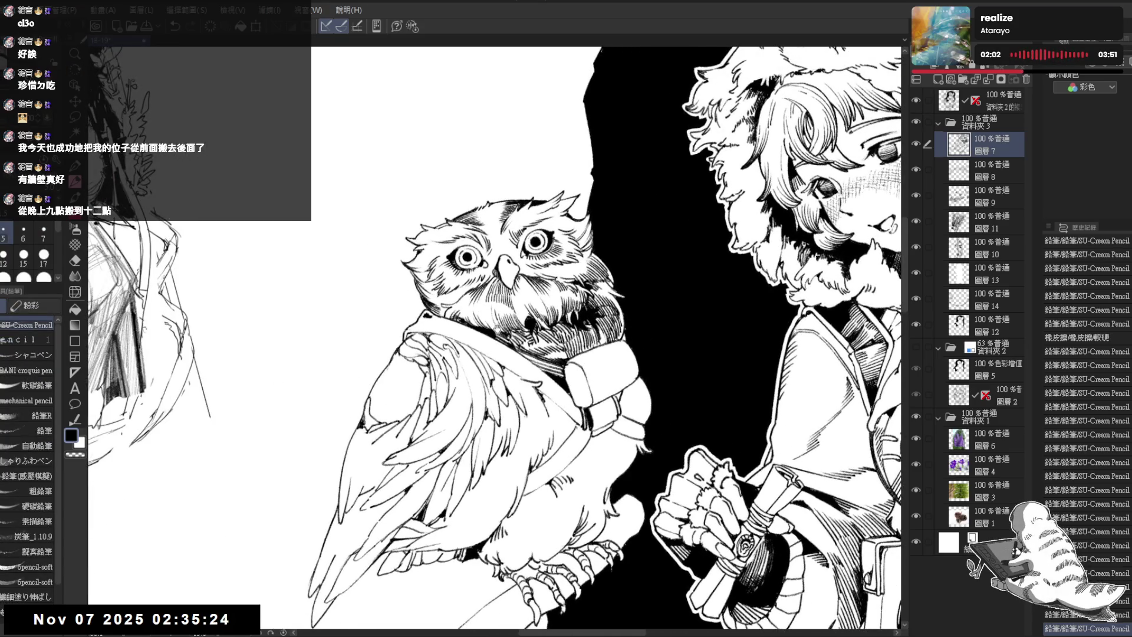
{"action": "key", "text": "minus"}
{"action": "key", "text": "minus"}
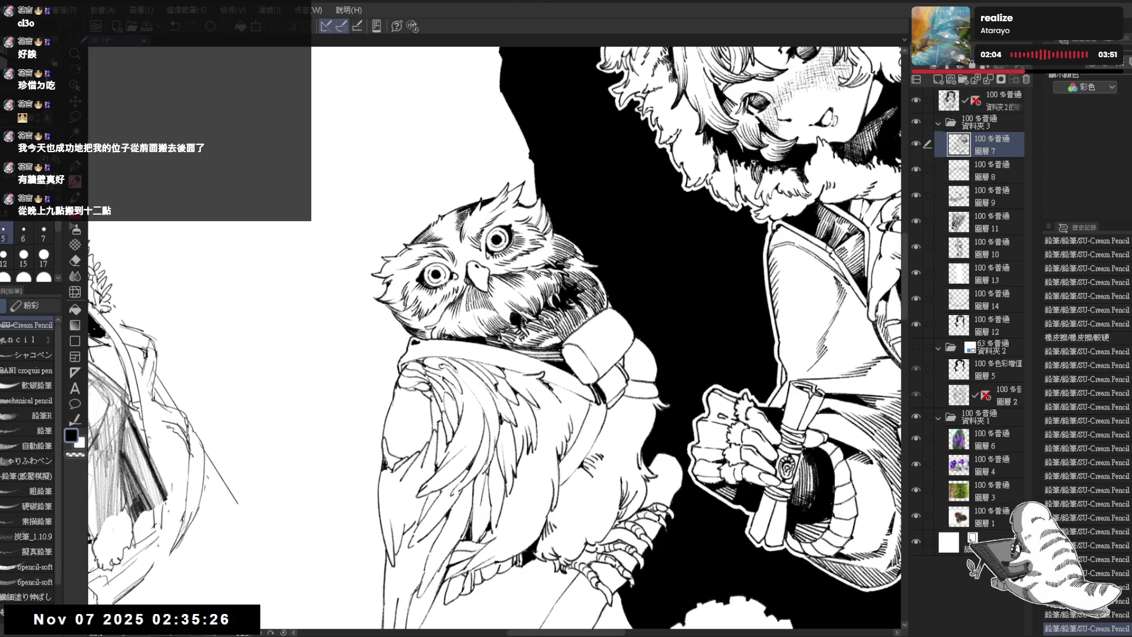
{"action": "mouse_move", "coordinate": [461, 319]}
{"action": "left_mouse_down"}
{"action": "mouse_move", "coordinate": [487, 337]}
{"action": "mouse_move", "coordinate": [481, 377]}
{"action": "left_mouse_up"}
{"action": "key", "text": "ctrl+z"}
{"action": "key", "text": "ctrl+z"}
{"action": "key", "text": "ctrl+z"}
{"action": "key", "text": "ctrl+minus"}
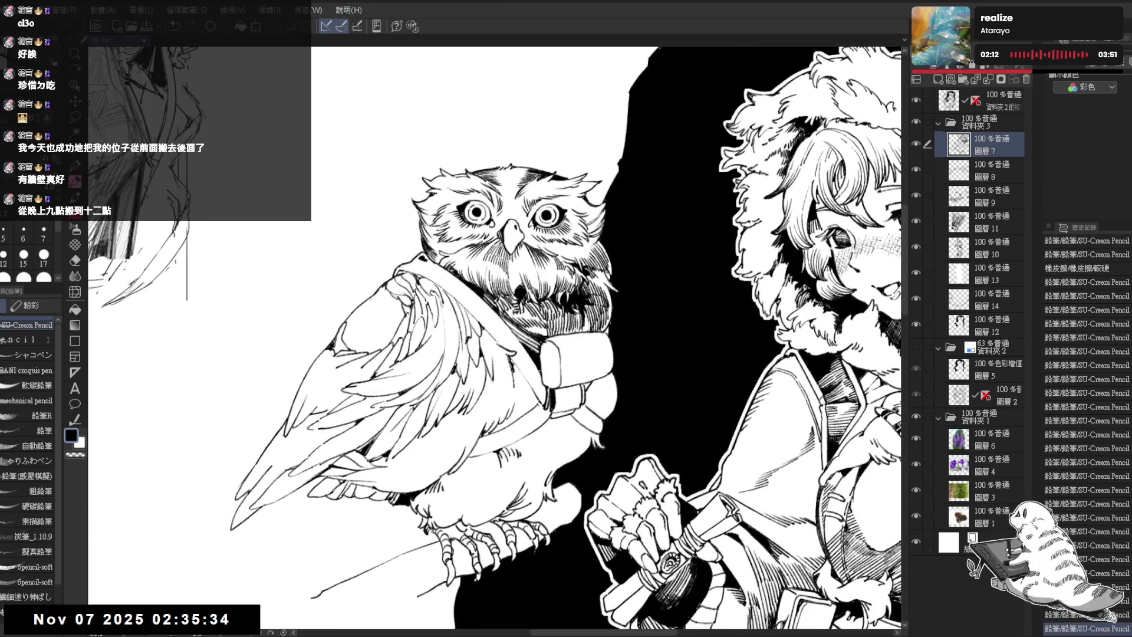
{"action": "key", "text": "ctrl+minus"}
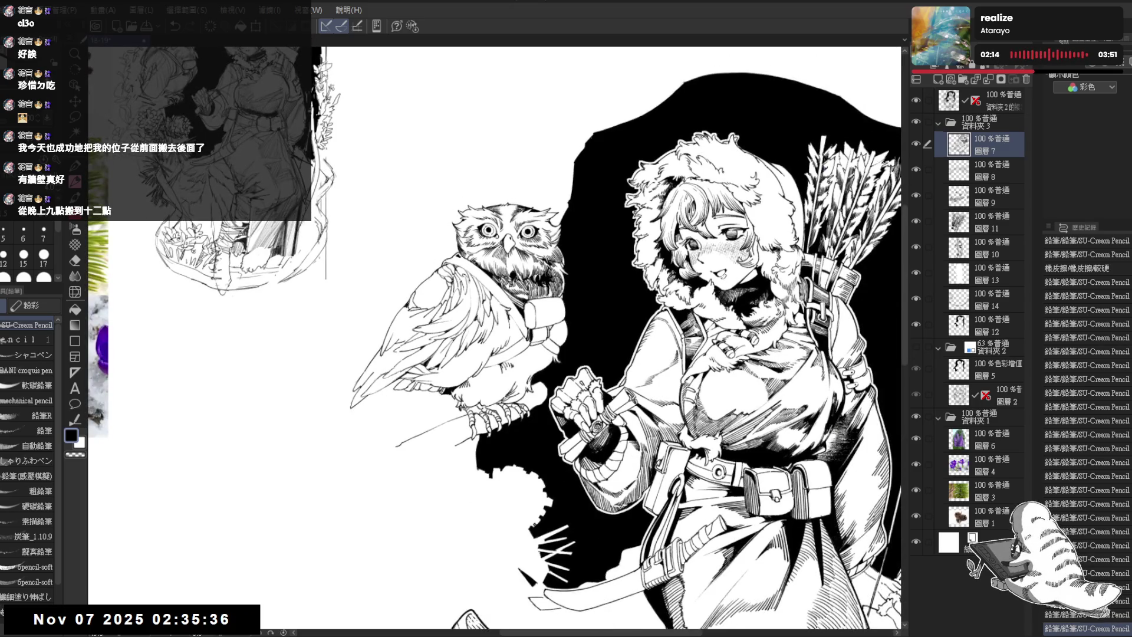
Erase the stray pencil mark, then straighten the view and zoom out to the full figure
{"action": "key", "text": "ctrl+plus"}
{"action": "key", "text": "minus"}
{"action": "key", "text": "e"}
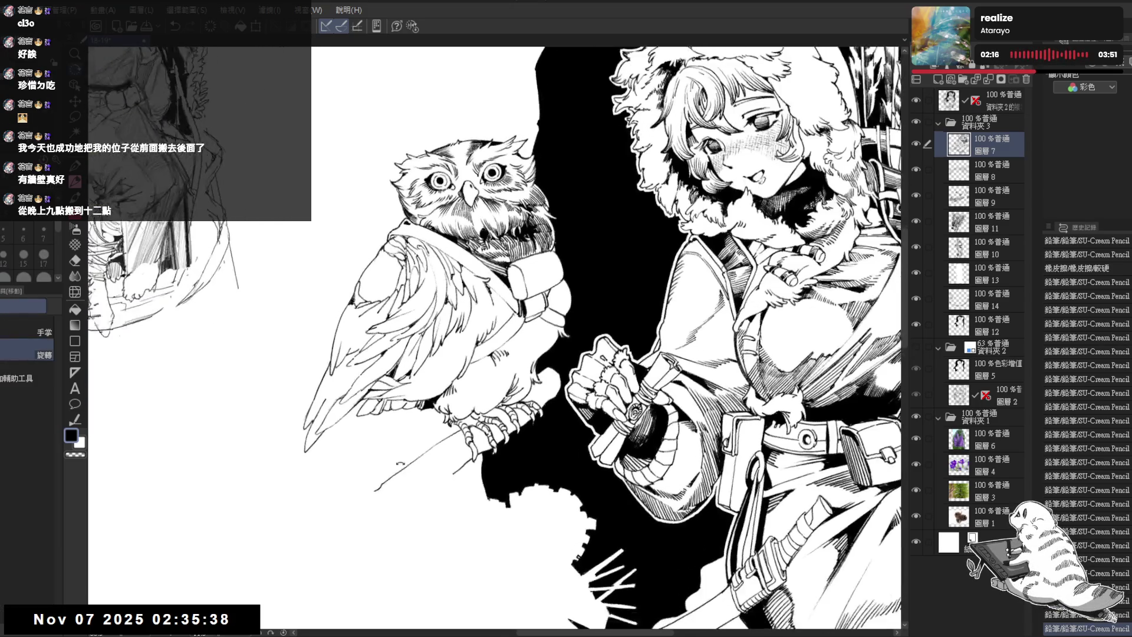
{"action": "key", "text": "minus"}
{"action": "key", "text": "minus"}
{"action": "left_click_drag", "start_coordinate": [385, 270], "coordinate": [382, 275]}
{"action": "key", "text": "p"}
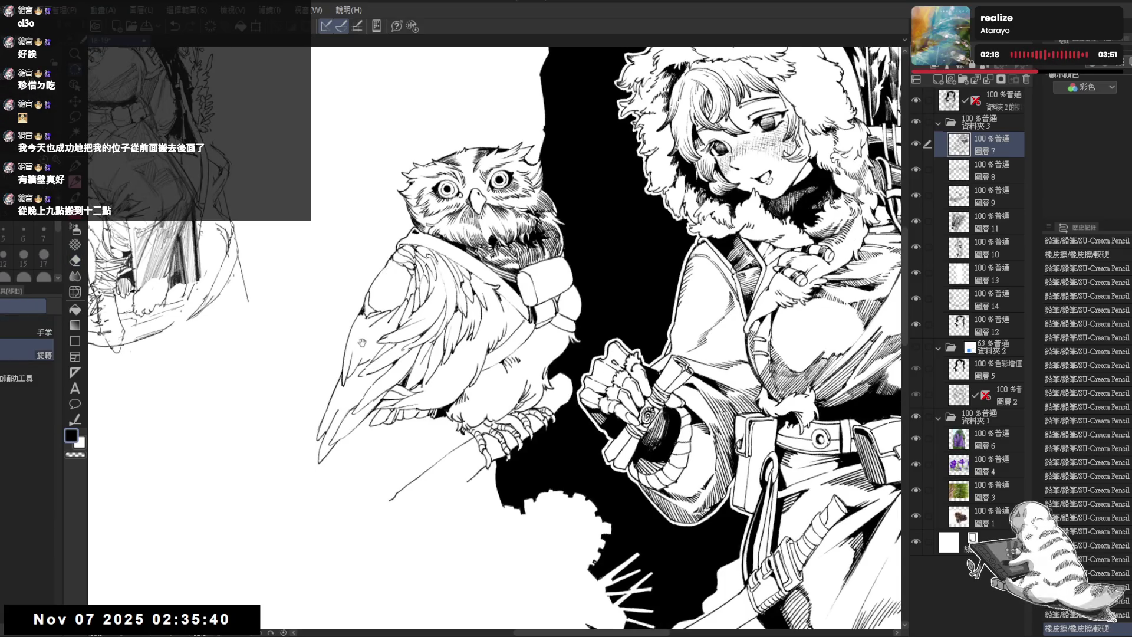
{"action": "key", "text": "minus"}
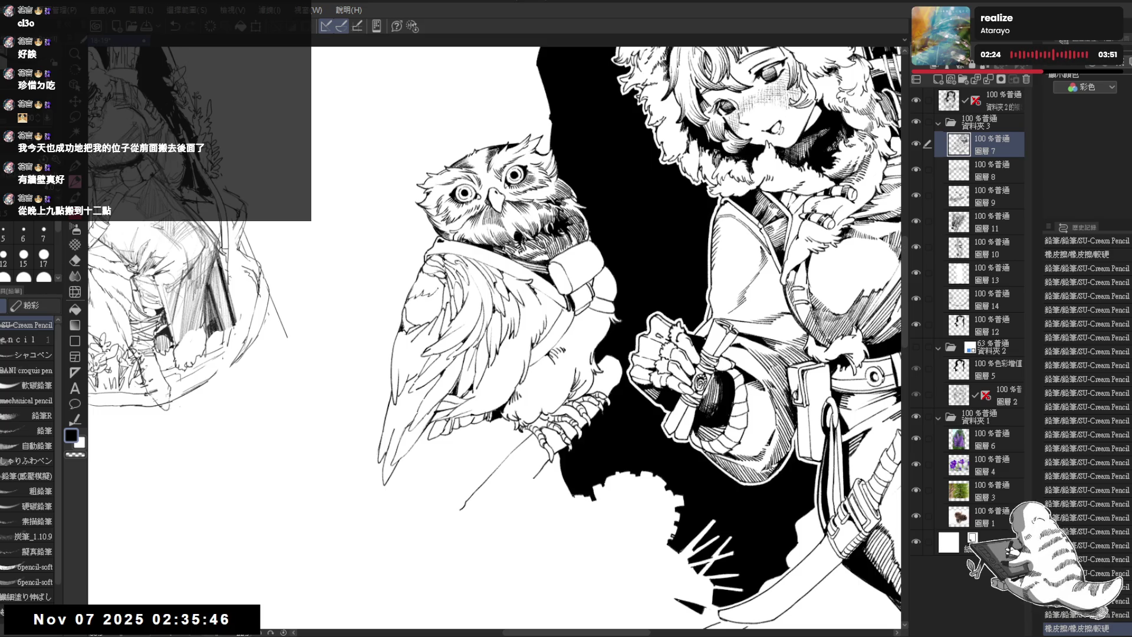
{"action": "key", "text": "minus"}
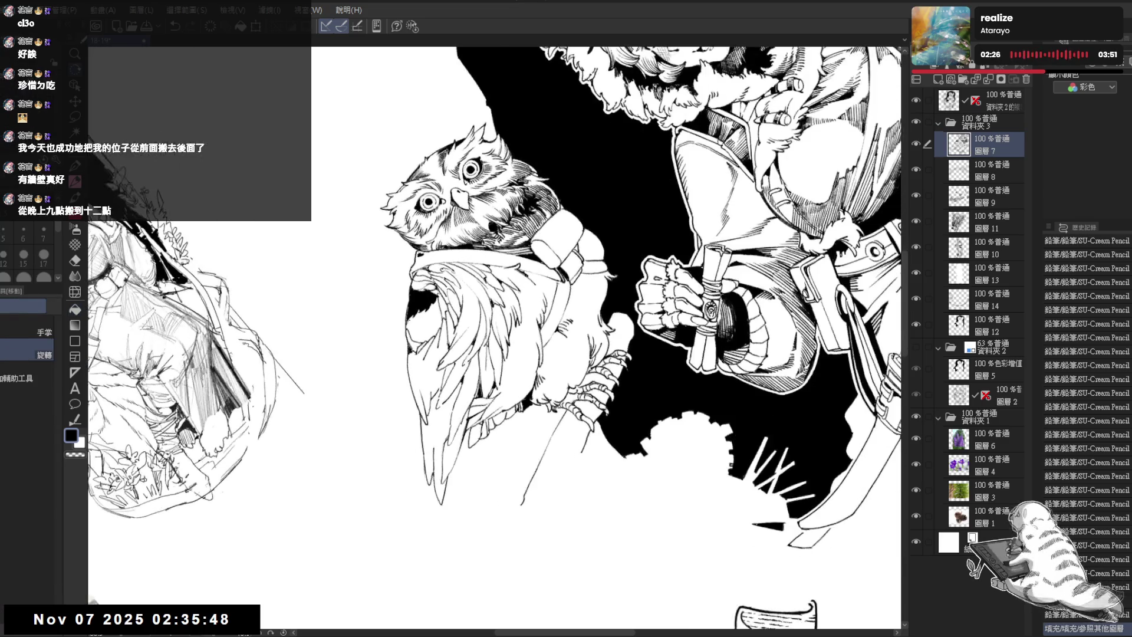
{"action": "key", "text": "p"}
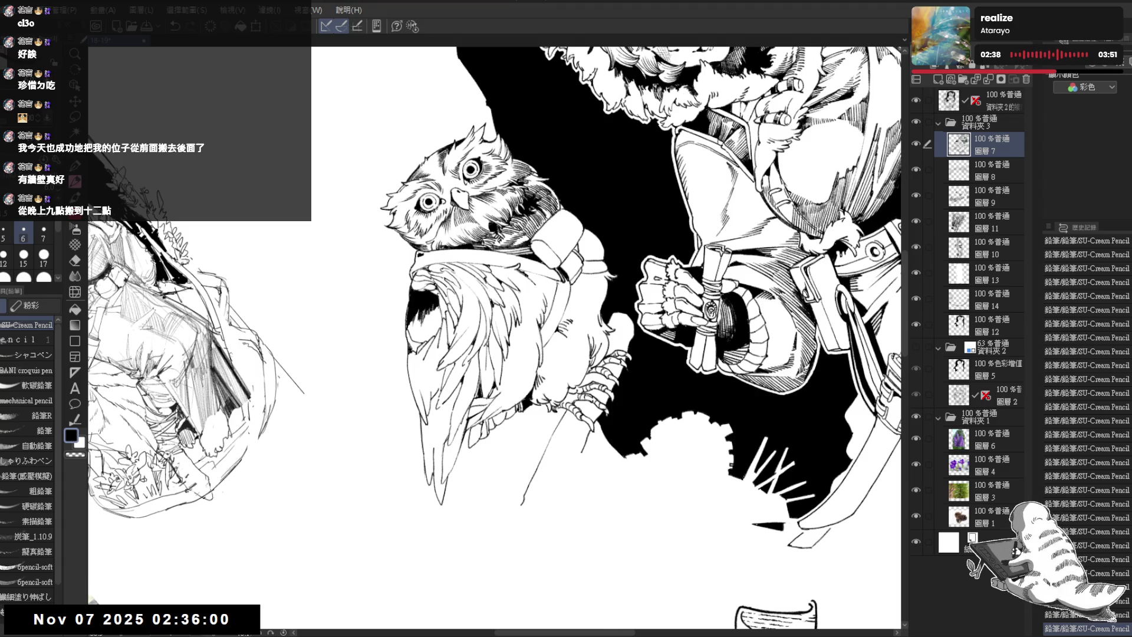
{"action": "key", "text": "ctrl+alt+0"}
{"action": "key", "text": "ctrl+minus"}
{"action": "key", "text": "ctrl+minus"}
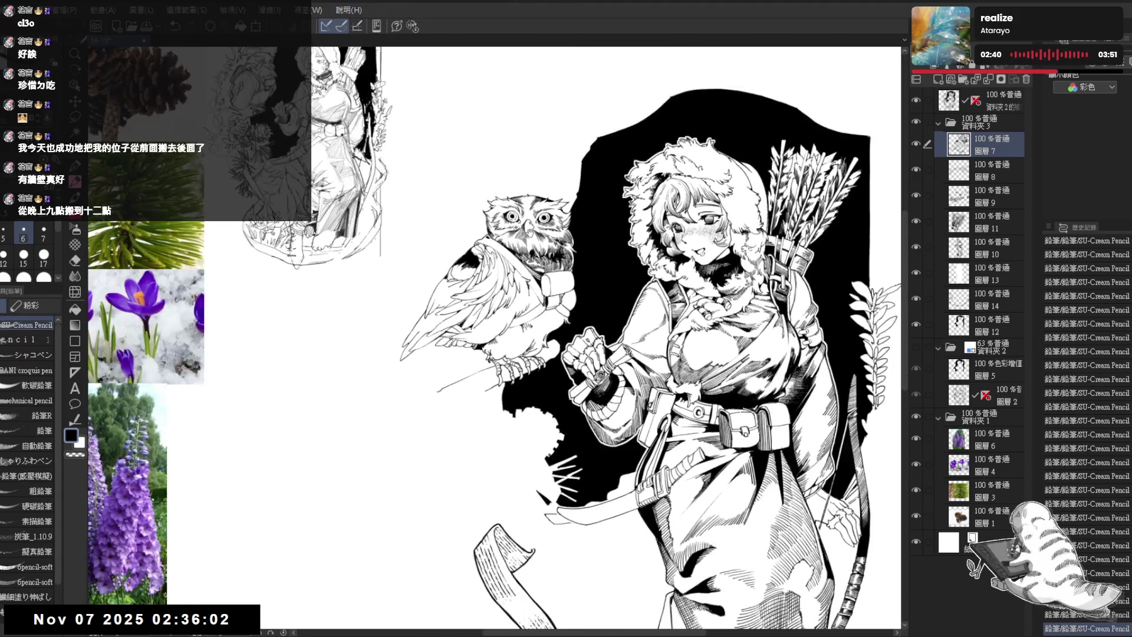
Zoom in on the owl and add a new layer above the inks
{"action": "scroll", "coordinate": [494, 338], "scroll_direction": "up", "scroll_amount": 1}
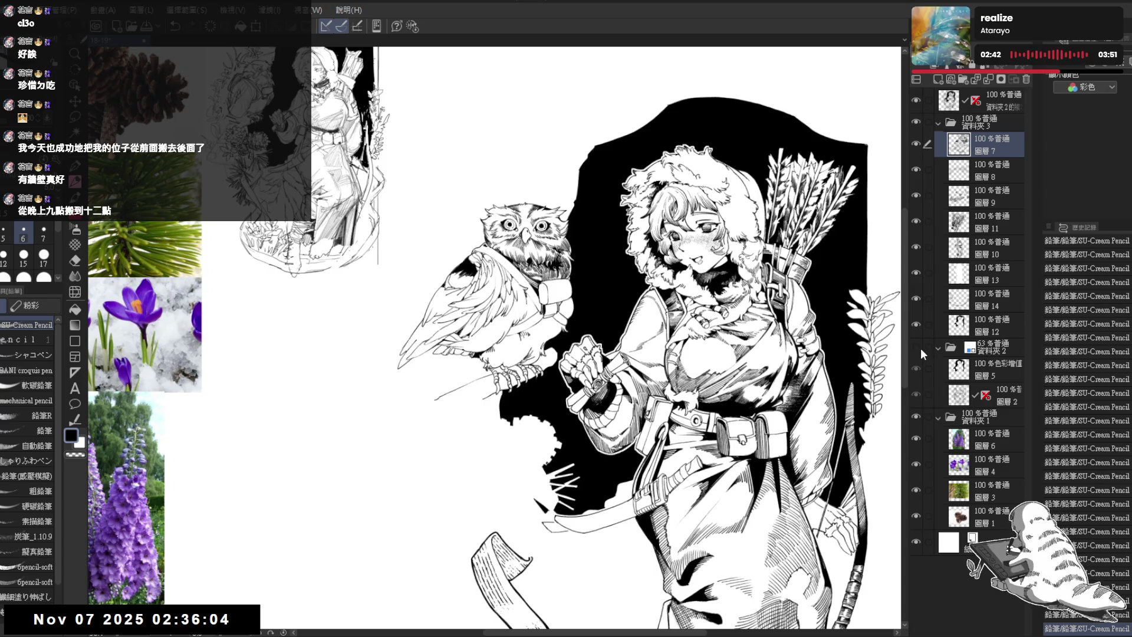
{"action": "scroll", "coordinate": [494, 337], "scroll_direction": "down", "scroll_amount": 1}
{"action": "key", "text": "ctrl+plus"}
{"action": "key", "text": "ctrl+plus"}
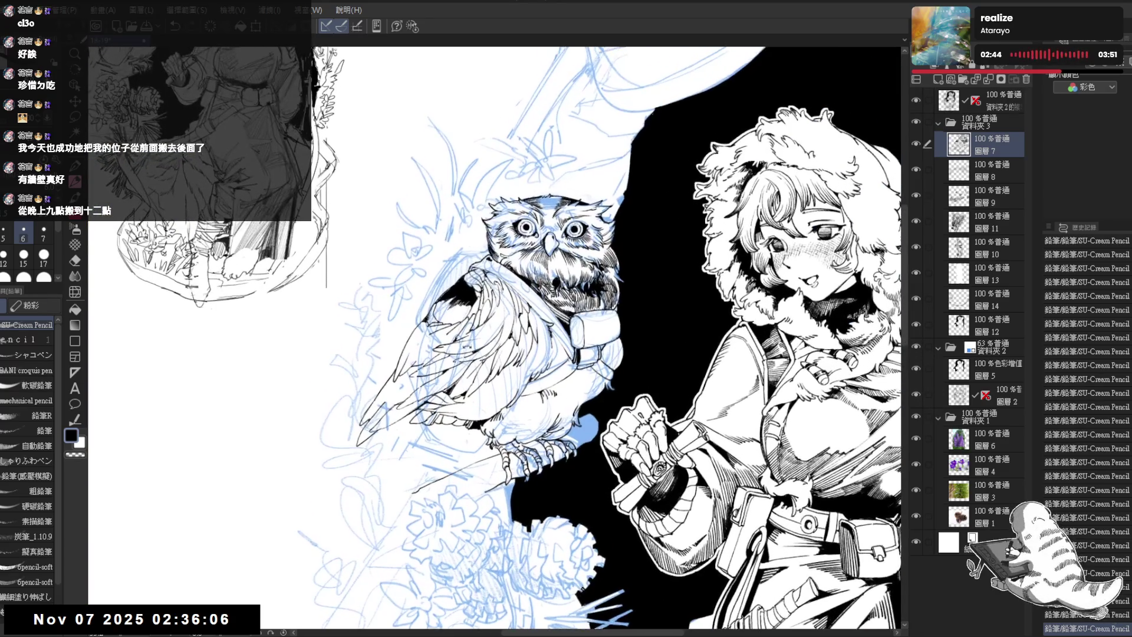
{"action": "key", "text": "minus"}
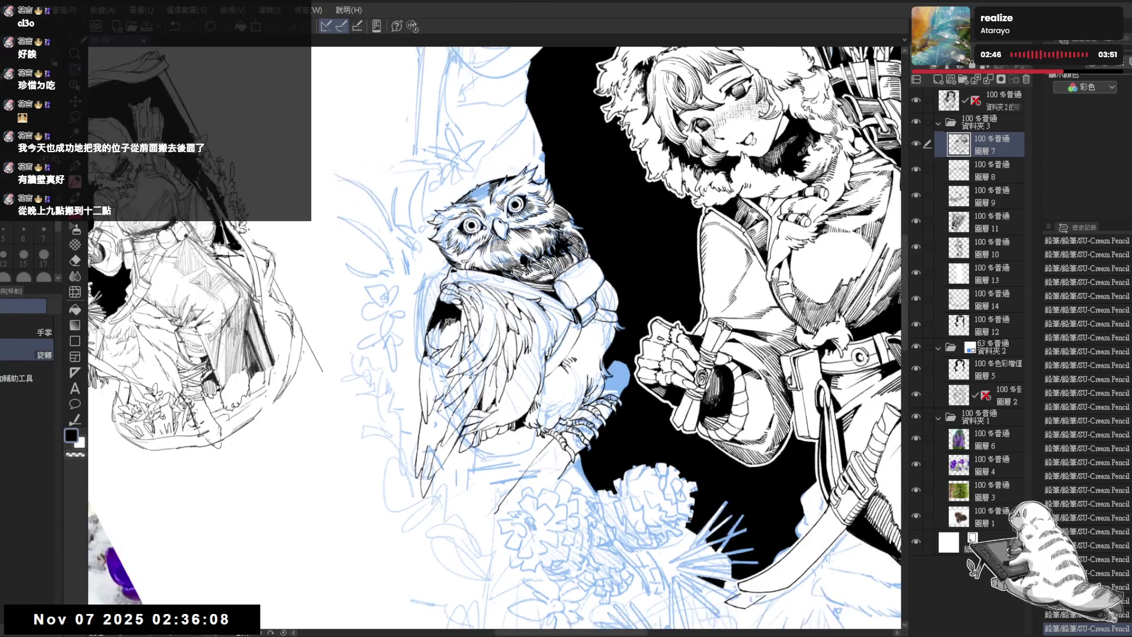
{"action": "key", "text": "minus"}
{"action": "left_click", "coordinate": [938, 79]}
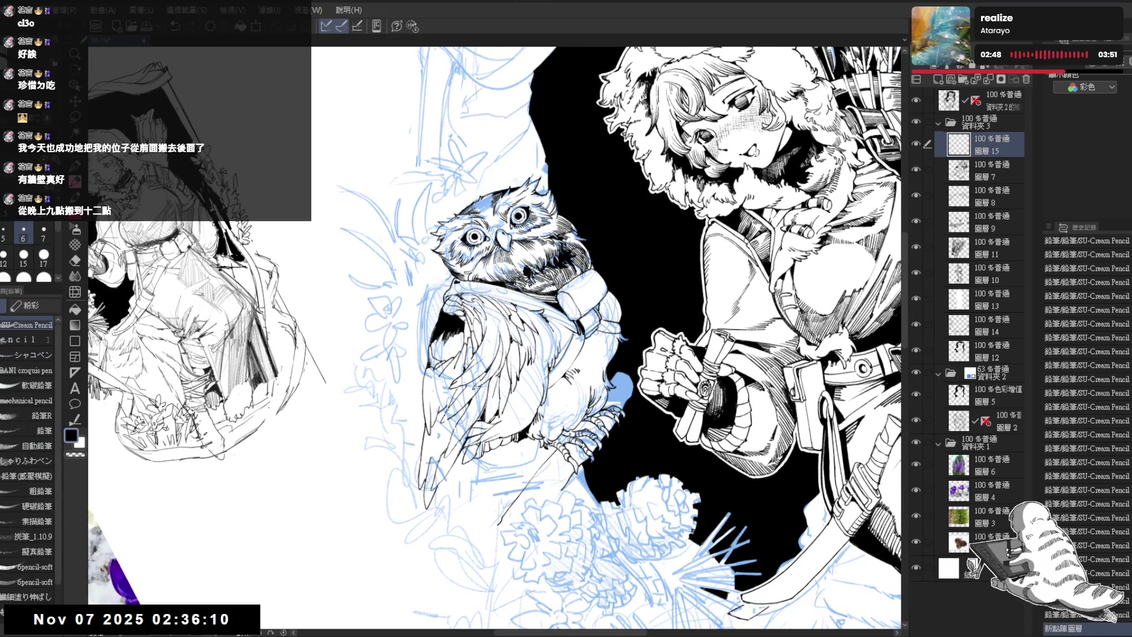
{"action": "key", "text": "asciicircum"}
{"action": "key", "text": "asciicircum"}
{"action": "key", "text": "minus"}
{"action": "key", "text": "p"}
Undo the new layer and step back one state in the history
{"action": "key", "text": "ctrl+z"}
{"action": "key", "text": "ctrl+z"}
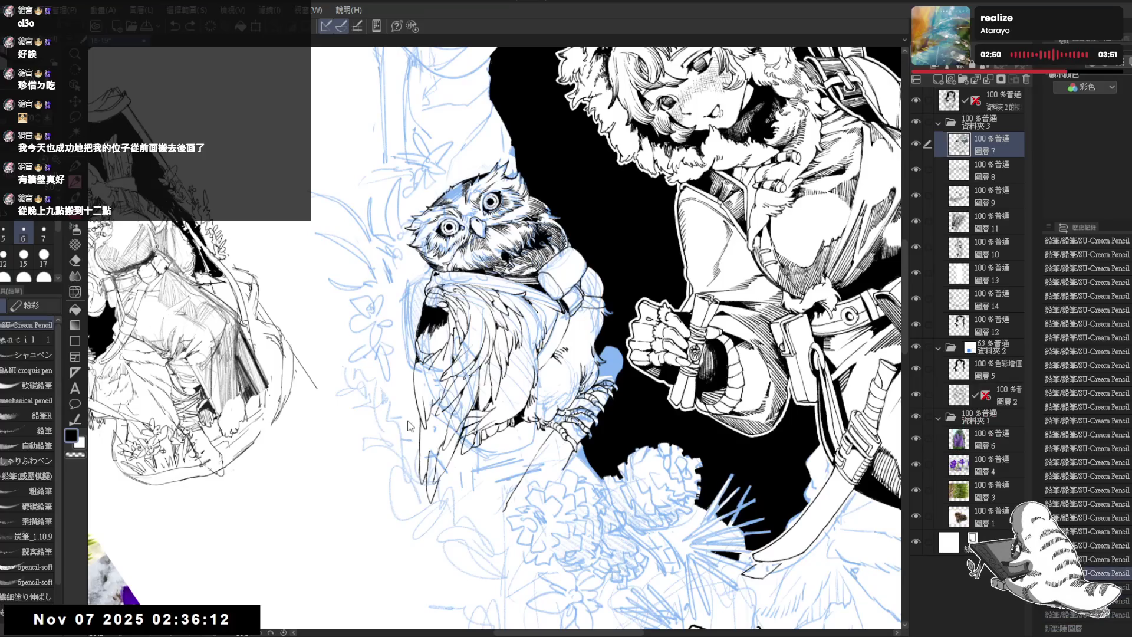
{"action": "key", "text": "ctrl+z"}
{"action": "key", "text": "ctrl+z"}
{"action": "key", "text": "ctrl+z"}
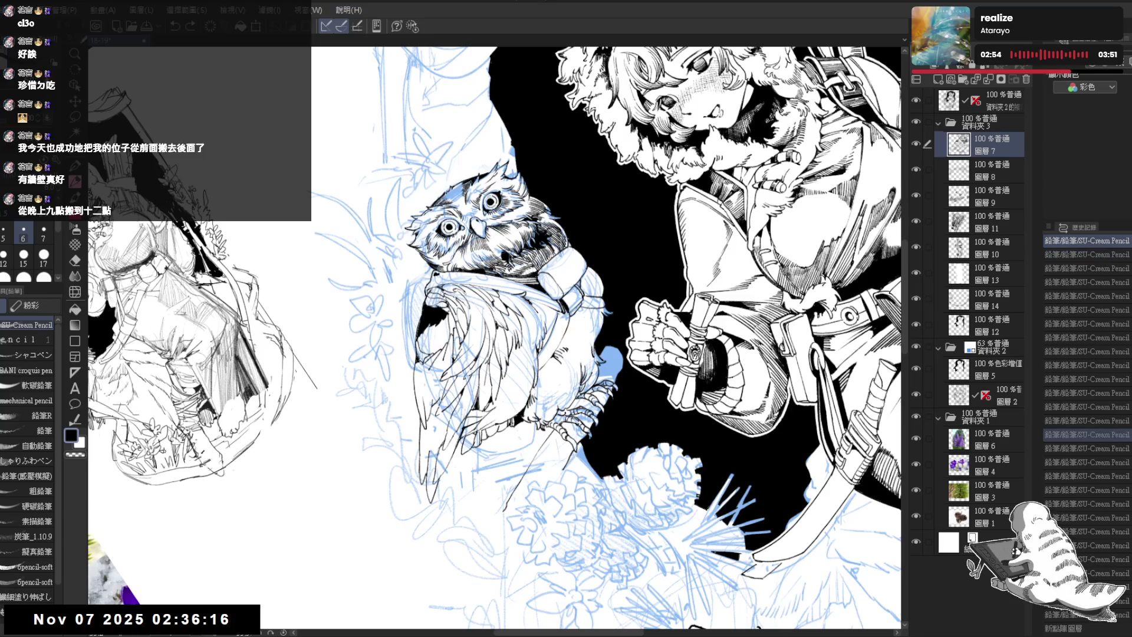
{"action": "scroll", "coordinate": [1104, 253], "scroll_direction": "up", "scroll_amount": 3}
{"action": "scroll", "coordinate": [1098, 489], "scroll_direction": "down", "scroll_amount": 1}
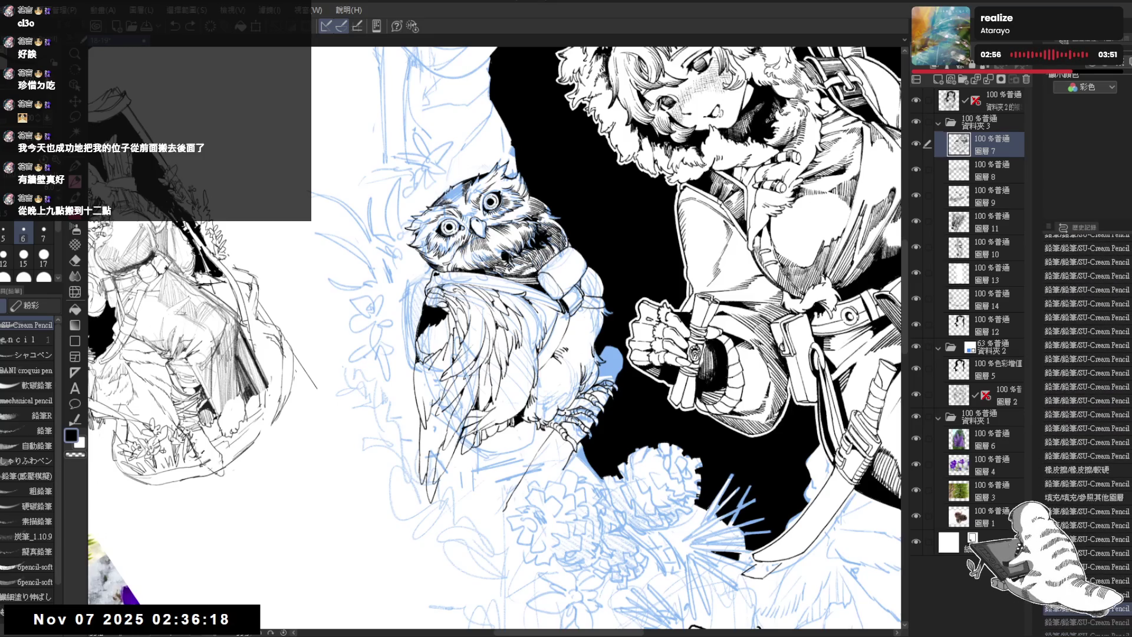
{"action": "left_click", "coordinate": [1096, 470]}
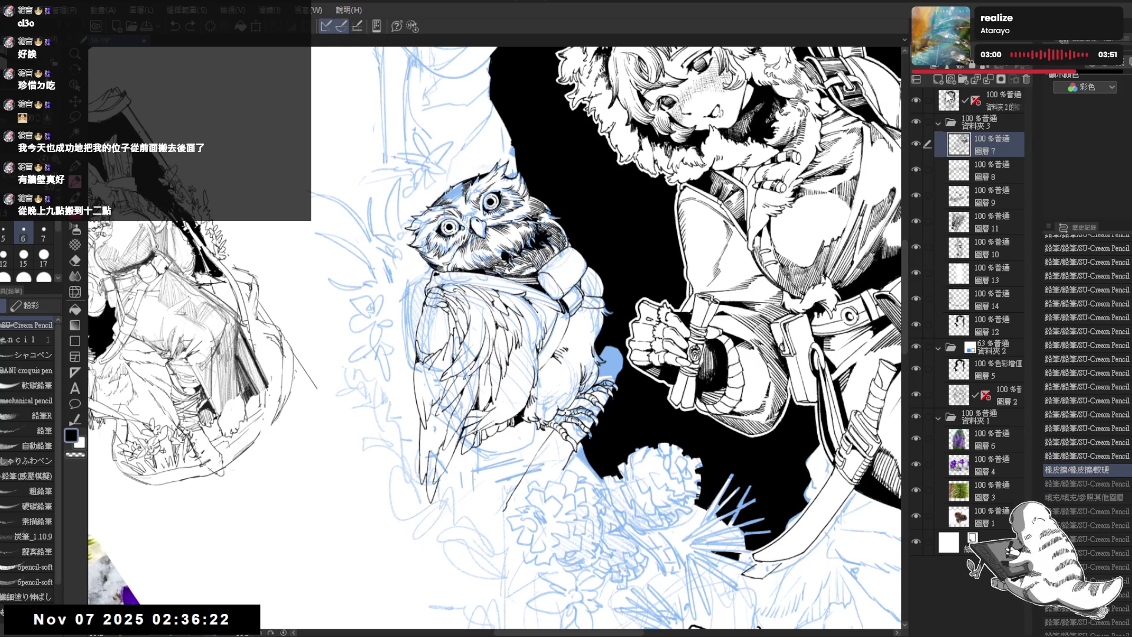
Create new raster Layer 15, draw a pencil stroke, and fill an area near the owl's head black
{"action": "key", "text": "ctrl+shift+n"}
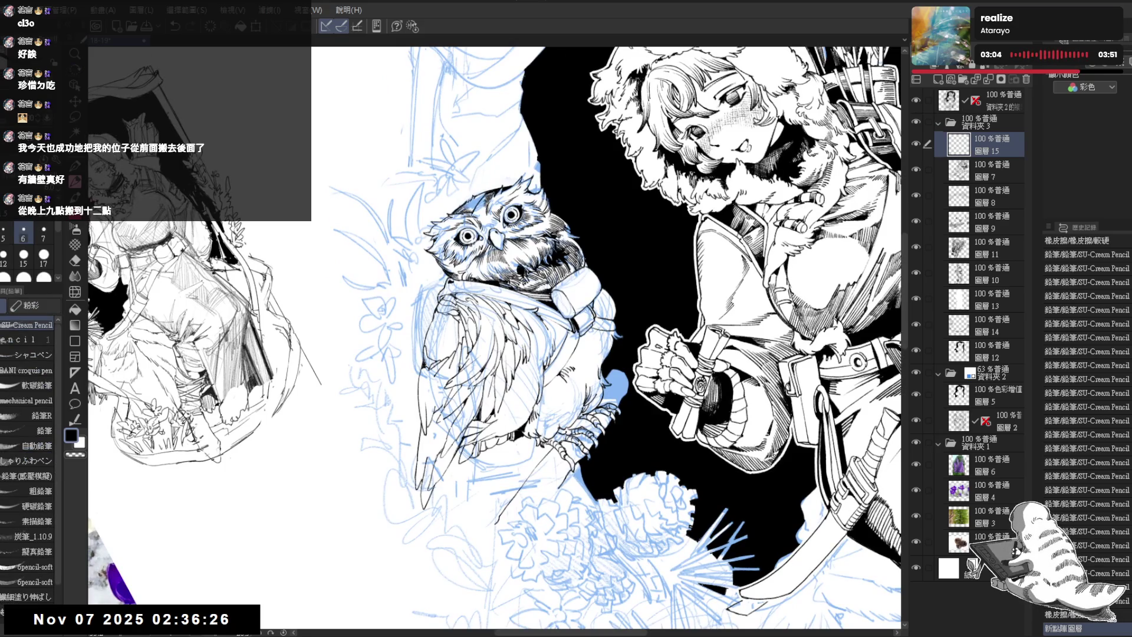
{"action": "left_click_drag", "start_coordinate": [590, 295], "coordinate": [601, 300]}
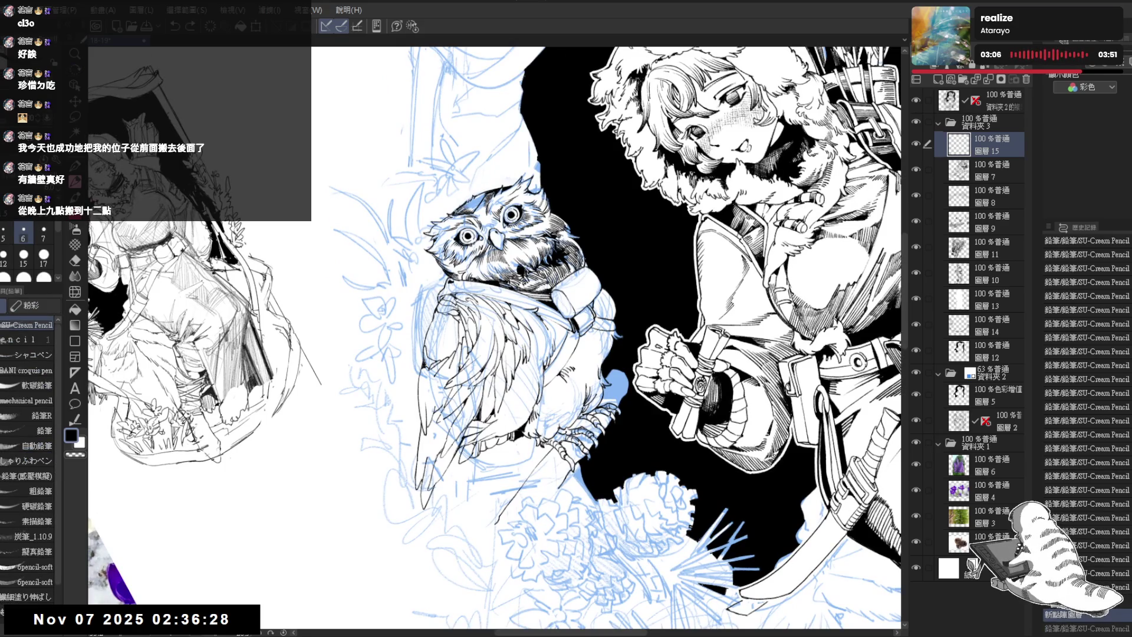
{"action": "key", "text": "ctrl+y"}
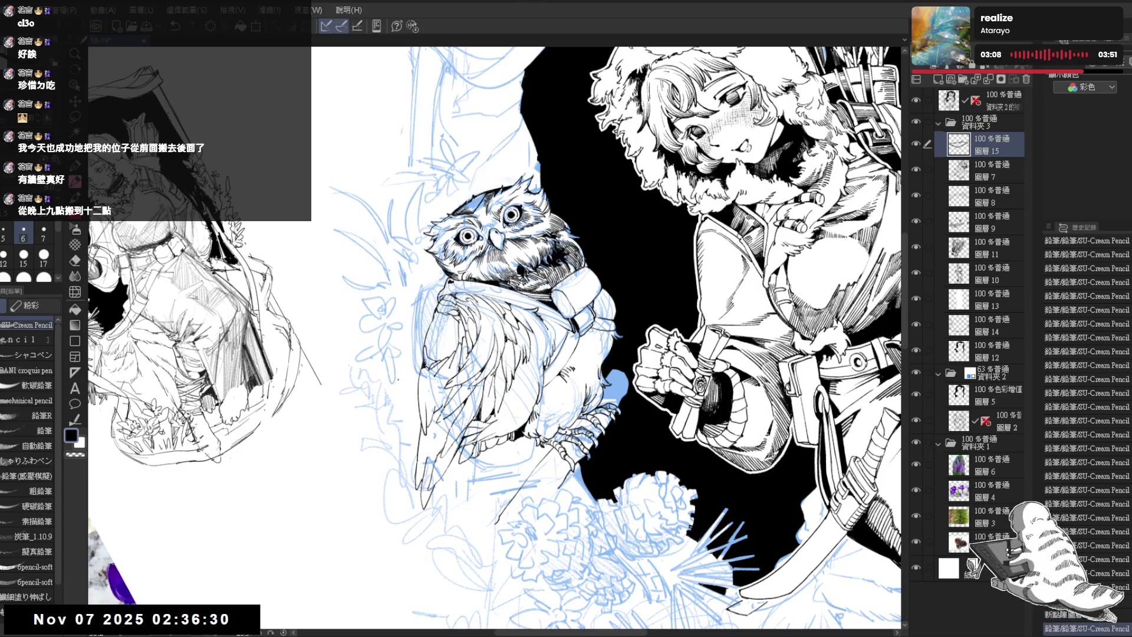
{"action": "key", "text": "g"}
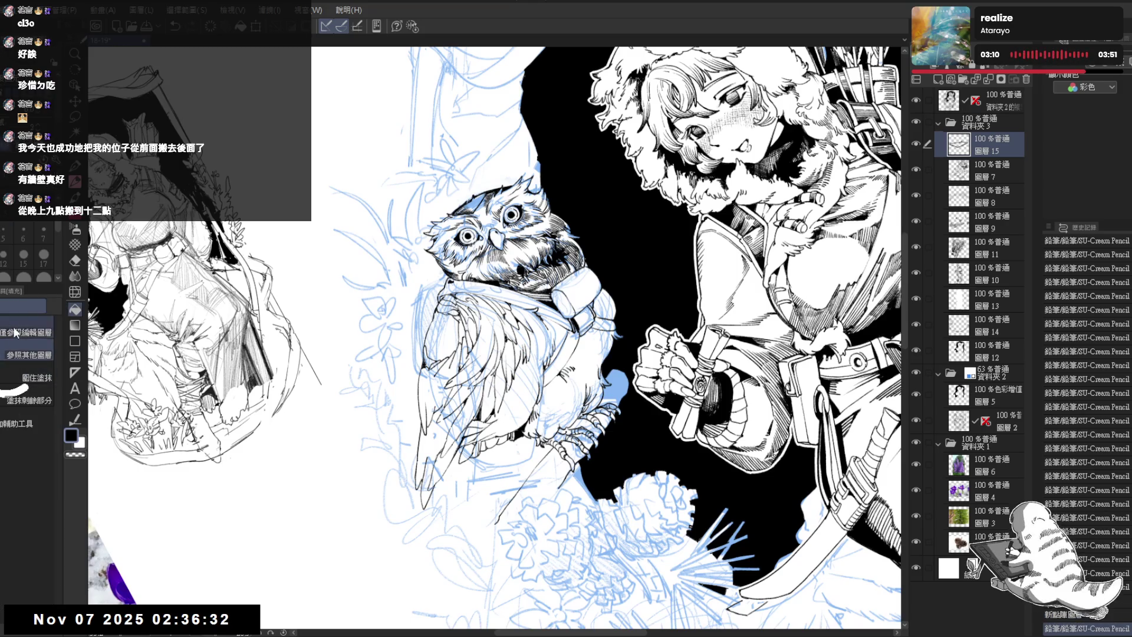
{"action": "left_click", "coordinate": [469, 203]}
{"action": "key", "text": "p"}
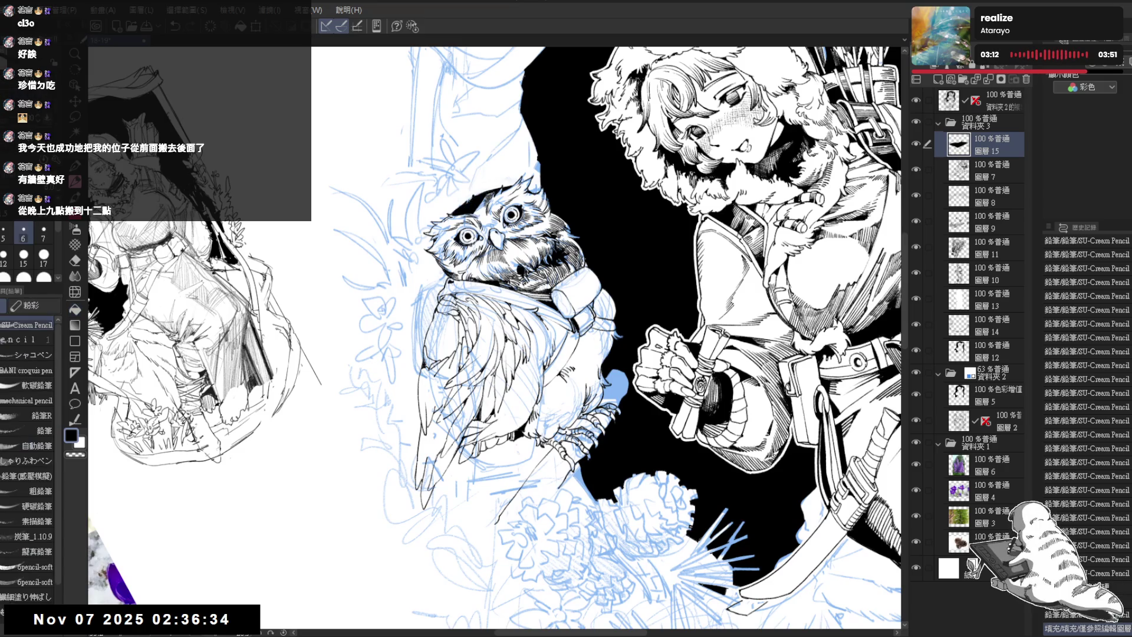
Add a pencil stroke on the owl, discarding the stray mark near its left eye
{"action": "left_click_drag", "start_coordinate": [466, 203], "coordinate": [472, 235]}
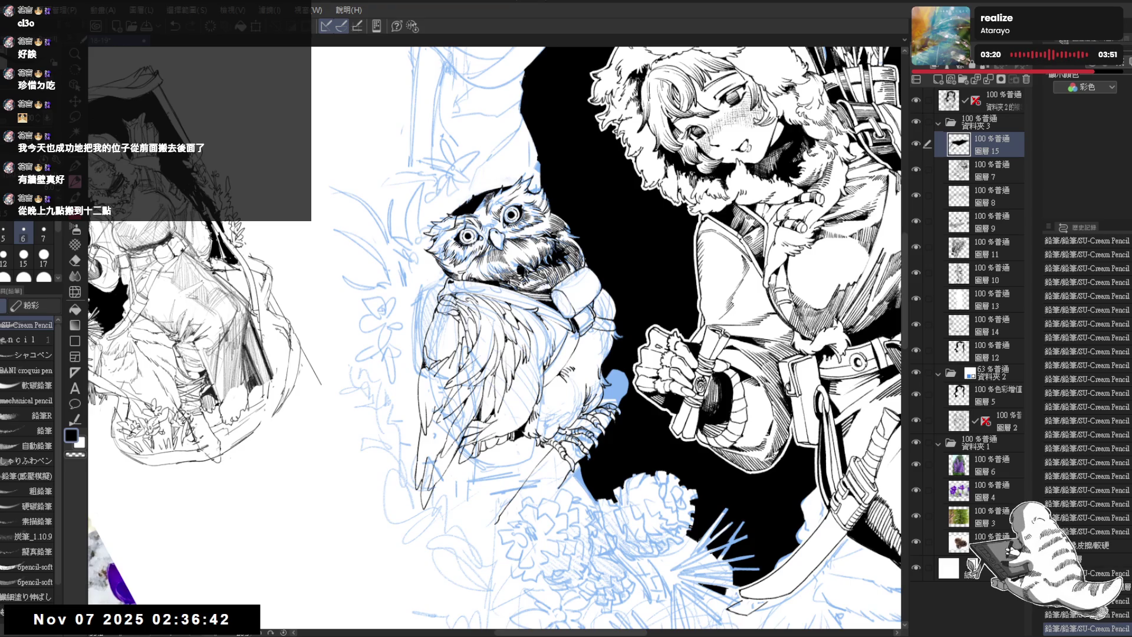
{"action": "left_click_drag", "start_coordinate": [459, 244], "coordinate": [462, 255]}
{"action": "key", "text": "ctrl+z"}
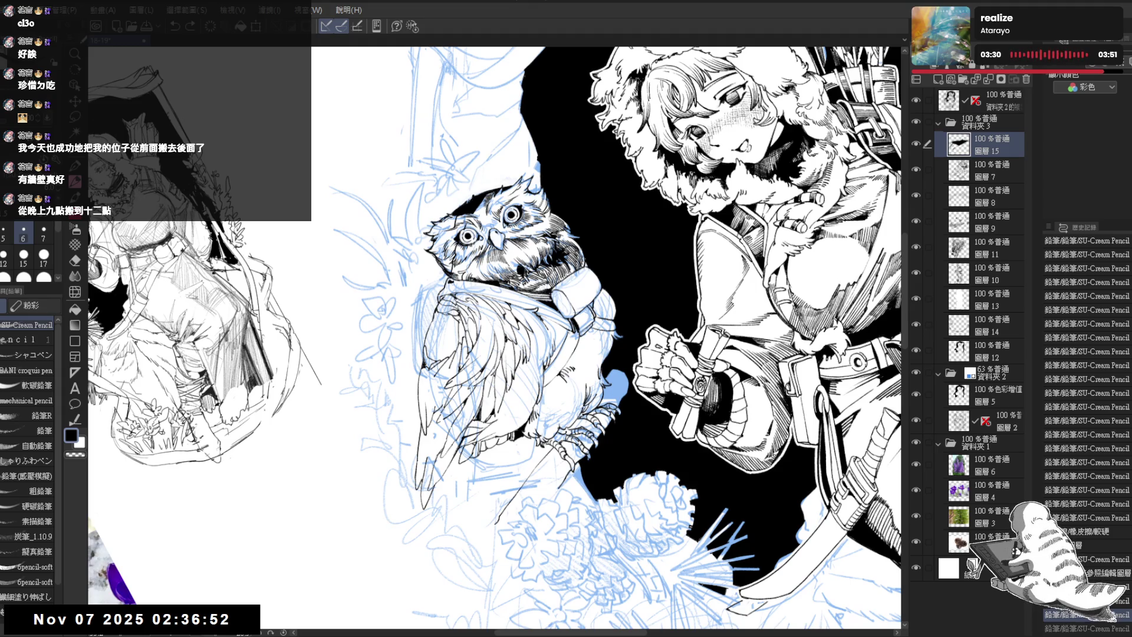
{"action": "key", "text": "ctrl+y"}
Auto Select parts of the owl's head by colour, clearing each trial selection
{"action": "key", "text": "w"}
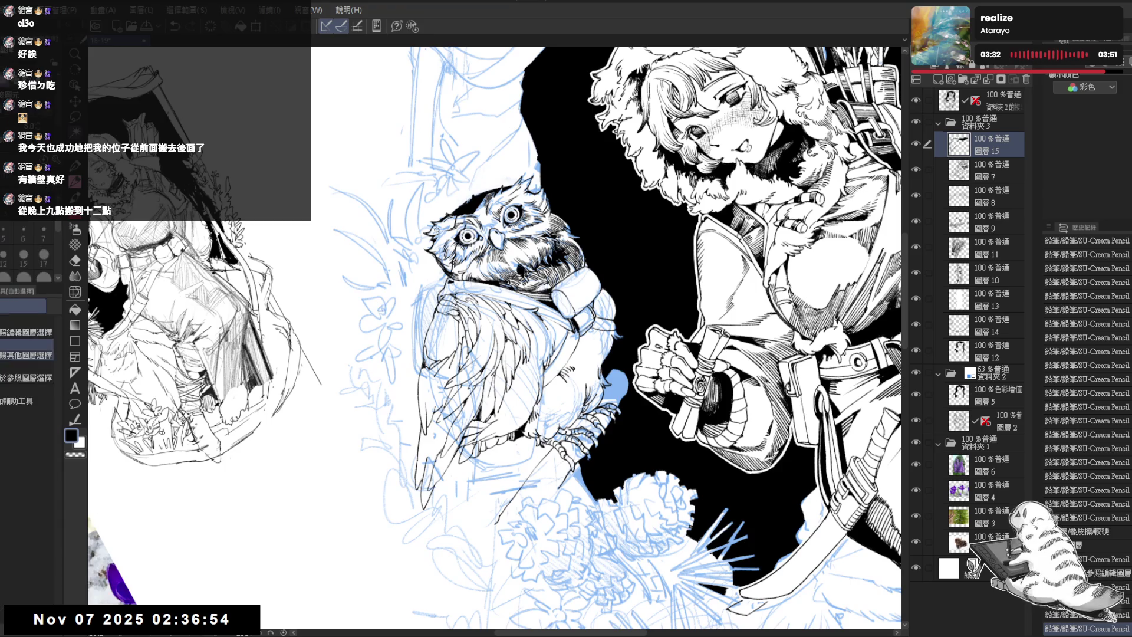
{"action": "left_click", "coordinate": [481, 201]}
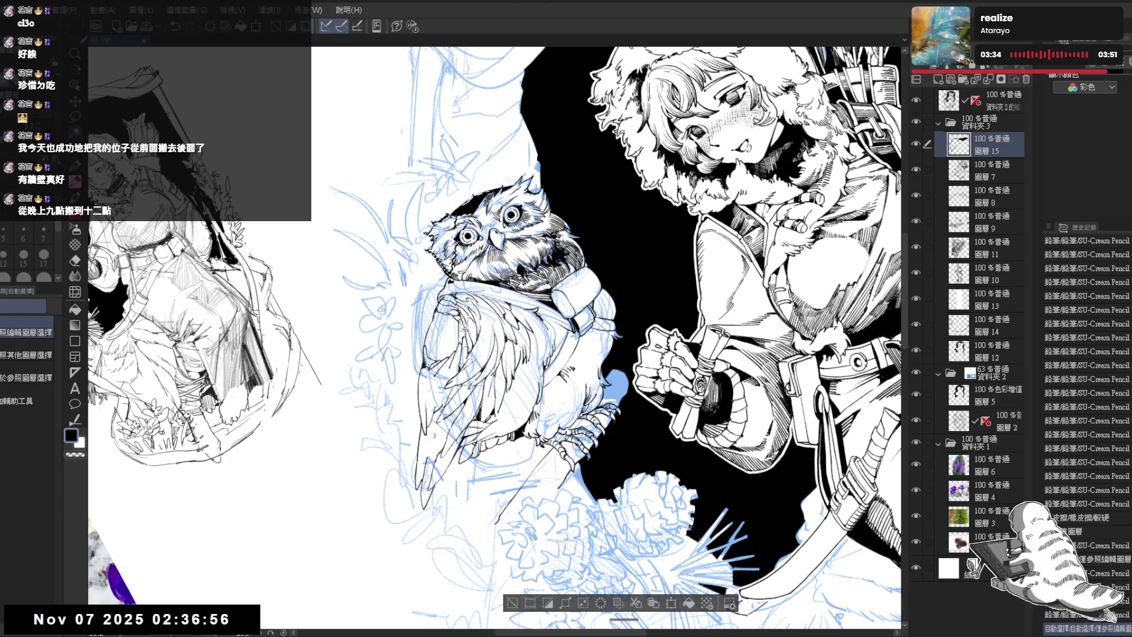
{"action": "scroll", "coordinate": [578, 221], "scroll_direction": "up", "scroll_amount": 3}
{"action": "key", "text": "ctrl+d"}
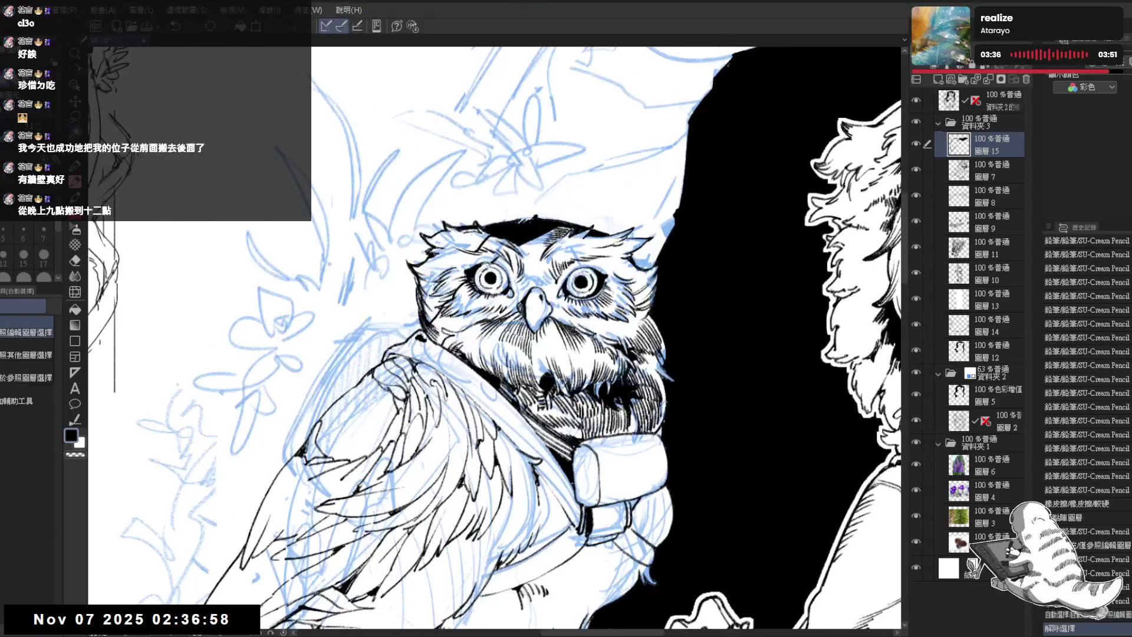
{"action": "key", "text": "p"}
{"action": "left_click", "coordinate": [440, 239]}
{"action": "key", "text": "g"}
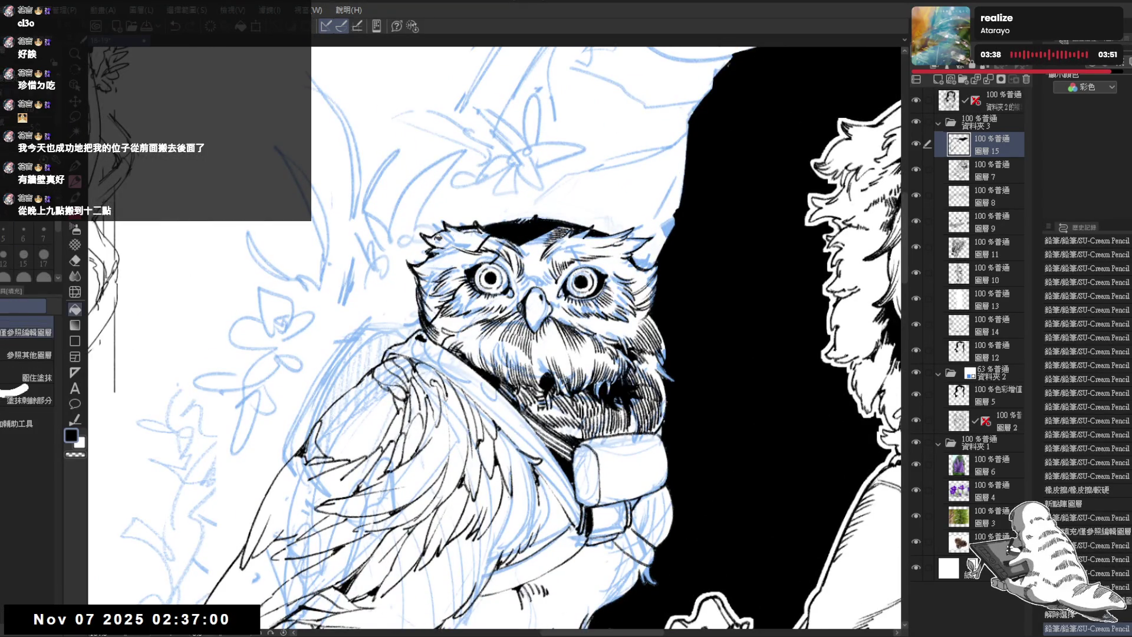
{"action": "key", "text": "w"}
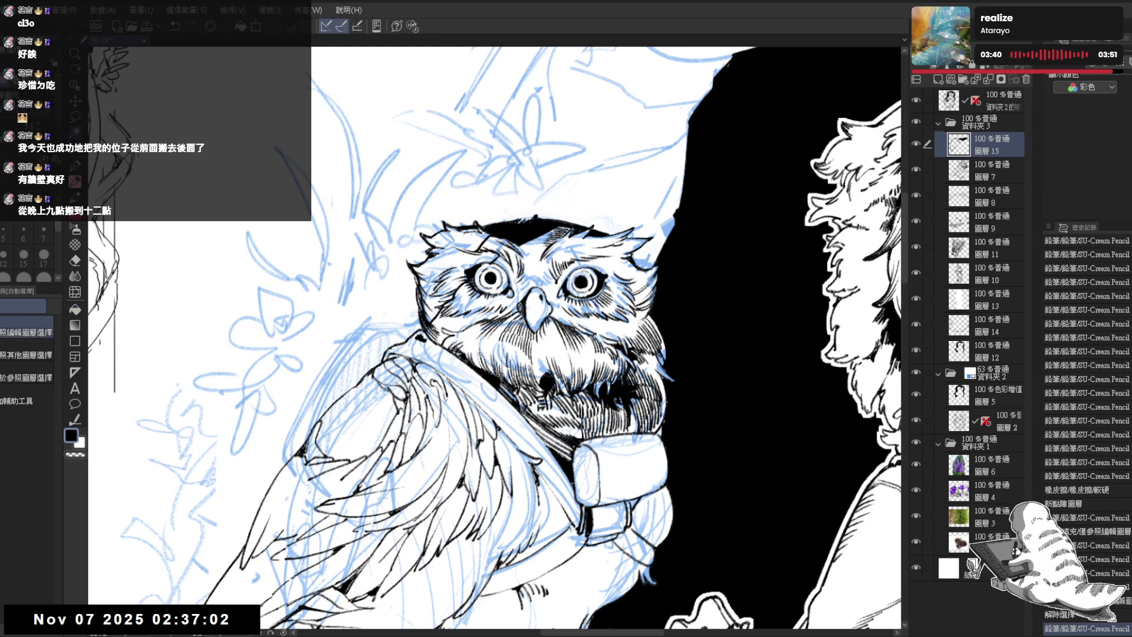
{"action": "left_click", "coordinate": [465, 241]}
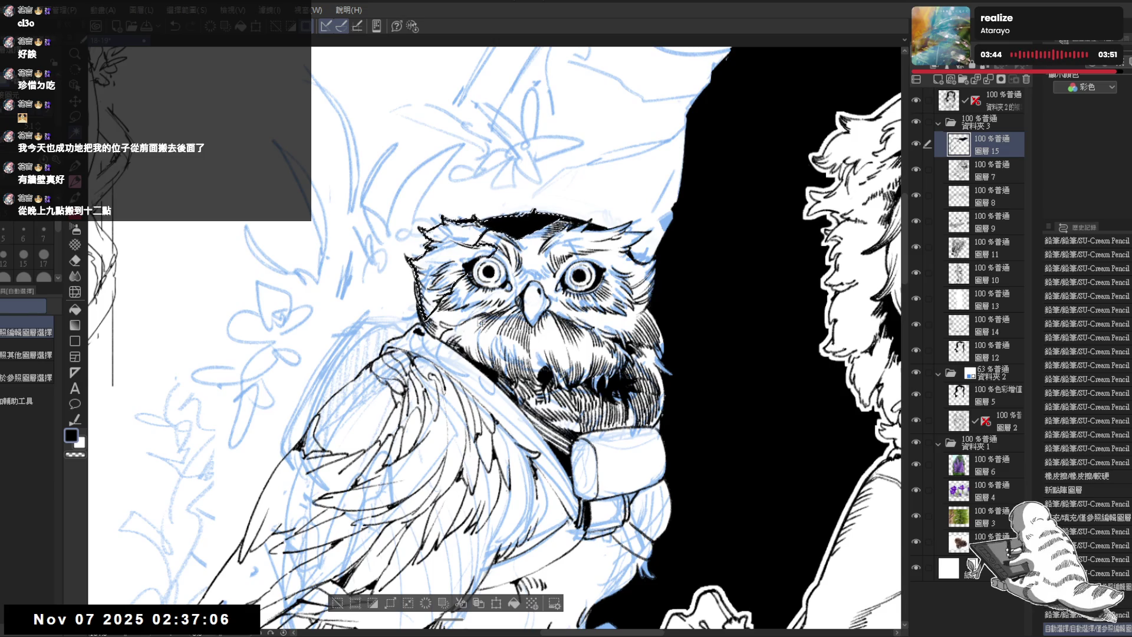
{"action": "scroll", "coordinate": [471, 336], "scroll_direction": "down", "scroll_amount": 1}
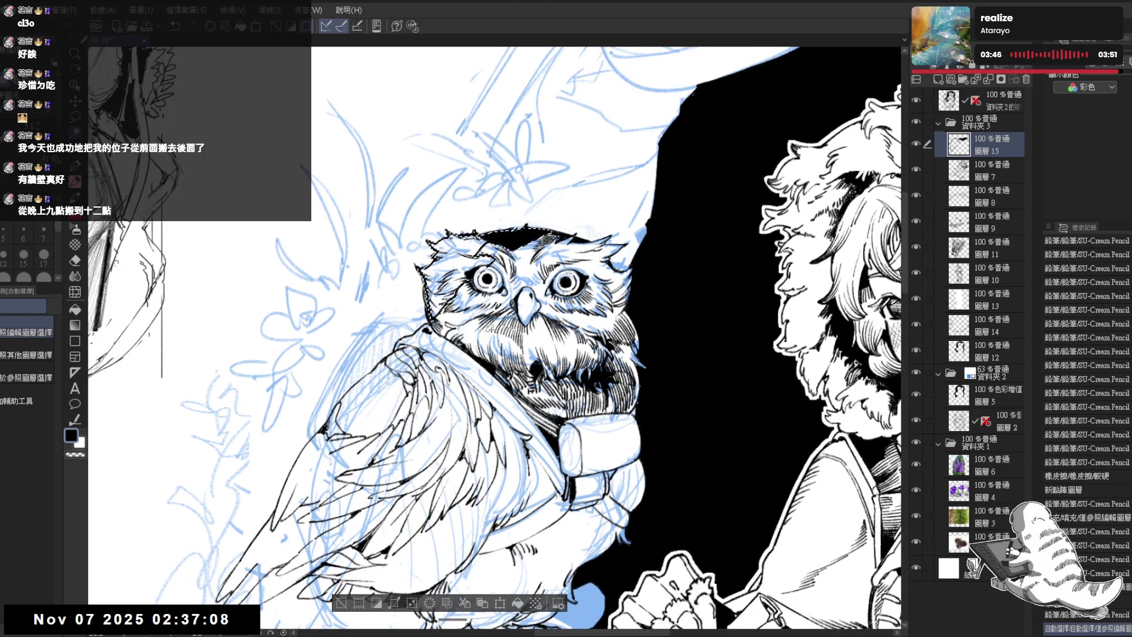
{"action": "key", "text": "ctrl+d"}
{"action": "key", "text": "p"}
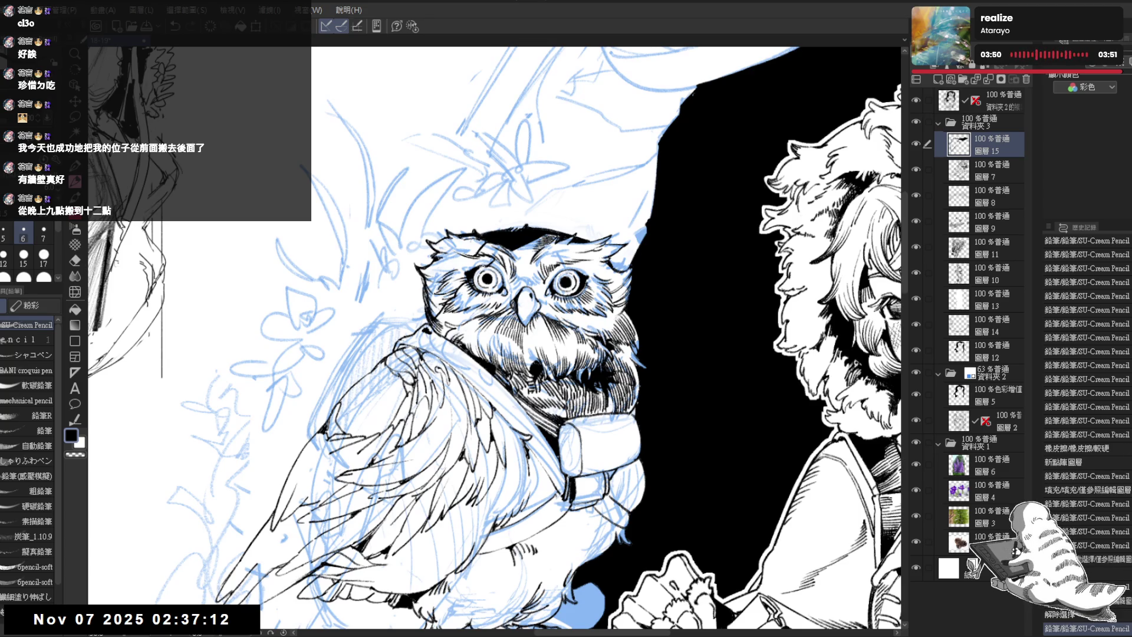
Select the owl's head and hatch its top-left with the Decoration stamp-style hatch pen
{"action": "key", "text": "w"}
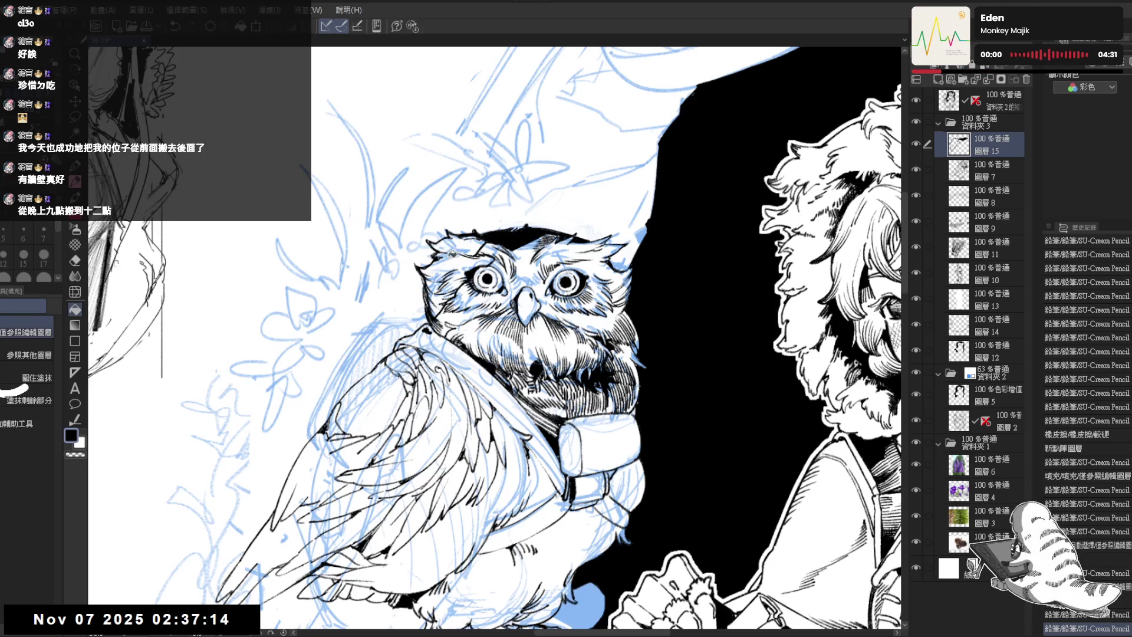
{"action": "left_click", "coordinate": [519, 260]}
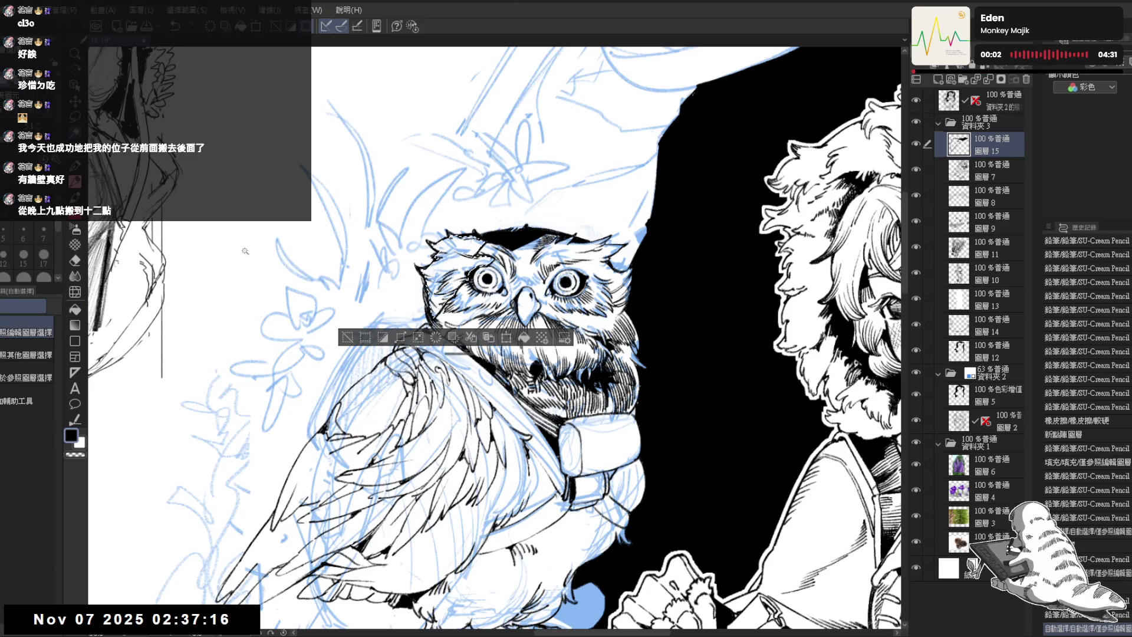
{"action": "left_click", "coordinate": [75, 247]}
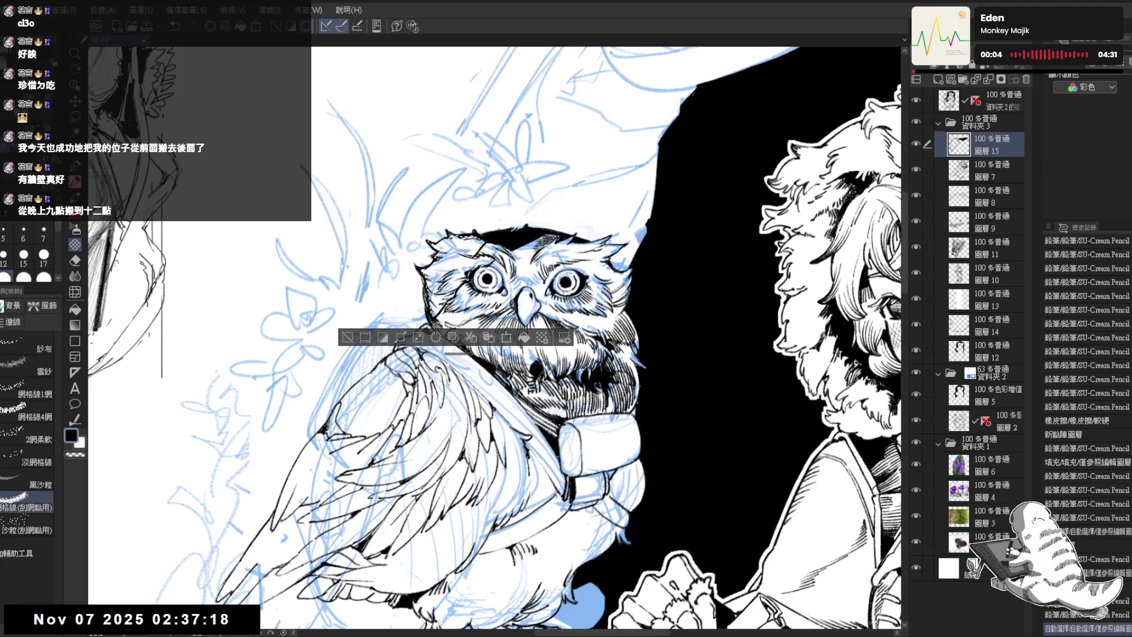
{"action": "left_click", "coordinate": [26, 375]}
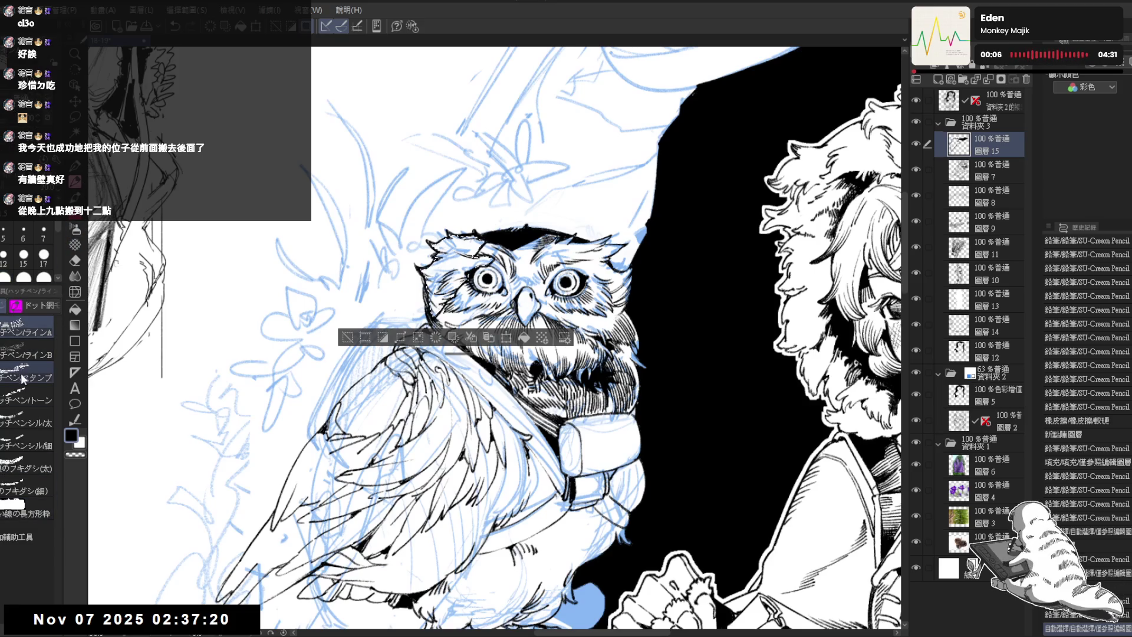
{"action": "mouse_move", "coordinate": [442, 252]}
{"action": "left_mouse_down"}
{"action": "mouse_move", "coordinate": [484, 228]}
{"action": "mouse_move", "coordinate": [433, 289]}
{"action": "mouse_move", "coordinate": [443, 310]}
{"action": "mouse_move", "coordinate": [487, 259]}
{"action": "mouse_move", "coordinate": [448, 307]}
{"action": "left_mouse_up"}
{"action": "key", "text": "r"}
{"action": "mouse_move", "coordinate": [421, 259]}
{"action": "left_mouse_down"}
{"action": "mouse_move", "coordinate": [398, 286]}
{"action": "mouse_move", "coordinate": [413, 277]}
{"action": "mouse_move", "coordinate": [407, 309]}
{"action": "mouse_move", "coordinate": [405, 292]}
{"action": "left_mouse_up"}
Deselect and hatch around the owl's eye, darkening the head and eye area
{"action": "key", "text": "c"}
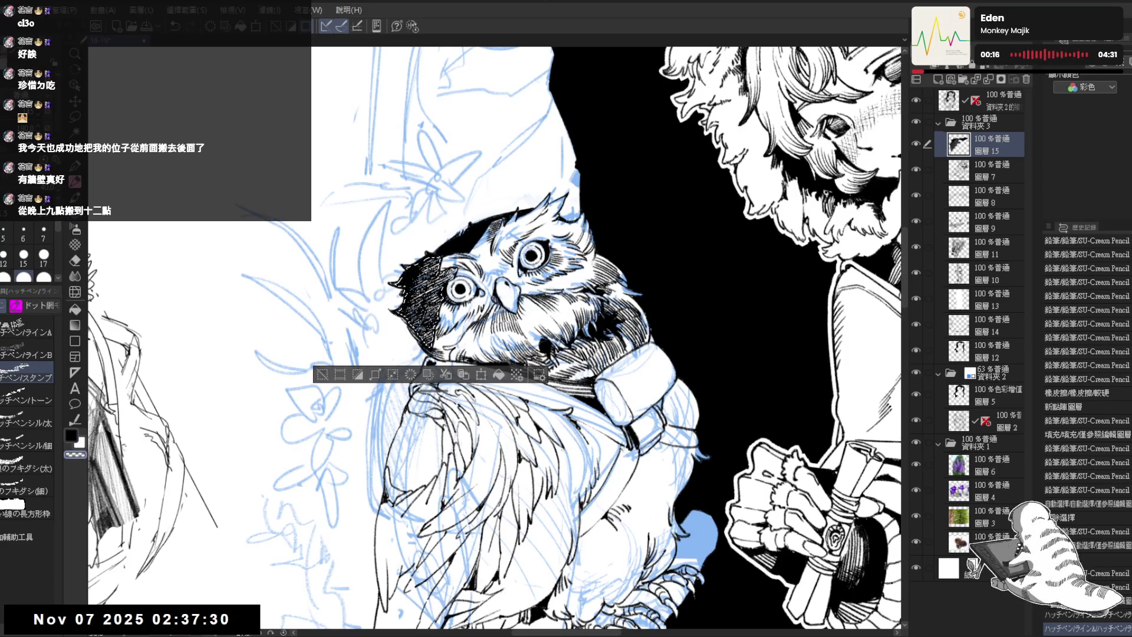
{"action": "key", "text": "ctrl+d"}
{"action": "mouse_move", "coordinate": [434, 265]}
{"action": "left_mouse_down"}
{"action": "mouse_move", "coordinate": [445, 275]}
{"action": "mouse_move", "coordinate": [419, 313]}
{"action": "mouse_move", "coordinate": [420, 301]}
{"action": "mouse_move", "coordinate": [423, 337]}
{"action": "left_mouse_up"}
{"action": "mouse_move", "coordinate": [425, 258]}
{"action": "left_mouse_down"}
{"action": "mouse_move", "coordinate": [437, 275]}
{"action": "mouse_move", "coordinate": [423, 275]}
{"action": "mouse_move", "coordinate": [472, 236]}
{"action": "mouse_move", "coordinate": [525, 257]}
{"action": "left_mouse_up"}
{"action": "key", "text": "r"}
{"action": "key", "text": "p"}
Add a dark pencil mark on the owl's head edge and switch to transparent colour
{"action": "left_click_drag", "start_coordinate": [454, 287], "coordinate": [462, 296]}
{"action": "mouse_move", "coordinate": [589, 236]}
{"action": "left_mouse_down"}
{"action": "mouse_move", "coordinate": [514, 200]}
{"action": "mouse_move", "coordinate": [432, 214]}
{"action": "mouse_move", "coordinate": [374, 272]}
{"action": "left_mouse_up"}
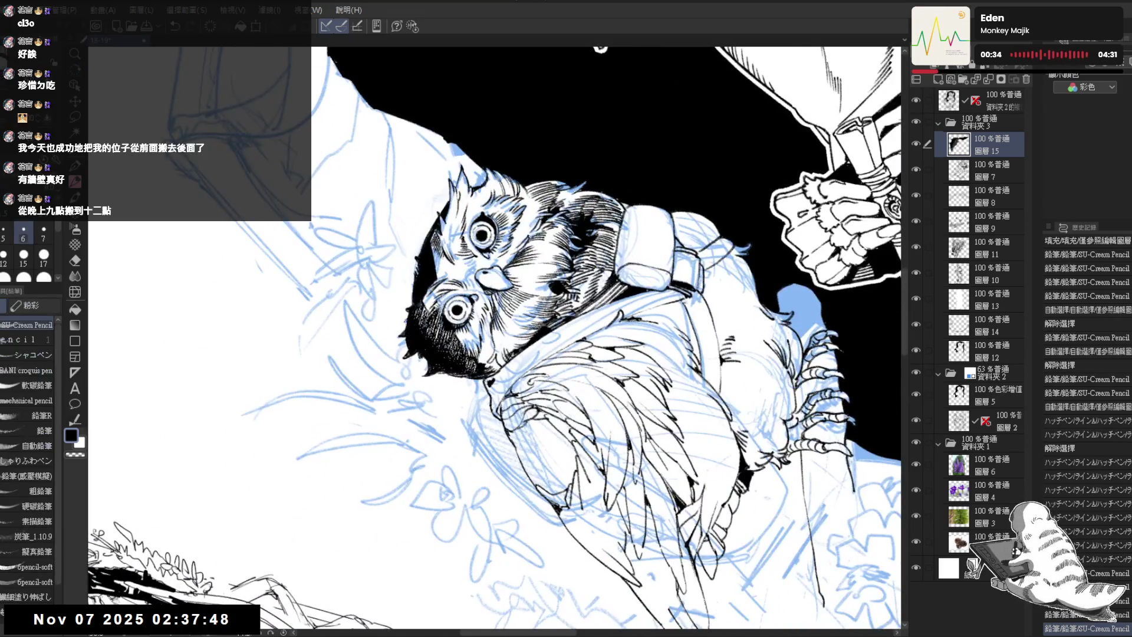
{"action": "key", "text": "c"}
{"action": "key", "text": "c"}
{"action": "mouse_move", "coordinate": [590, 236]}
{"action": "left_mouse_down"}
{"action": "mouse_move", "coordinate": [649, 330]}
{"action": "mouse_move", "coordinate": [590, 425]}
{"action": "left_mouse_up"}
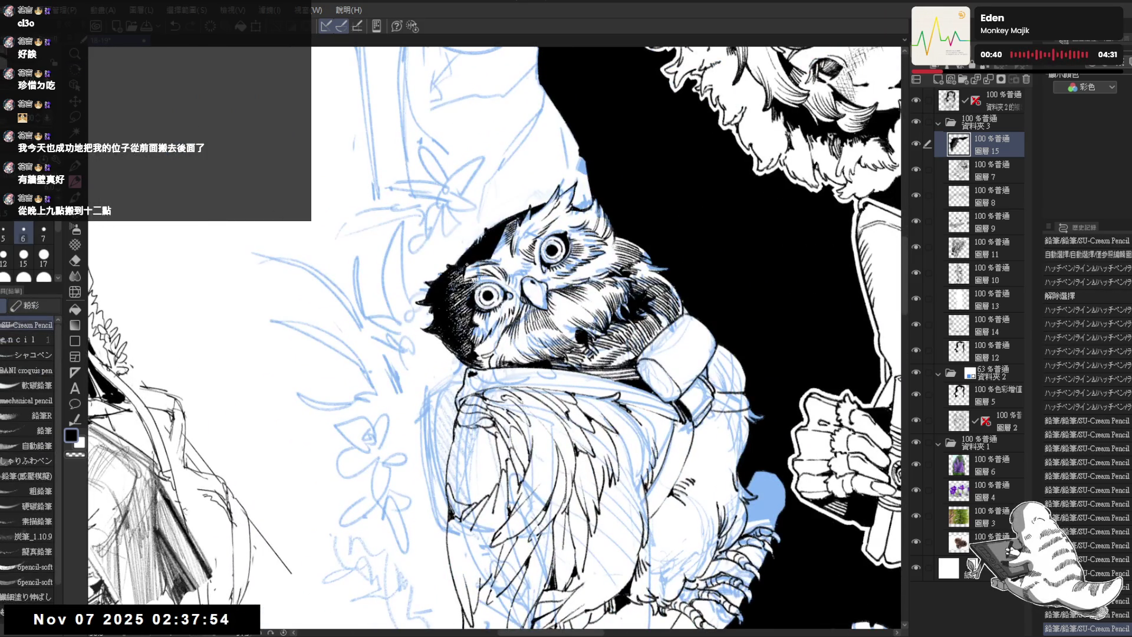
{"action": "scroll", "coordinate": [680, 220], "scroll_direction": "down", "scroll_amount": 5}
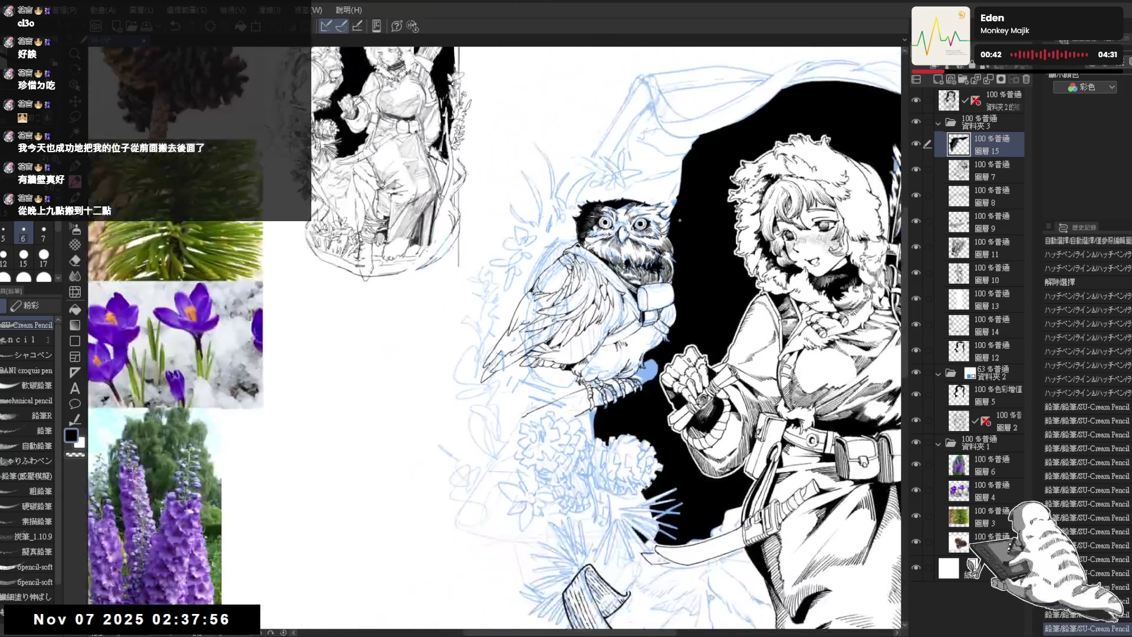
Zoom in on the owl and lasso-select its wing and chest area
{"action": "scroll", "coordinate": [600, 239], "scroll_direction": "up", "scroll_amount": 2}
{"action": "mouse_move", "coordinate": [501, 262]}
{"action": "left_mouse_down"}
{"action": "mouse_move", "coordinate": [499, 322]}
{"action": "mouse_move", "coordinate": [481, 239]}
{"action": "left_mouse_up"}
{"action": "key", "text": "m"}
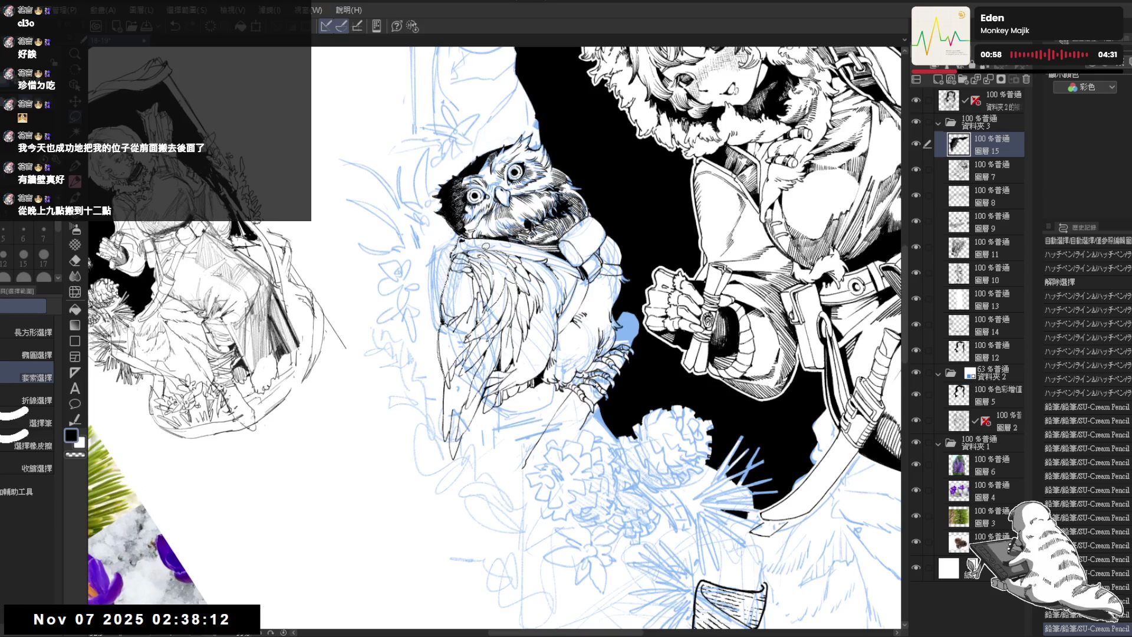
{"action": "mouse_move", "coordinate": [457, 327]}
{"action": "left_mouse_down"}
{"action": "mouse_move", "coordinate": [451, 354]}
{"action": "mouse_move", "coordinate": [481, 350]}
{"action": "mouse_move", "coordinate": [513, 294]}
{"action": "left_mouse_up"}
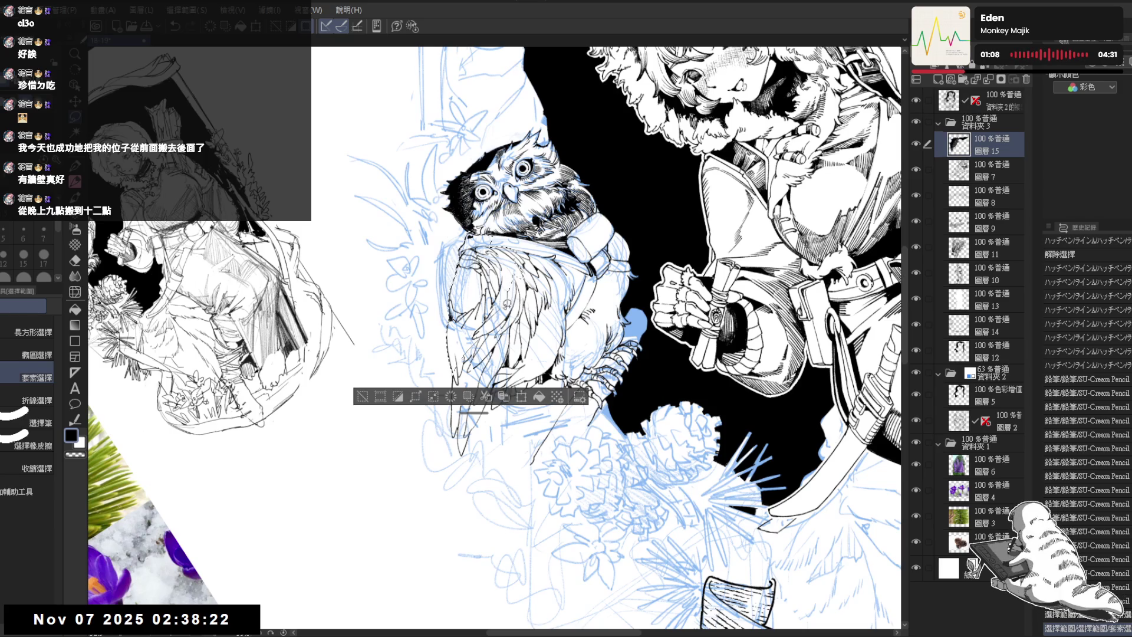
{"action": "left_click_drag", "start_coordinate": [513, 295], "coordinate": [520, 306]}
Switch to the hatching pens and rotate the canvas view for shading
{"action": "key", "text": "p"}
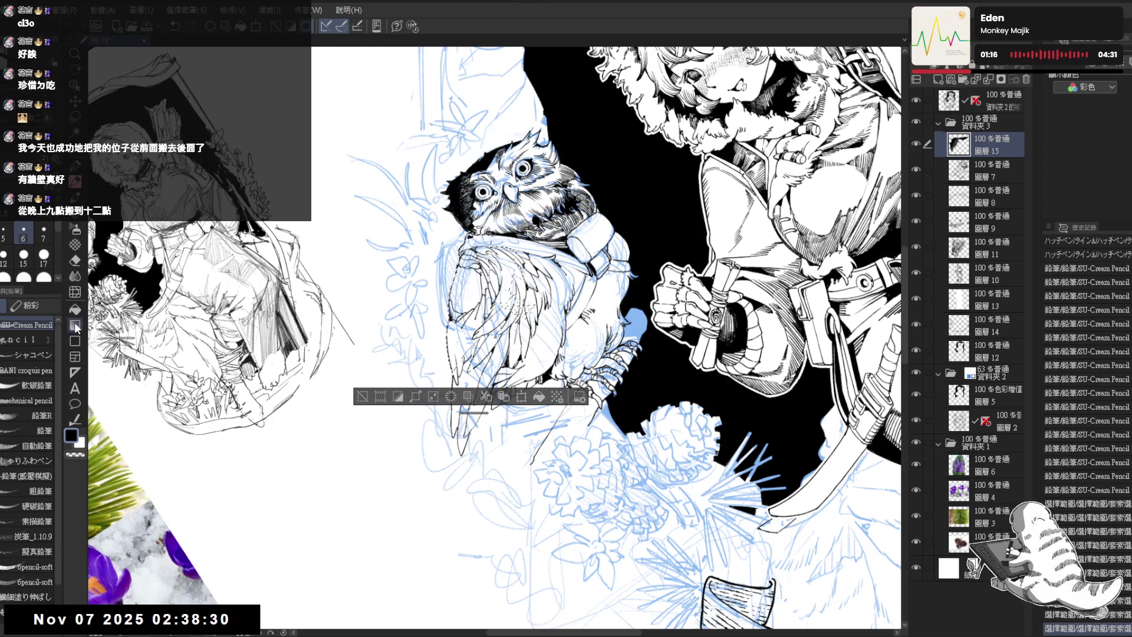
{"action": "key", "text": "ctrl+@"}
{"action": "key", "text": "p"}
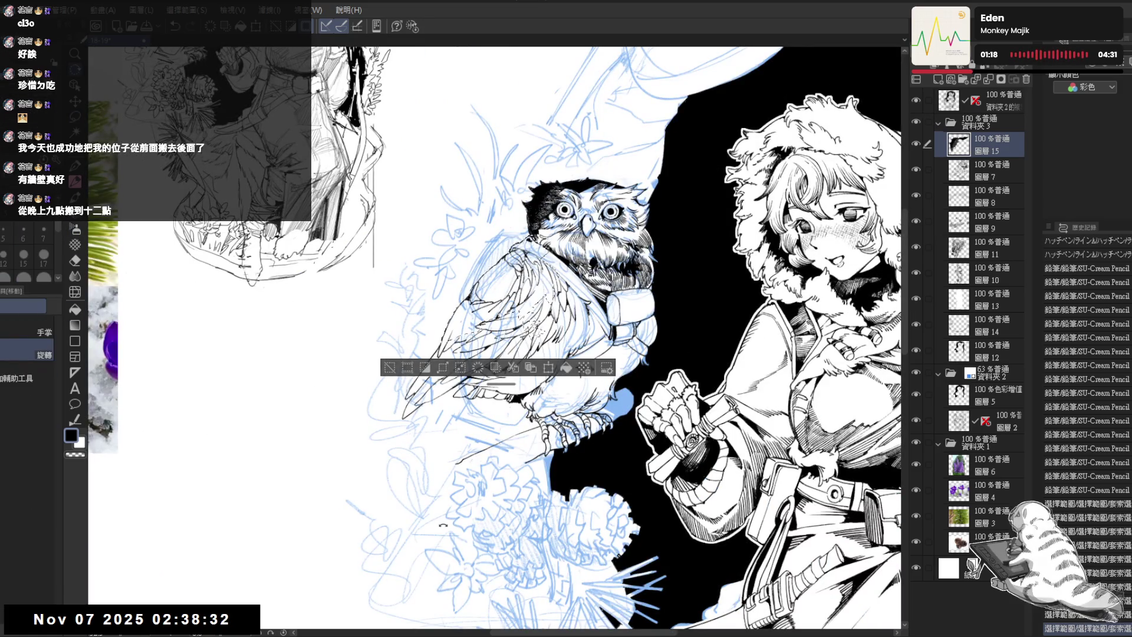
{"action": "key", "text": "ctrl+@"}
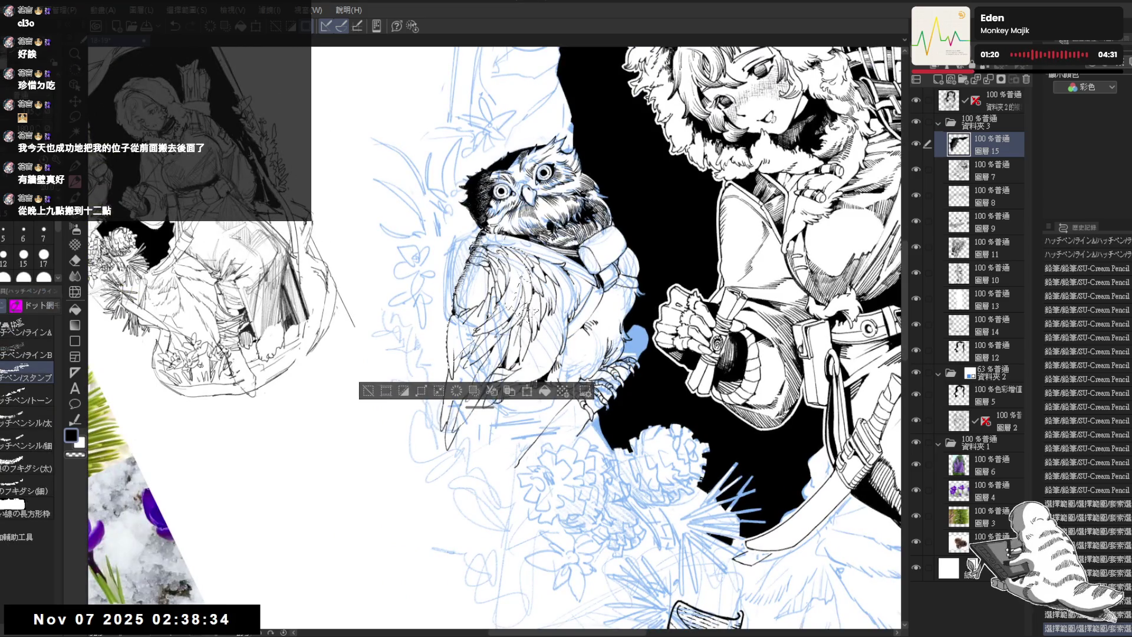
Stipple dense hatch texture across the owl's wing and lower chest inside the selection
{"action": "left_click_drag", "start_coordinate": [518, 290], "coordinate": [528, 311]}
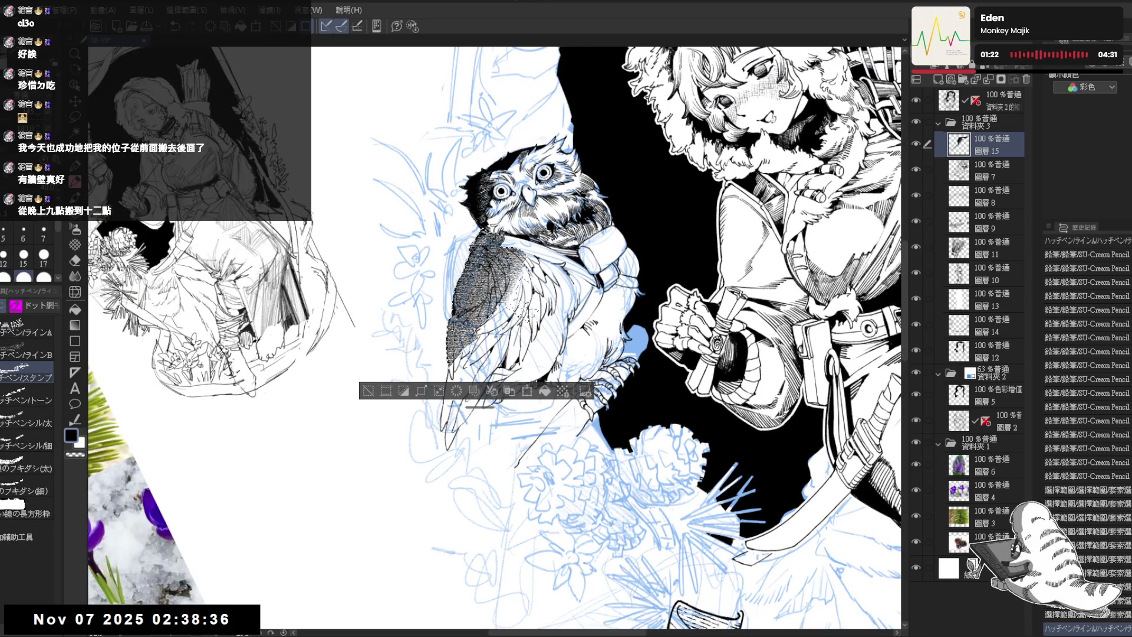
{"action": "mouse_move", "coordinate": [466, 331]}
{"action": "left_mouse_down"}
{"action": "mouse_move", "coordinate": [475, 348]}
{"action": "mouse_move", "coordinate": [463, 380]}
{"action": "mouse_move", "coordinate": [460, 363]}
{"action": "left_mouse_up"}
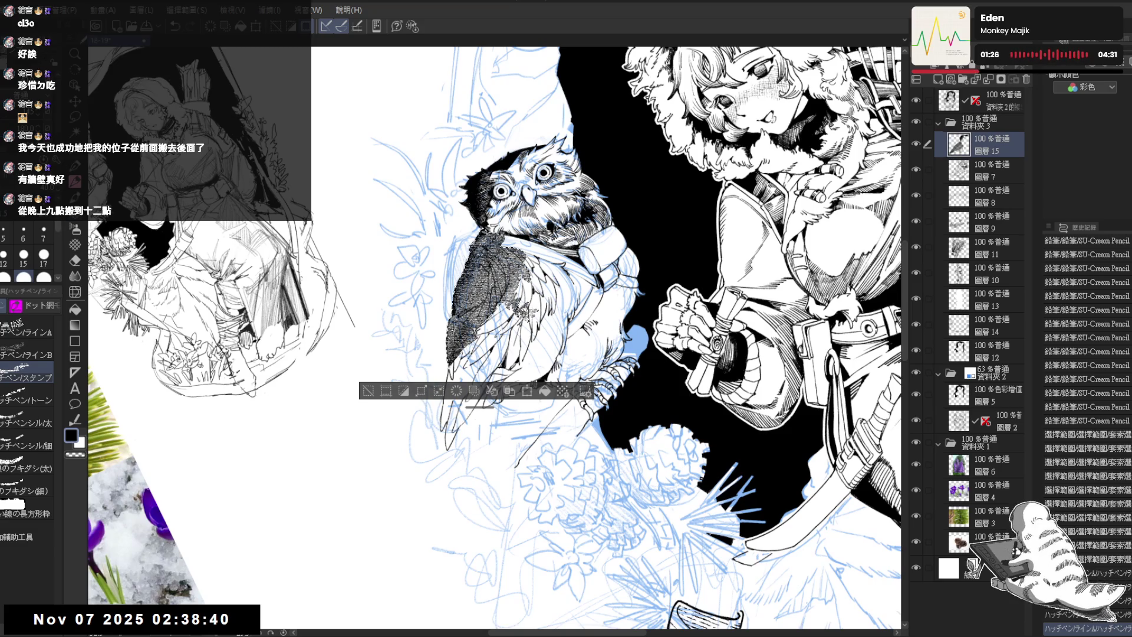
{"action": "mouse_move", "coordinate": [475, 251]}
{"action": "left_mouse_down"}
{"action": "mouse_move", "coordinate": [487, 280]}
{"action": "mouse_move", "coordinate": [501, 266]}
{"action": "left_mouse_up"}
{"action": "mouse_move", "coordinate": [457, 295]}
{"action": "left_mouse_down"}
{"action": "mouse_move", "coordinate": [466, 331]}
{"action": "mouse_move", "coordinate": [507, 259]}
{"action": "left_mouse_up"}
{"action": "mouse_move", "coordinate": [454, 348]}
{"action": "left_mouse_down"}
{"action": "mouse_move", "coordinate": [502, 265]}
{"action": "mouse_move", "coordinate": [525, 268]}
{"action": "mouse_move", "coordinate": [508, 268]}
{"action": "left_mouse_up"}
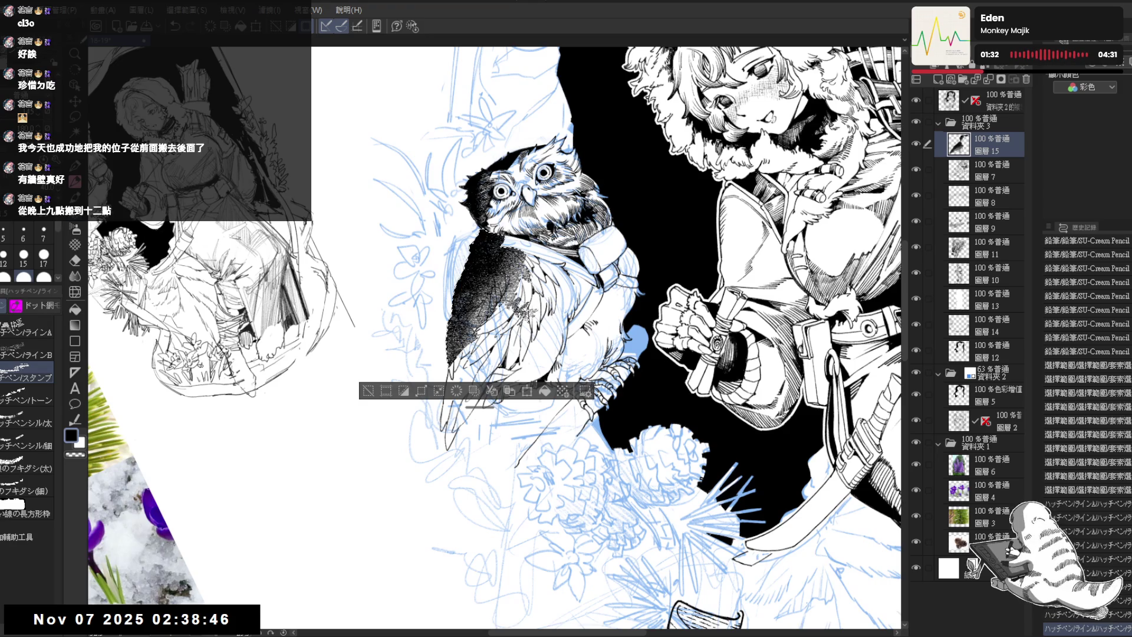
Deselect and mirror the view to check the stippled wing, then flip it back
{"action": "key", "text": "ctrl+d"}
{"action": "key", "text": "h"}
{"action": "scroll", "coordinate": [537, 371], "scroll_direction": "up", "scroll_amount": 2}
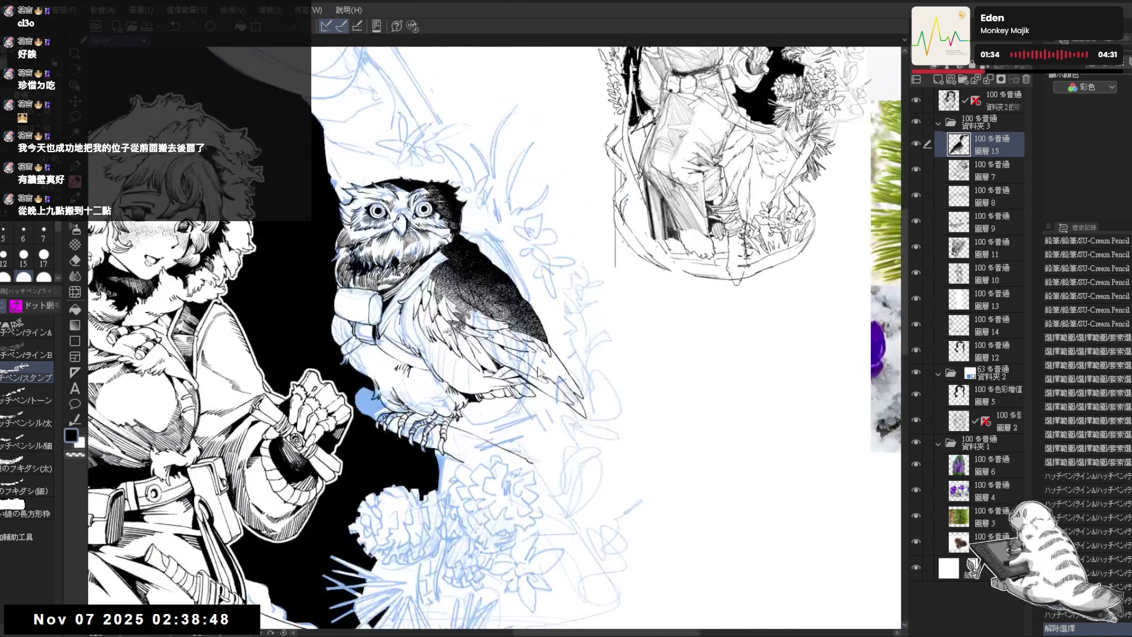
{"action": "key", "text": "h"}
Undo the last pencil stroke and hide the blue sketch folder 資料夾 2
{"action": "key", "text": "-"}
{"action": "key", "text": "p"}
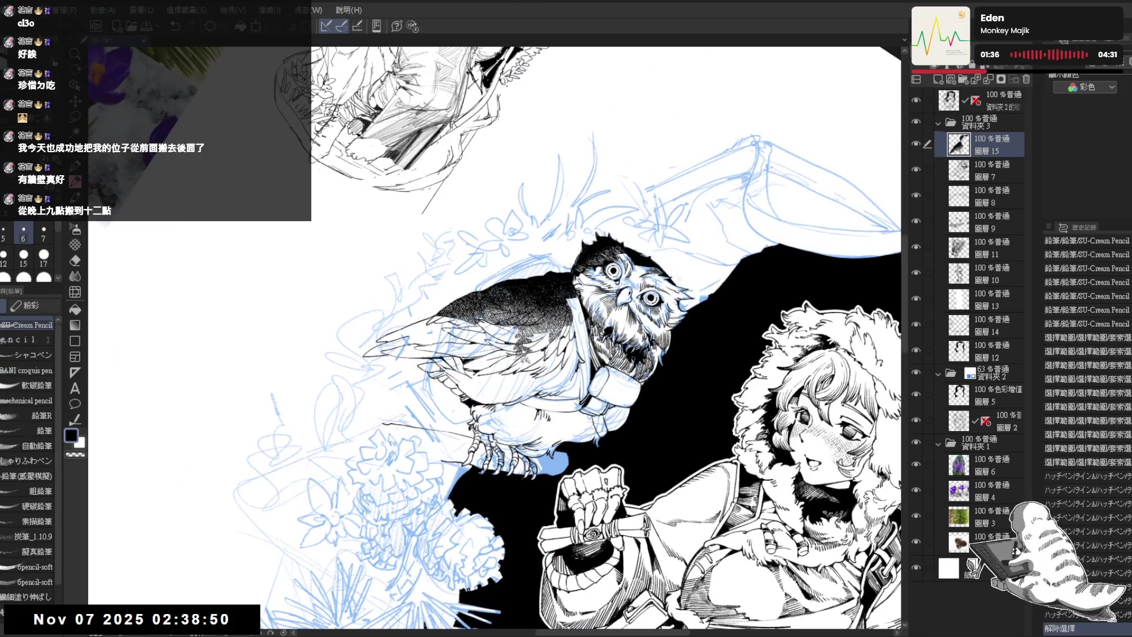
{"action": "key", "text": "ctrl+z"}
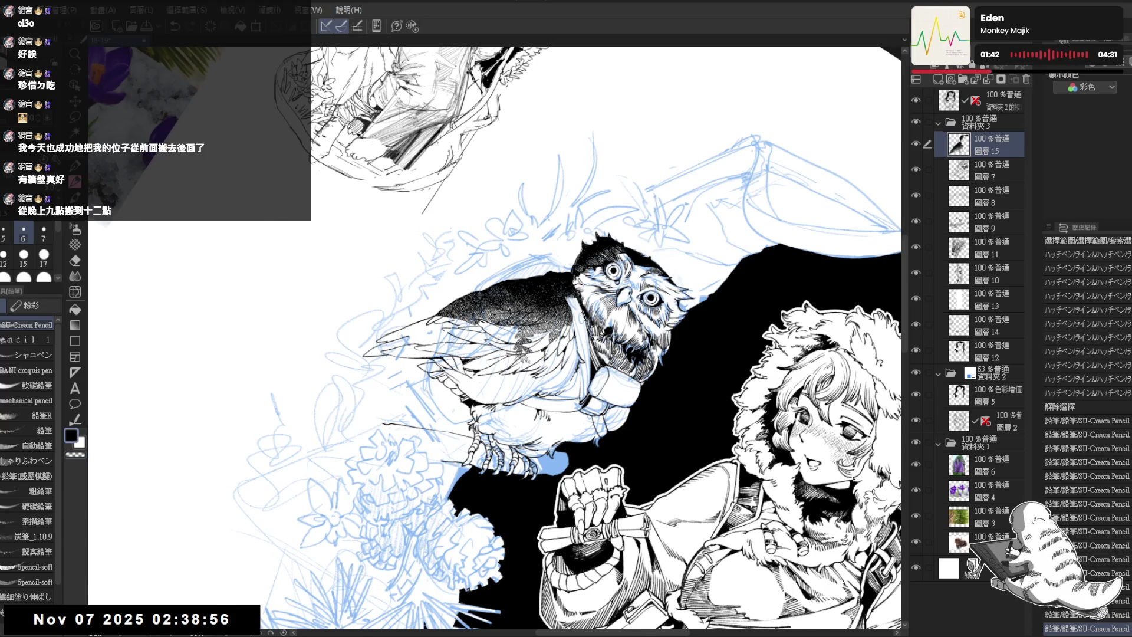
{"action": "key", "text": "ctrl+at"}
{"action": "left_click", "coordinate": [918, 370]}
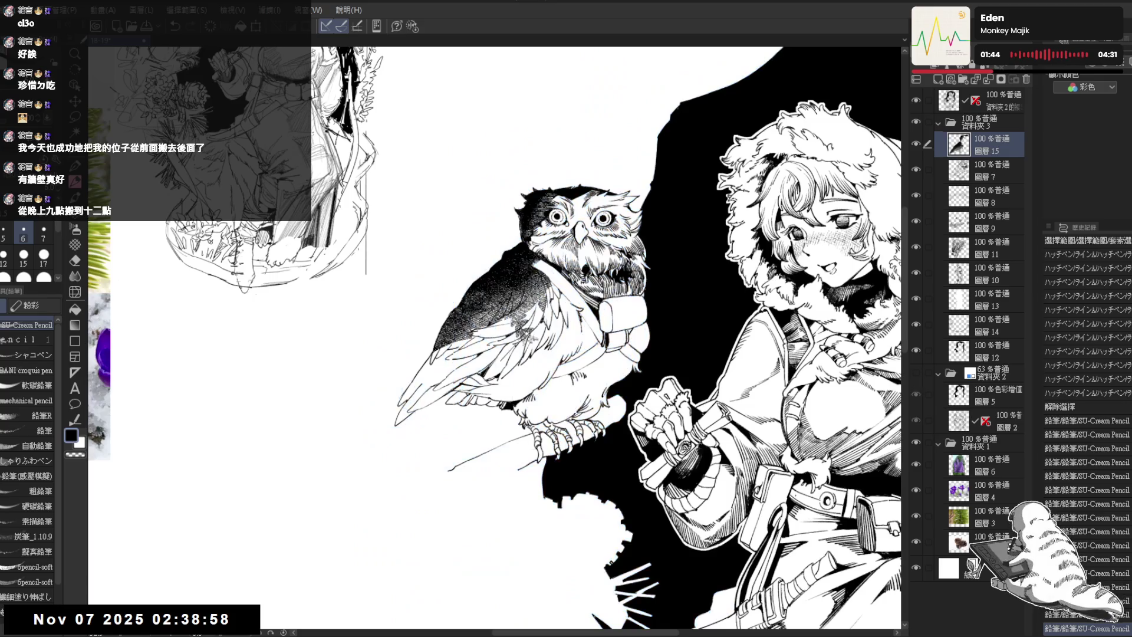
Add small SU-Cream Pencil strokes along the owl's wing edge
{"action": "mouse_move", "coordinate": [648, 177]}
{"action": "left_mouse_down"}
{"action": "mouse_move", "coordinate": [738, 265]}
{"action": "mouse_move", "coordinate": [767, 354]}
{"action": "mouse_move", "coordinate": [755, 442]}
{"action": "left_mouse_up"}
{"action": "key", "text": "p"}
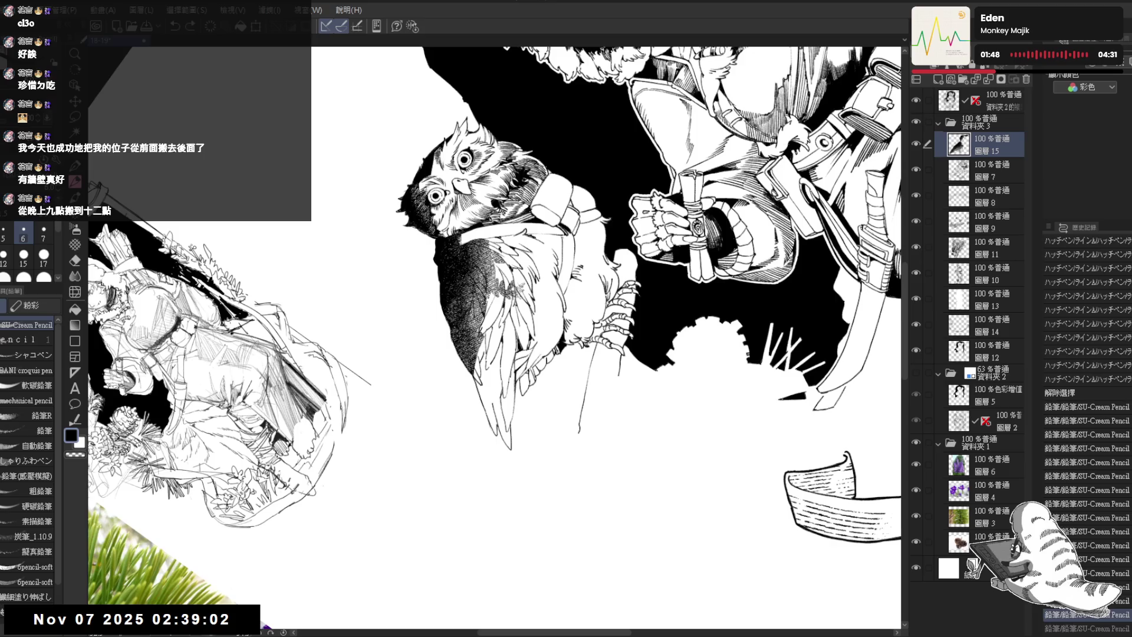
{"action": "scroll", "coordinate": [590, 295], "scroll_direction": "up", "scroll_amount": 2}
{"action": "left_click_drag", "start_coordinate": [465, 362], "coordinate": [471, 375]}
{"action": "key", "text": "minus"}
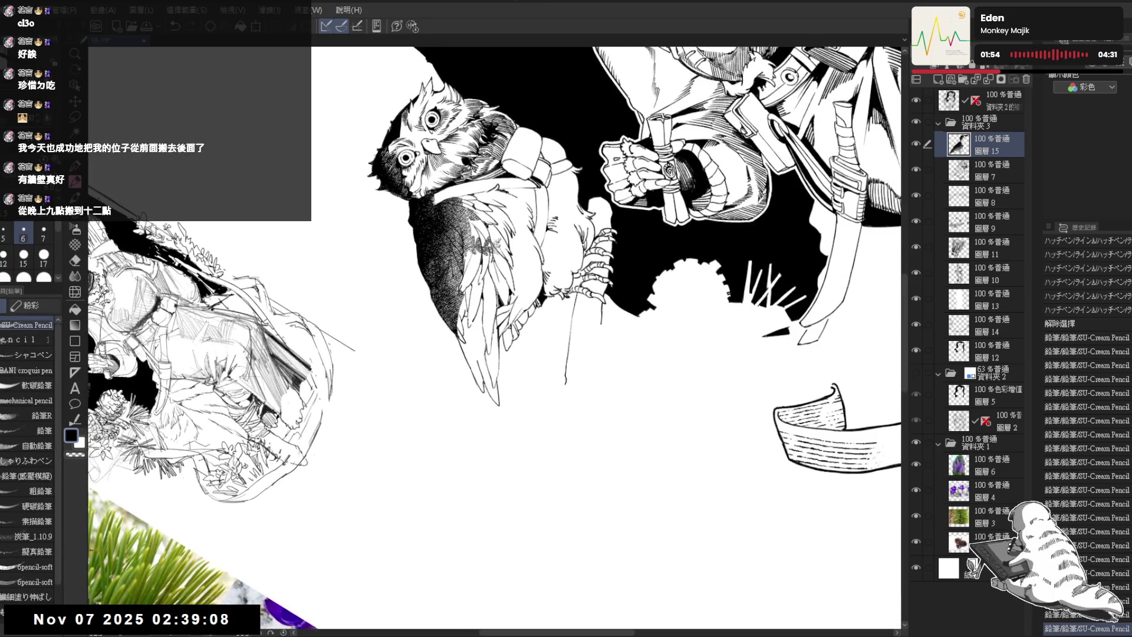
{"action": "key", "text": "asciicircum"}
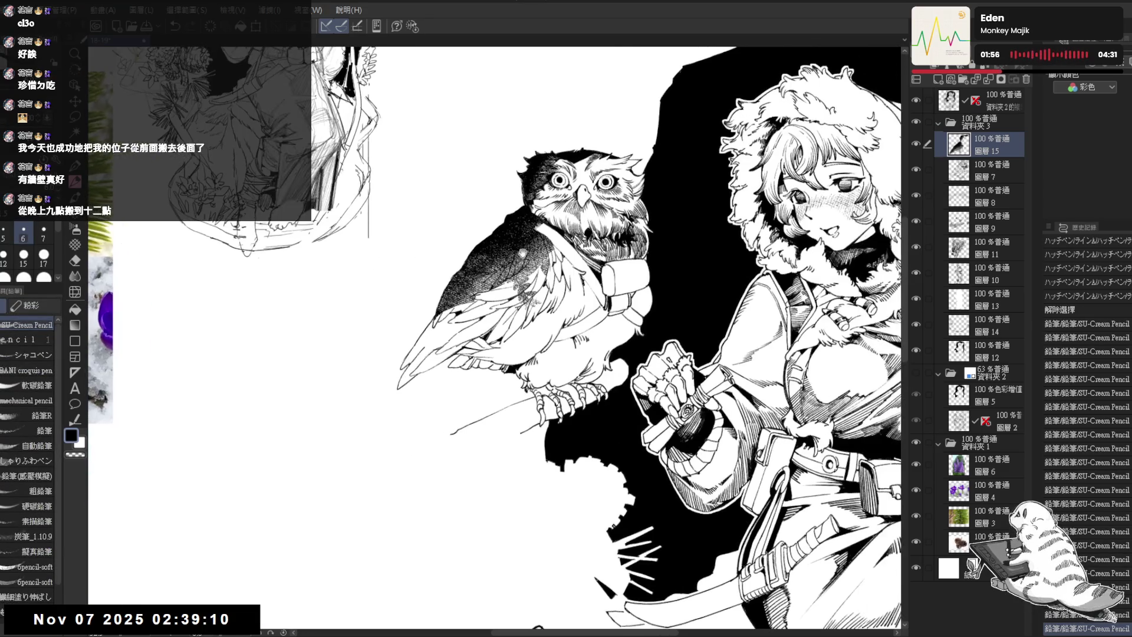
Undo and redo the recent strokes near the wing, then fit the whole illustration in view
{"action": "key", "text": "minus"}
{"action": "key", "text": "minus"}
{"action": "key", "text": "minus"}
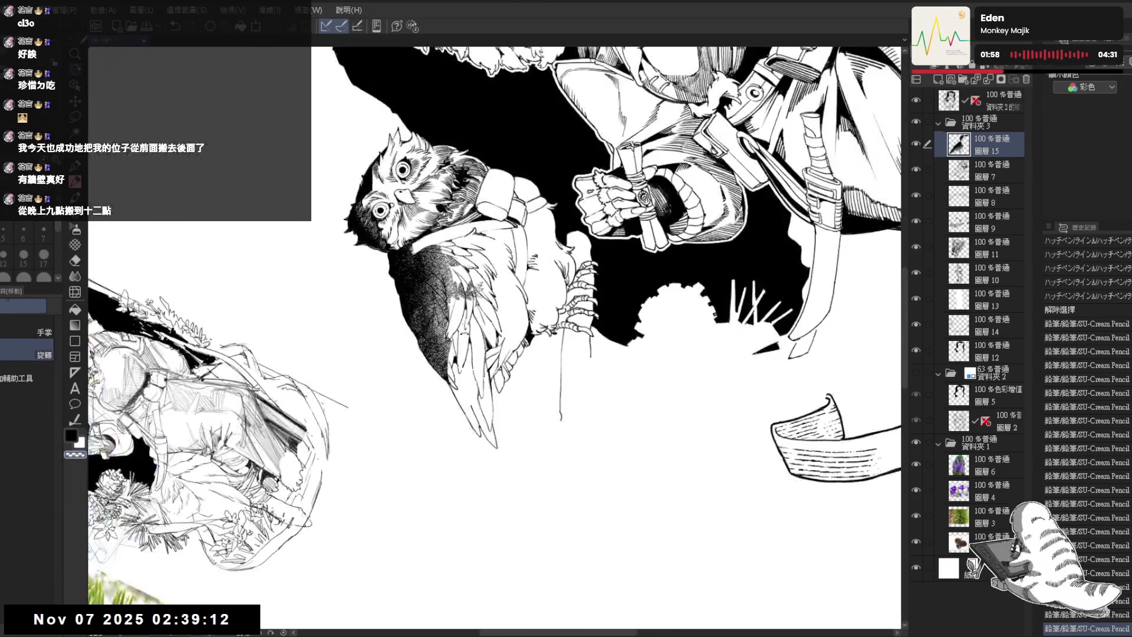
{"action": "key", "text": "ctrl+z"}
{"action": "key", "text": "c"}
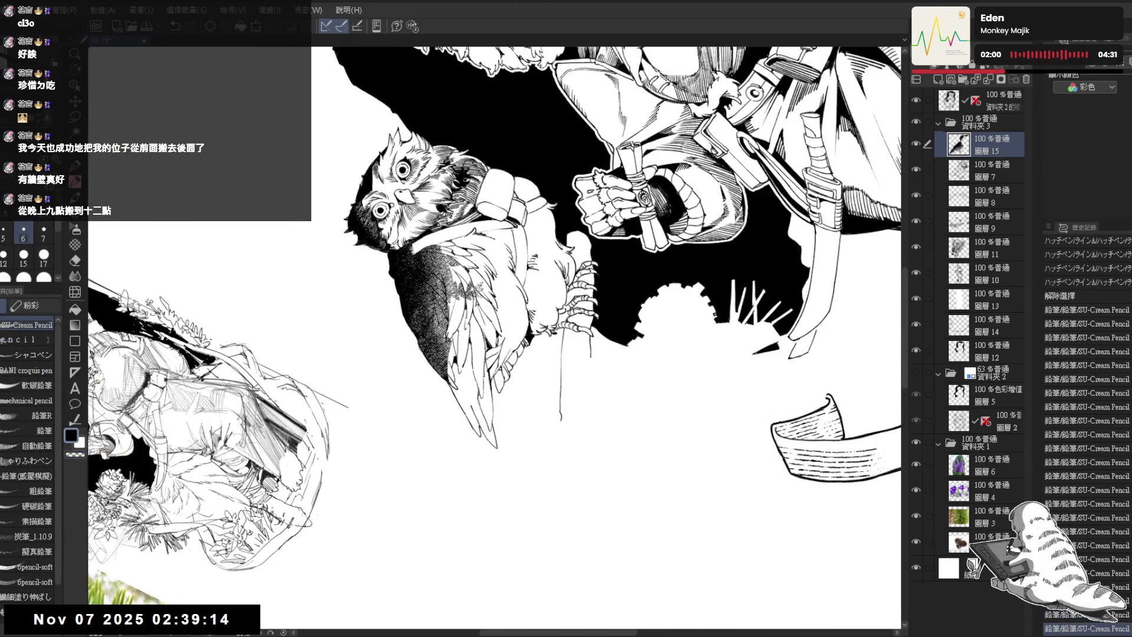
{"action": "key", "text": "ctrl+y"}
{"action": "key", "text": "ctrl+y"}
{"action": "key", "text": "ctrl+y"}
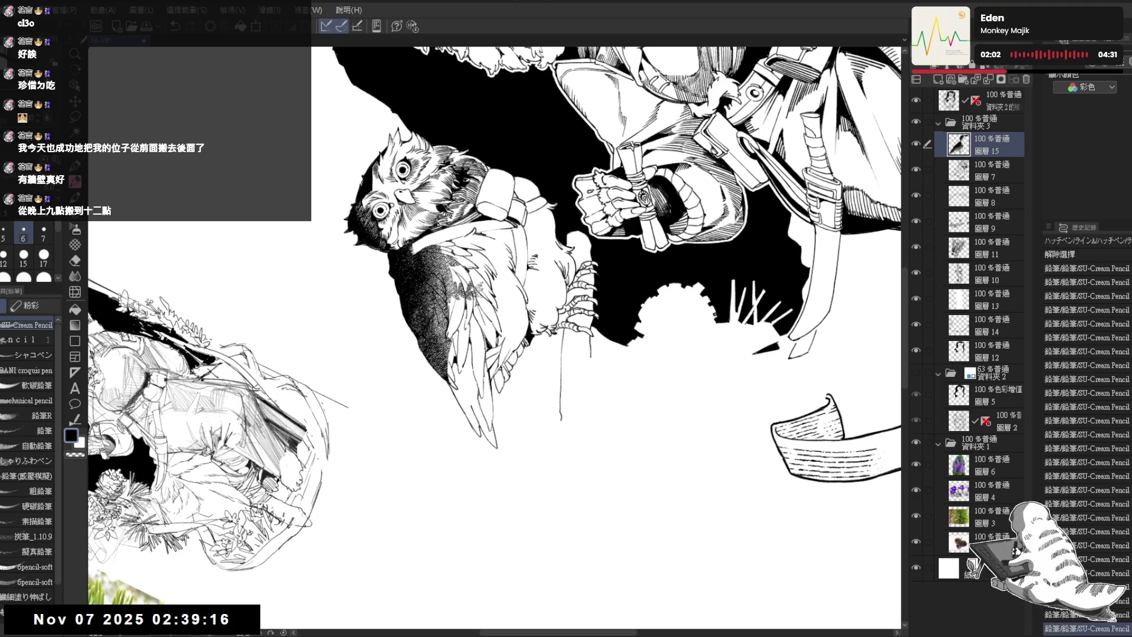
{"action": "key", "text": "ctrl+y"}
{"action": "key", "text": "ctrl+y"}
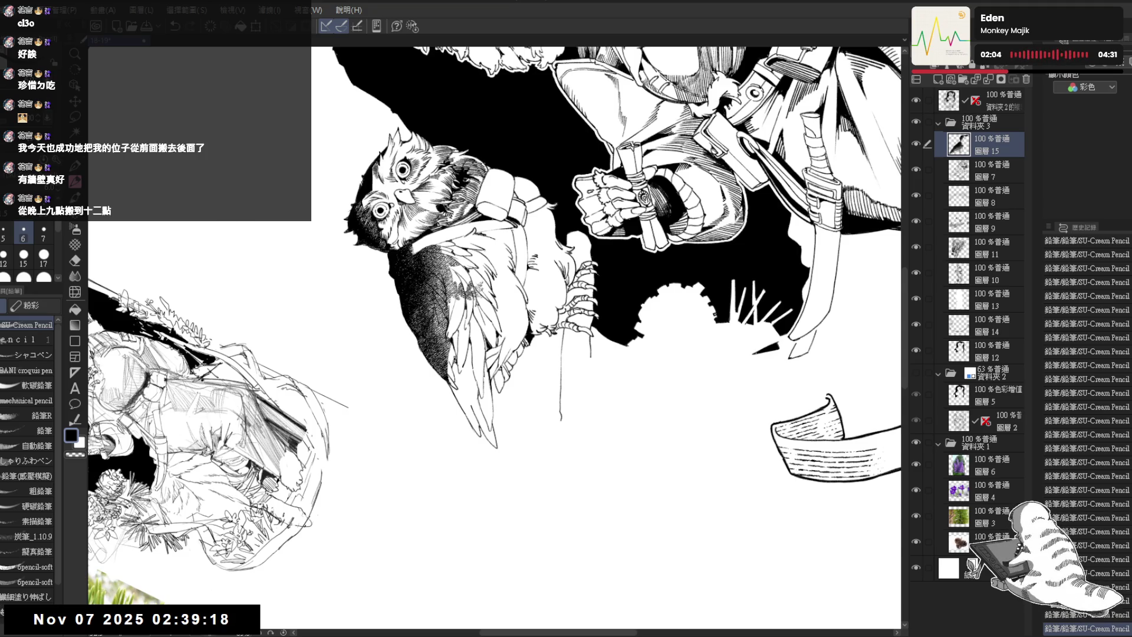
{"action": "key", "text": "ctrl+0"}
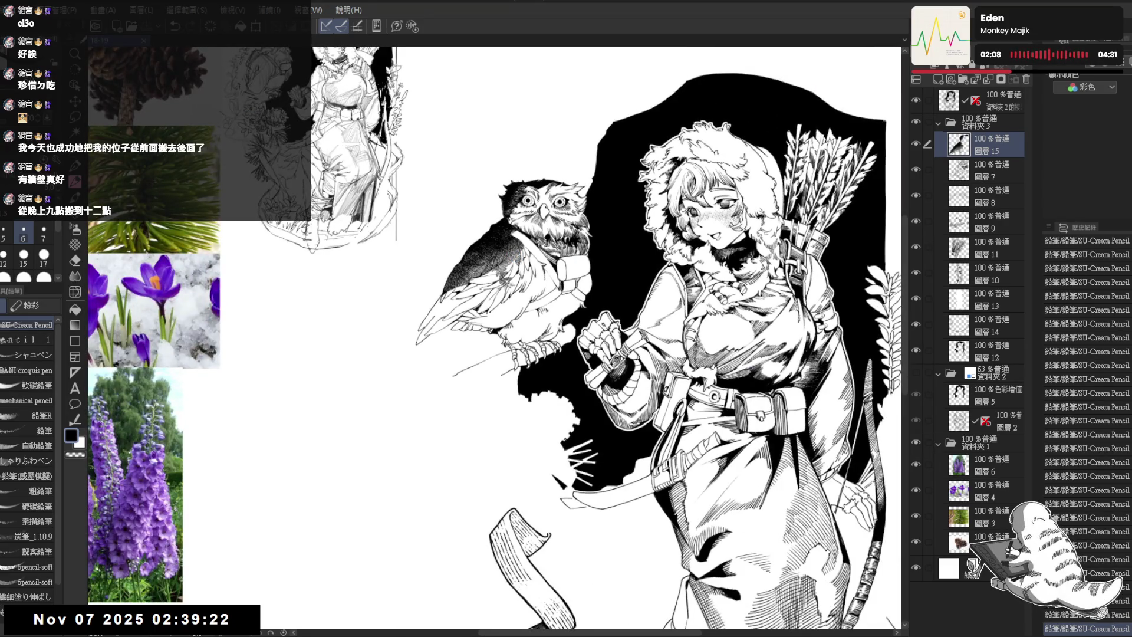
Undo the last stroke and return to drawing in black with the pencil
{"action": "scroll", "coordinate": [543, 190], "scroll_direction": "up", "scroll_amount": 3}
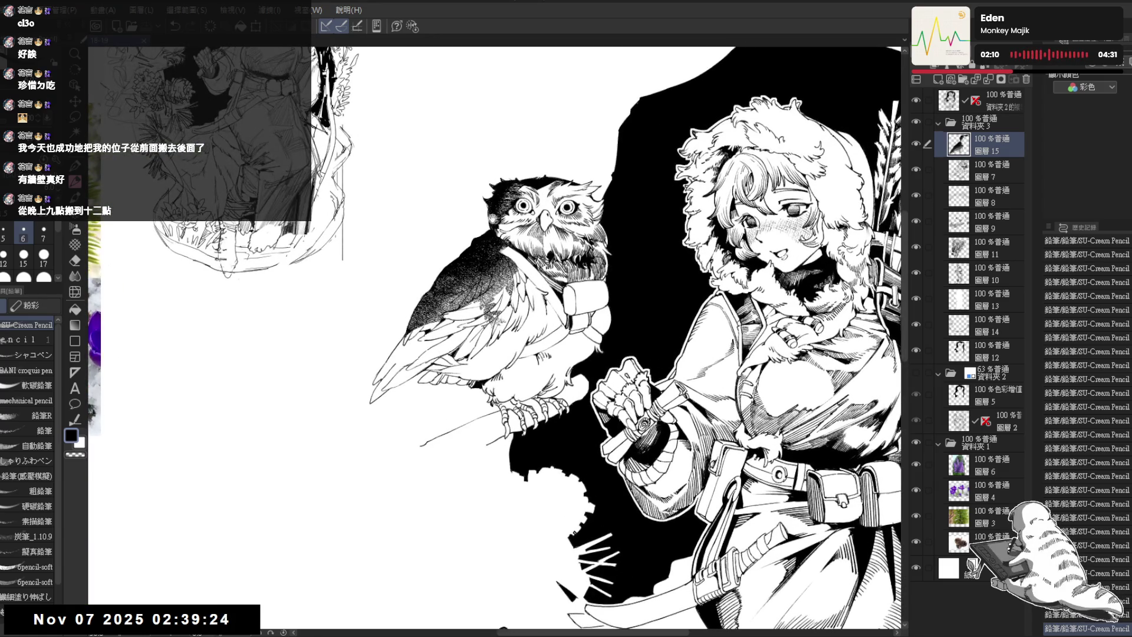
{"action": "key", "text": "minus"}
{"action": "scroll", "coordinate": [496, 195], "scroll_direction": "up", "scroll_amount": 2}
{"action": "key", "text": "asciicircum"}
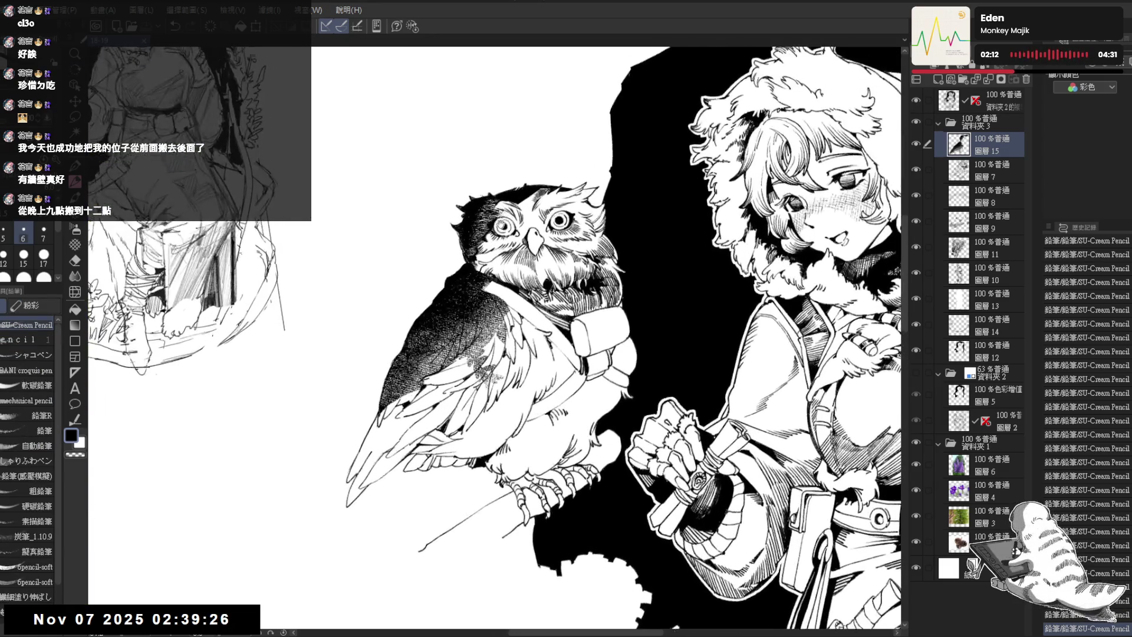
{"action": "key", "text": "ctrl+z"}
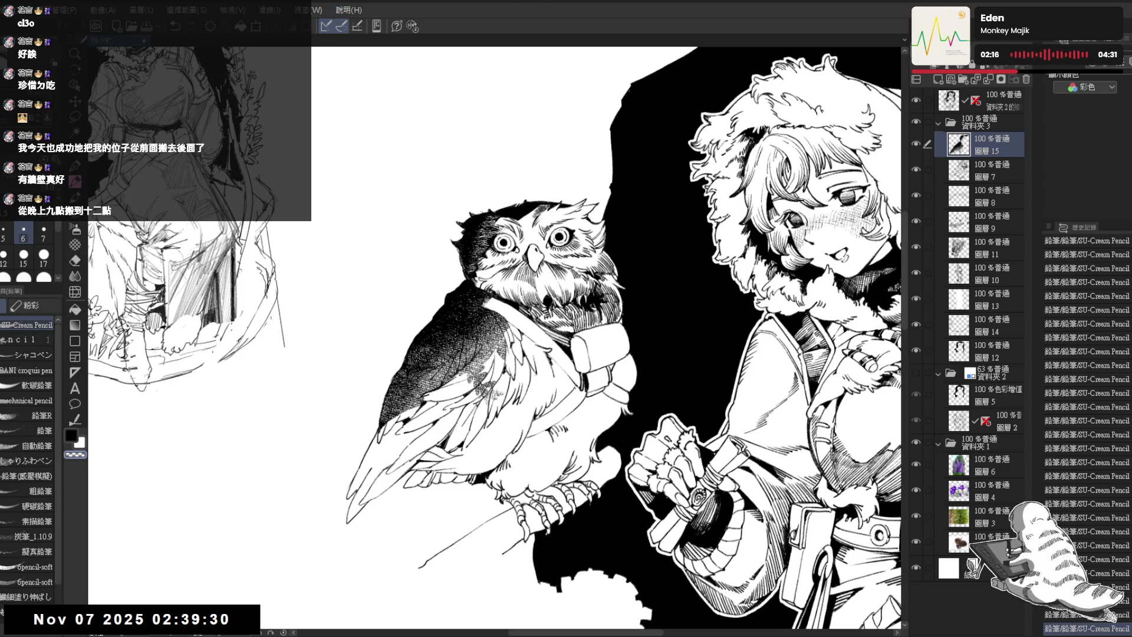
{"action": "key", "text": "e"}
{"action": "key", "text": "p"}
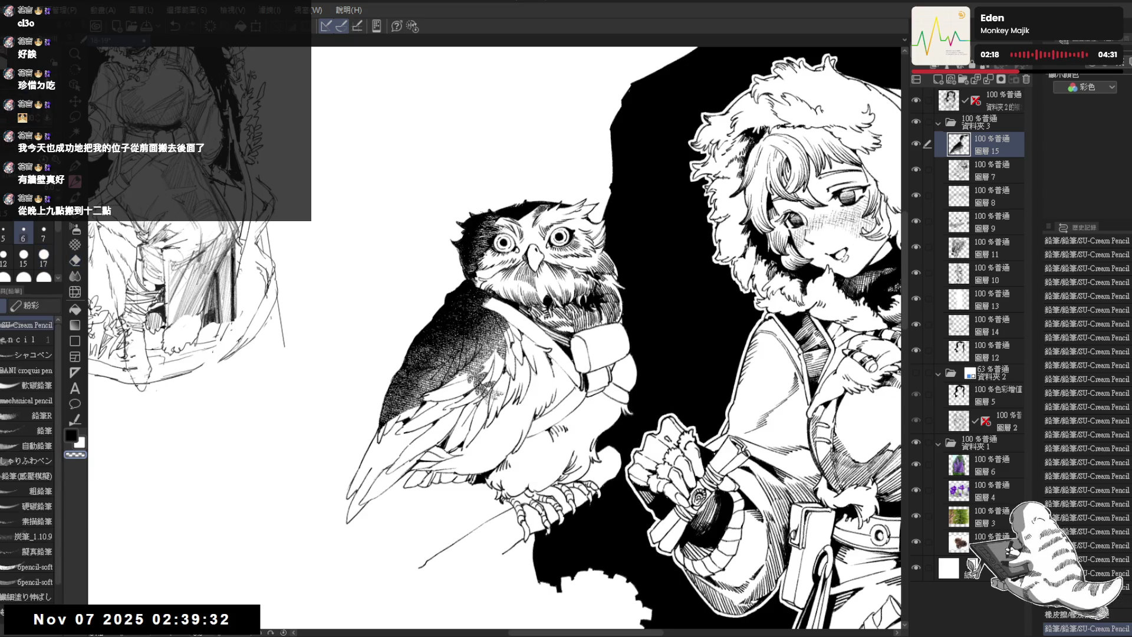
{"action": "key", "text": "c"}
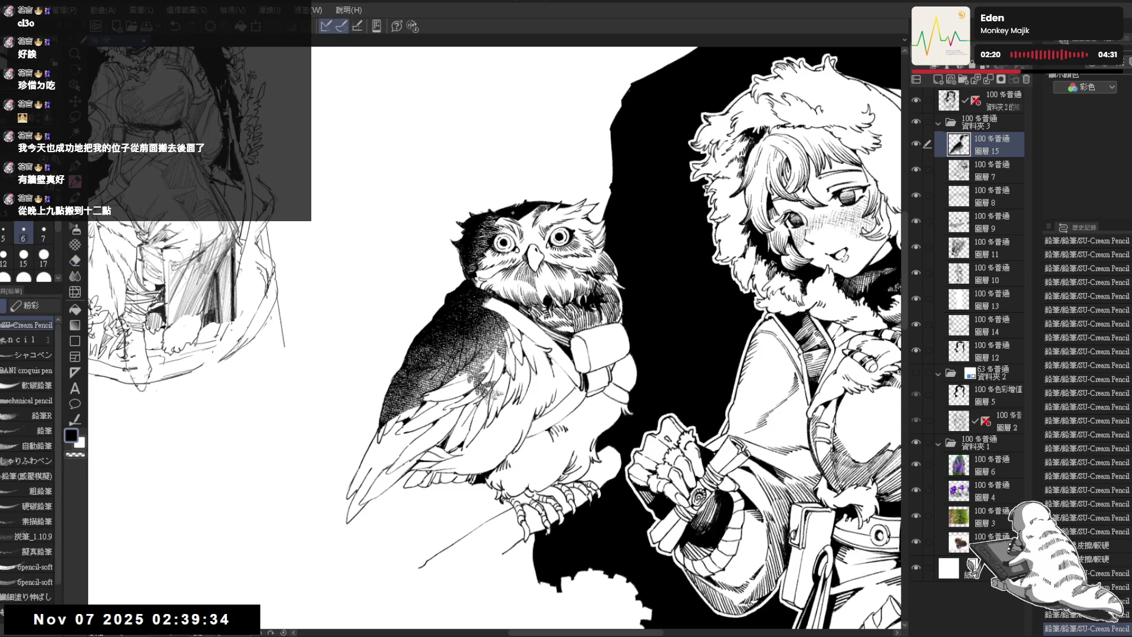
Tilt the canvas about 25° and redo the previously undone steps
{"action": "left_click_drag", "start_coordinate": [514, 212], "coordinate": [567, 234]}
{"action": "key", "text": "ctrl+z"}
{"action": "key", "text": "ctrl+y"}
{"action": "key", "text": "ctrl+y"}
{"action": "key", "text": "ctrl+y"}
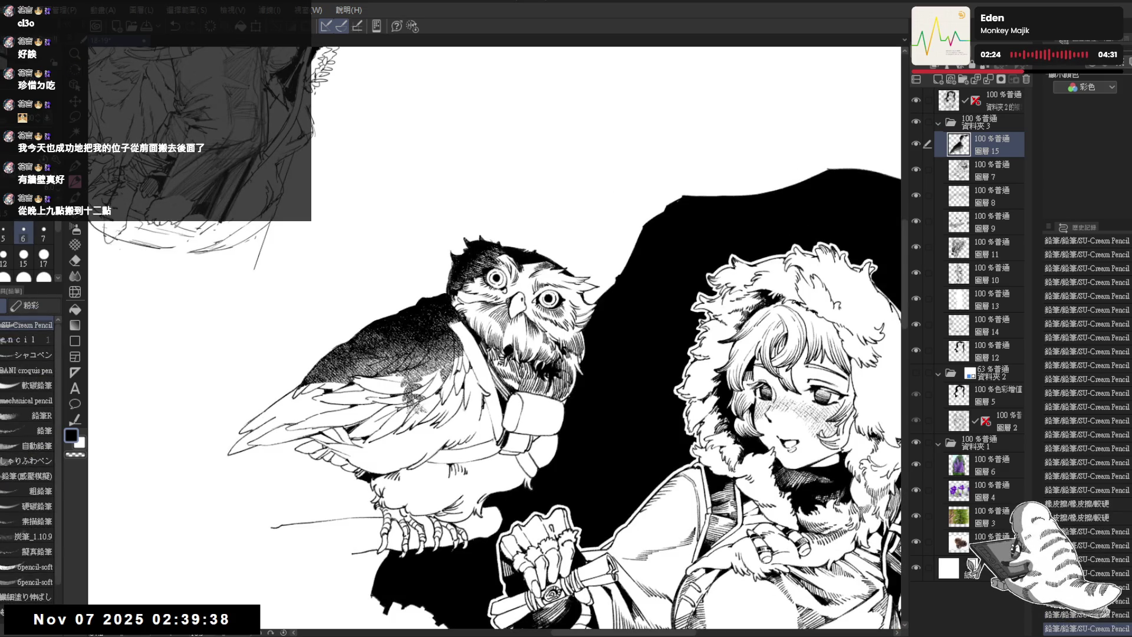
{"action": "key", "text": "ctrl+y"}
{"action": "key", "text": "ctrl+y"}
{"action": "key", "text": "ctrl+y"}
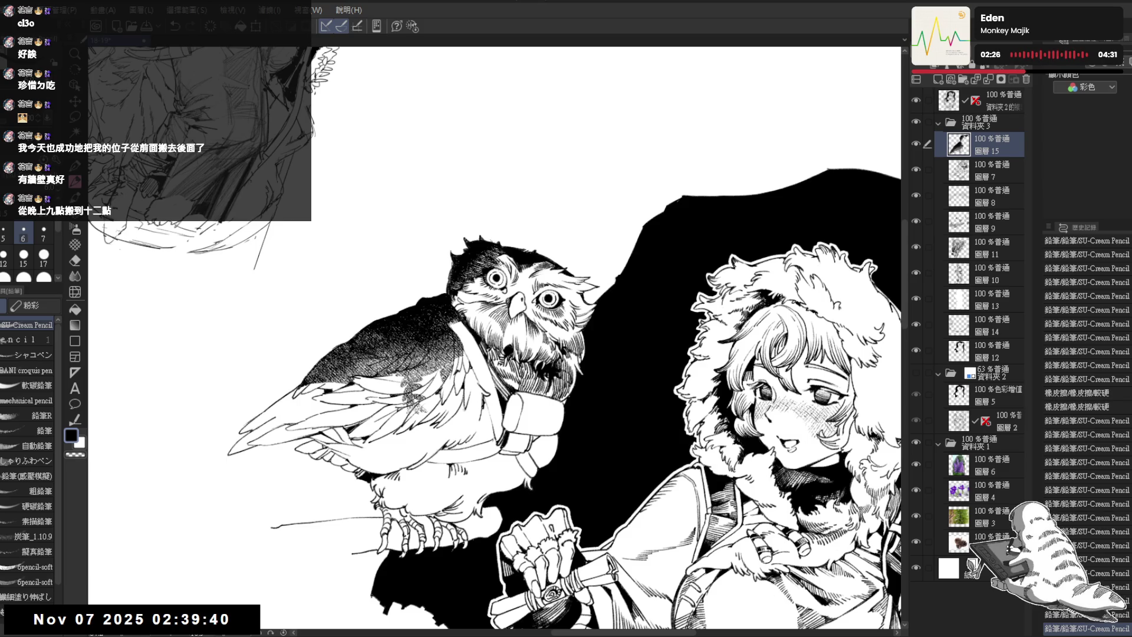
{"action": "key", "text": "ctrl+@"}
{"action": "key", "text": "^"}
{"action": "key", "text": "^"}
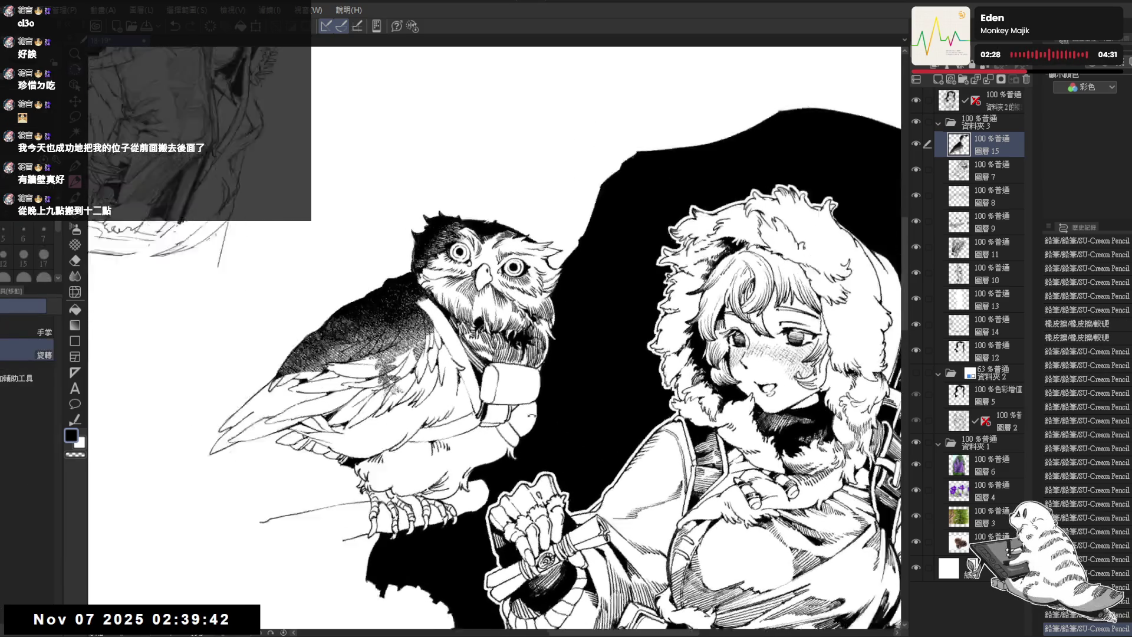
{"action": "key", "text": "ctrl+y"}
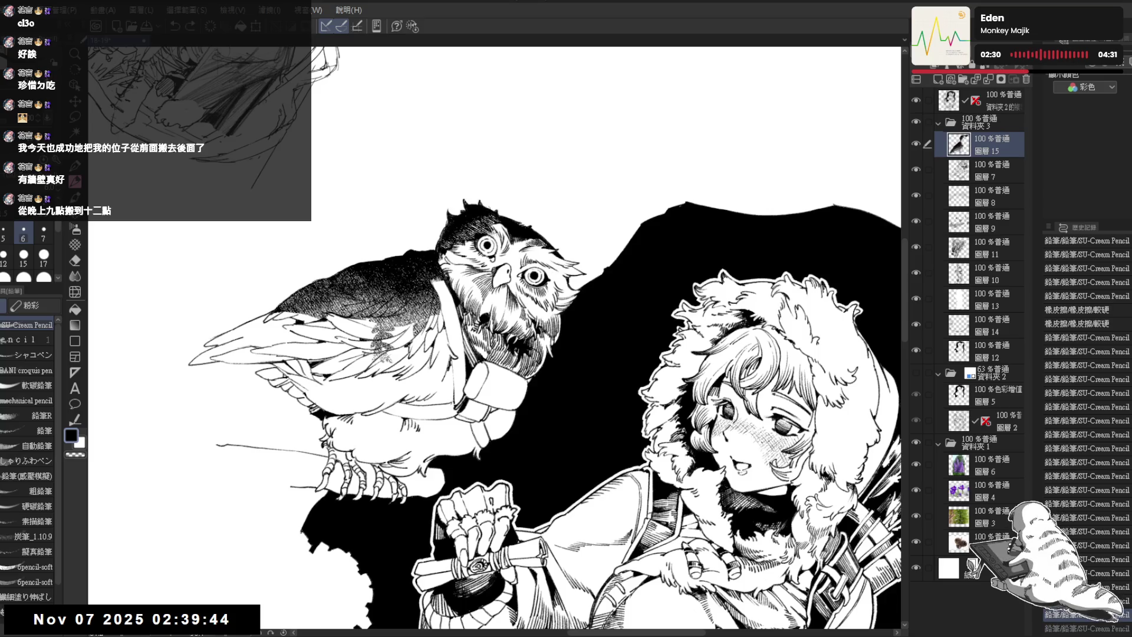
{"action": "key", "text": "ctrl+y"}
{"action": "key", "text": "ctrl+y"}
{"action": "key", "text": "ctrl+y"}
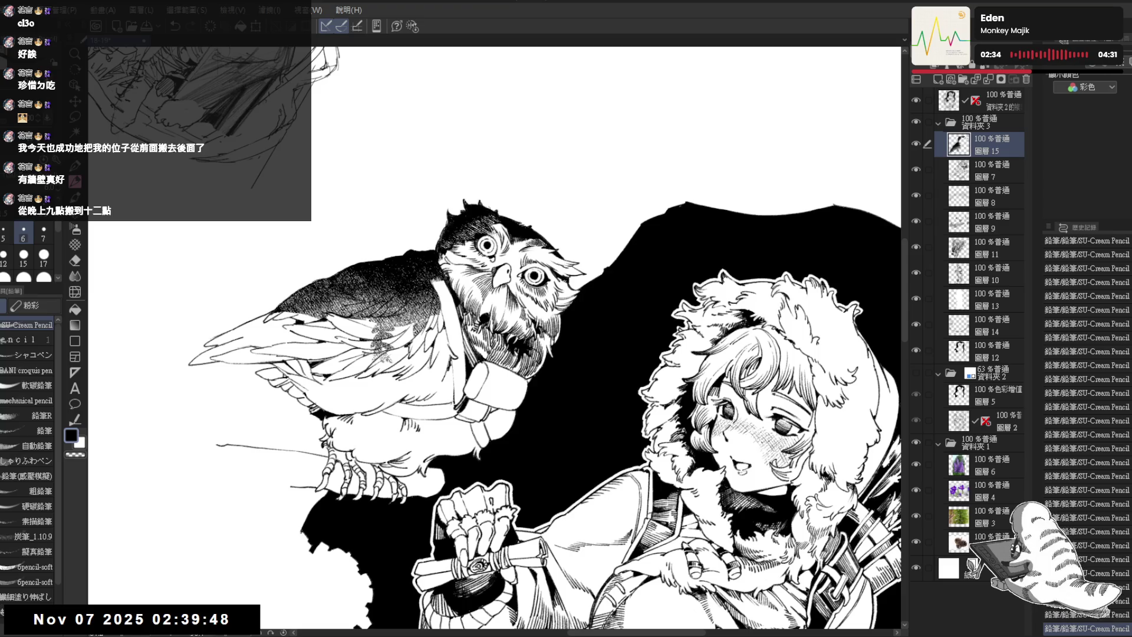
{"action": "key", "text": "asciicircum"}
Erase and redraw small touch-ups at the owl's chin, remove a stray mark, then zoom out
{"action": "key", "text": "e"}
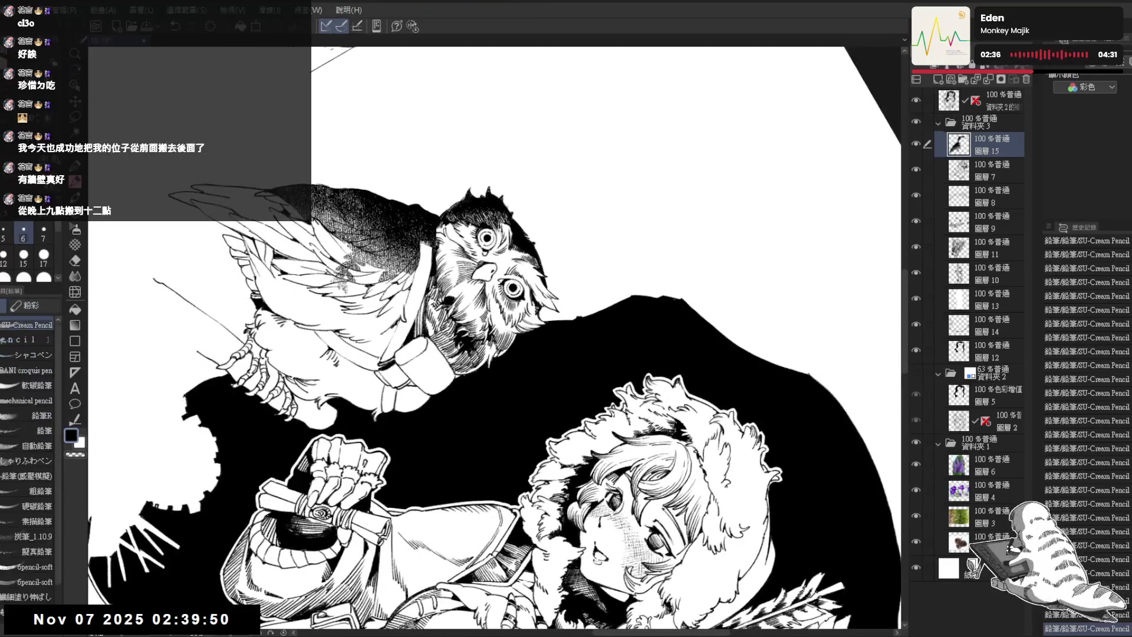
{"action": "left_click_drag", "start_coordinate": [535, 306], "coordinate": [536, 314]}
{"action": "key", "text": "p"}
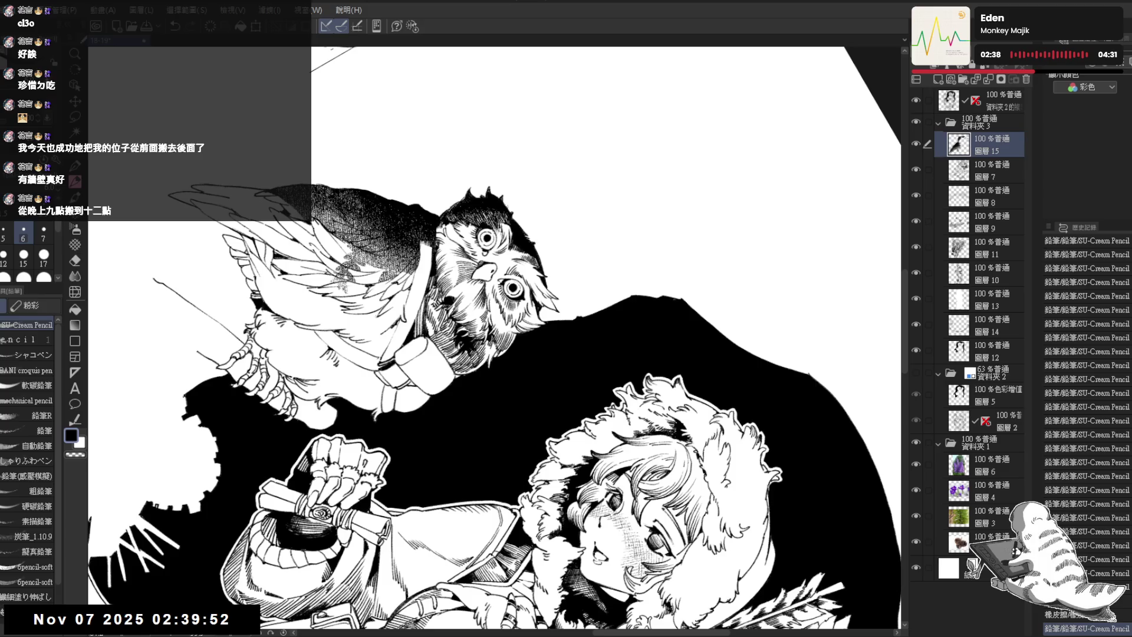
{"action": "key", "text": "e"}
{"action": "key", "text": "p"}
{"action": "left_click_drag", "start_coordinate": [534, 306], "coordinate": [536, 314]}
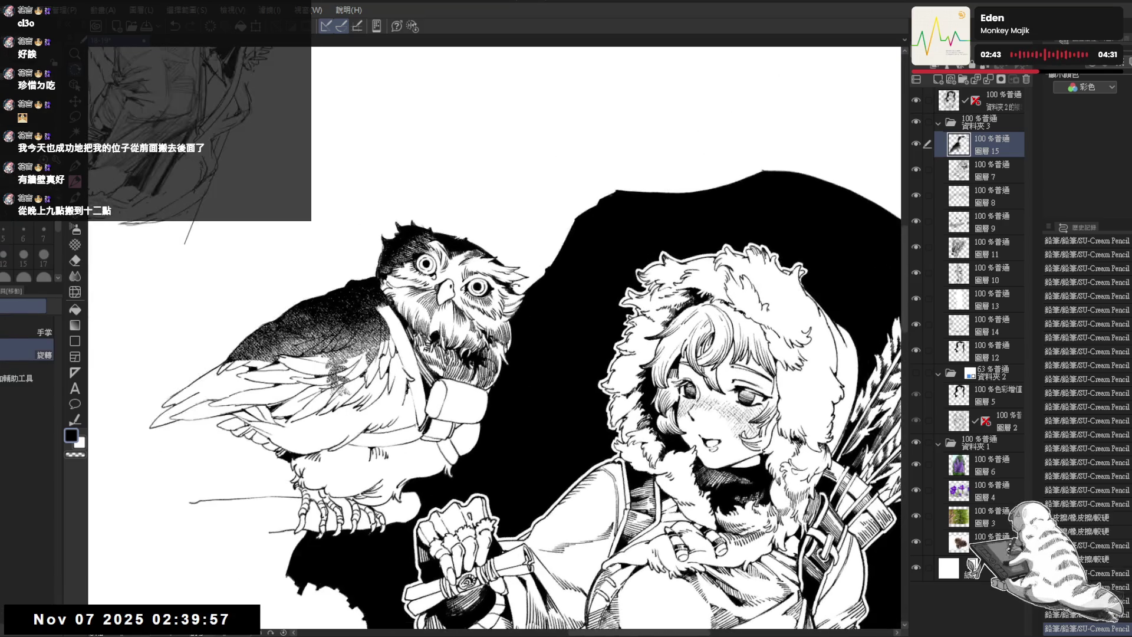
{"action": "key", "text": "e"}
{"action": "left_click_drag", "start_coordinate": [488, 277], "coordinate": [499, 287]}
{"action": "key", "text": "p"}
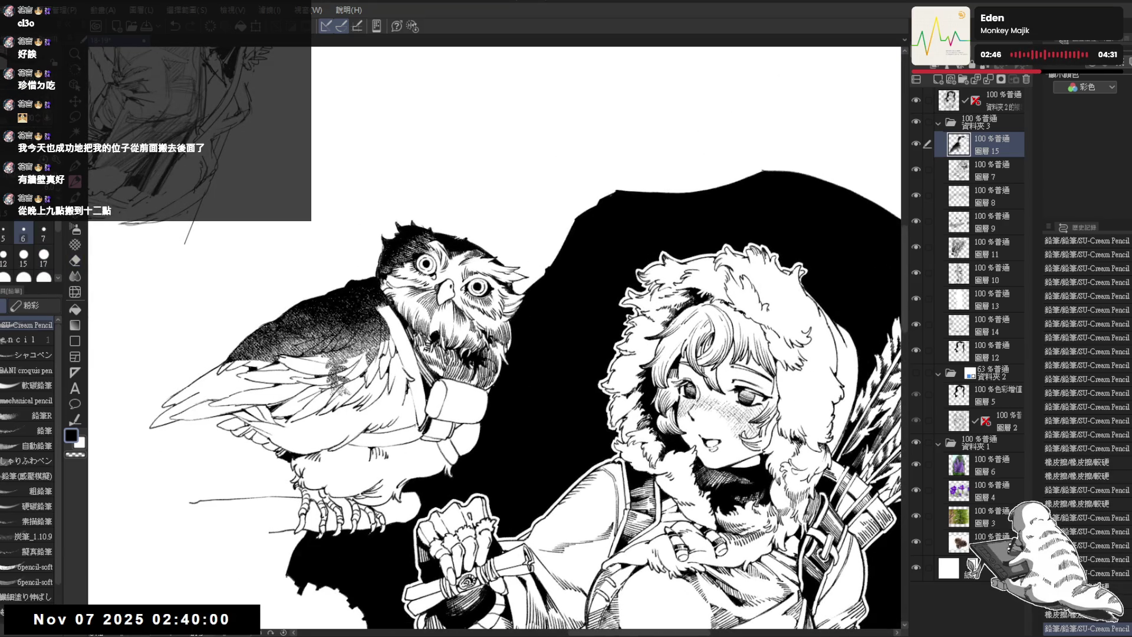
{"action": "left_click_drag", "start_coordinate": [578, 283], "coordinate": [615, 277]}
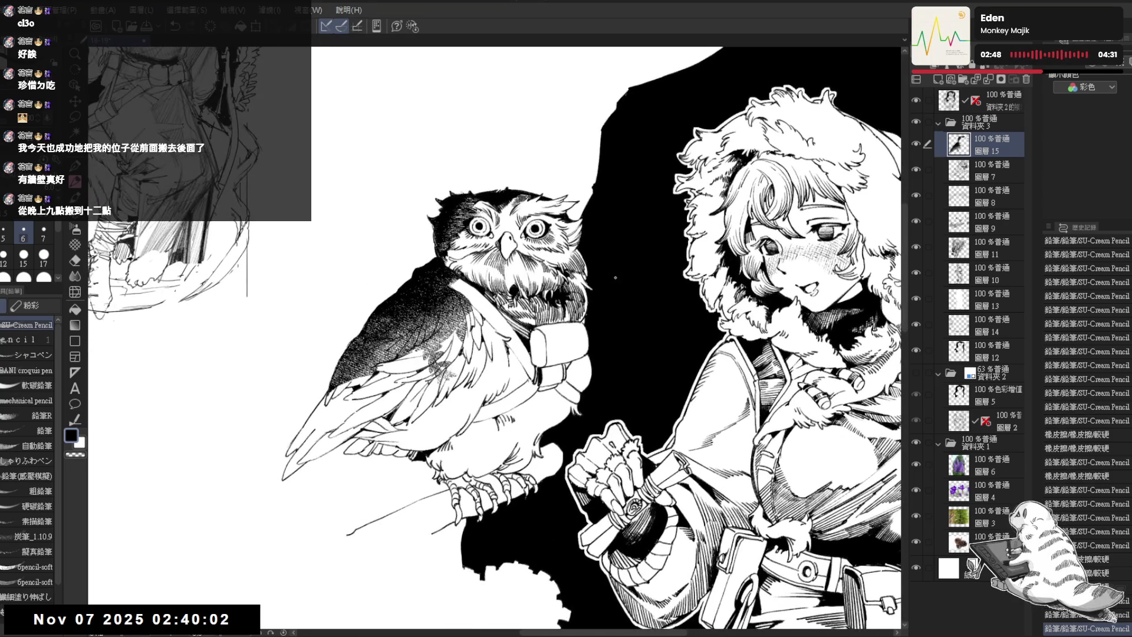
{"action": "scroll", "coordinate": [595, 231], "scroll_direction": "down", "scroll_amount": 2}
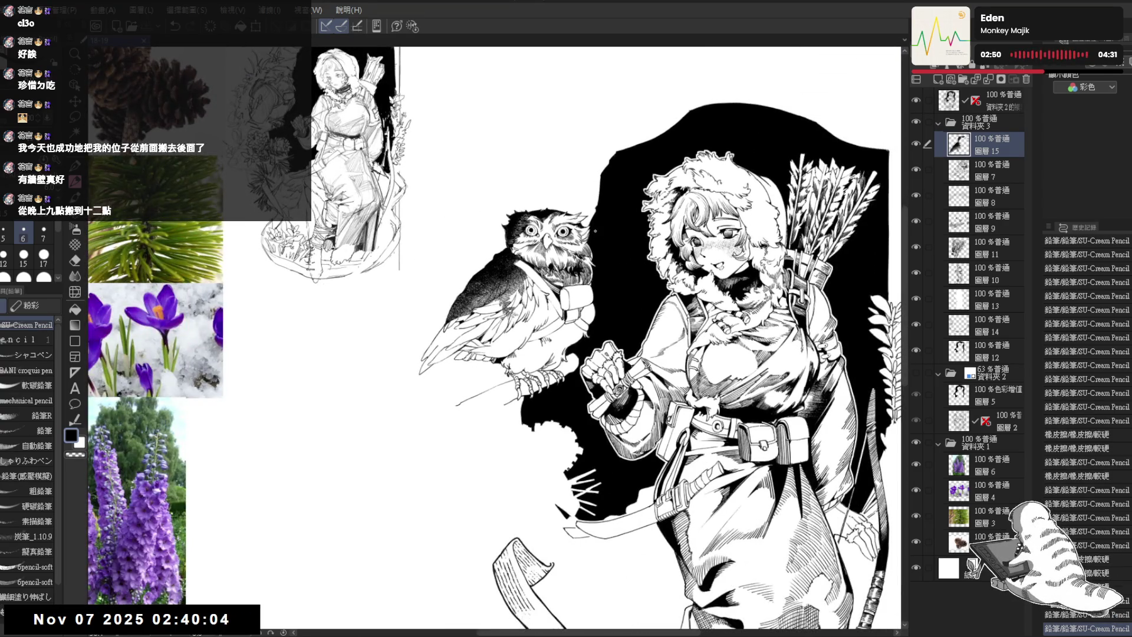
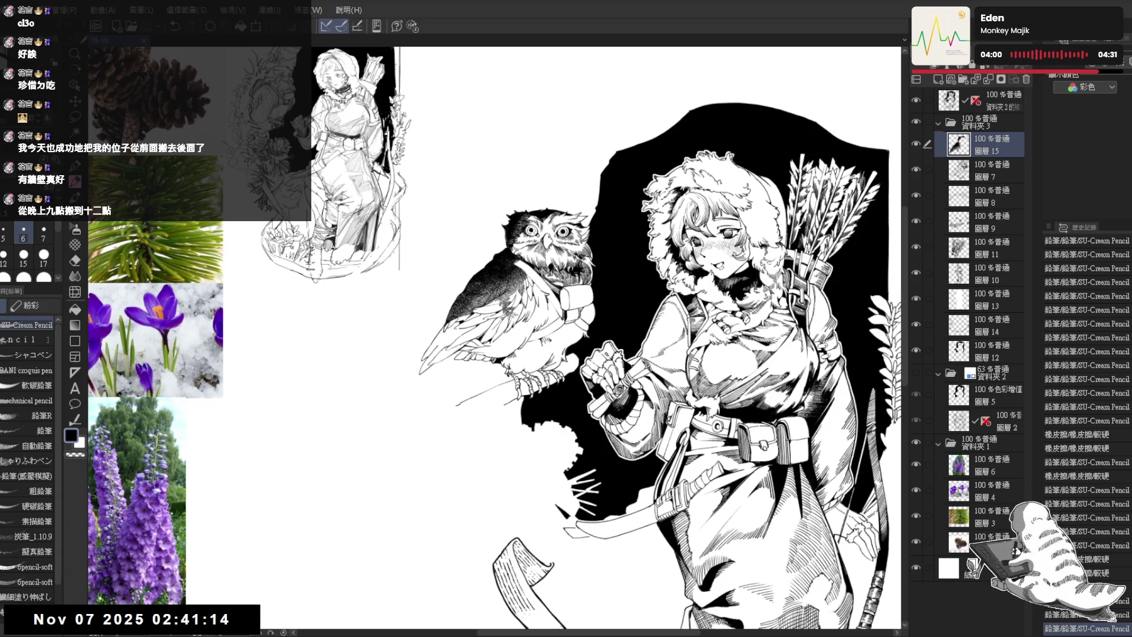
Zoom in on the owl and lasso-select small areas near its perch and wing
{"action": "scroll", "coordinate": [527, 558], "scroll_direction": "up", "scroll_amount": 1}
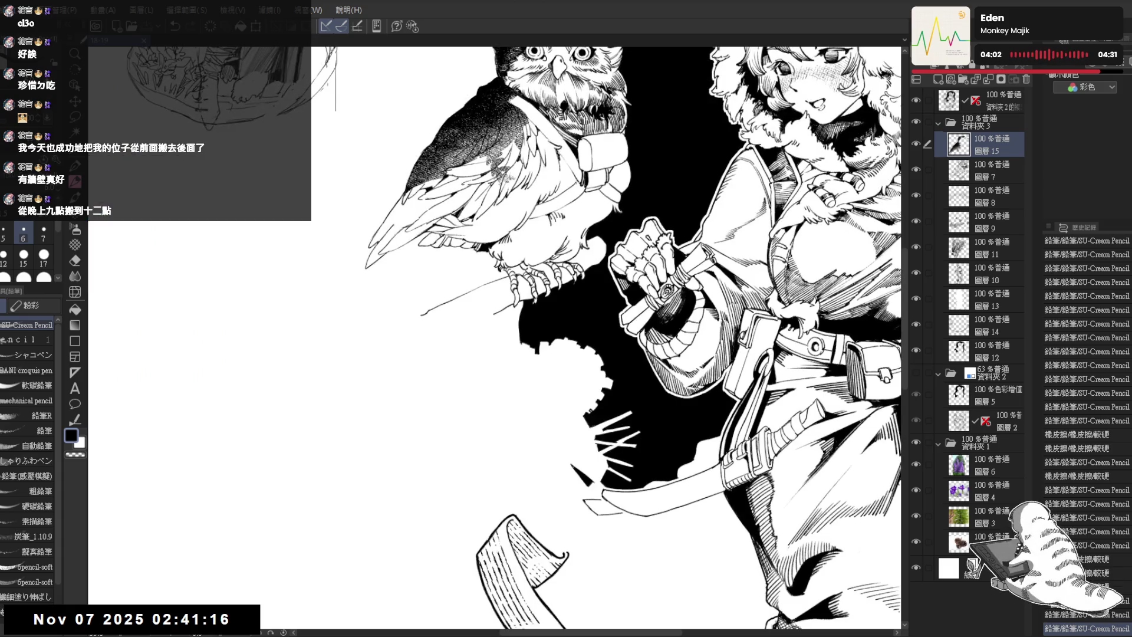
{"action": "scroll", "coordinate": [598, 464], "scroll_direction": "up", "scroll_amount": 1}
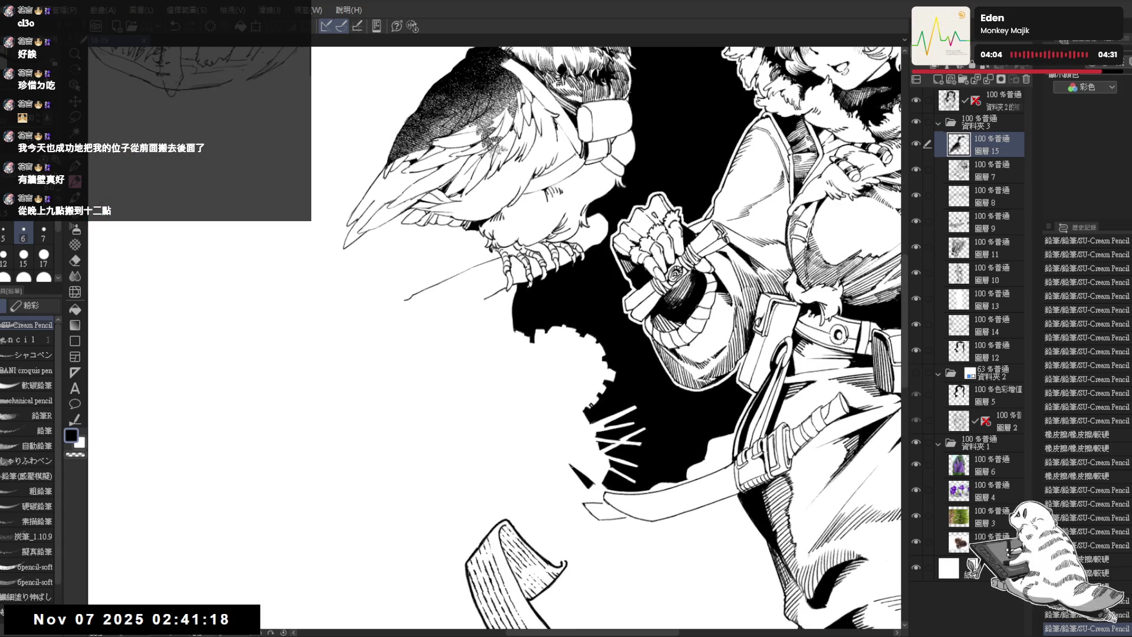
{"action": "mouse_move", "coordinate": [649, 265]}
{"action": "left_mouse_down"}
{"action": "mouse_move", "coordinate": [675, 380]}
{"action": "mouse_move", "coordinate": [672, 284]}
{"action": "left_mouse_up"}
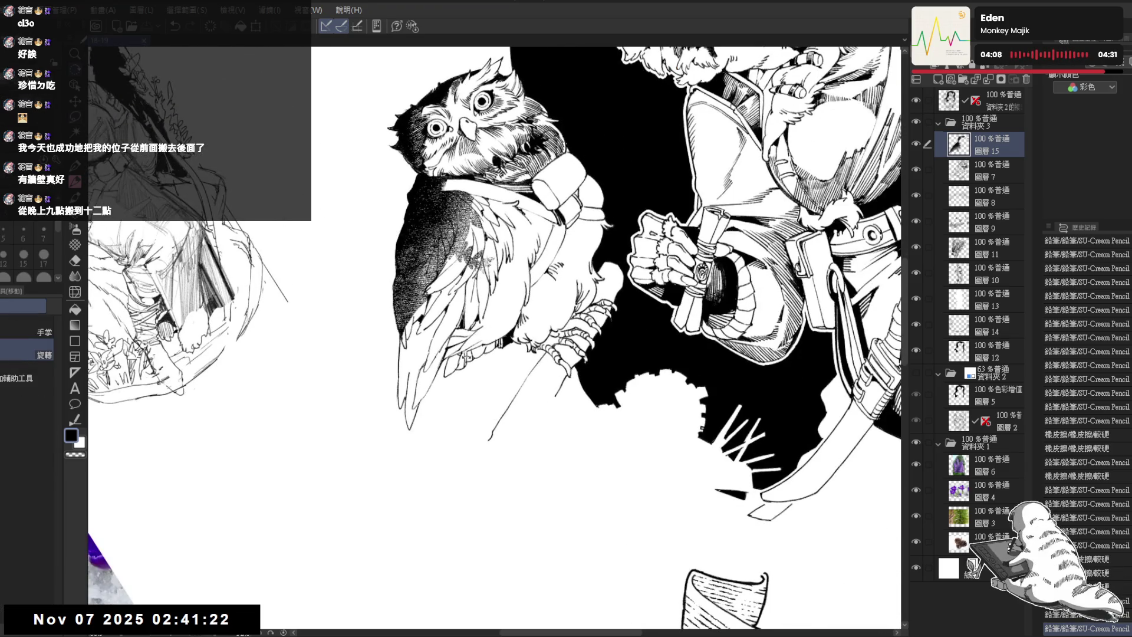
{"action": "key", "text": "m"}
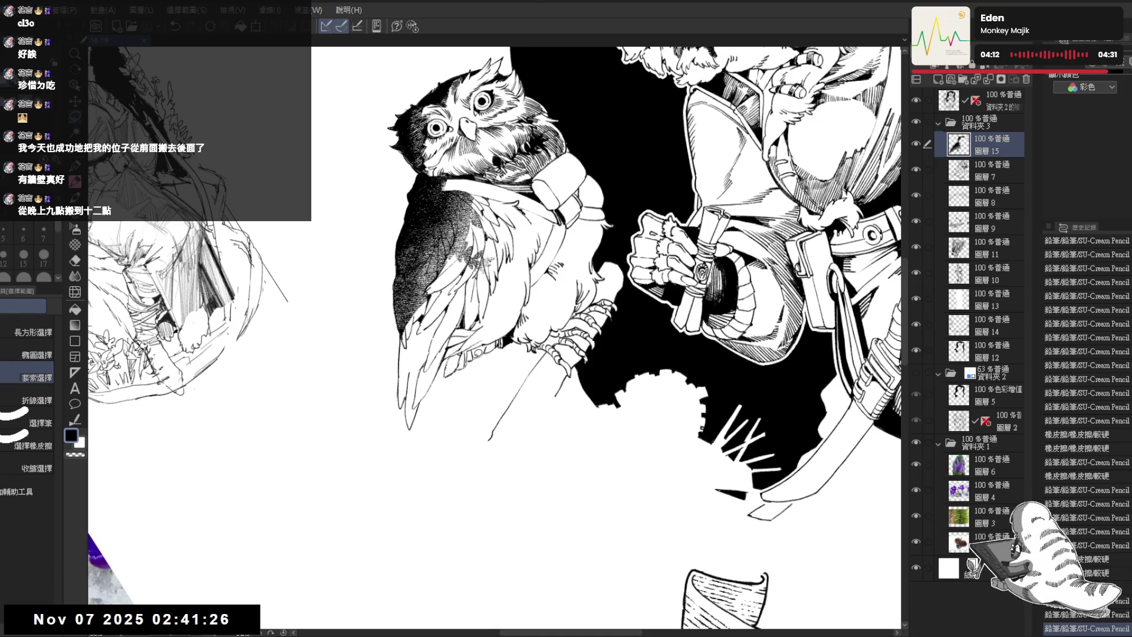
{"action": "mouse_move", "coordinate": [510, 331]}
{"action": "left_mouse_down"}
{"action": "mouse_move", "coordinate": [466, 354]}
{"action": "mouse_move", "coordinate": [509, 331]}
{"action": "left_mouse_up"}
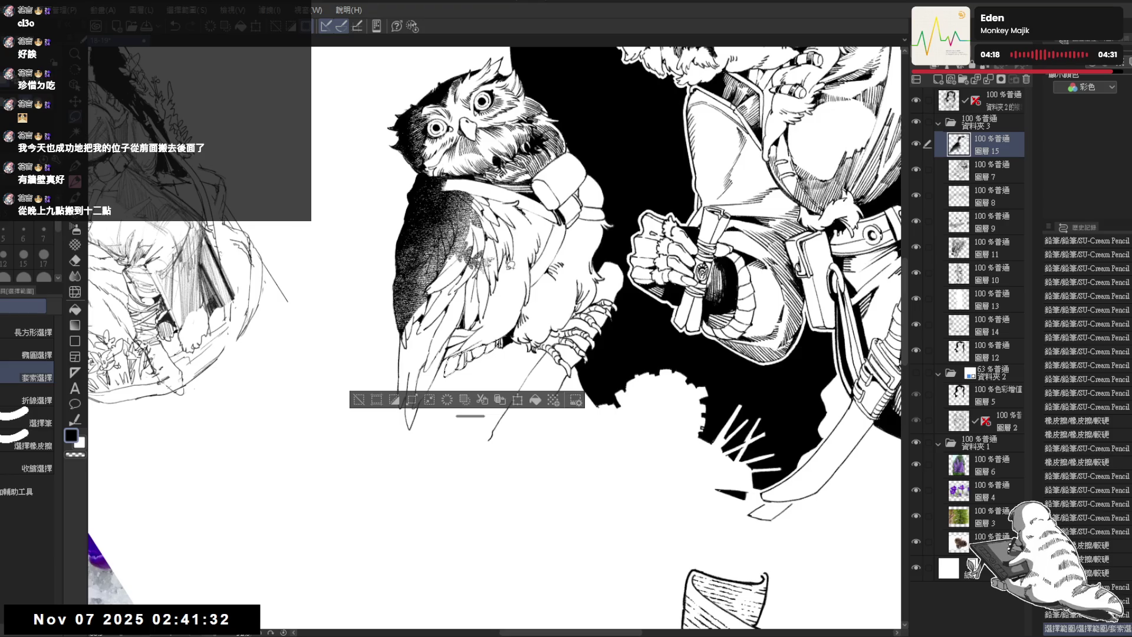
{"action": "mouse_move", "coordinate": [503, 277]}
{"action": "left_mouse_down"}
{"action": "mouse_move", "coordinate": [483, 342]}
{"action": "mouse_move", "coordinate": [455, 352]}
{"action": "mouse_move", "coordinate": [472, 328]}
{"action": "mouse_move", "coordinate": [483, 333]}
{"action": "left_mouse_up"}
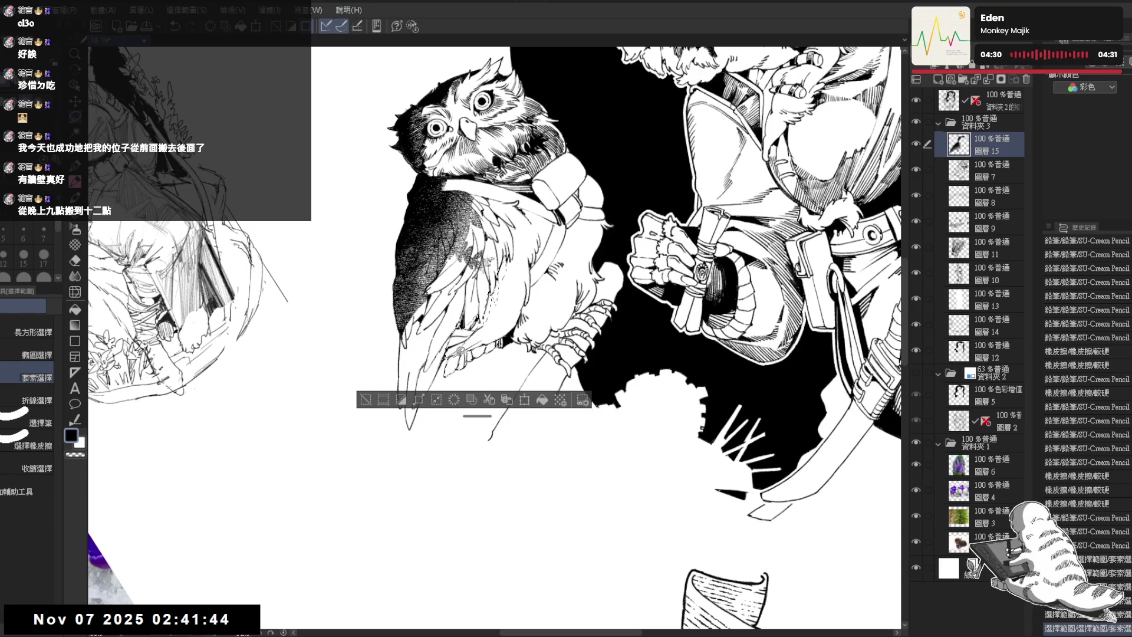
Lasso-select the area along the owl's lower wing
{"action": "left_click", "coordinate": [452, 401]}
{"action": "left_click_drag", "start_coordinate": [531, 295], "coordinate": [558, 276]}
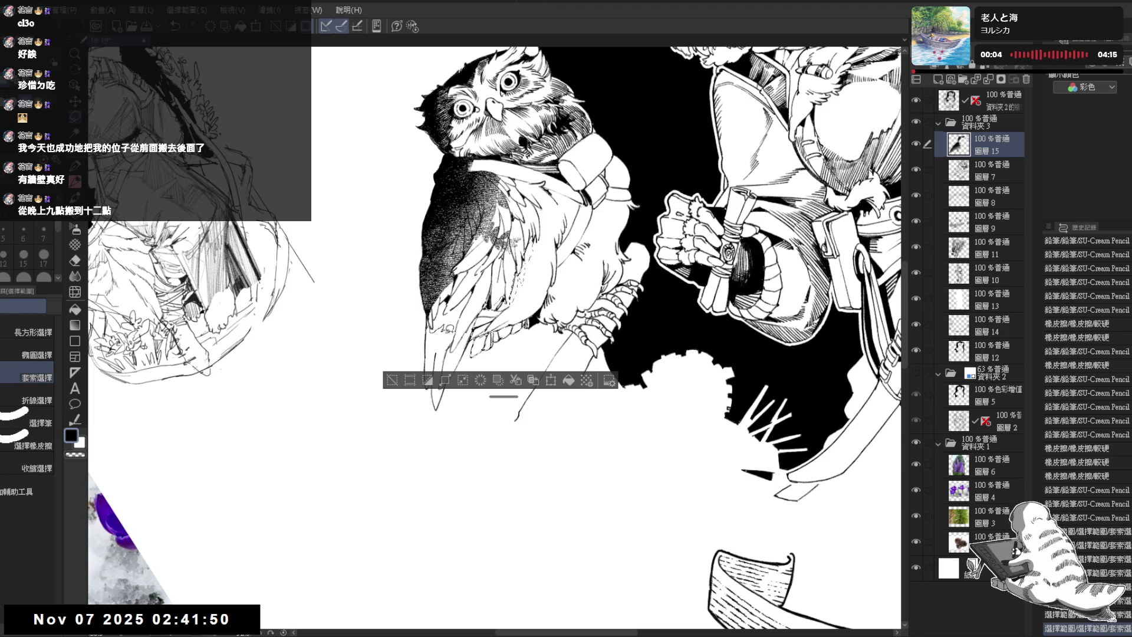
{"action": "mouse_move", "coordinate": [429, 323]}
{"action": "left_mouse_down"}
{"action": "mouse_move", "coordinate": [435, 371]}
{"action": "mouse_move", "coordinate": [426, 343]}
{"action": "mouse_move", "coordinate": [429, 362]}
{"action": "mouse_move", "coordinate": [450, 366]}
{"action": "mouse_move", "coordinate": [517, 285]}
{"action": "left_mouse_up"}
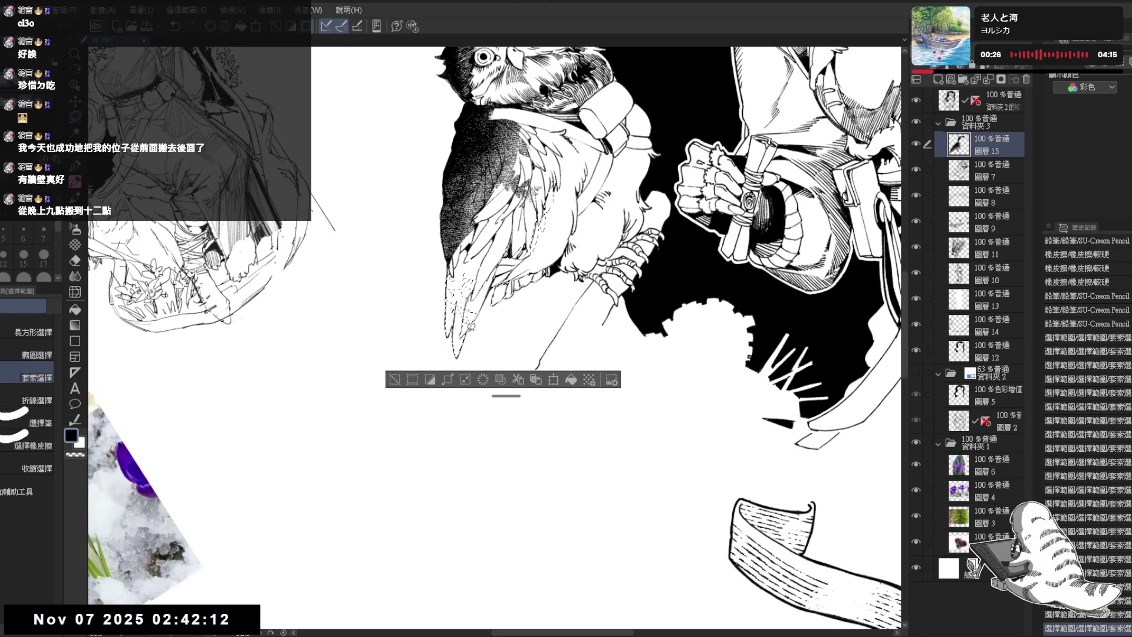
{"action": "mouse_move", "coordinate": [516, 284]}
{"action": "left_mouse_down"}
{"action": "mouse_move", "coordinate": [499, 343]}
{"action": "mouse_move", "coordinate": [508, 340]}
{"action": "left_mouse_up"}
{"action": "key", "text": "b"}
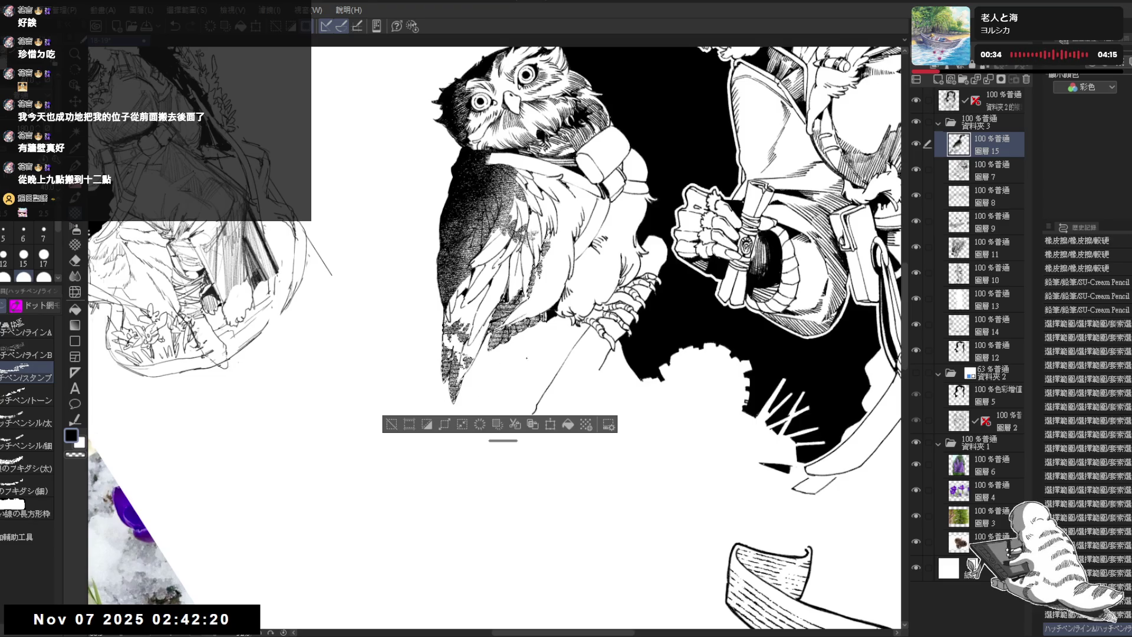
Hatch the owl's lower wing and left edge inside the selection, then deselect
{"action": "mouse_move", "coordinate": [489, 349]}
{"action": "left_mouse_down"}
{"action": "mouse_move", "coordinate": [539, 318]}
{"action": "mouse_move", "coordinate": [451, 342]}
{"action": "mouse_move", "coordinate": [457, 401]}
{"action": "left_mouse_up"}
{"action": "mouse_move", "coordinate": [448, 357]}
{"action": "left_mouse_down"}
{"action": "mouse_move", "coordinate": [457, 407]}
{"action": "mouse_move", "coordinate": [466, 360]}
{"action": "left_mouse_up"}
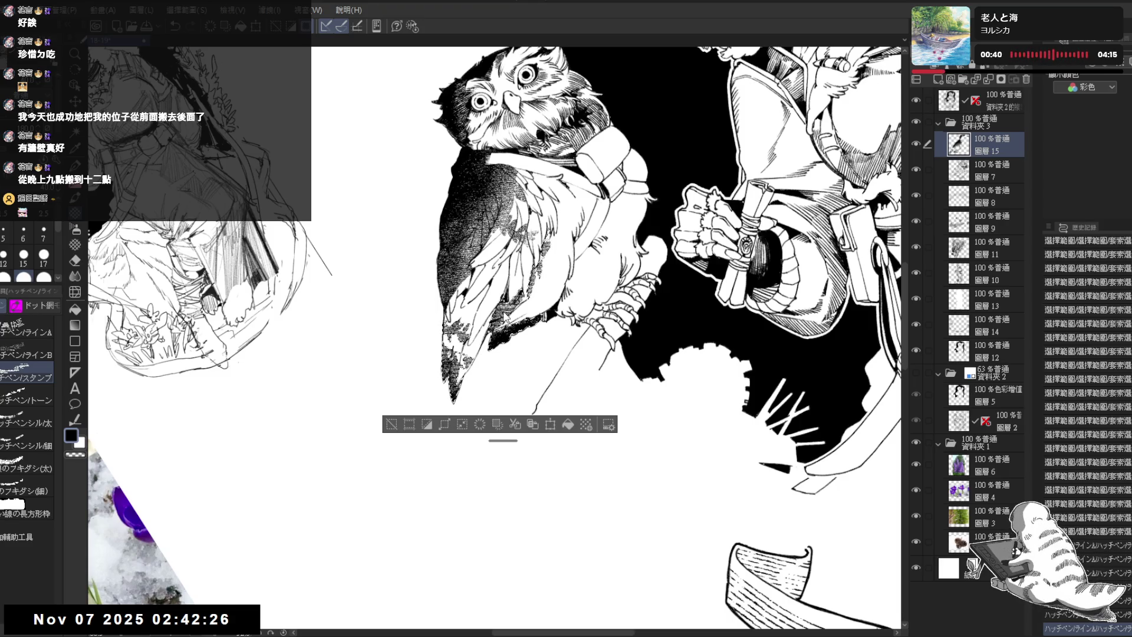
{"action": "left_click_drag", "start_coordinate": [490, 295], "coordinate": [519, 333]}
{"action": "key", "text": "ctrl+d"}
Darken the owl's wing with SU-Cream Pencil shading from a mirrored, rotated view
{"action": "key", "text": "h"}
{"action": "key", "text": "minus"}
{"action": "key", "text": "minus"}
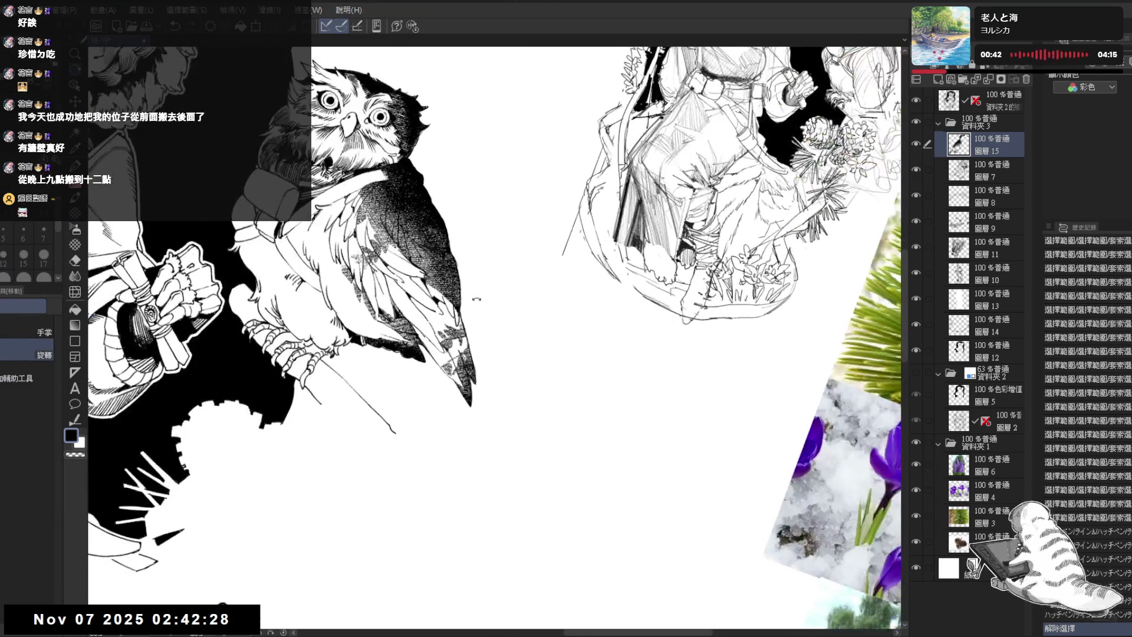
{"action": "key", "text": "p"}
{"action": "left_click_drag", "start_coordinate": [457, 311], "coordinate": [461, 328]}
{"action": "left_click_drag", "start_coordinate": [461, 314], "coordinate": [476, 361]}
{"action": "key", "text": "asciicircum"}
{"action": "key", "text": "asciicircum"}
Try short pencil strokes on the owl's wing and undo them
{"action": "key", "text": "e"}
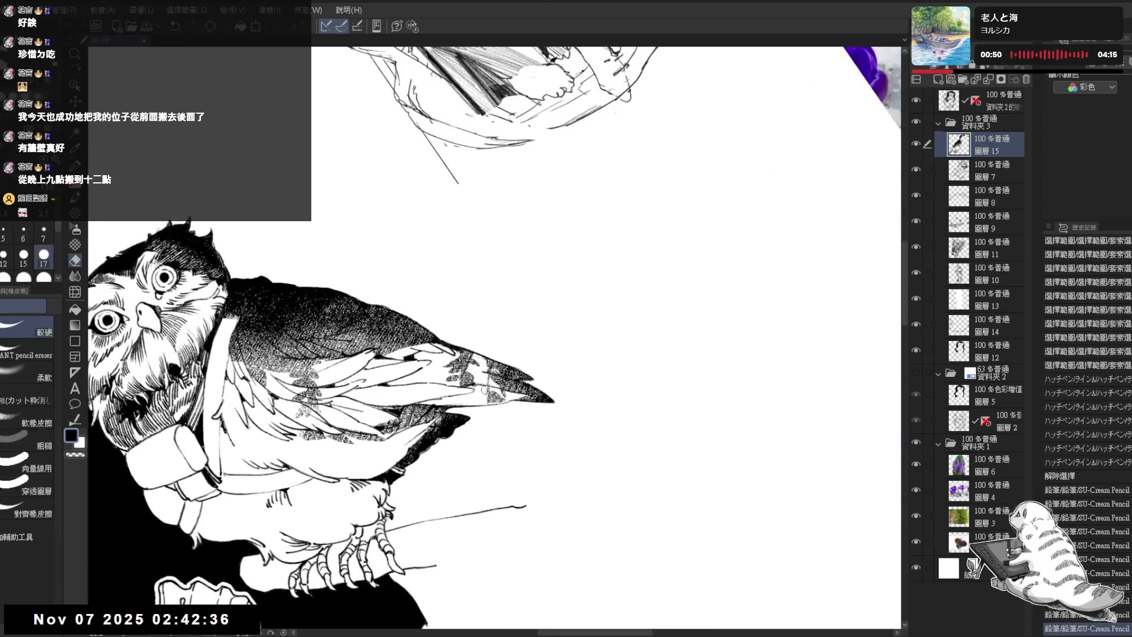
{"action": "key", "text": "p"}
{"action": "left_click_drag", "start_coordinate": [482, 355], "coordinate": [491, 391]}
{"action": "key", "text": "ctrl+z"}
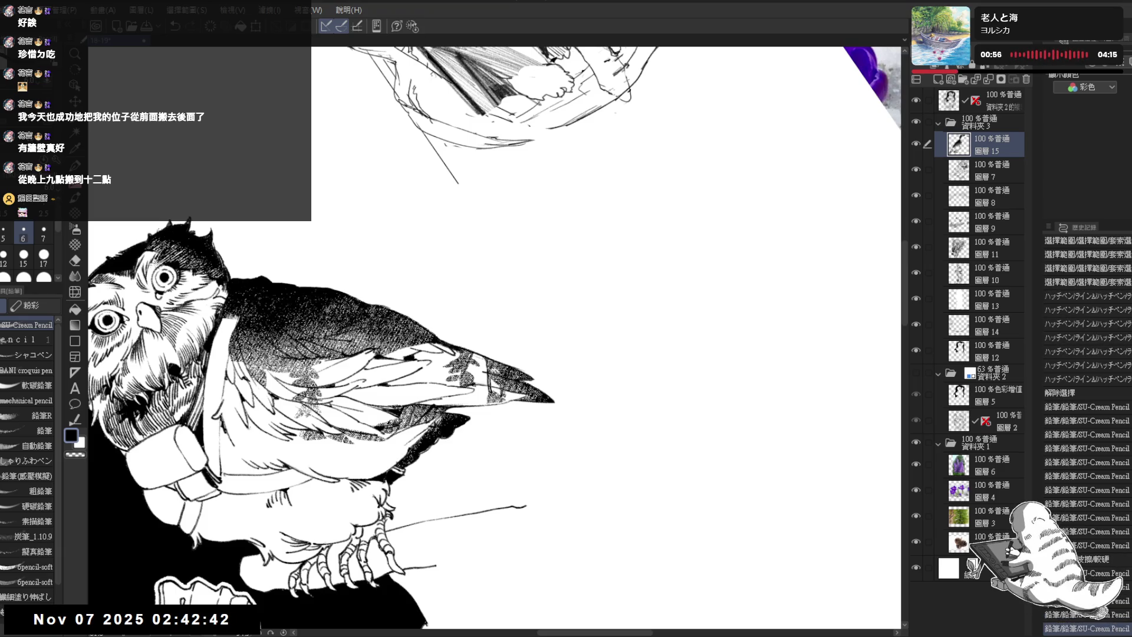
{"action": "scroll", "coordinate": [570, 295], "scroll_direction": "down", "scroll_amount": 5}
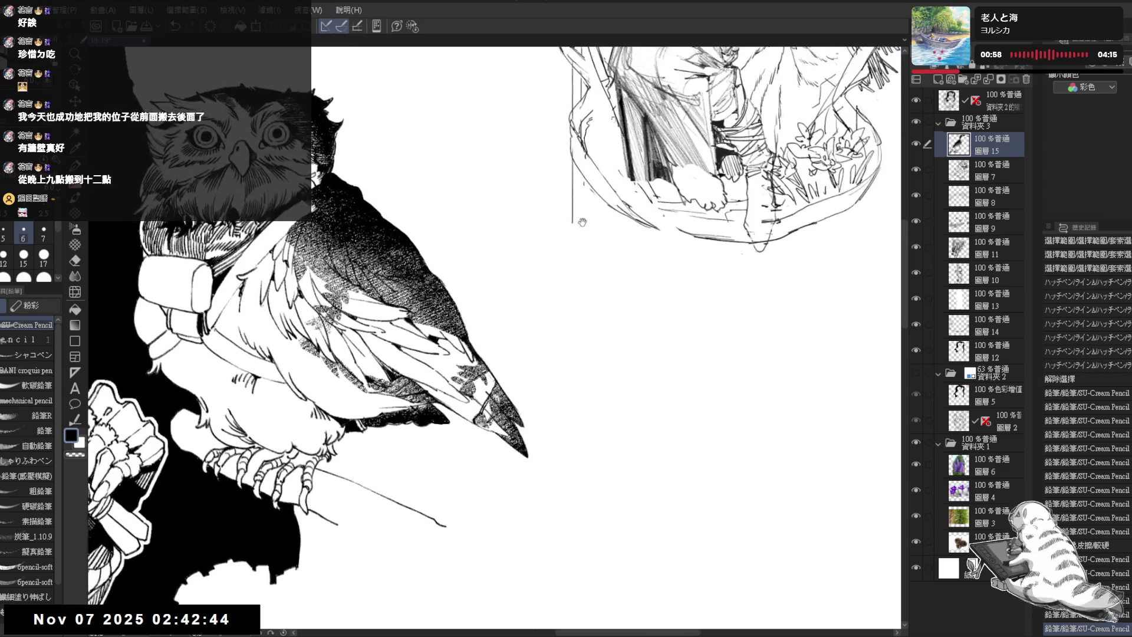
From a mirrored, rotated view, add a short pencil stroke near the owl's foot
{"action": "key", "text": "h"}
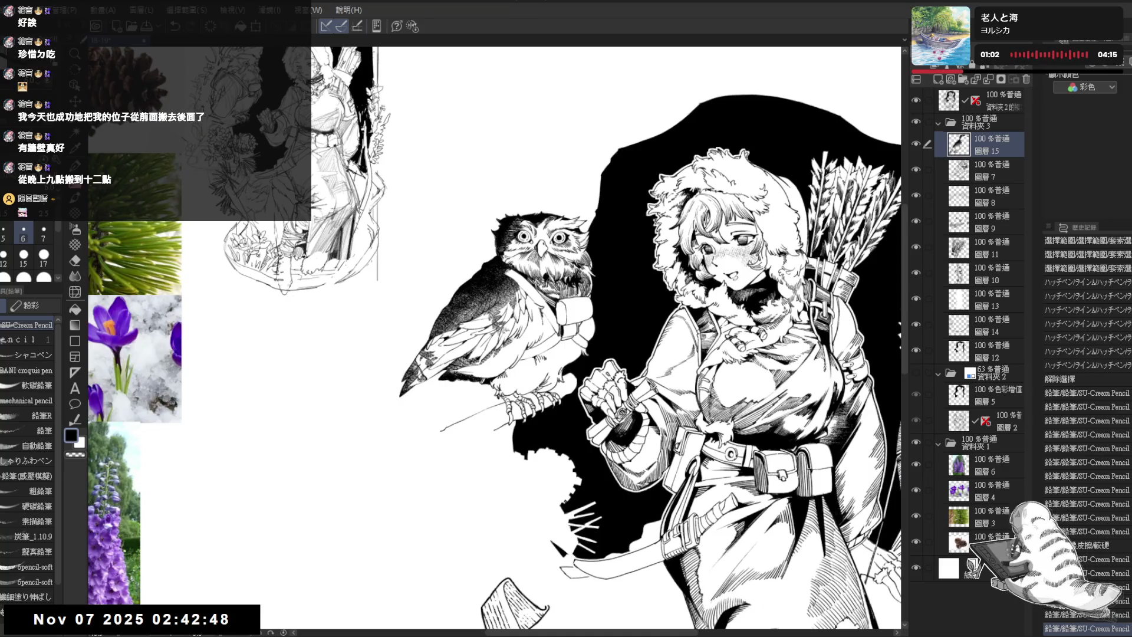
{"action": "mouse_move", "coordinate": [606, 217]}
{"action": "left_mouse_down"}
{"action": "mouse_move", "coordinate": [570, 208]}
{"action": "mouse_move", "coordinate": [552, 293]}
{"action": "left_mouse_up"}
{"action": "mouse_move", "coordinate": [486, 325]}
{"action": "left_mouse_down"}
{"action": "mouse_move", "coordinate": [411, 400]}
{"action": "mouse_move", "coordinate": [459, 492]}
{"action": "mouse_move", "coordinate": [458, 407]}
{"action": "left_mouse_up"}
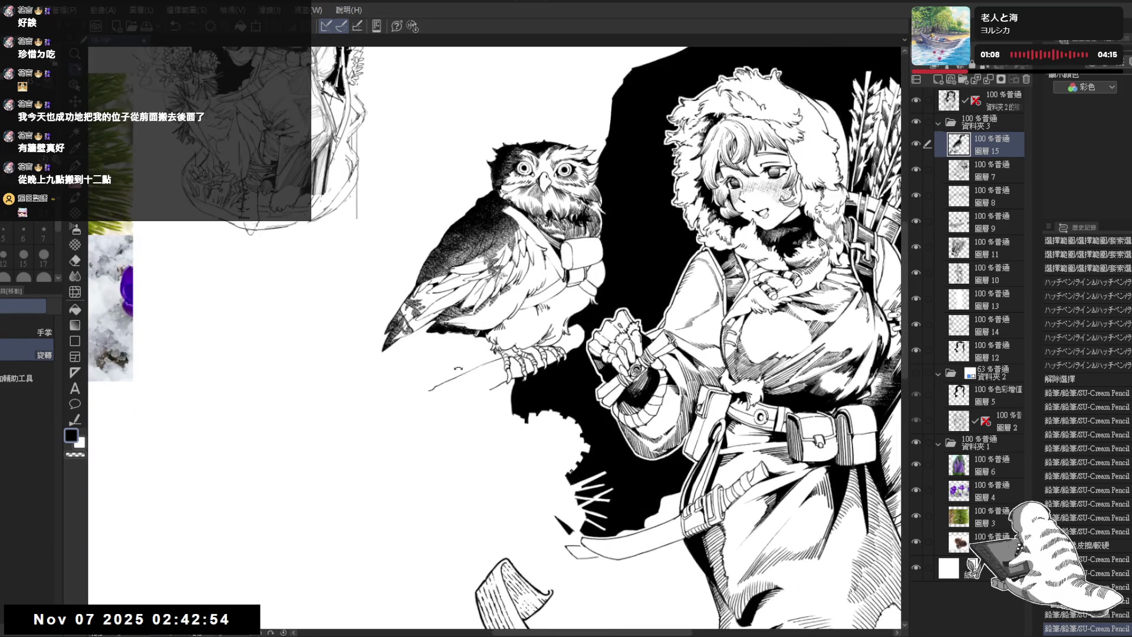
{"action": "left_click_drag", "start_coordinate": [455, 292], "coordinate": [476, 336]}
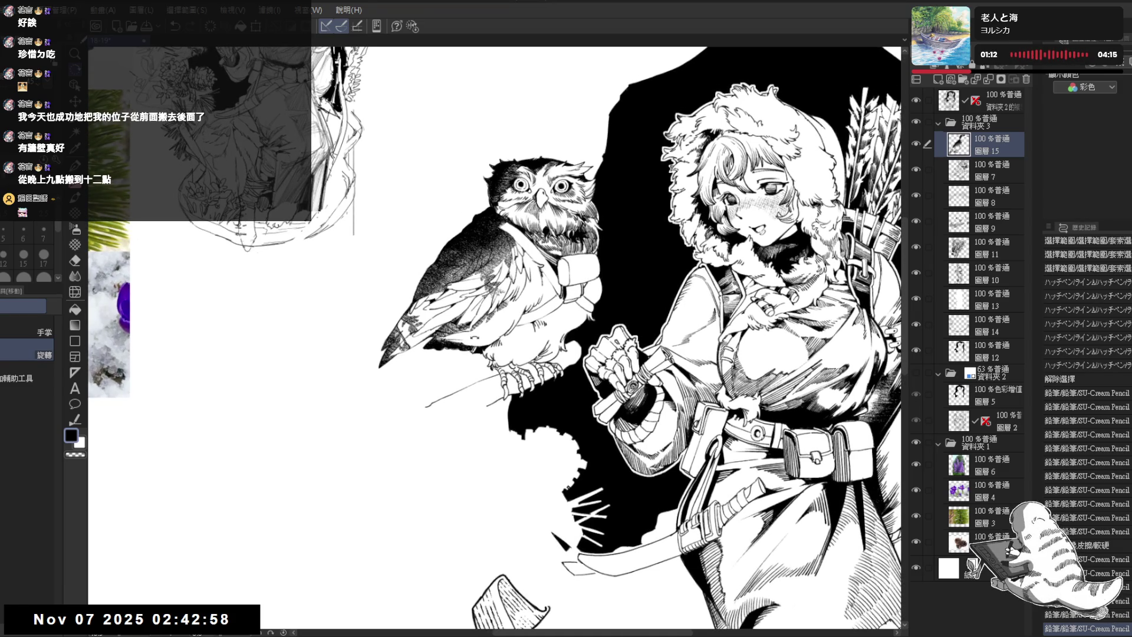
{"action": "mouse_move", "coordinate": [476, 336]}
{"action": "left_mouse_down"}
{"action": "mouse_move", "coordinate": [490, 354]}
{"action": "mouse_move", "coordinate": [555, 378]}
{"action": "left_mouse_up"}
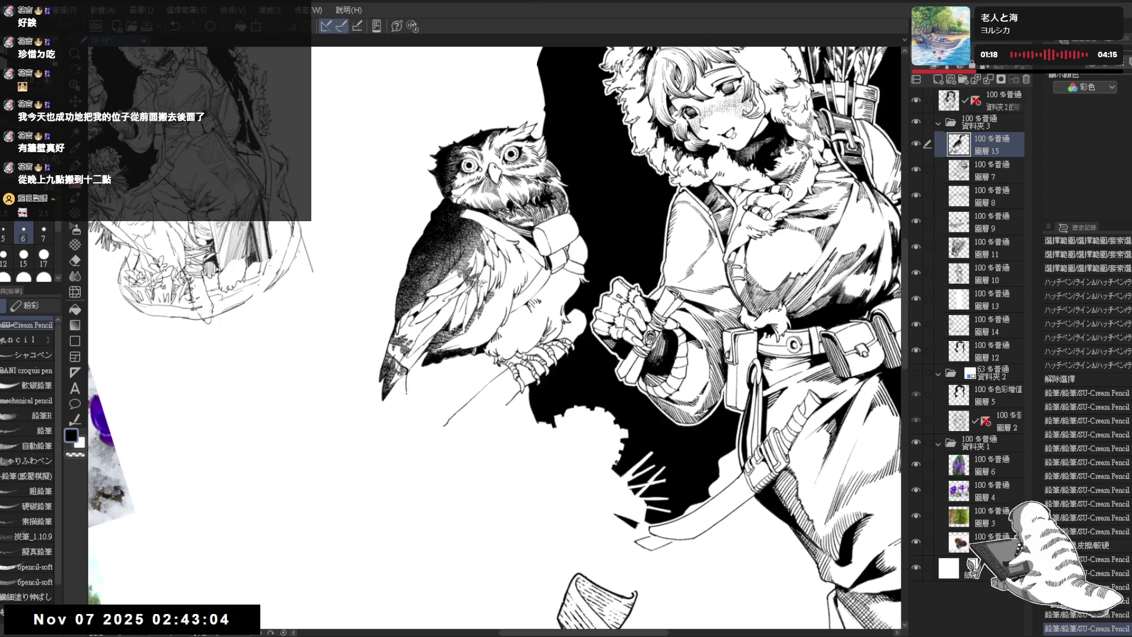
{"action": "key", "text": "ctrl+z"}
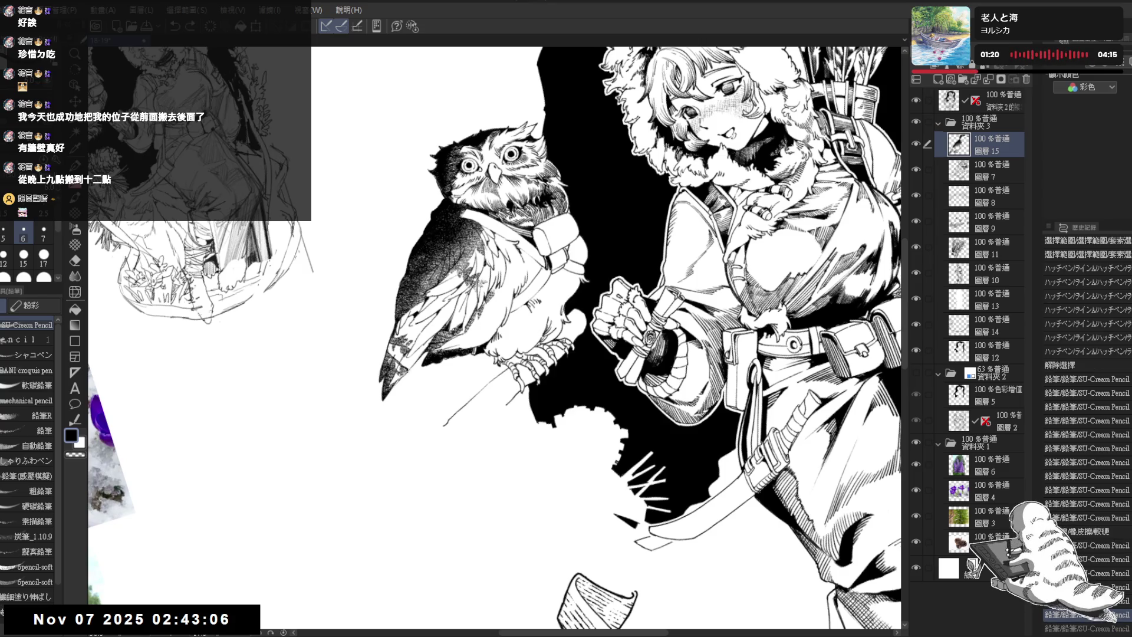
{"action": "key", "text": "ctrl+y"}
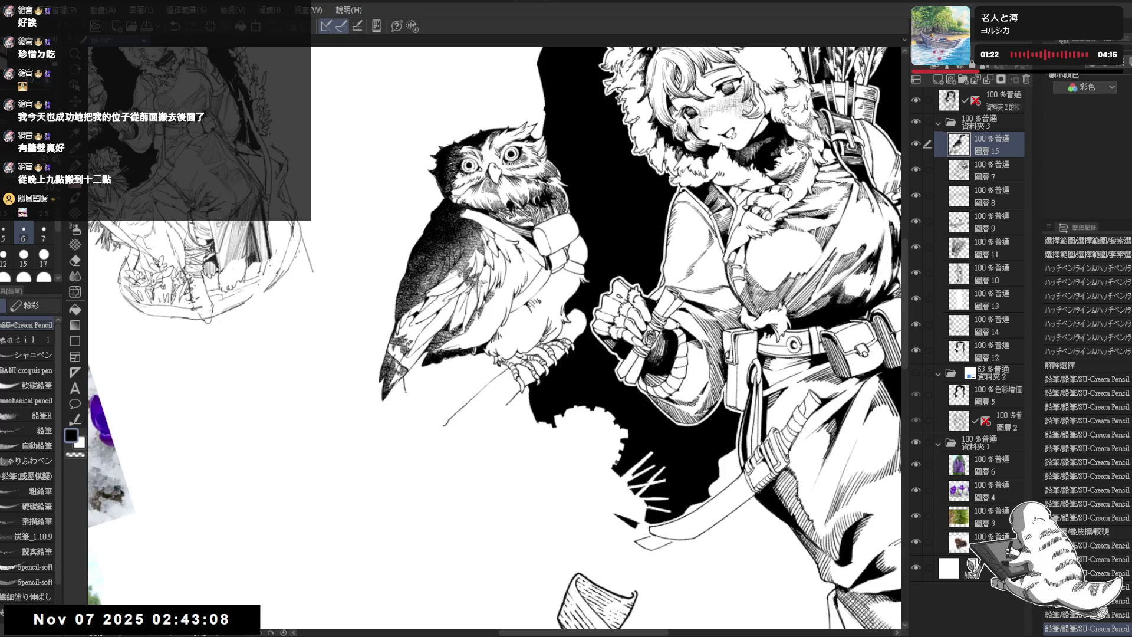
{"action": "left_click_drag", "start_coordinate": [399, 395], "coordinate": [406, 384]}
{"action": "key", "text": "ctrl+z"}
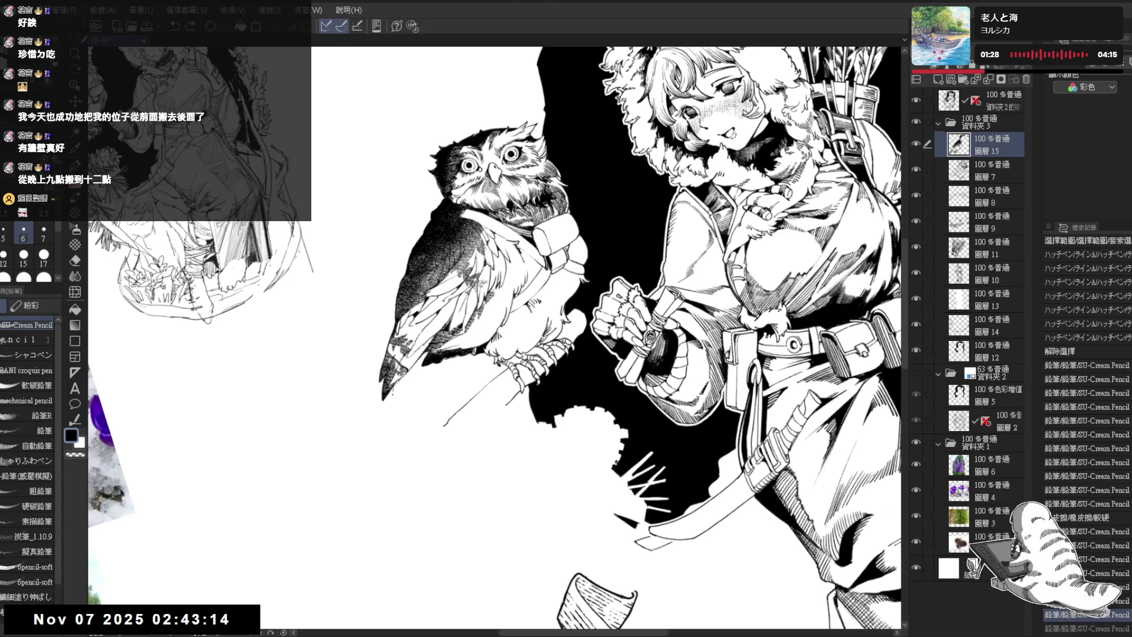
{"action": "left_click_drag", "start_coordinate": [394, 411], "coordinate": [405, 386]}
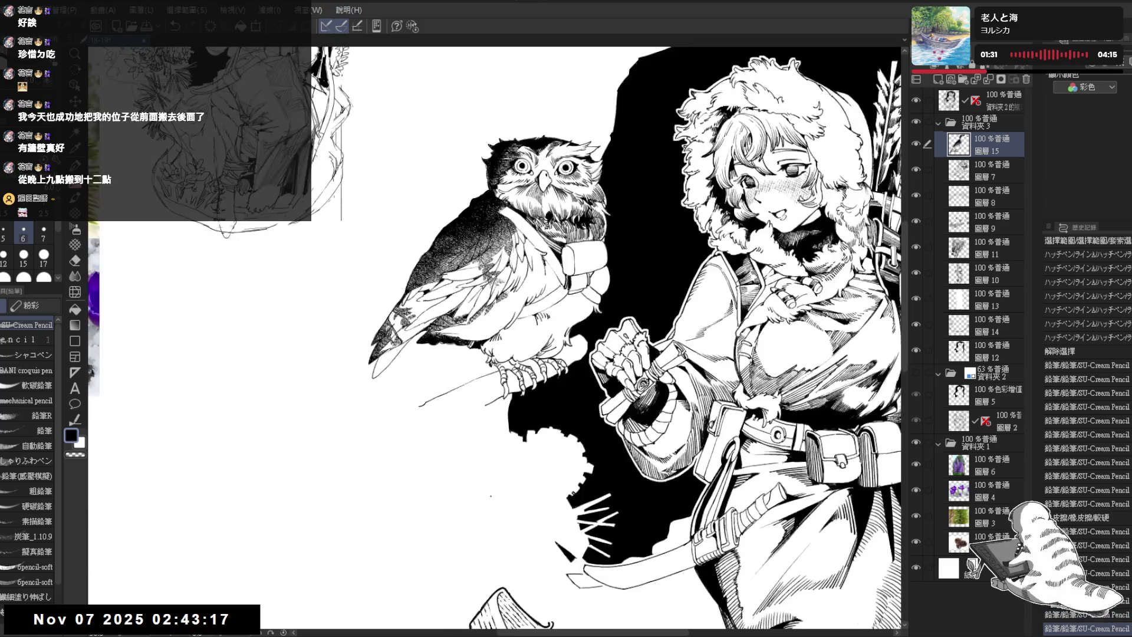
Add short hatch strokes near the owl's tail, then view the full illustration with the blue sketch
{"action": "key", "text": "h"}
{"action": "key", "text": "p"}
{"action": "left_click_drag", "start_coordinate": [495, 366], "coordinate": [516, 411]}
{"action": "key", "text": "ctrl+at"}
{"action": "key", "text": "h"}
{"action": "scroll", "coordinate": [603, 563], "scroll_direction": "down", "scroll_amount": 5}
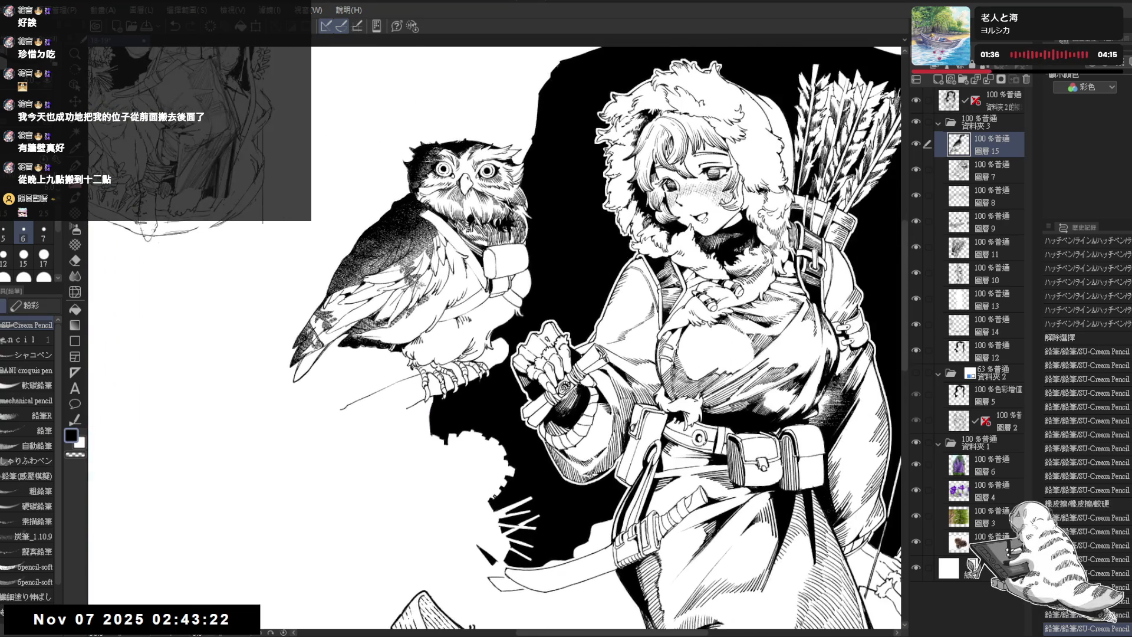
{"action": "left_click", "coordinate": [916, 373]}
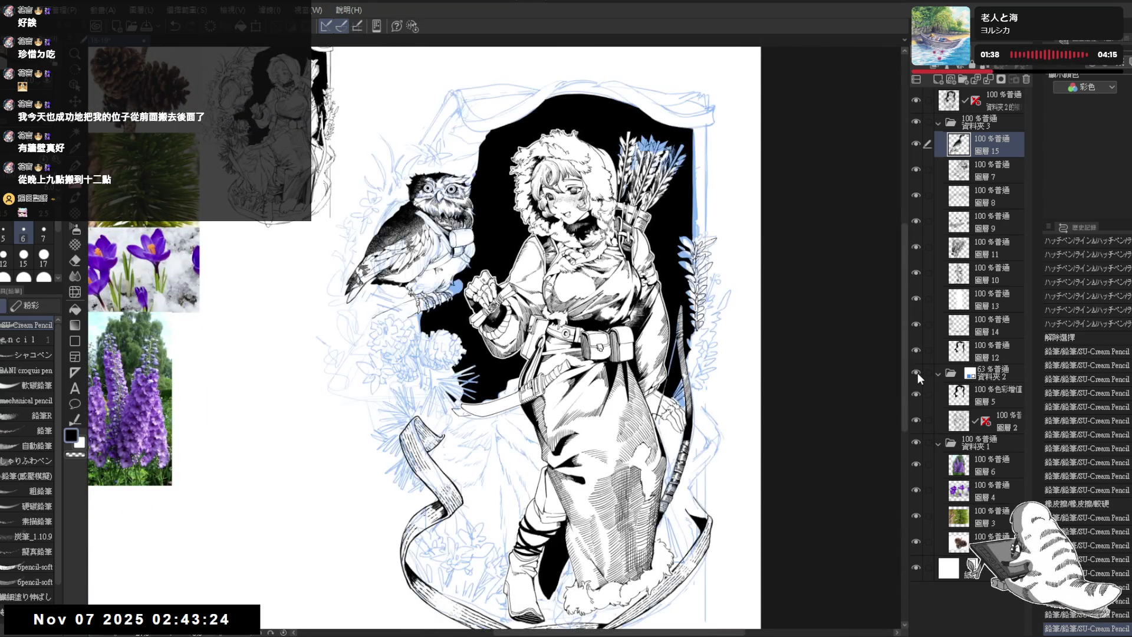
Hide the blue sketch folder again and try a pencil stroke on the owl, then undo it
{"action": "left_click", "coordinate": [919, 373]}
{"action": "scroll", "coordinate": [608, 337], "scroll_direction": "up", "scroll_amount": 3}
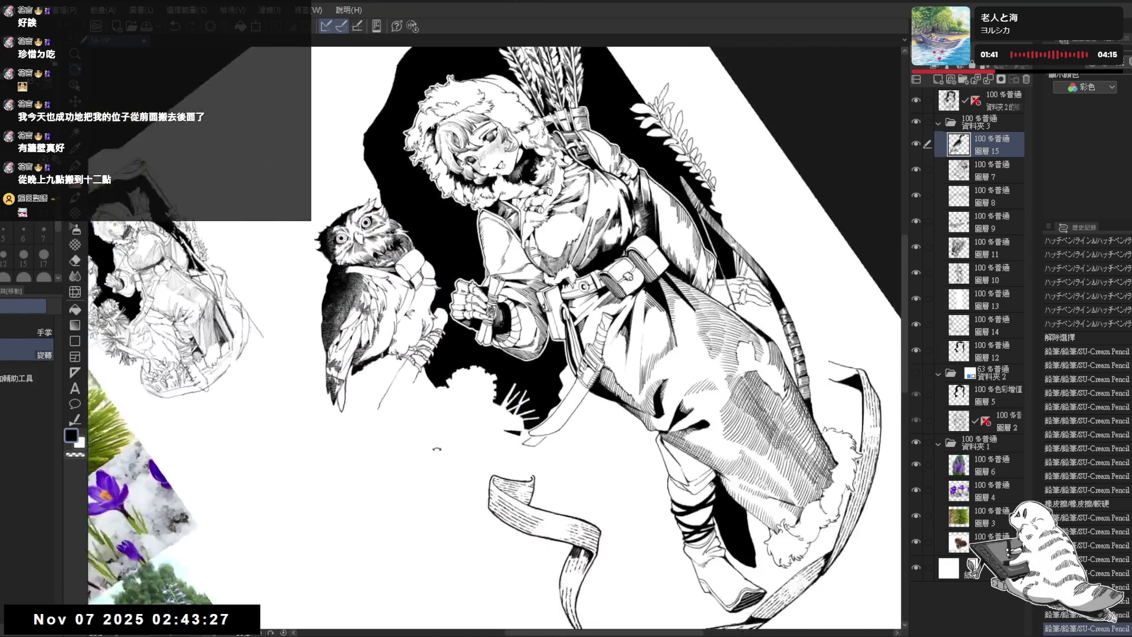
{"action": "left_click_drag", "start_coordinate": [437, 450], "coordinate": [448, 437]}
{"action": "left_click_drag", "start_coordinate": [344, 397], "coordinate": [346, 410]}
{"action": "key", "text": "ctrl+z"}
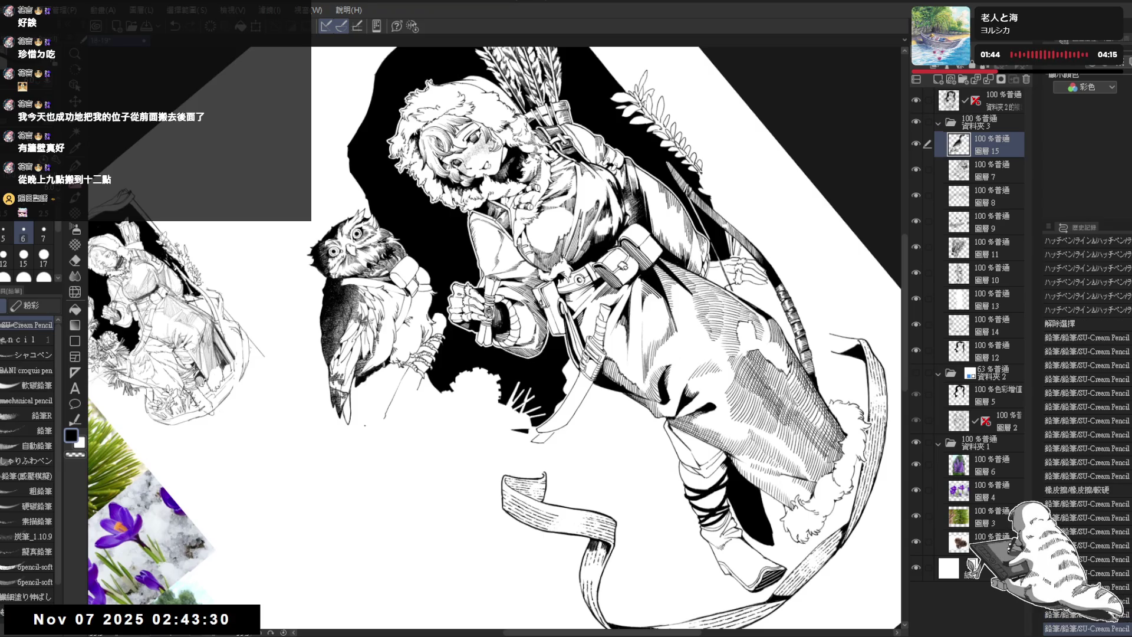
Auto-select the owl's tail, add a small dark stroke, deselect, and undo a stray stroke
{"action": "left_click", "coordinate": [76, 226]}
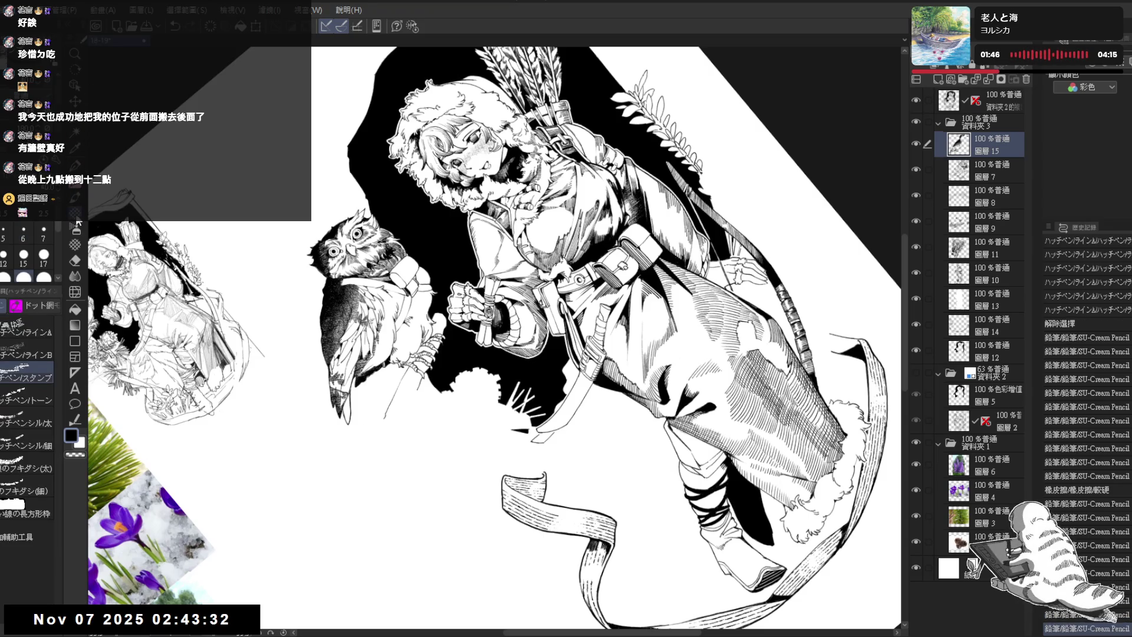
{"action": "left_click", "coordinate": [354, 412]}
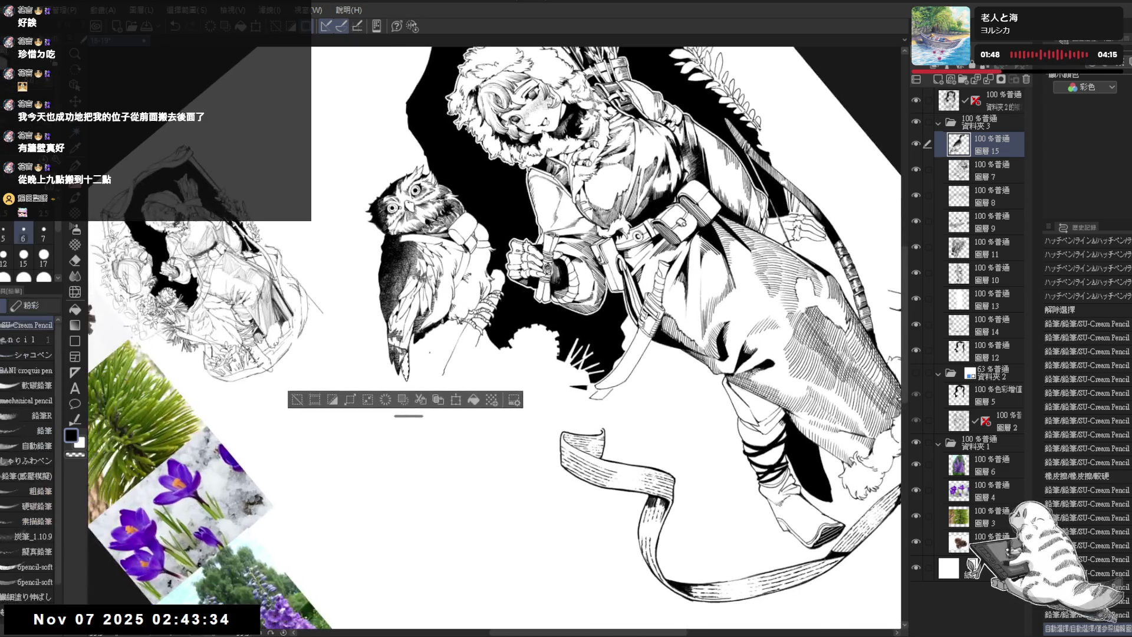
{"action": "key", "text": "ctrl+0"}
{"action": "left_click_drag", "start_coordinate": [404, 295], "coordinate": [416, 311]}
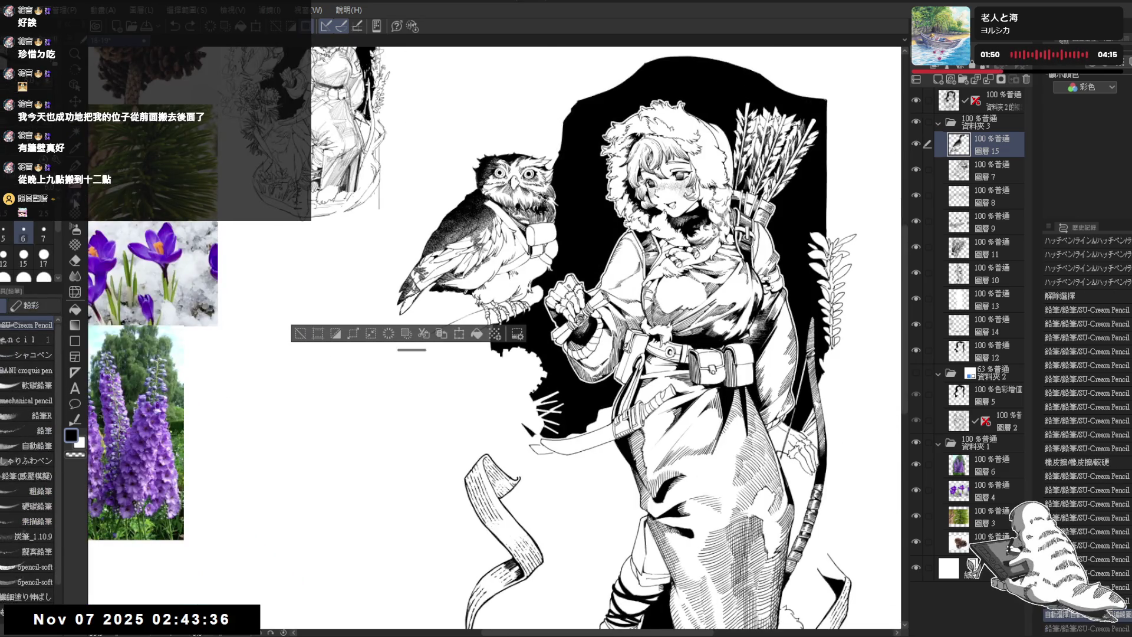
{"action": "key", "text": "p"}
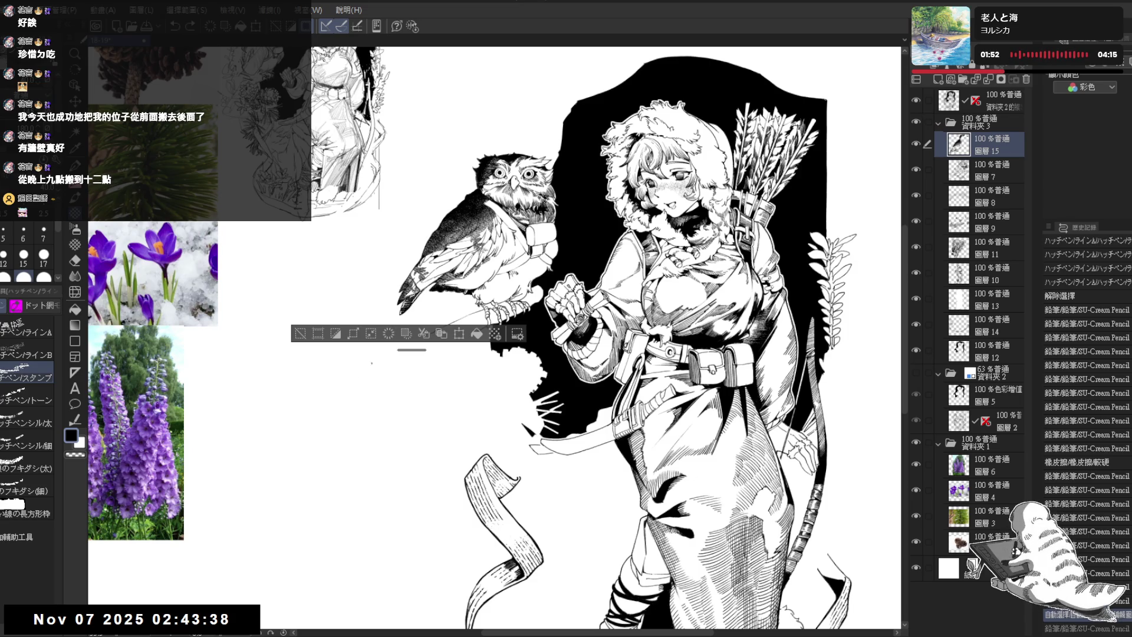
{"action": "key", "text": "ctrl+d"}
{"action": "key", "text": "p"}
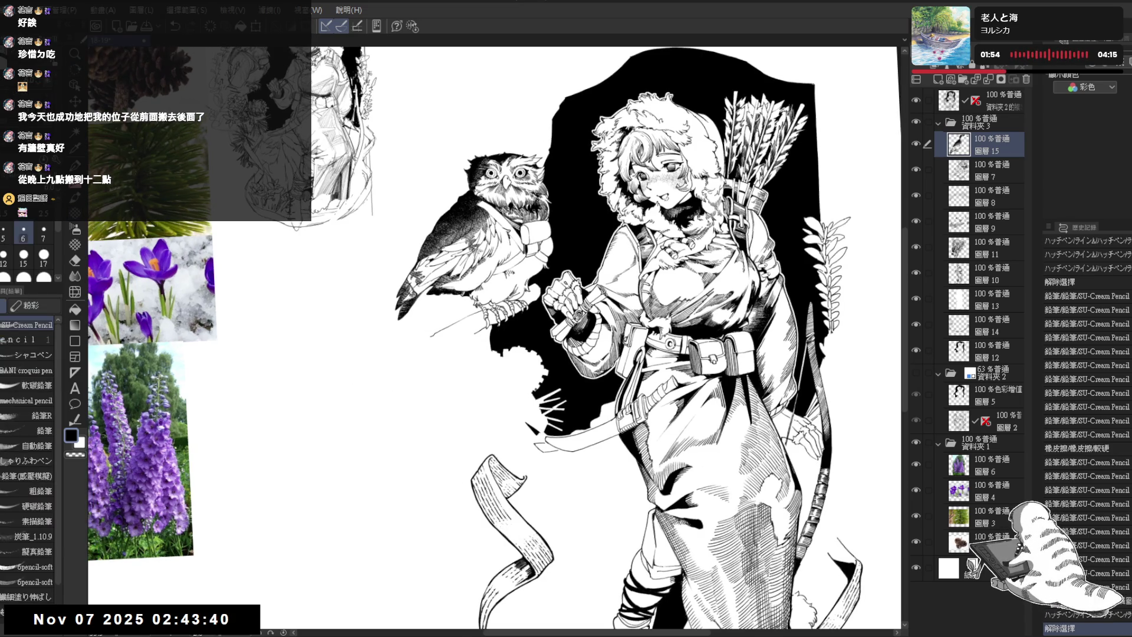
{"action": "key", "text": "ctrl+z"}
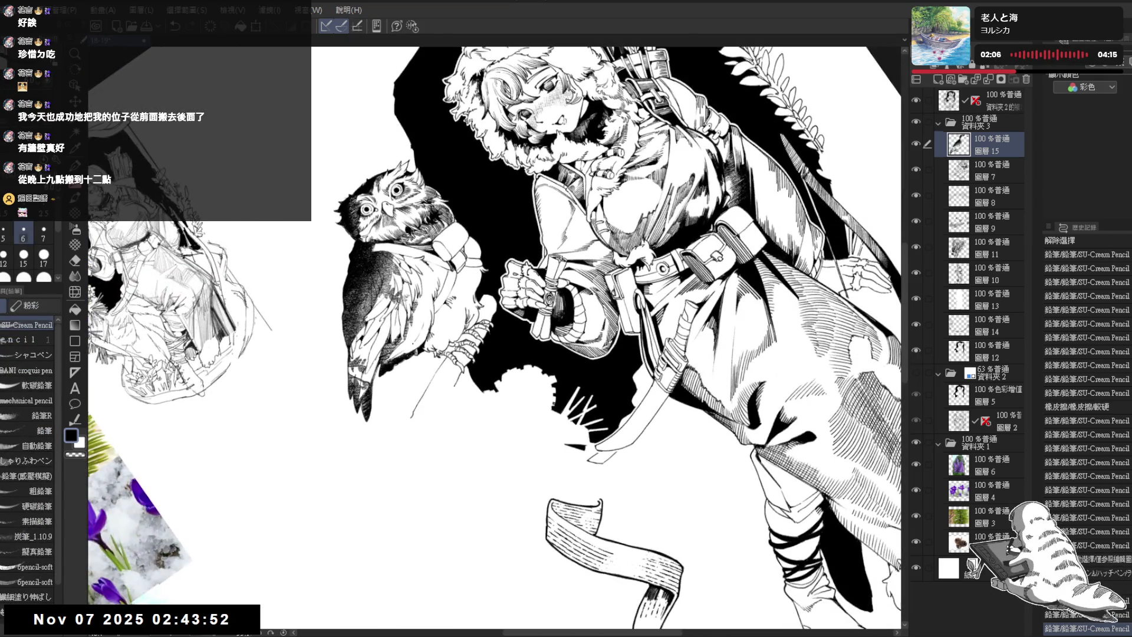
Rotate the view and restore small pencil touch-ups on the owl's talons
{"action": "key", "text": "ctrl+z"}
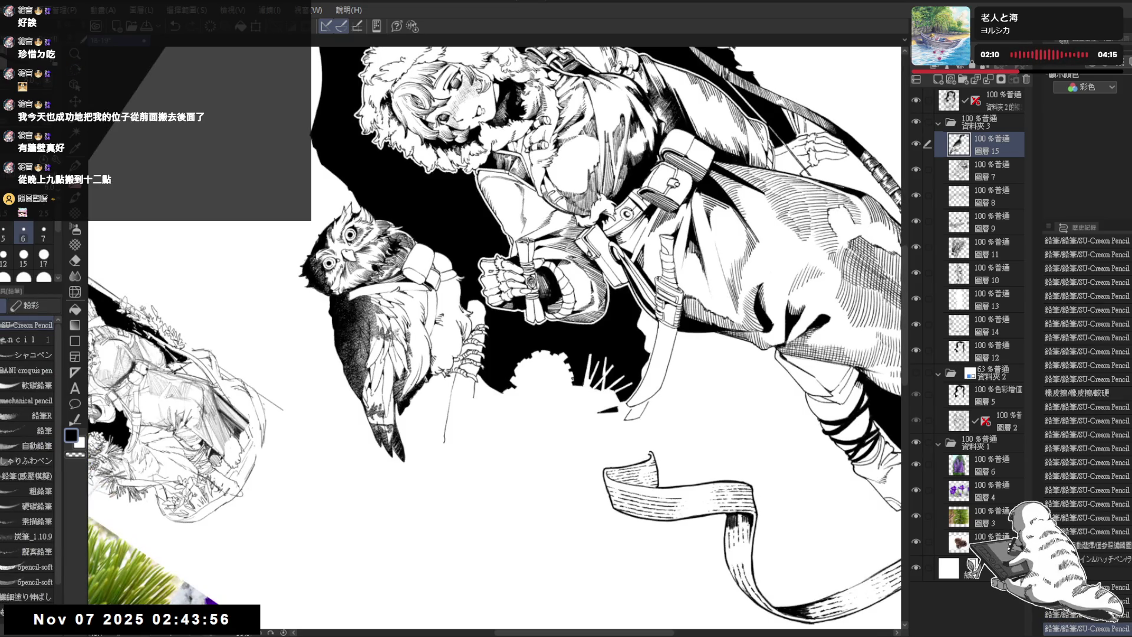
{"action": "key", "text": "ctrl+y"}
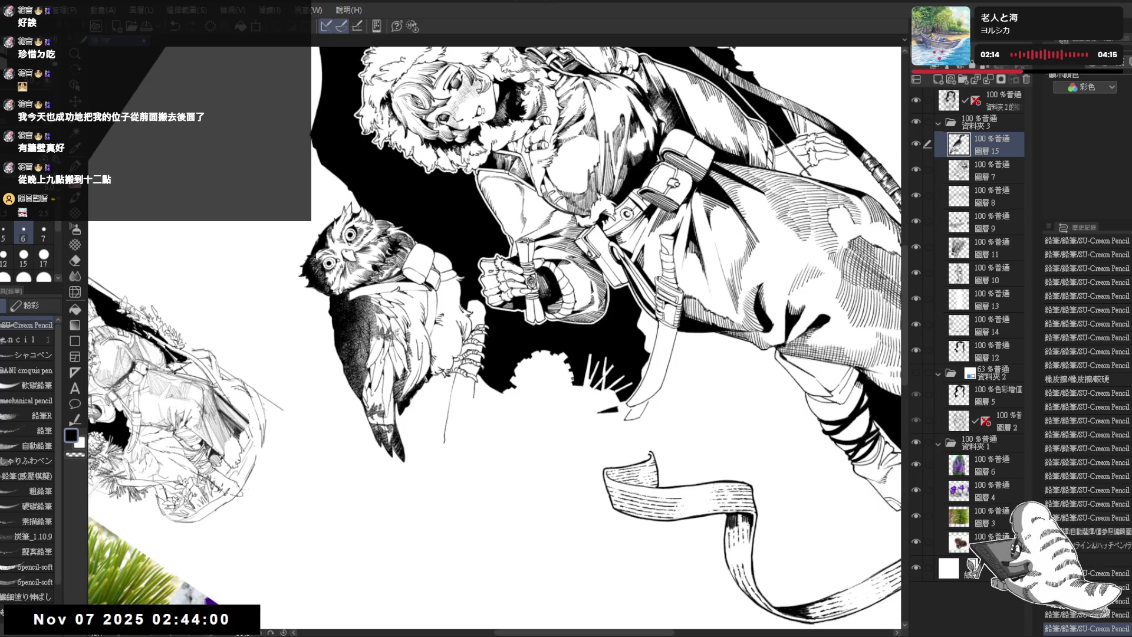
{"action": "key", "text": "ctrl+y"}
{"action": "key", "text": "ctrl+y"}
{"action": "key", "text": "ctrl+y"}
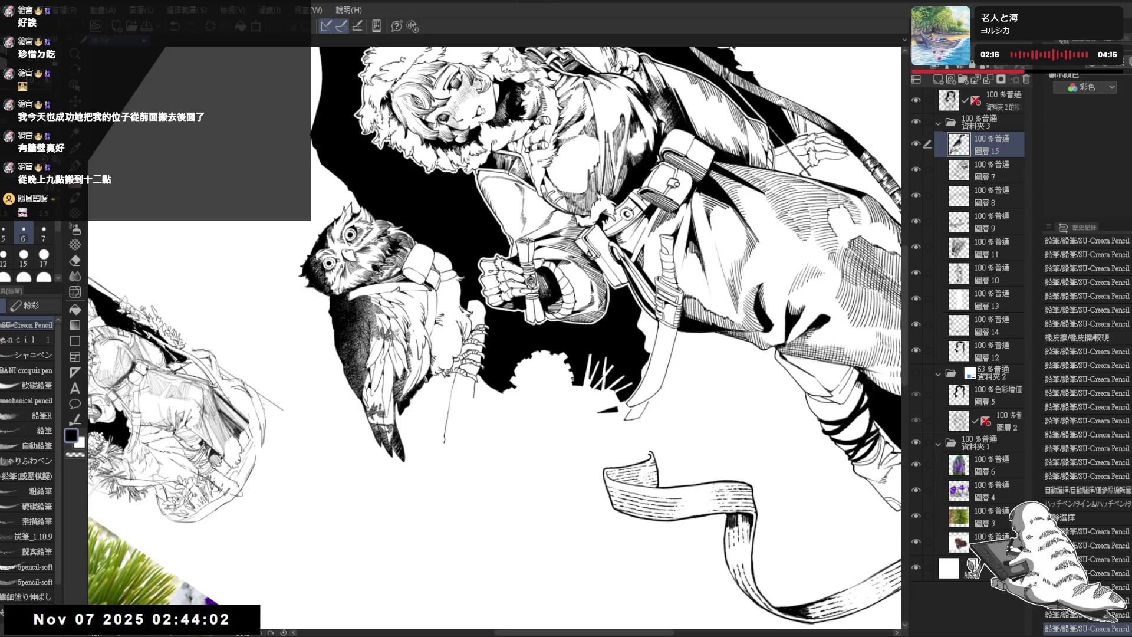
{"action": "key", "text": "ctrl+y"}
{"action": "mouse_move", "coordinate": [649, 177]}
{"action": "left_mouse_down"}
{"action": "mouse_move", "coordinate": [737, 295]}
{"action": "mouse_move", "coordinate": [707, 413]}
{"action": "mouse_move", "coordinate": [649, 472]}
{"action": "left_mouse_up"}
{"action": "key", "text": "p"}
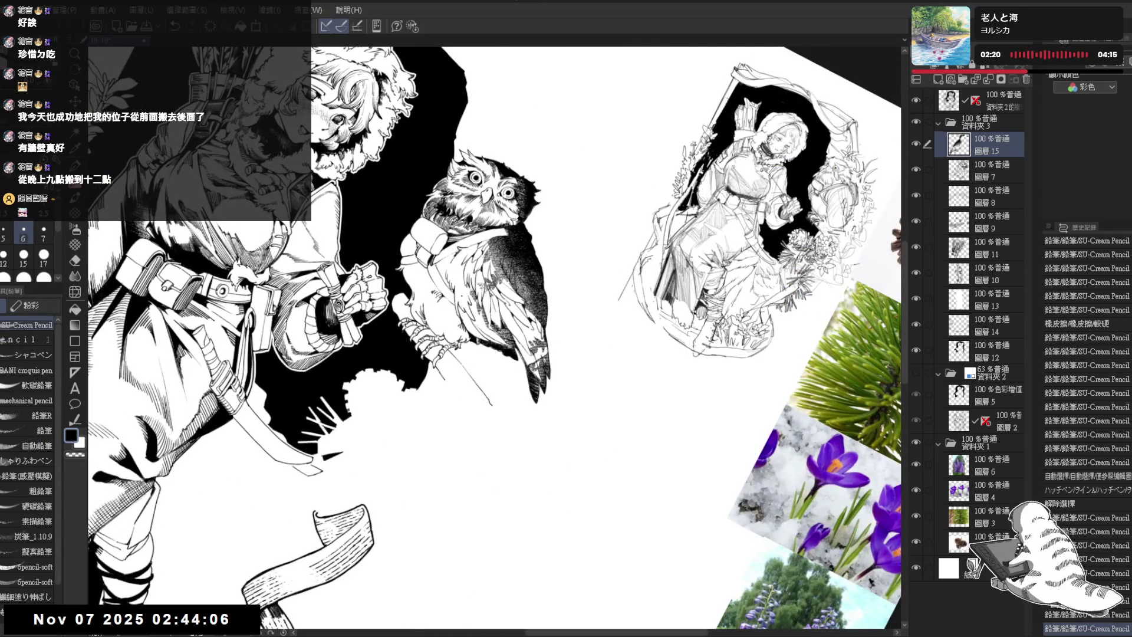
{"action": "key", "text": "ctrl+y"}
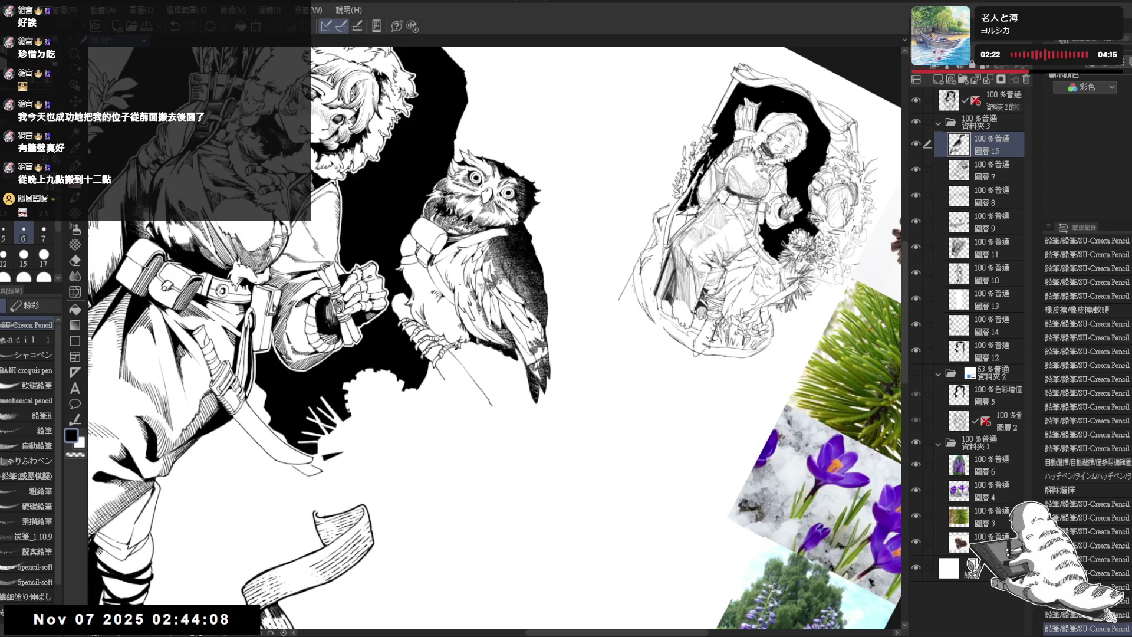
{"action": "key", "text": "ctrl+y"}
{"action": "key", "text": "ctrl+y"}
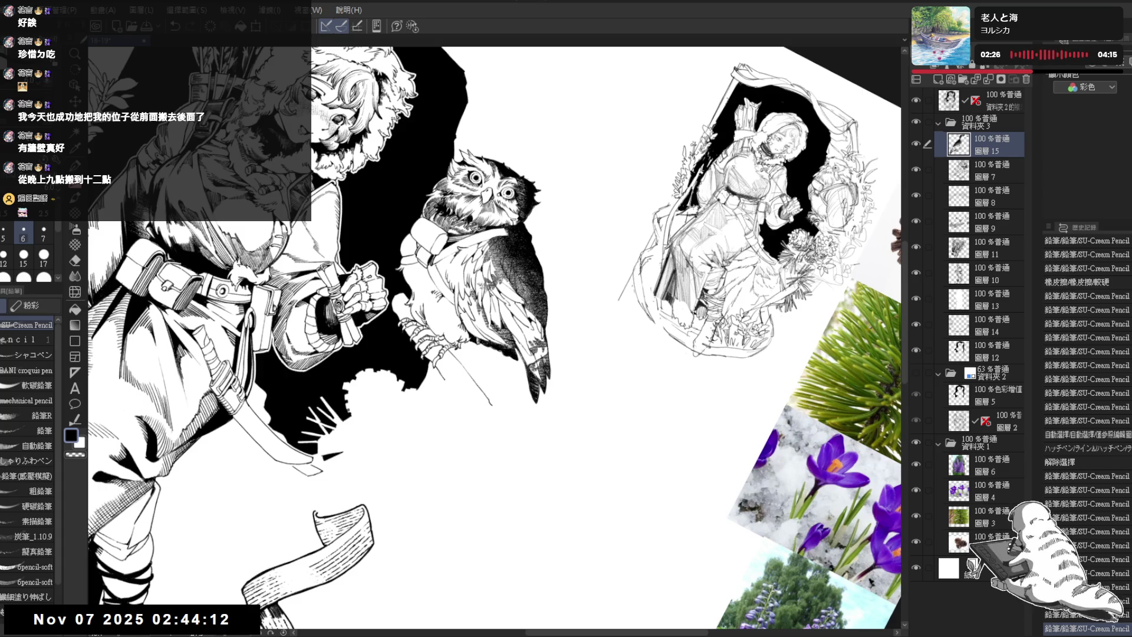
{"action": "key", "text": "ctrl+y"}
{"action": "key", "text": "ctrl+y"}
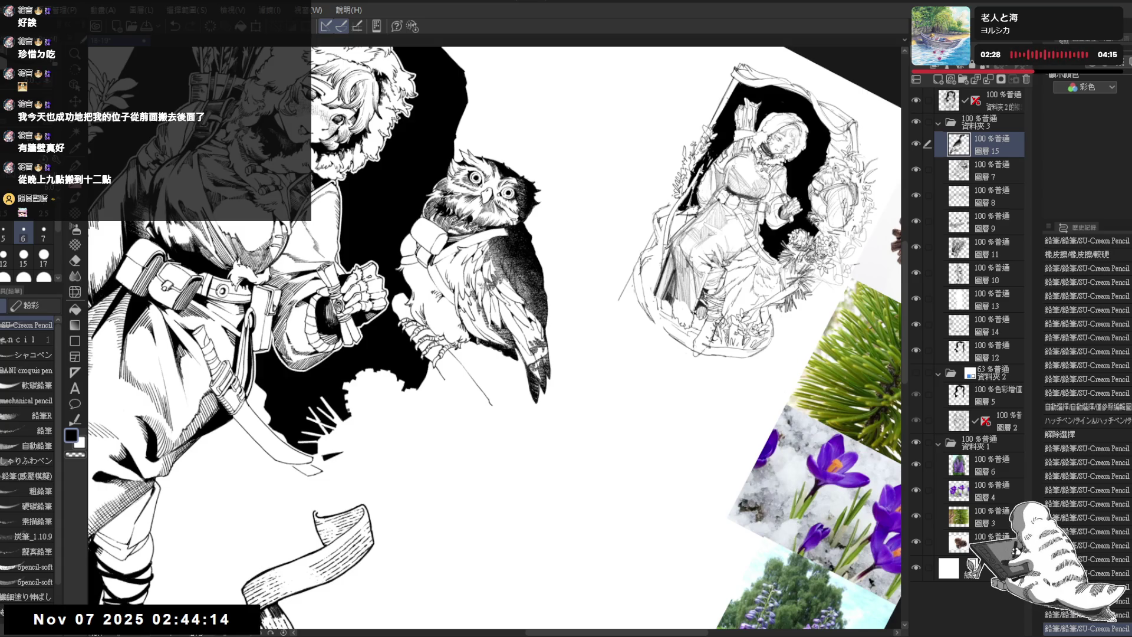
{"action": "key", "text": "ctrl+z"}
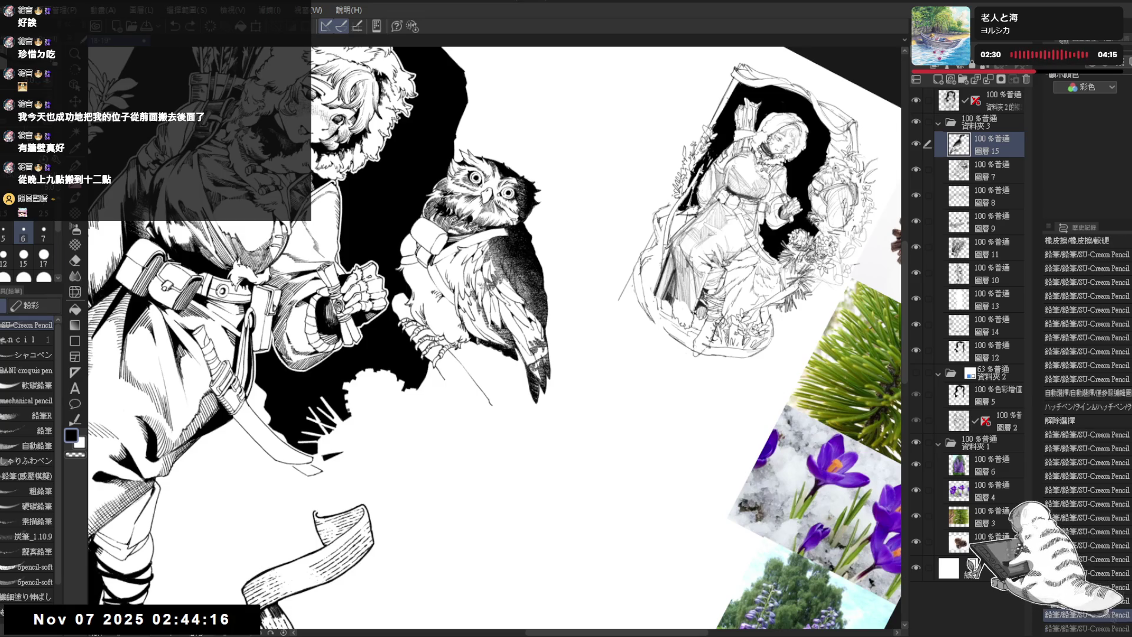
{"action": "key", "text": "ctrl+y"}
{"action": "key", "text": "ctrl+y"}
Pan the view and redo further talon strokes and erasures on layer 7 (圖層7)
{"action": "mouse_move", "coordinate": [489, 413]}
{"action": "left_mouse_down"}
{"action": "mouse_move", "coordinate": [508, 459]}
{"action": "mouse_move", "coordinate": [463, 487]}
{"action": "mouse_move", "coordinate": [474, 499]}
{"action": "left_mouse_up"}
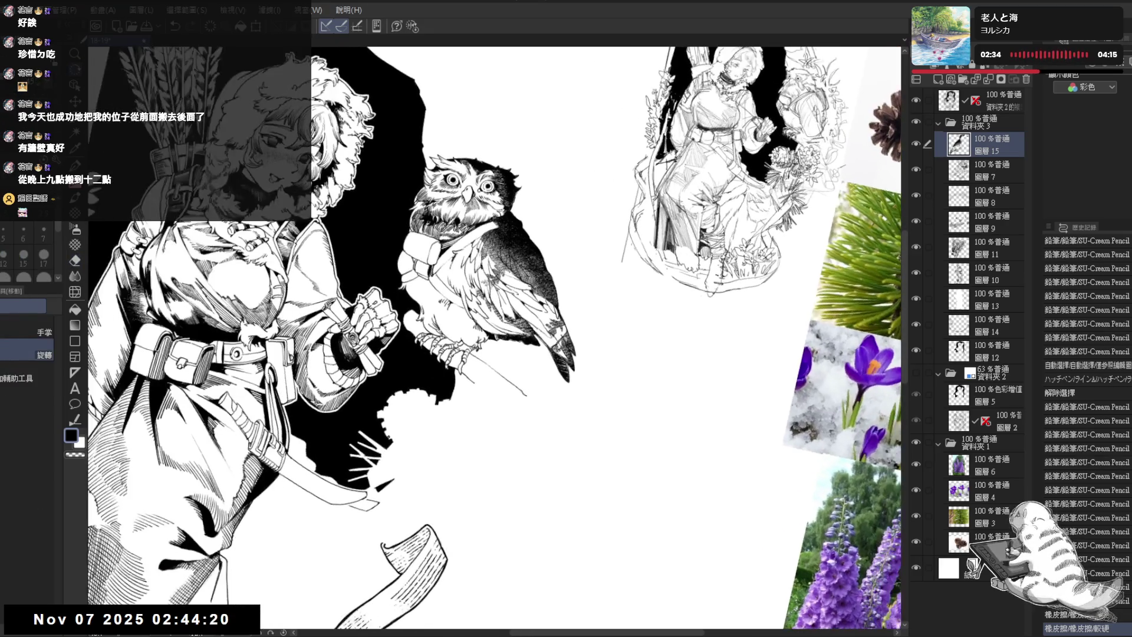
{"action": "key", "text": "ctrl+y"}
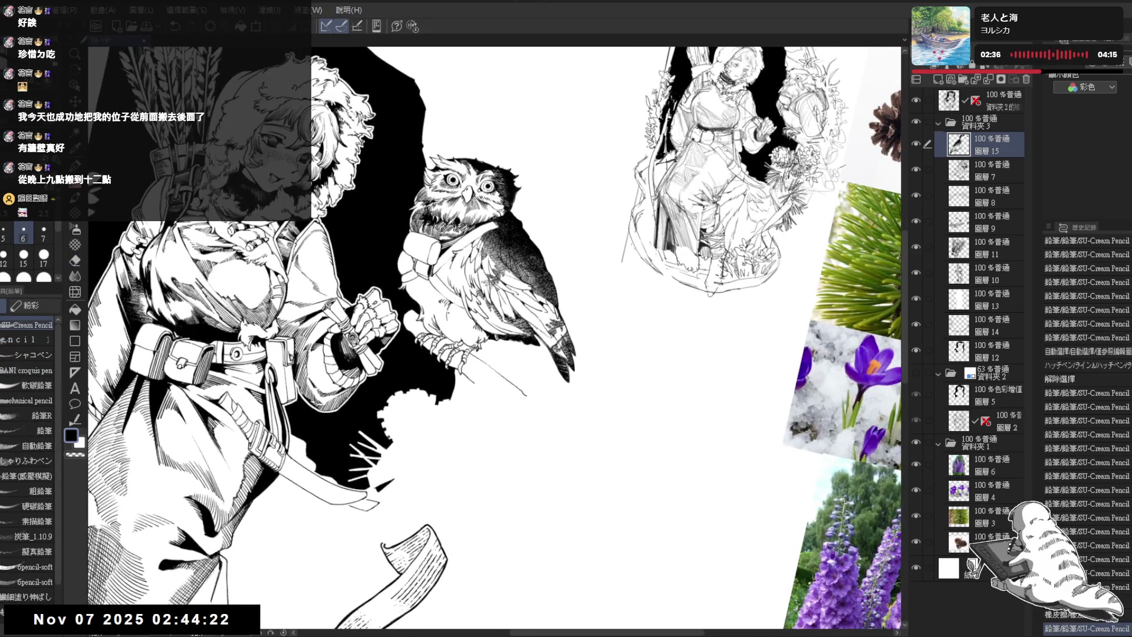
{"action": "key", "text": "ctrl+y"}
{"action": "key", "text": "ctrl+y"}
{"action": "key", "text": "ctrl+y"}
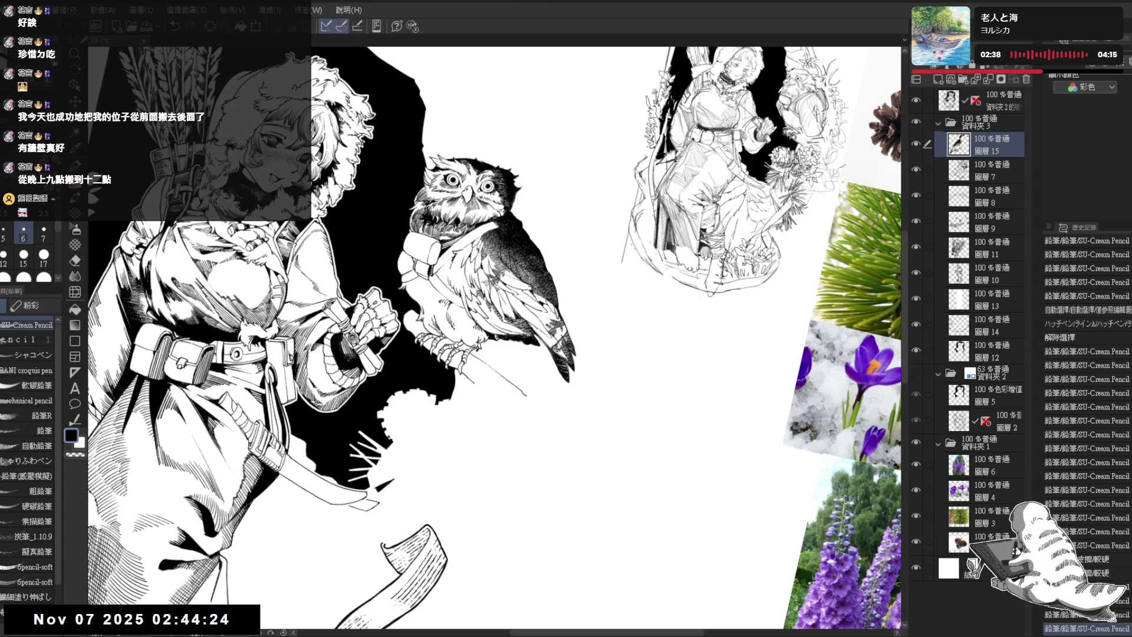
{"action": "key", "text": "ctrl+y"}
{"action": "left_click_drag", "start_coordinate": [458, 333], "coordinate": [448, 342]}
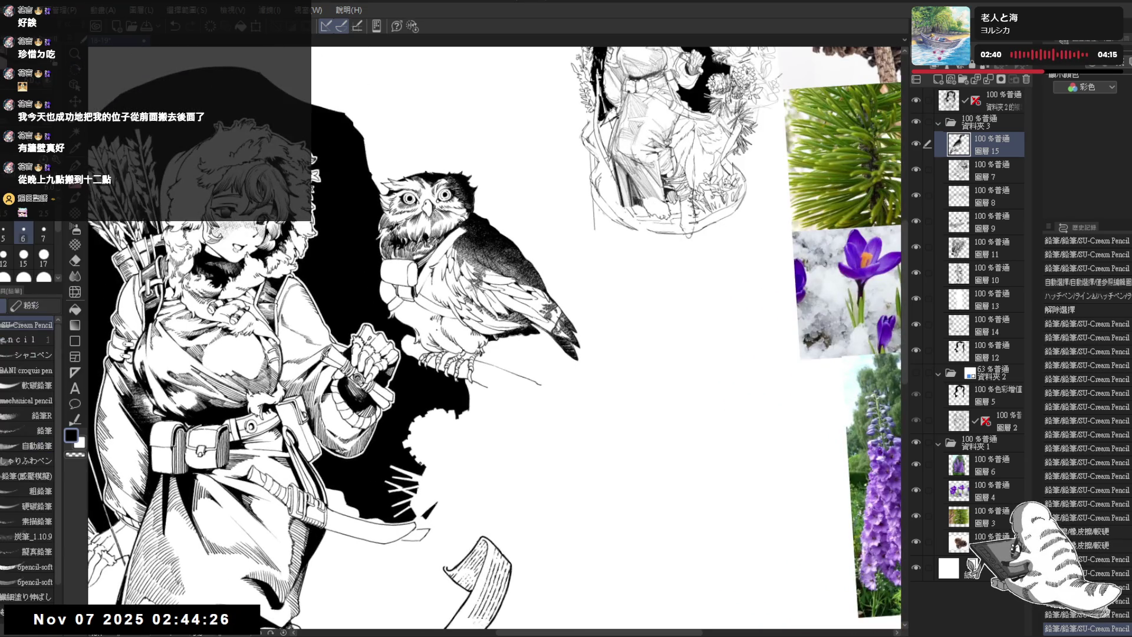
{"action": "key", "text": "ctrl+y"}
{"action": "key", "text": "ctrl+y"}
{"action": "key", "text": "ctrl+y"}
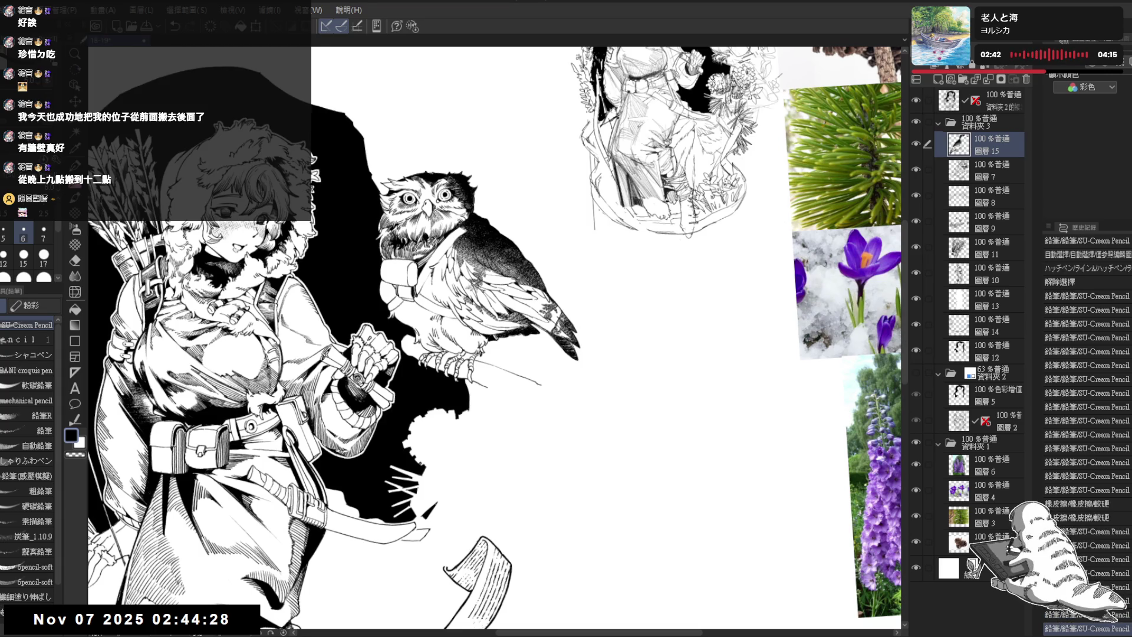
{"action": "key", "text": "ctrl+y"}
{"action": "key", "text": "ctrl+y"}
{"action": "key", "text": "ctrl+y"}
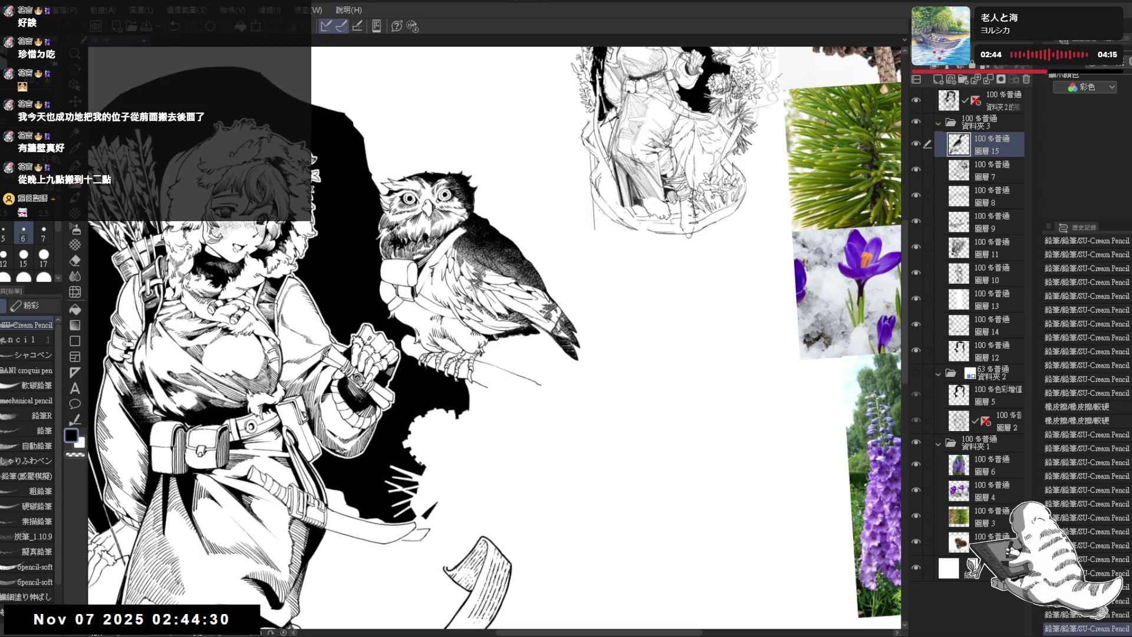
{"action": "key", "text": "e"}
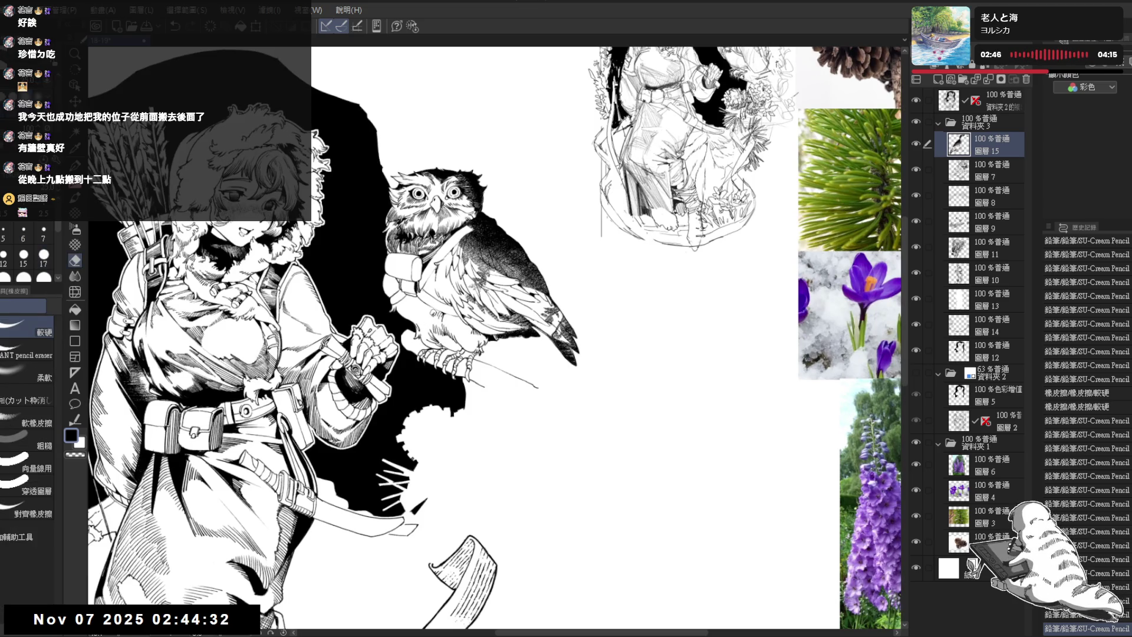
{"action": "key", "text": "ctrl+y"}
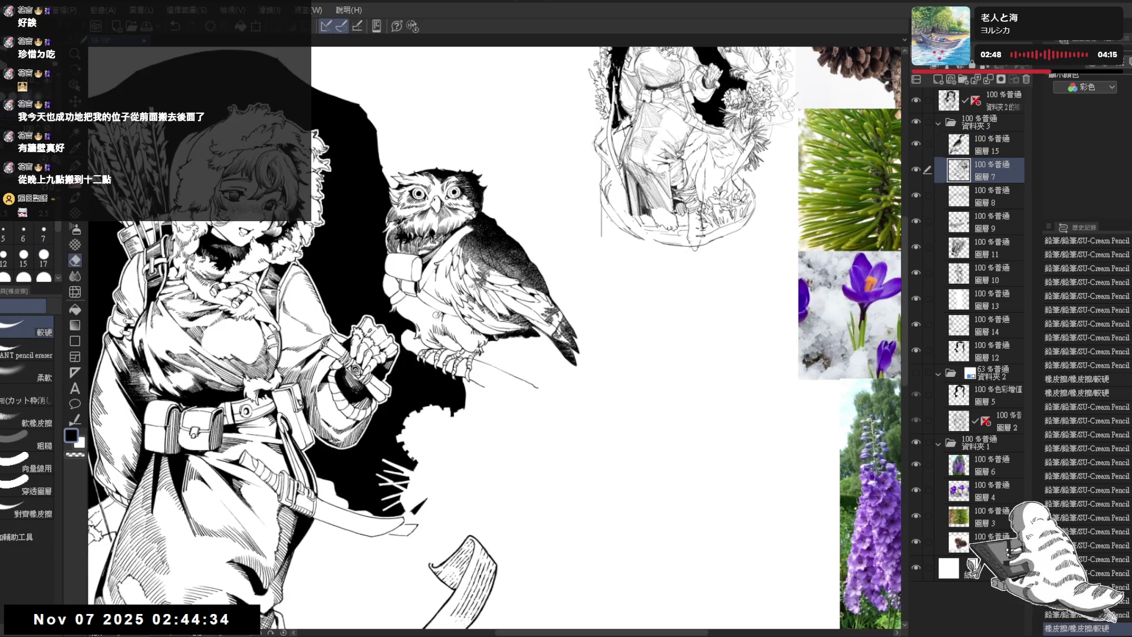
{"action": "key", "text": "ctrl+y"}
{"action": "key", "text": "ctrl+y"}
Add small ink strokes near the owl's foot from flipped and rotated views
{"action": "key", "text": "h"}
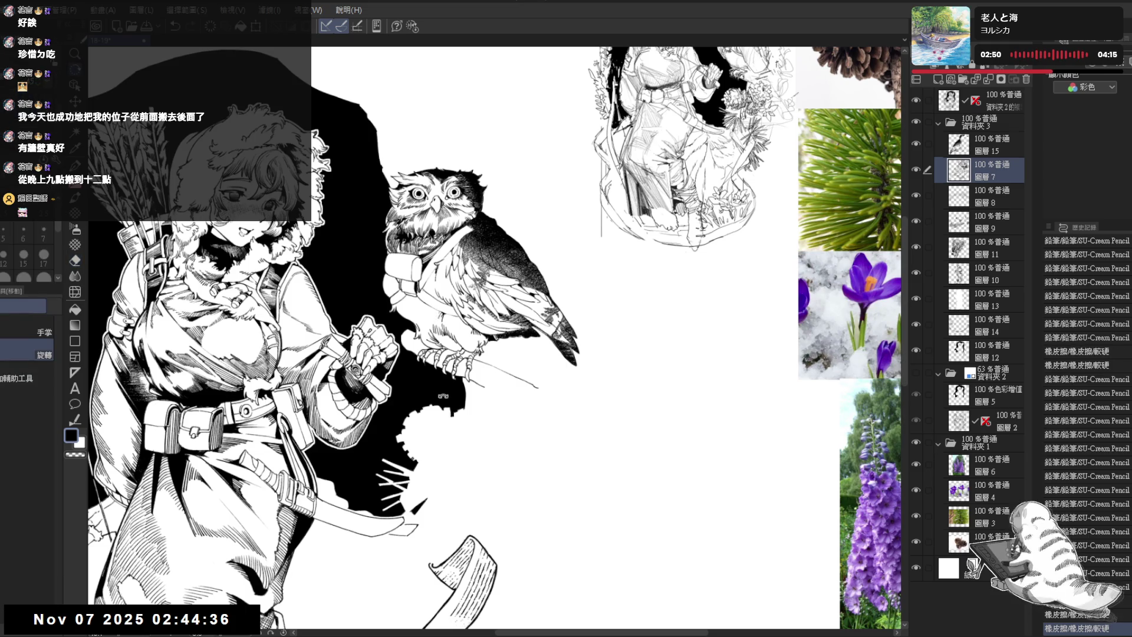
{"action": "key", "text": "minus"}
{"action": "key", "text": "minus"}
{"action": "key", "text": "p"}
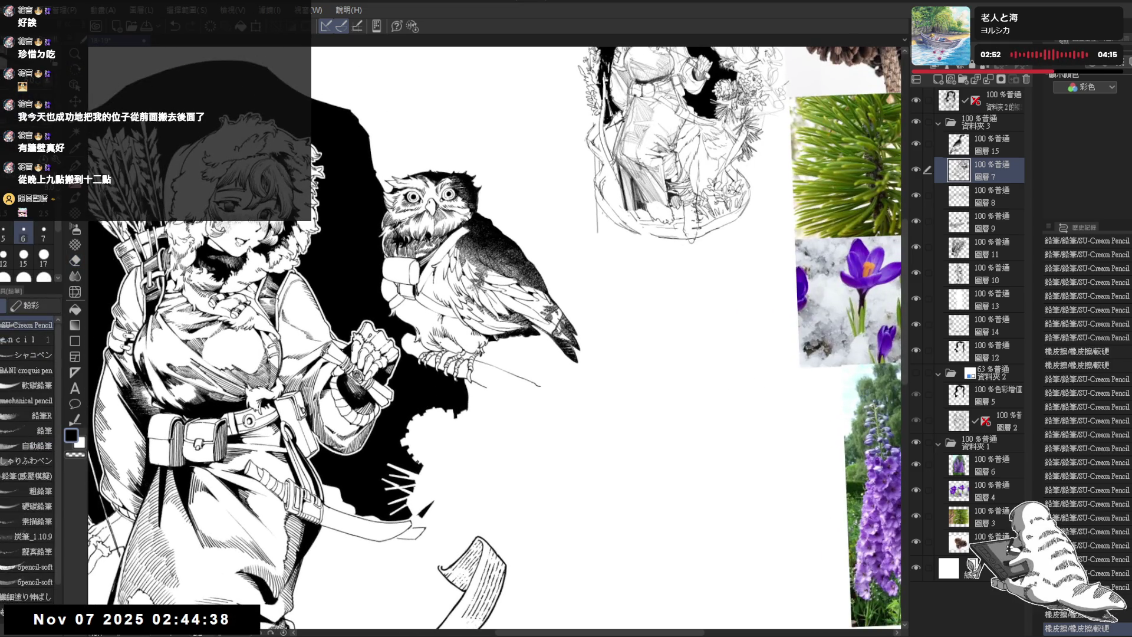
{"action": "key", "text": "ctrl+y"}
{"action": "key", "text": "ctrl+y"}
{"action": "key", "text": "ctrl+y"}
{"action": "key", "text": "ctrl+y"}
{"action": "key", "text": "ctrl+y"}
{"action": "key", "text": "ctrl+y"}
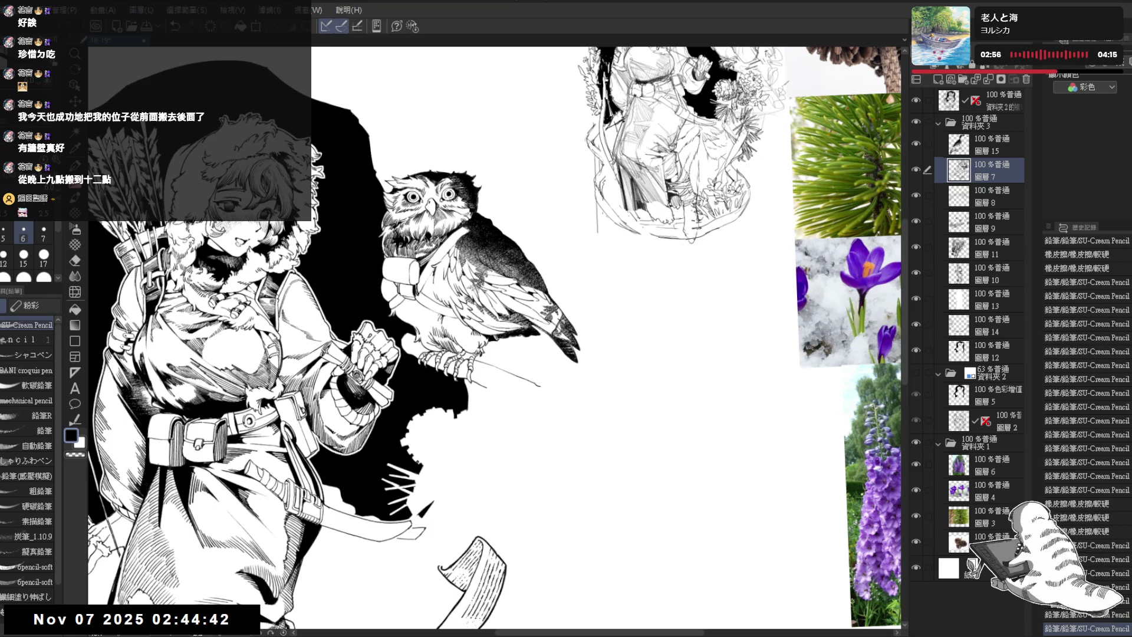
{"action": "key", "text": "ctrl+y"}
{"action": "key", "text": "ctrl+y"}
{"action": "key", "text": "ctrl+y"}
{"action": "key", "text": "asciicircum"}
{"action": "key", "text": "asciicircum"}
{"action": "key", "text": "ctrl+y"}
{"action": "key", "text": "ctrl+y"}
{"action": "key", "text": "ctrl+y"}
{"action": "key", "text": "ctrl+y"}
{"action": "key", "text": "ctrl+y"}
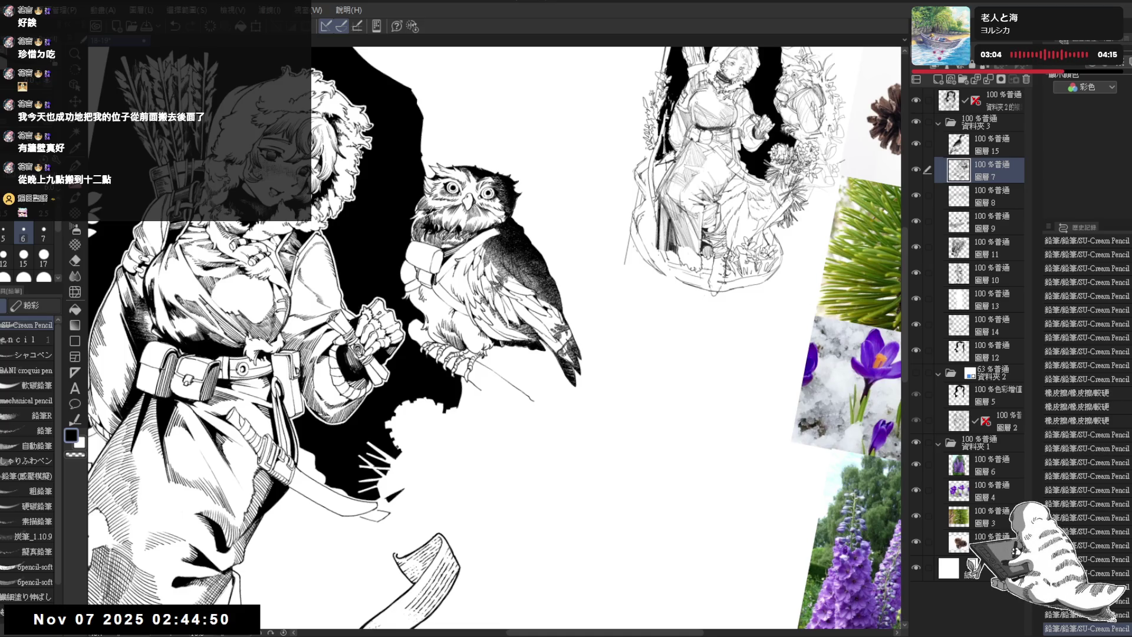
{"action": "key", "text": "ctrl+y"}
{"action": "key", "text": "ctrl+y"}
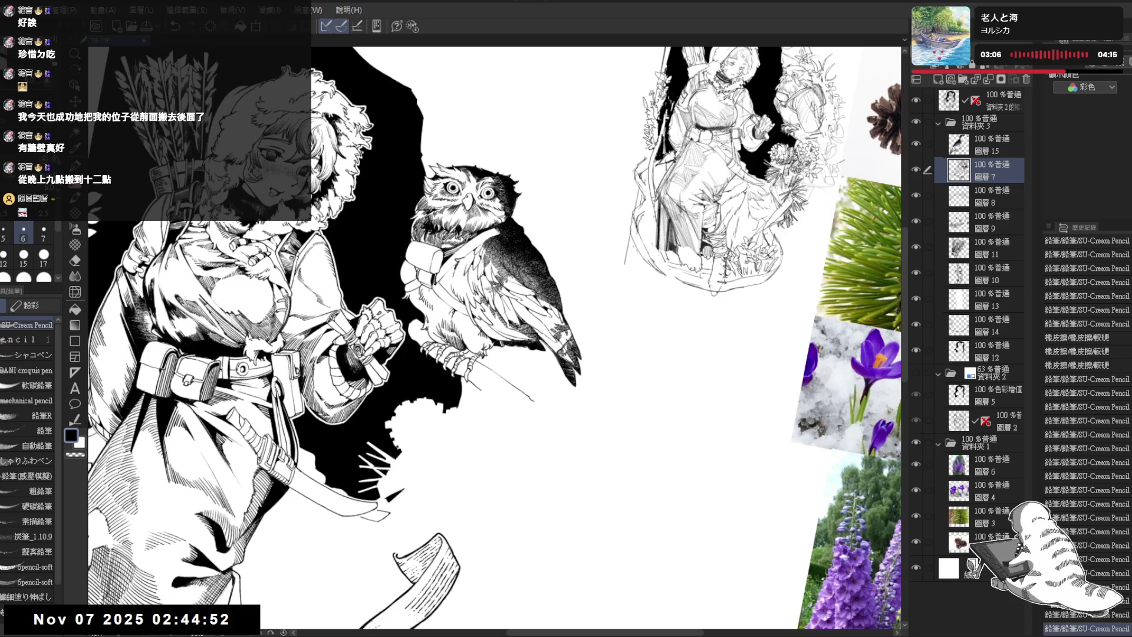
{"action": "key", "text": "ctrl+y"}
{"action": "key", "text": "ctrl+y"}
{"action": "key", "text": "ctrl+y"}
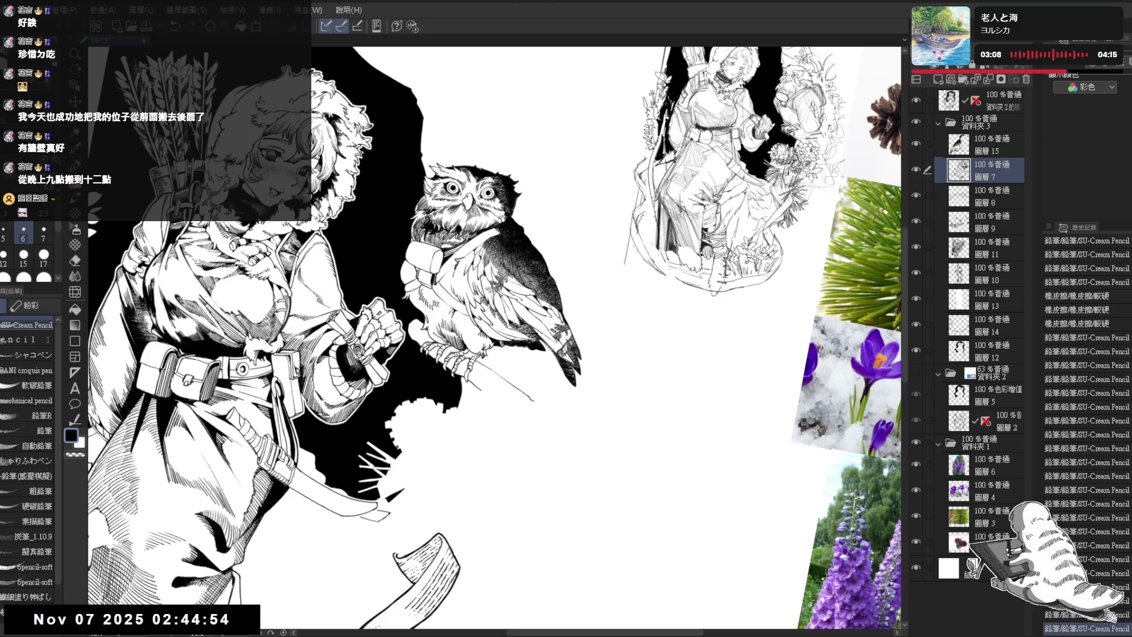
{"action": "key", "text": "ctrl+y"}
{"action": "key", "text": "ctrl+y"}
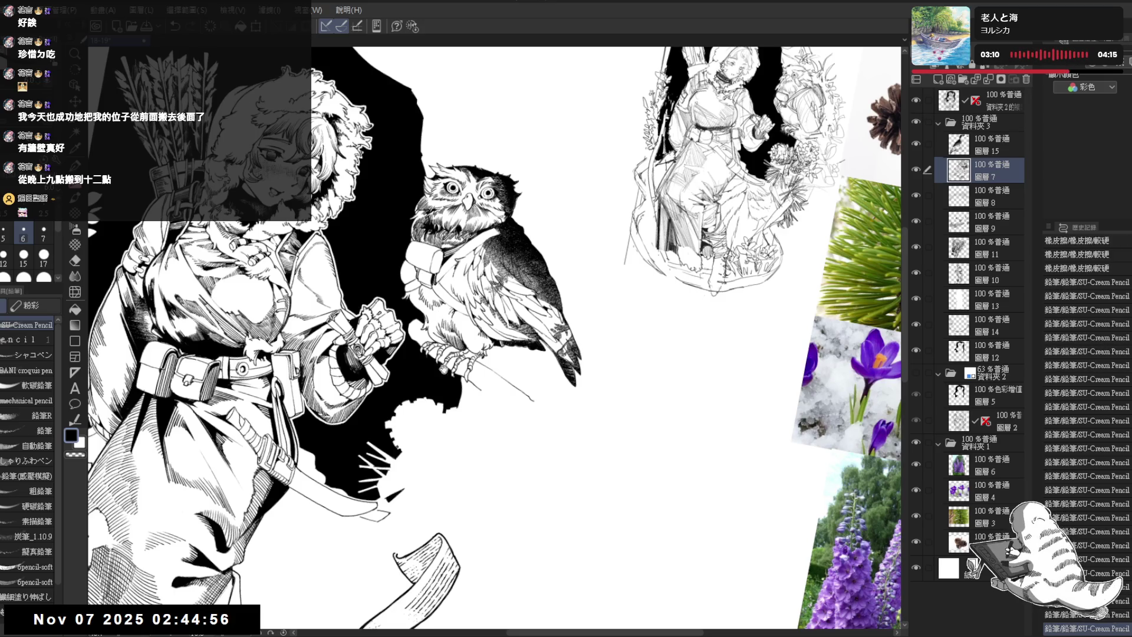
{"action": "scroll", "coordinate": [431, 318], "scroll_direction": "up", "scroll_amount": 1}
{"action": "key", "text": "ctrl+y"}
{"action": "key", "text": "ctrl+y"}
{"action": "key", "text": "ctrl+y"}
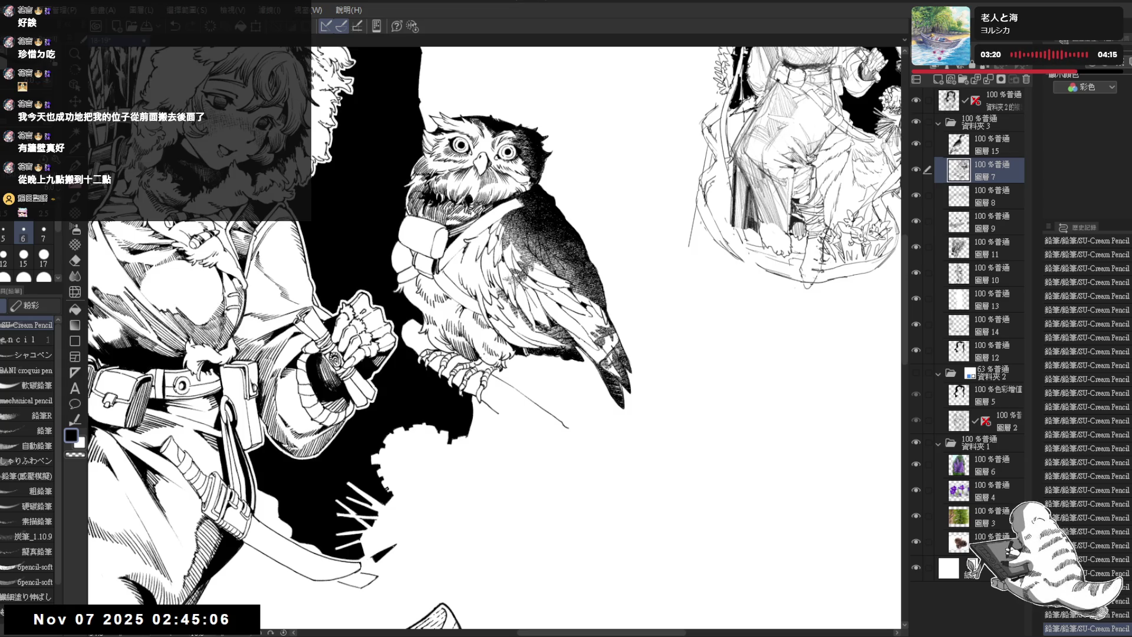
Erase a small spot by the owl's foot and undo the last stroke there
{"action": "key", "text": "e"}
{"action": "left_click", "coordinate": [480, 356]}
{"action": "key", "text": "p"}
{"action": "key", "text": "ctrl+z"}
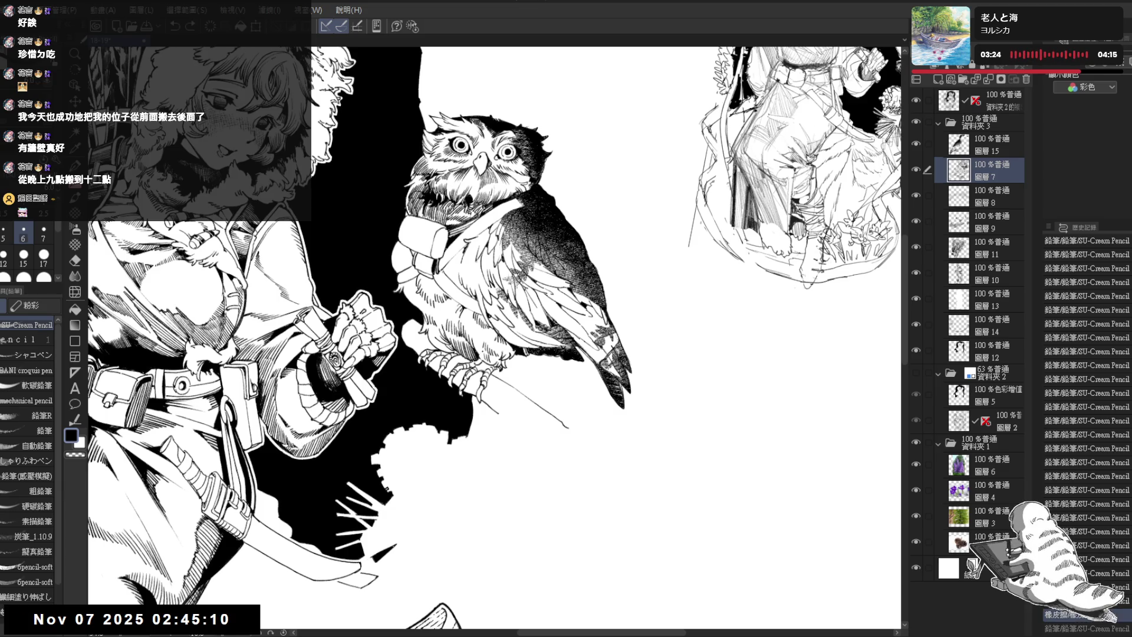
{"action": "key", "text": "ctrl+y"}
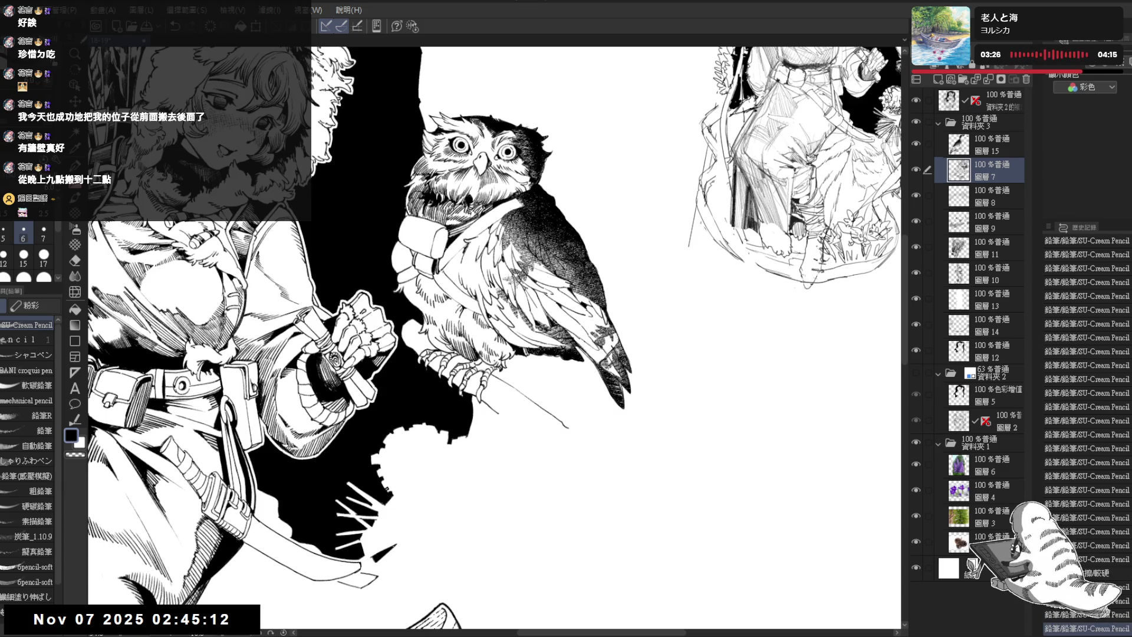
{"action": "key", "text": "ctrl+z"}
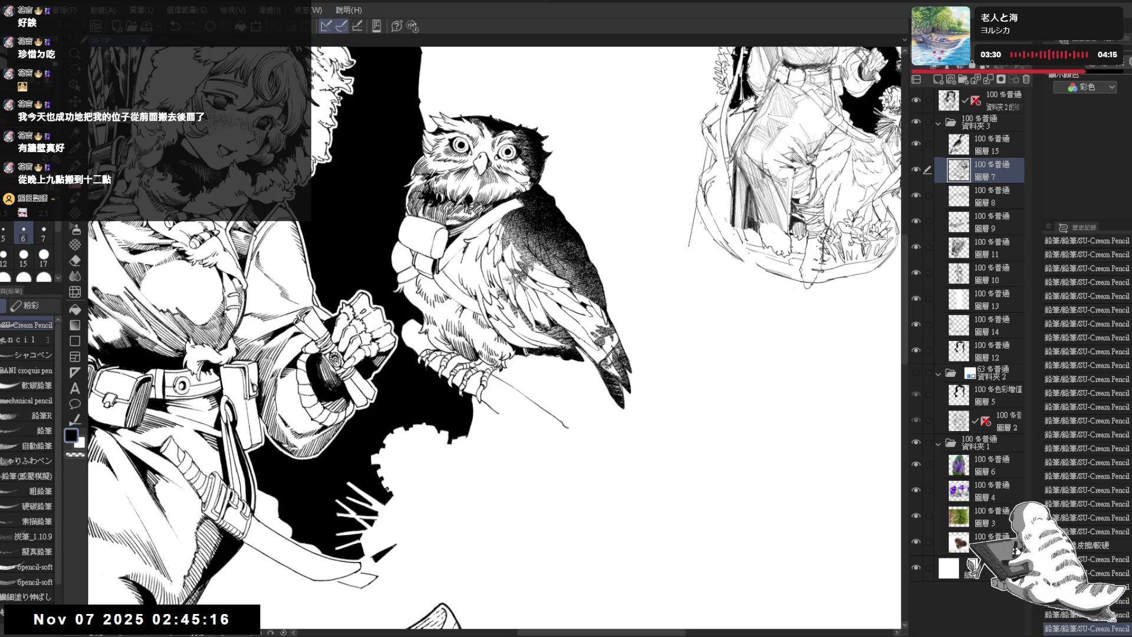
{"action": "scroll", "coordinate": [472, 339], "scroll_direction": "down", "scroll_amount": 5}
Fill a small enclosed gap in the ink near the owl and add a pencil mark
{"action": "key", "text": "h"}
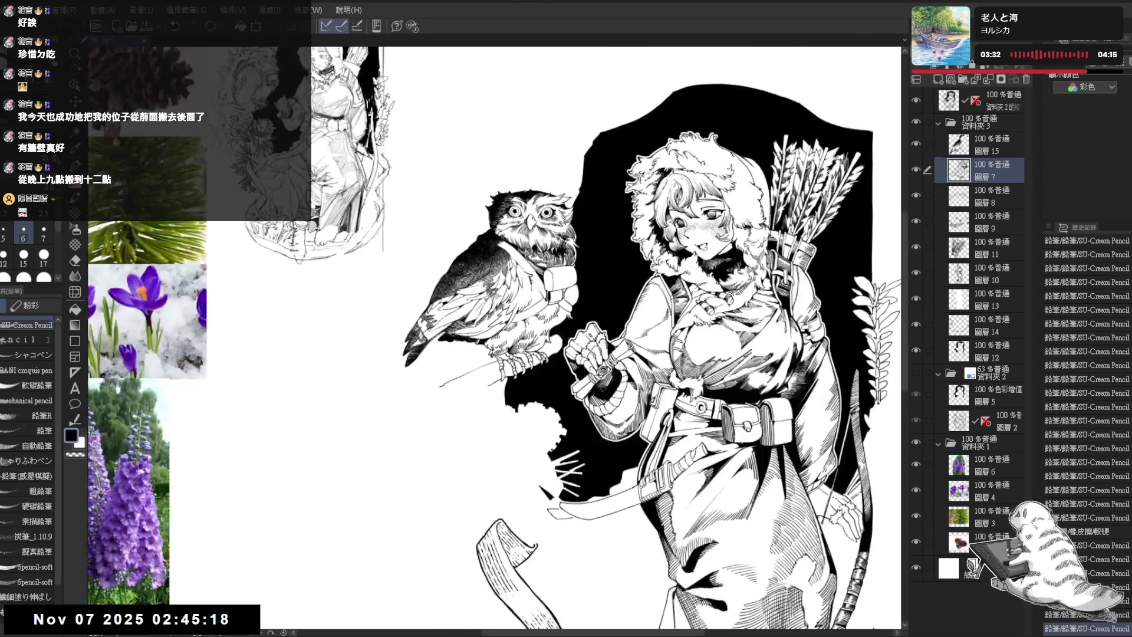
{"action": "scroll", "coordinate": [495, 340], "scroll_direction": "up", "scroll_amount": 3}
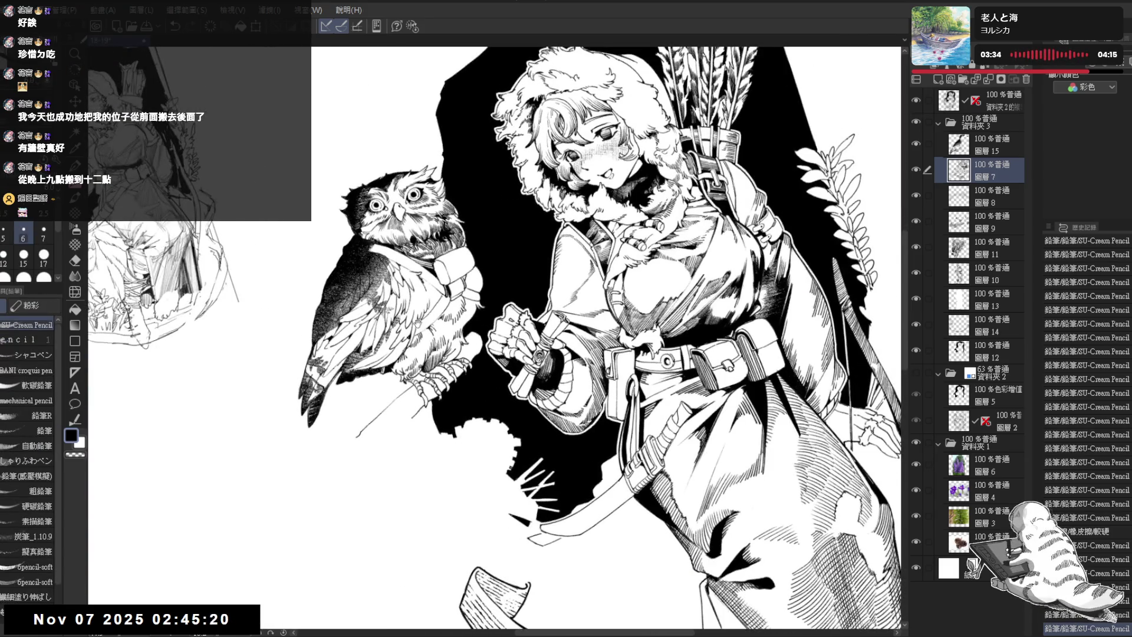
{"action": "scroll", "coordinate": [417, 323], "scroll_direction": "up", "scroll_amount": 2}
{"action": "key", "text": "e"}
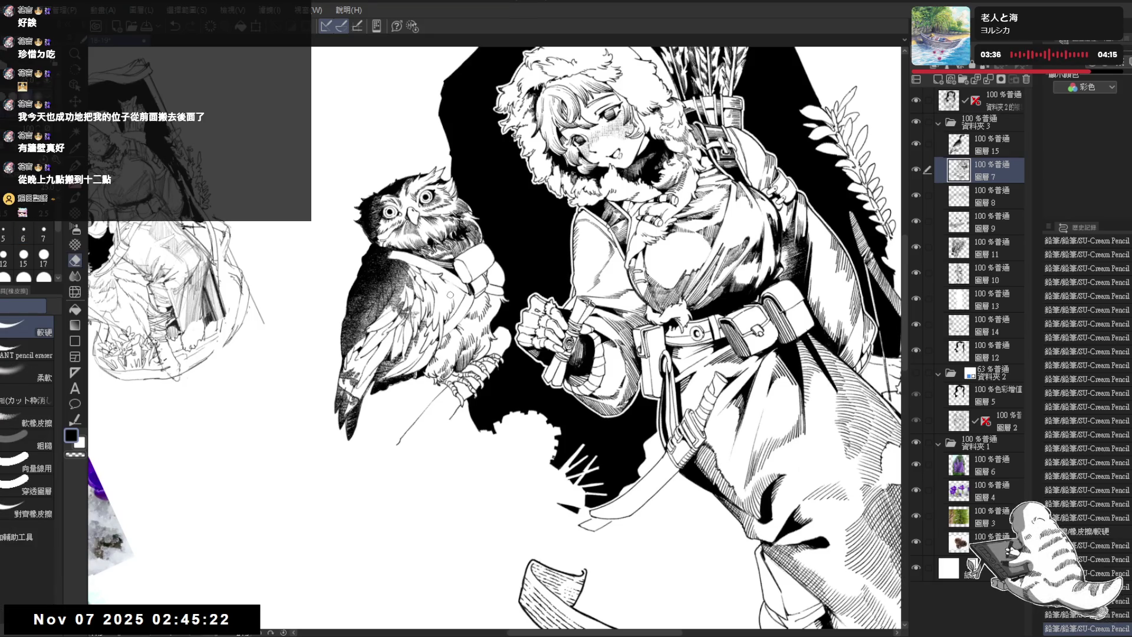
{"action": "key", "text": "asciicircum"}
{"action": "key", "text": "p"}
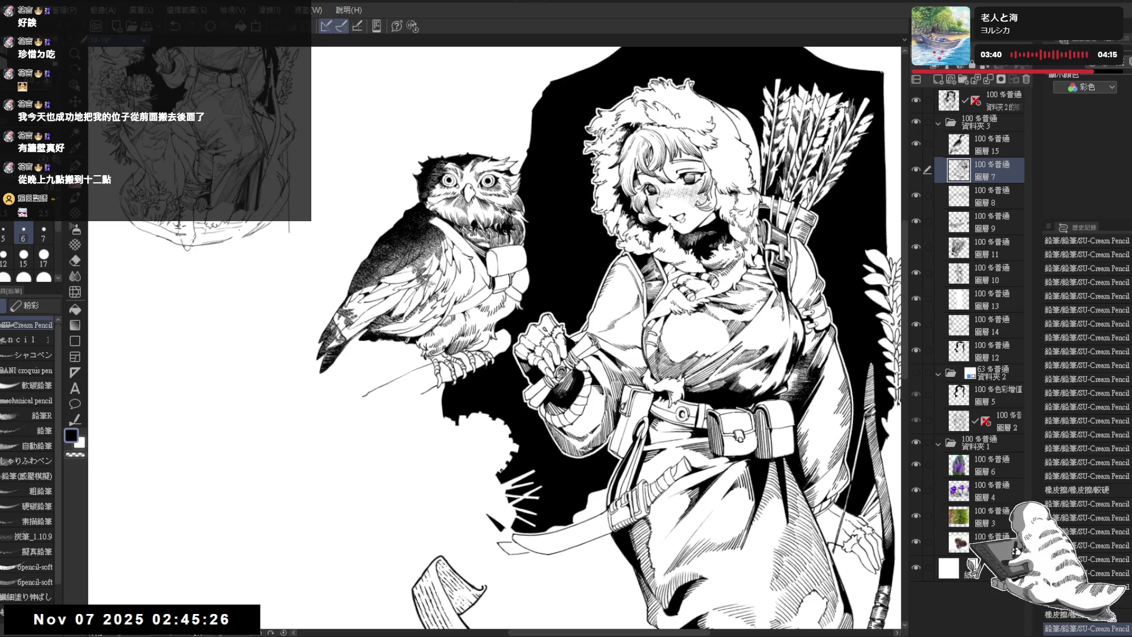
{"action": "key", "text": "g"}
{"action": "left_click", "coordinate": [467, 269]}
{"action": "key", "text": "p"}
{"action": "left_click", "coordinate": [467, 269]}
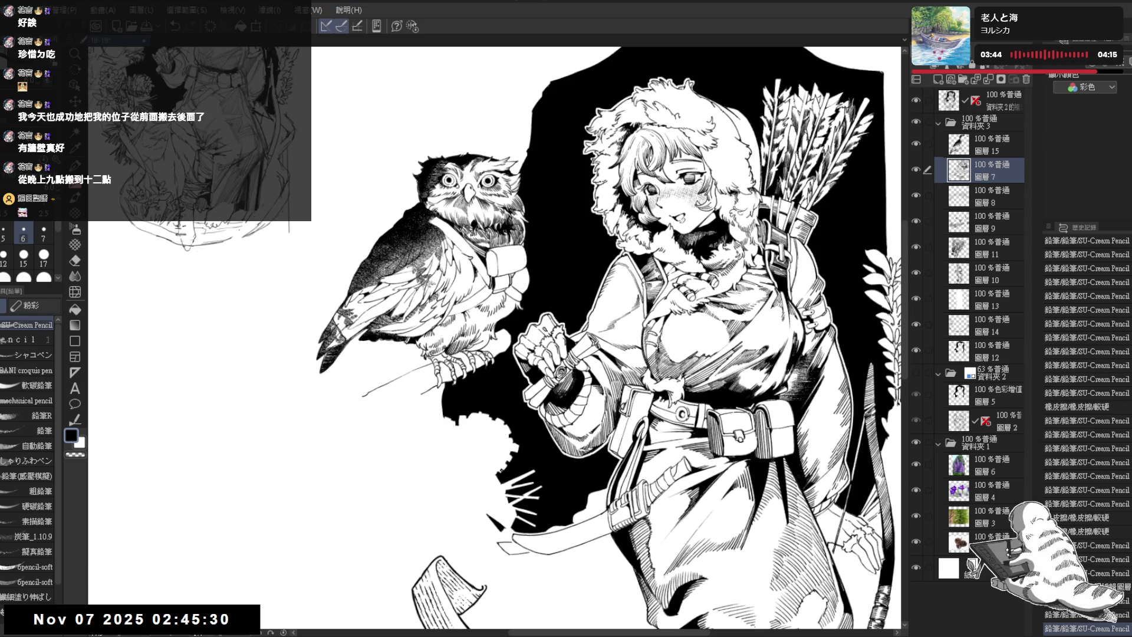
Rotate and zoom onto the owl and add small pencil strokes at its neck
{"action": "key", "text": "r"}
{"action": "mouse_move", "coordinate": [441, 218]}
{"action": "left_mouse_down"}
{"action": "mouse_move", "coordinate": [437, 242]}
{"action": "mouse_move", "coordinate": [464, 253]}
{"action": "left_mouse_up"}
{"action": "key", "text": "p"}
{"action": "key", "text": "ctrl+z"}
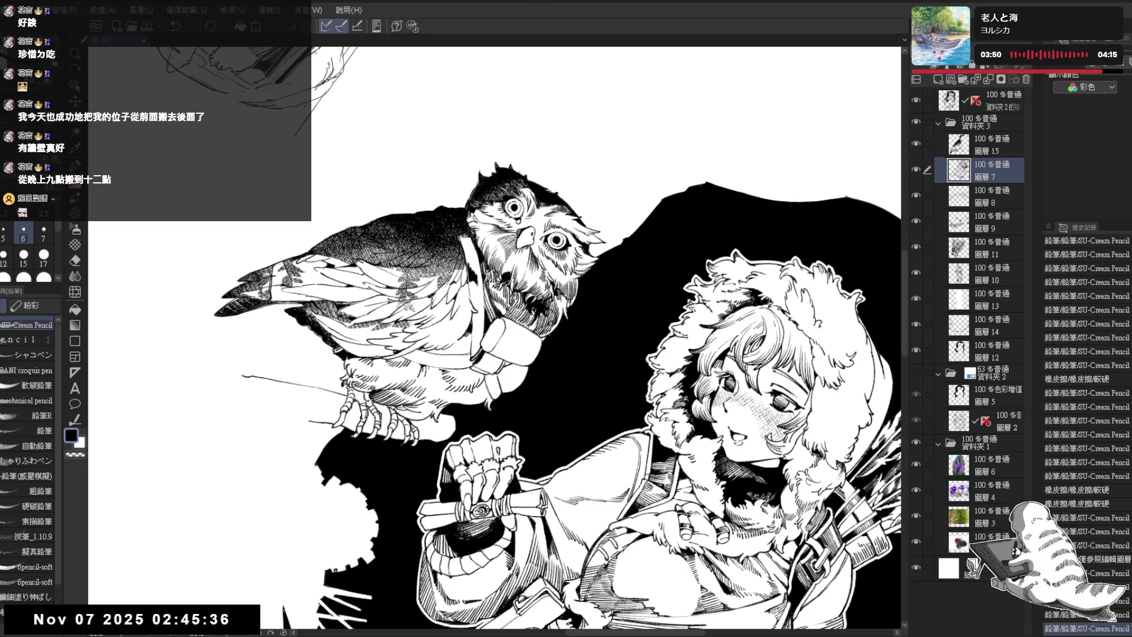
{"action": "left_click_drag", "start_coordinate": [463, 266], "coordinate": [478, 295]}
{"action": "left_click_drag", "start_coordinate": [476, 284], "coordinate": [479, 296]}
{"action": "mouse_move", "coordinate": [490, 413]}
{"action": "left_mouse_down"}
{"action": "mouse_move", "coordinate": [512, 430]}
{"action": "mouse_move", "coordinate": [476, 397]}
{"action": "left_mouse_up"}
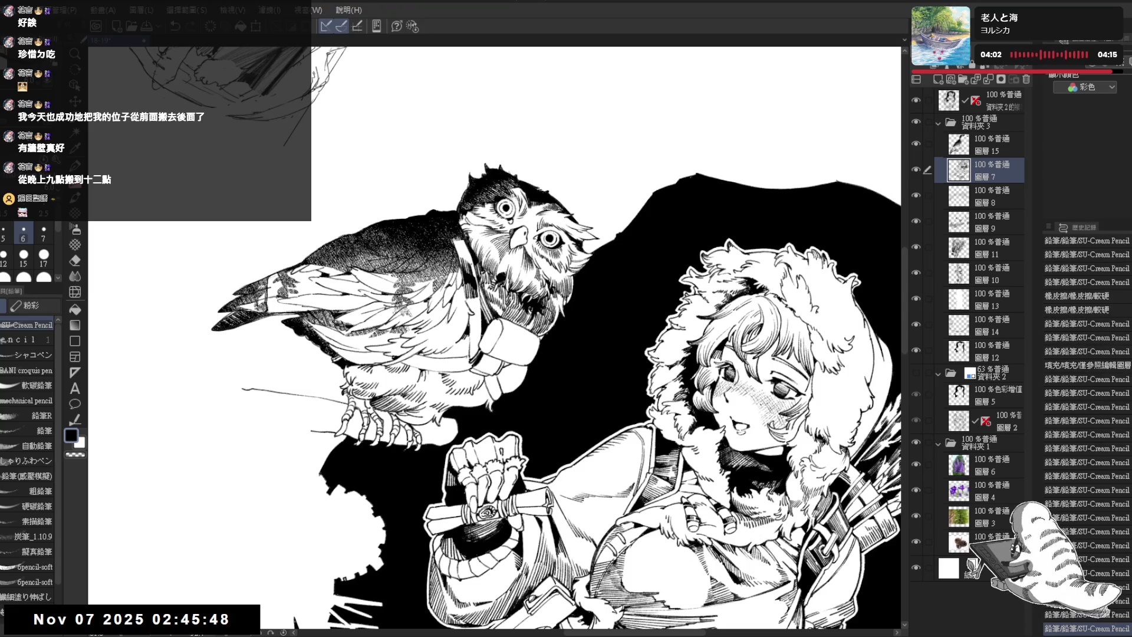
{"action": "scroll", "coordinate": [449, 235], "scroll_direction": "up", "scroll_amount": 1}
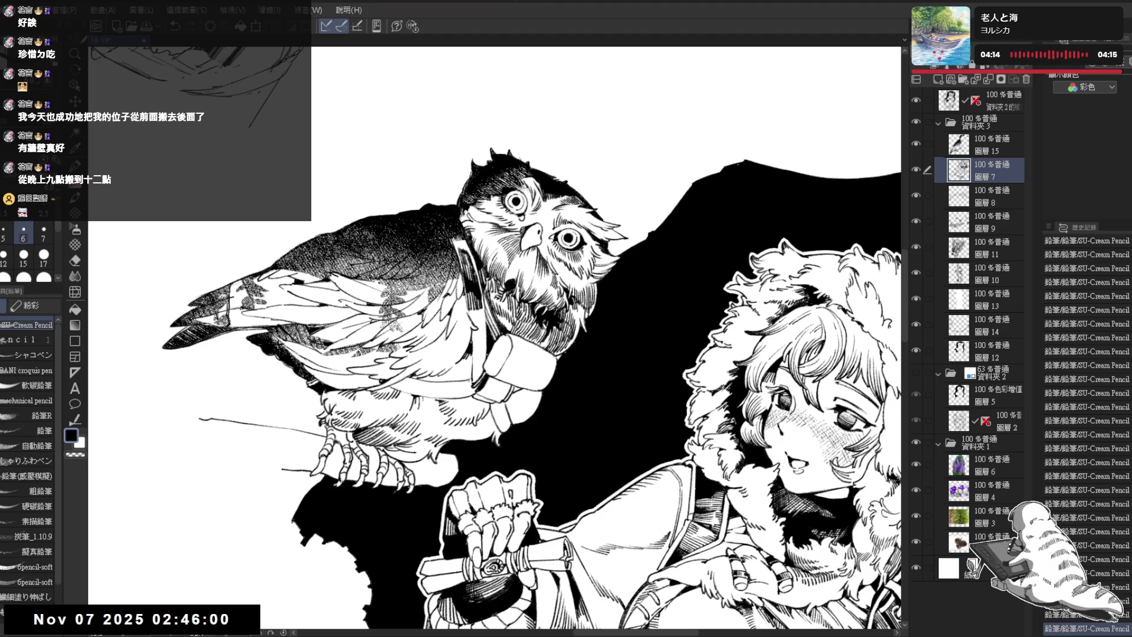
{"action": "key", "text": "minus"}
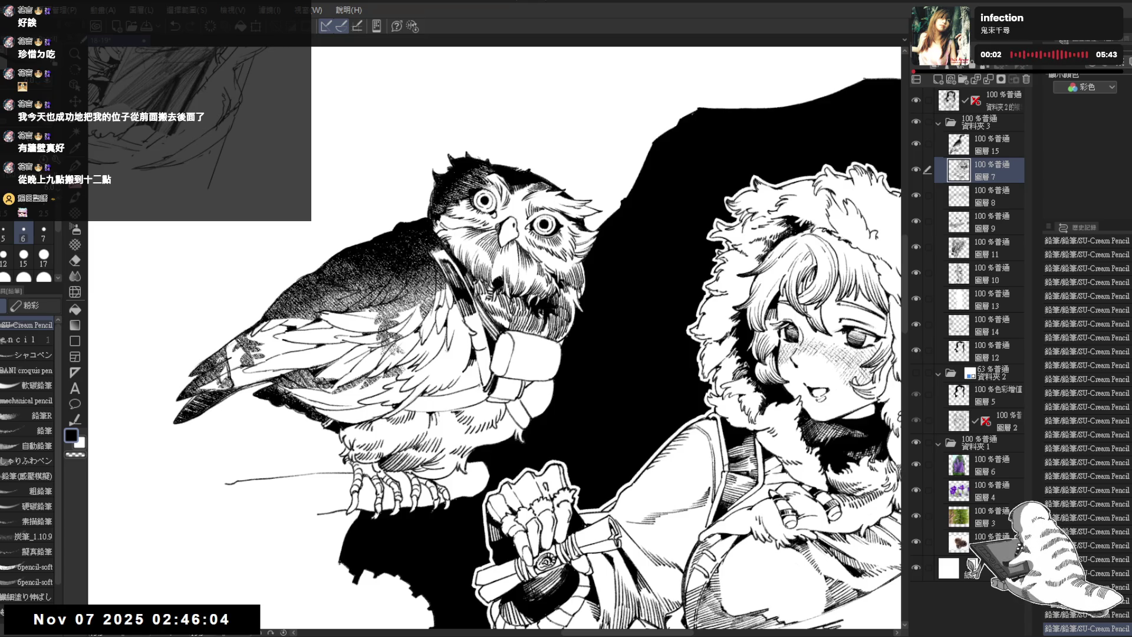
{"action": "key", "text": "ctrl+z"}
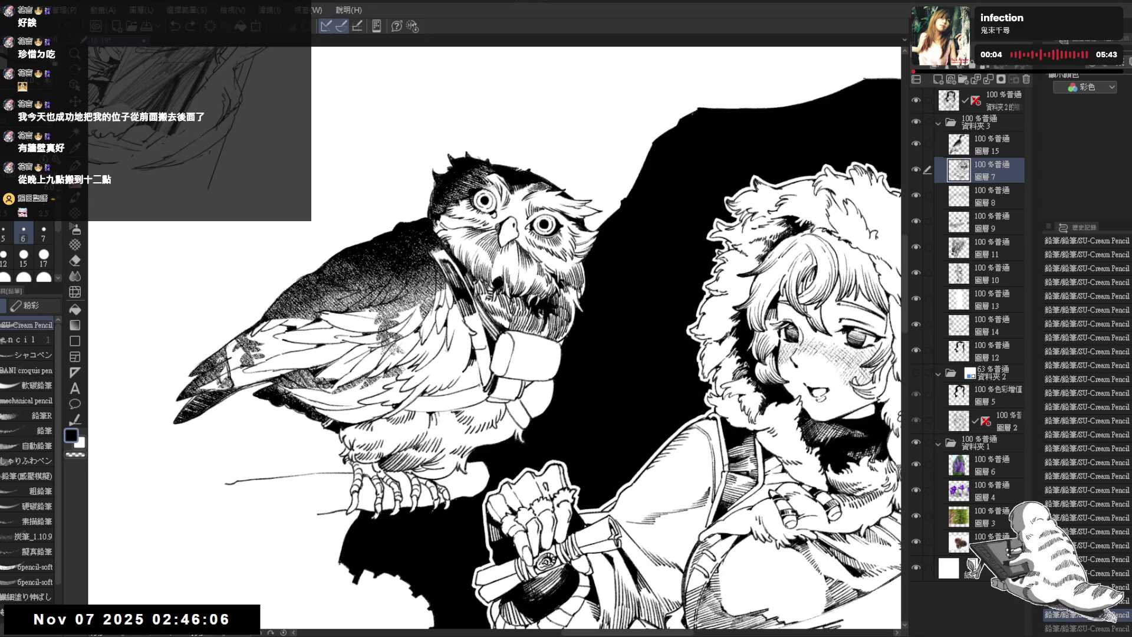
{"action": "key", "text": "ctrl+y"}
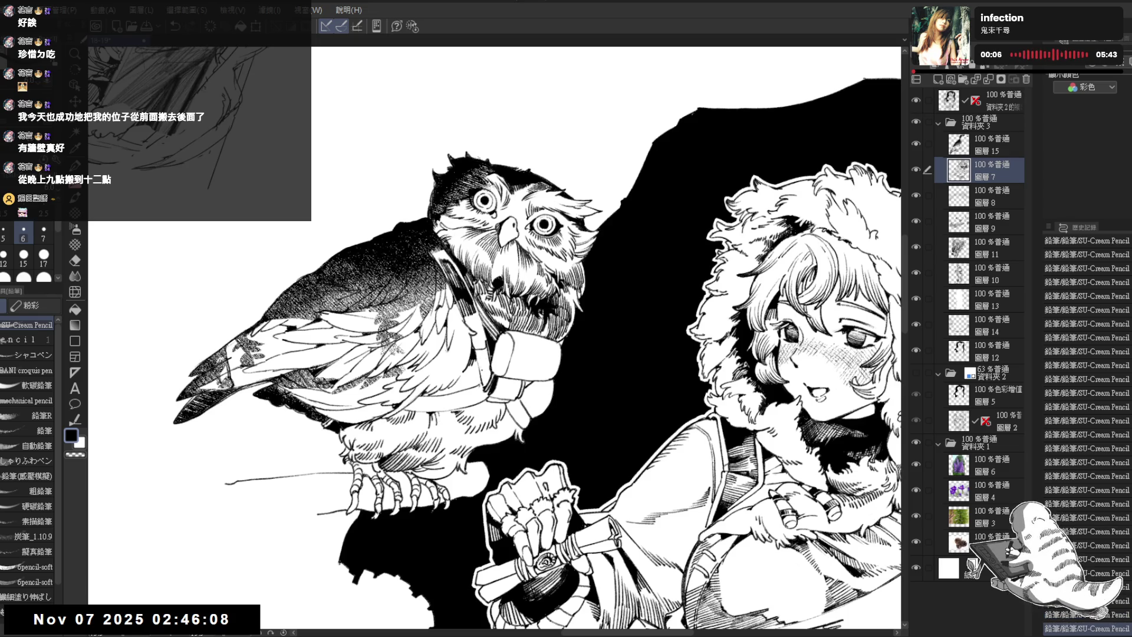
Clear a small area with a transparent fill, then add short black strokes on the owl's chest
{"action": "key", "text": "g"}
{"action": "left_click", "coordinate": [480, 366]}
{"action": "key", "text": "c"}
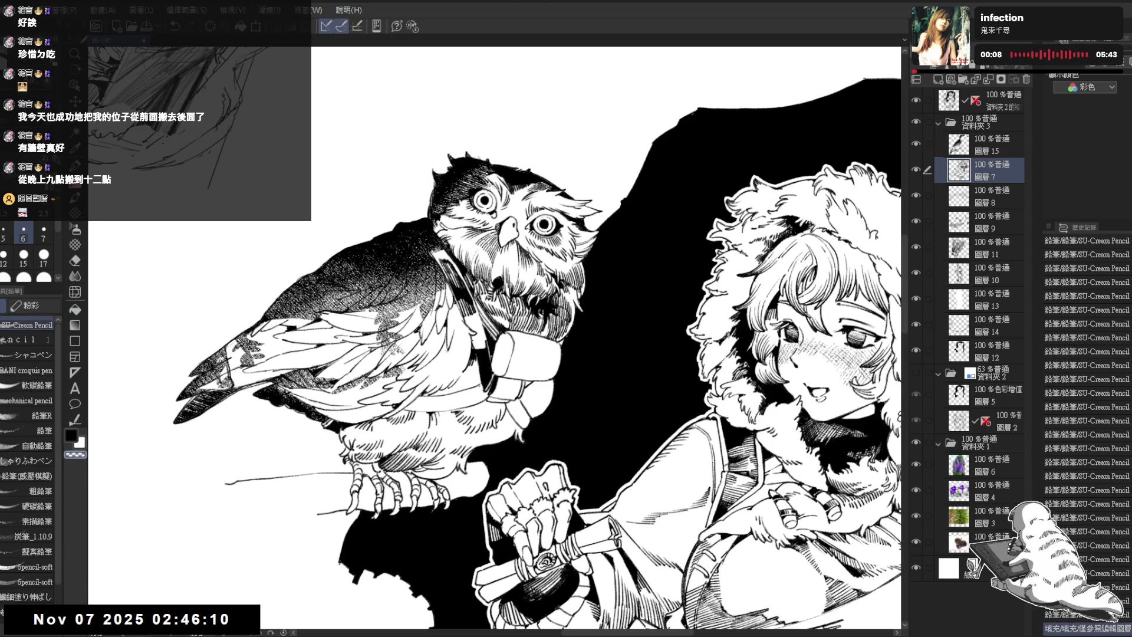
{"action": "key", "text": "c"}
{"action": "left_click_drag", "start_coordinate": [473, 348], "coordinate": [484, 387]}
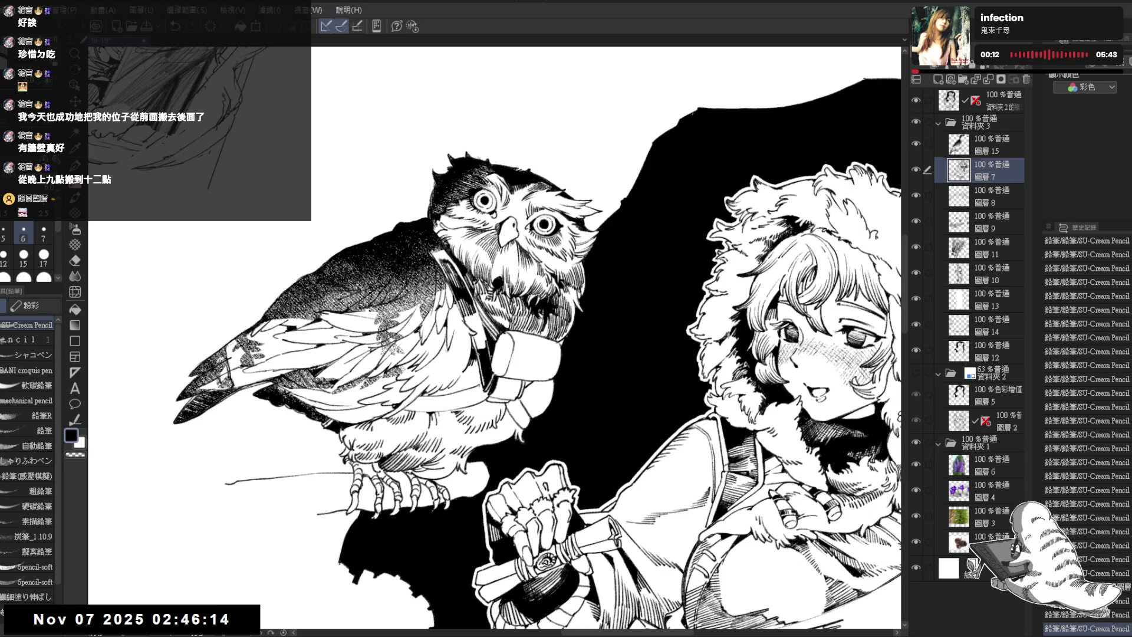
{"action": "left_click_drag", "start_coordinate": [465, 314], "coordinate": [480, 351]}
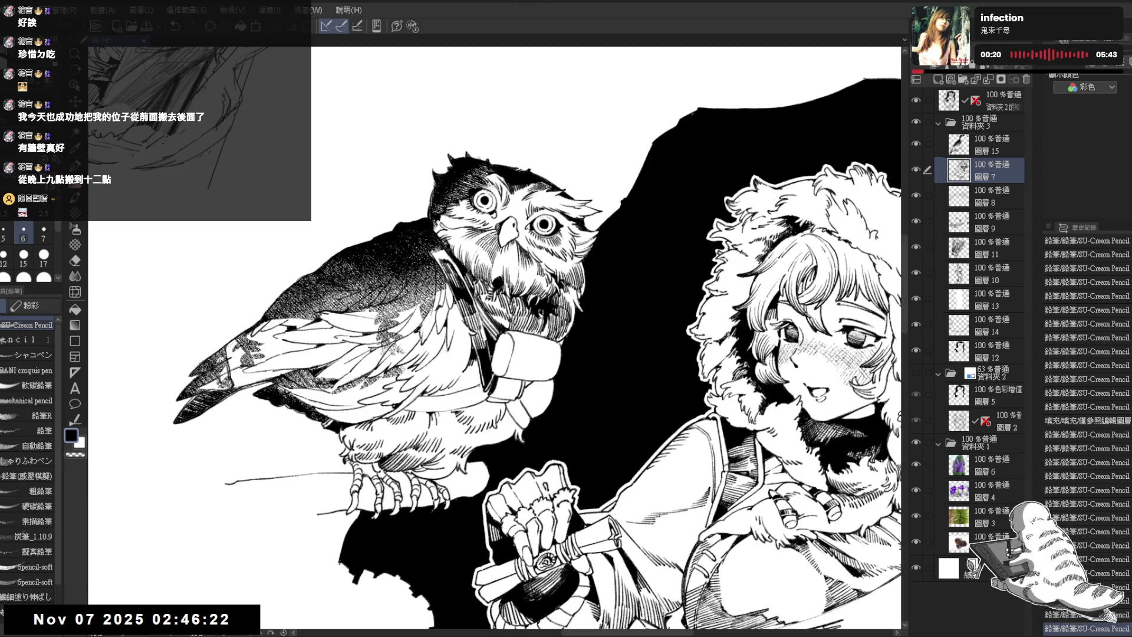
{"action": "scroll", "coordinate": [277, 236], "scroll_direction": "down", "scroll_amount": 2}
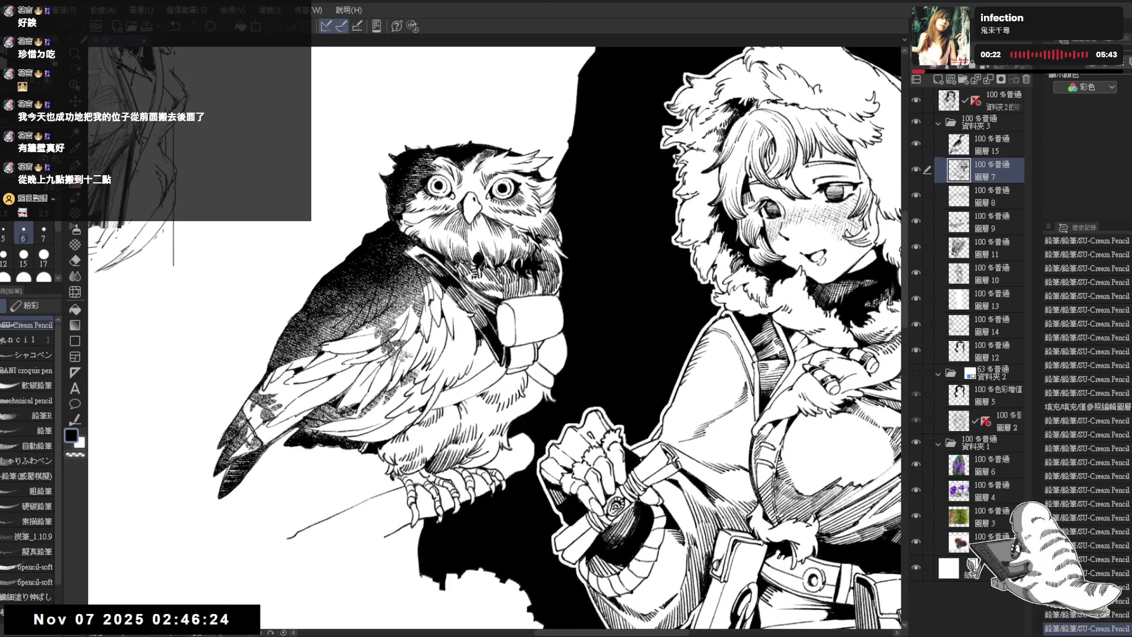
Erase two small bits of the owl's collar with the Eraser, returning to the Pencil
{"action": "scroll", "coordinate": [466, 260], "scroll_direction": "down", "scroll_amount": 1}
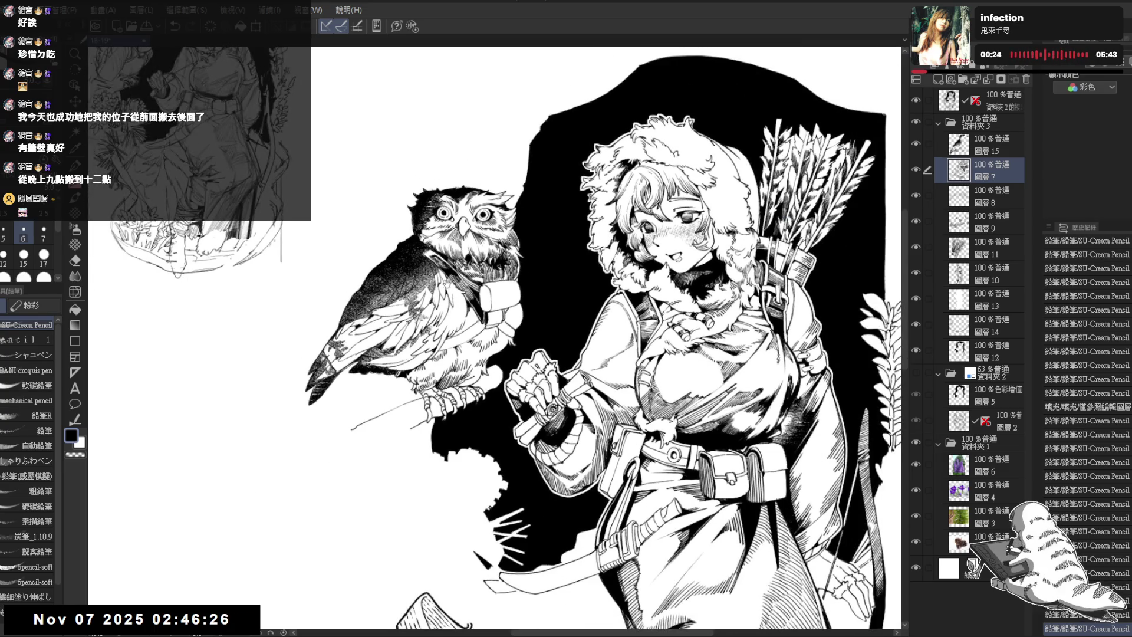
{"action": "scroll", "coordinate": [495, 336], "scroll_direction": "up", "scroll_amount": 5}
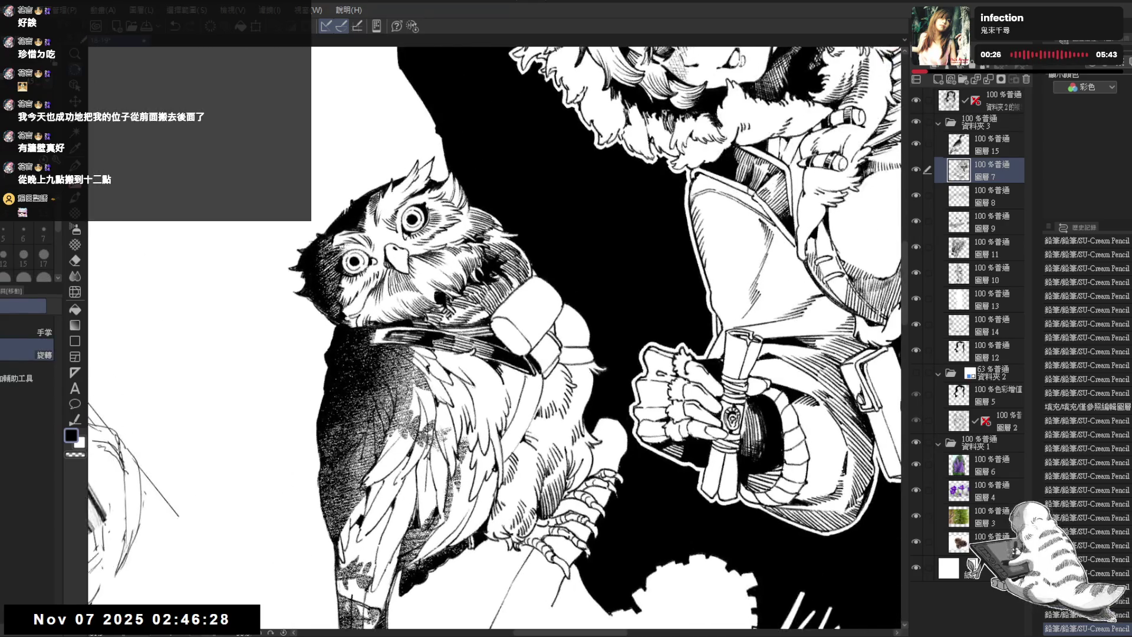
{"action": "key", "text": "e"}
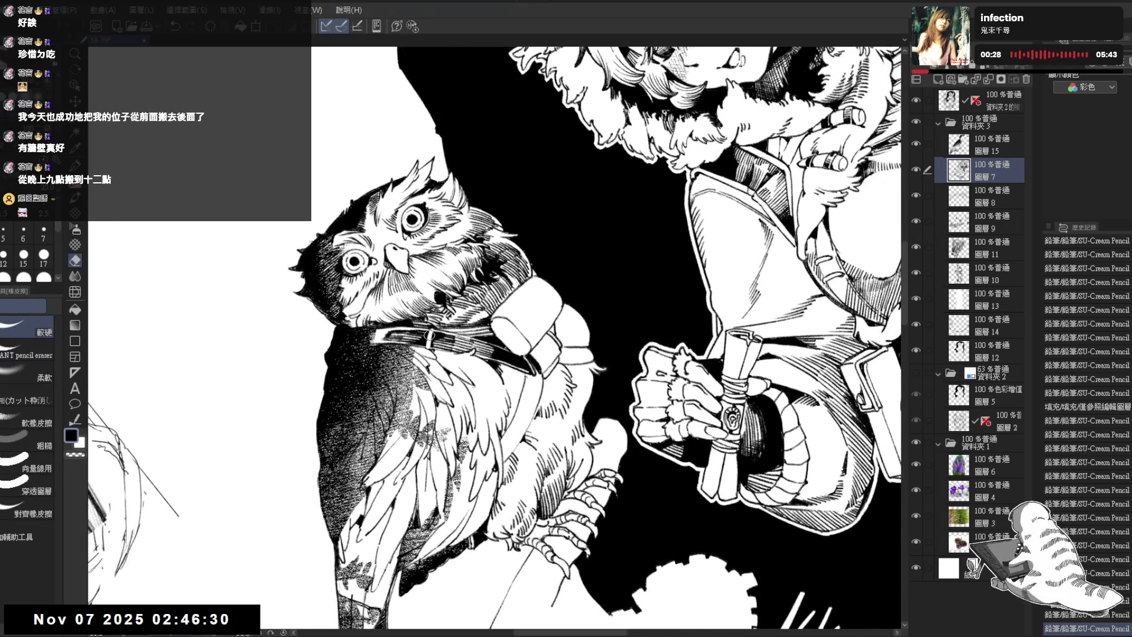
{"action": "left_click_drag", "start_coordinate": [430, 333], "coordinate": [427, 345]}
{"action": "key", "text": "p"}
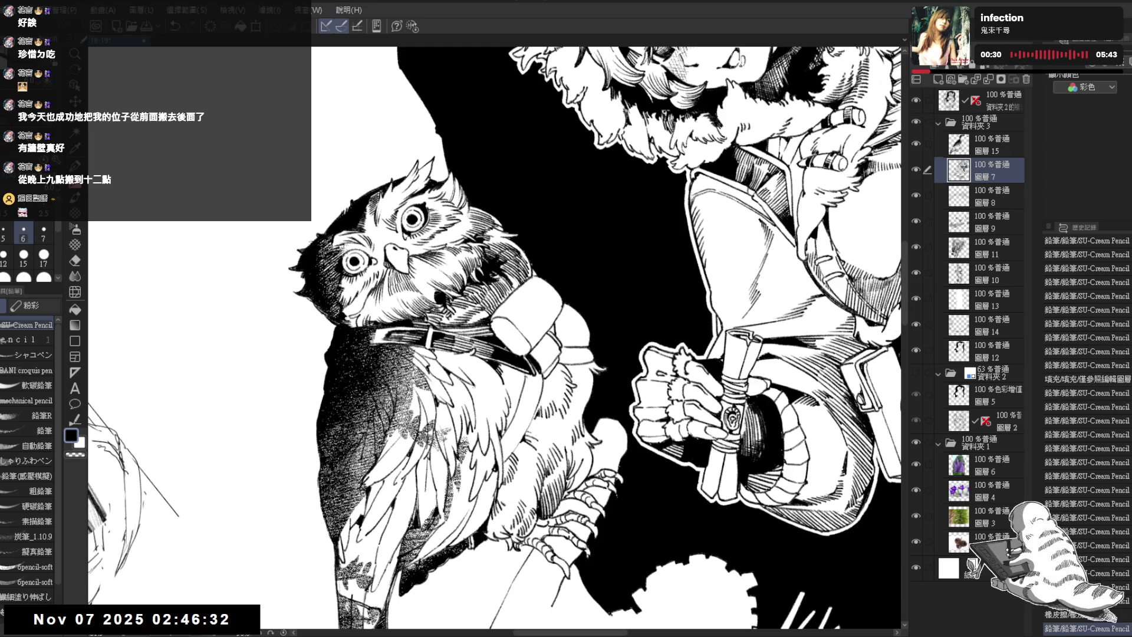
{"action": "scroll", "coordinate": [496, 337], "scroll_direction": "up", "scroll_amount": 5}
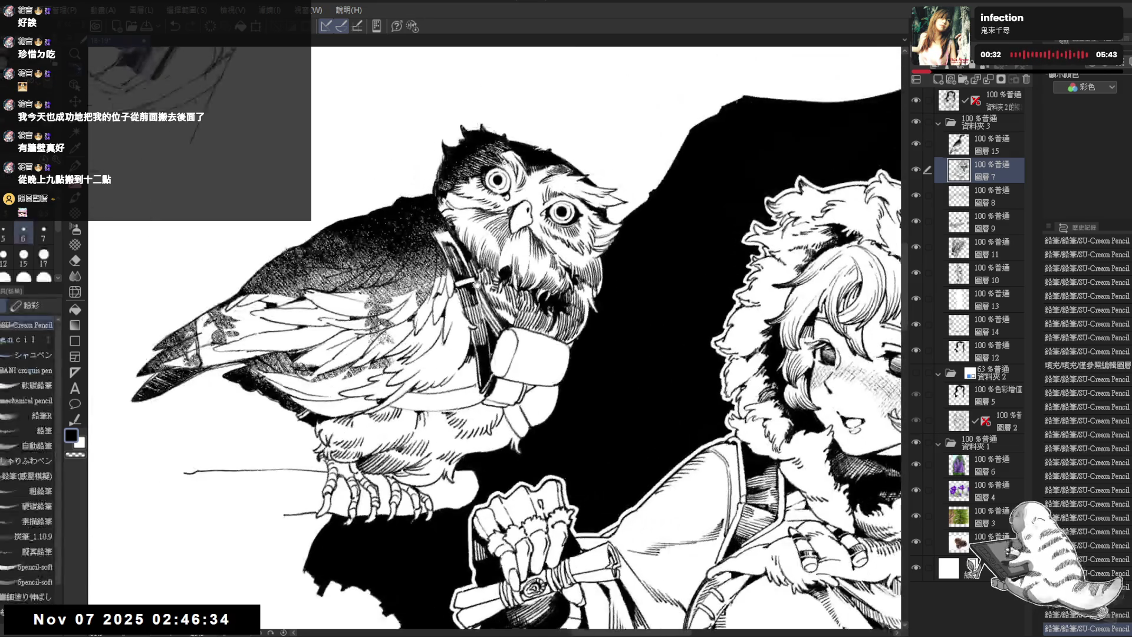
{"action": "key", "text": "e"}
{"action": "left_click_drag", "start_coordinate": [464, 287], "coordinate": [466, 289]}
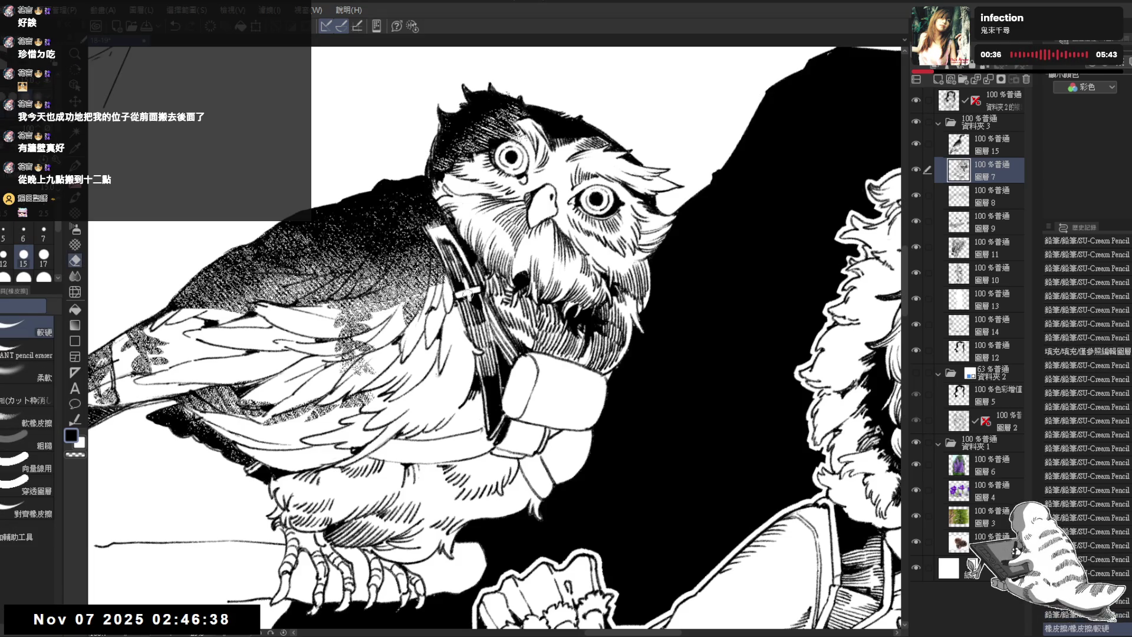
{"action": "key", "text": "p"}
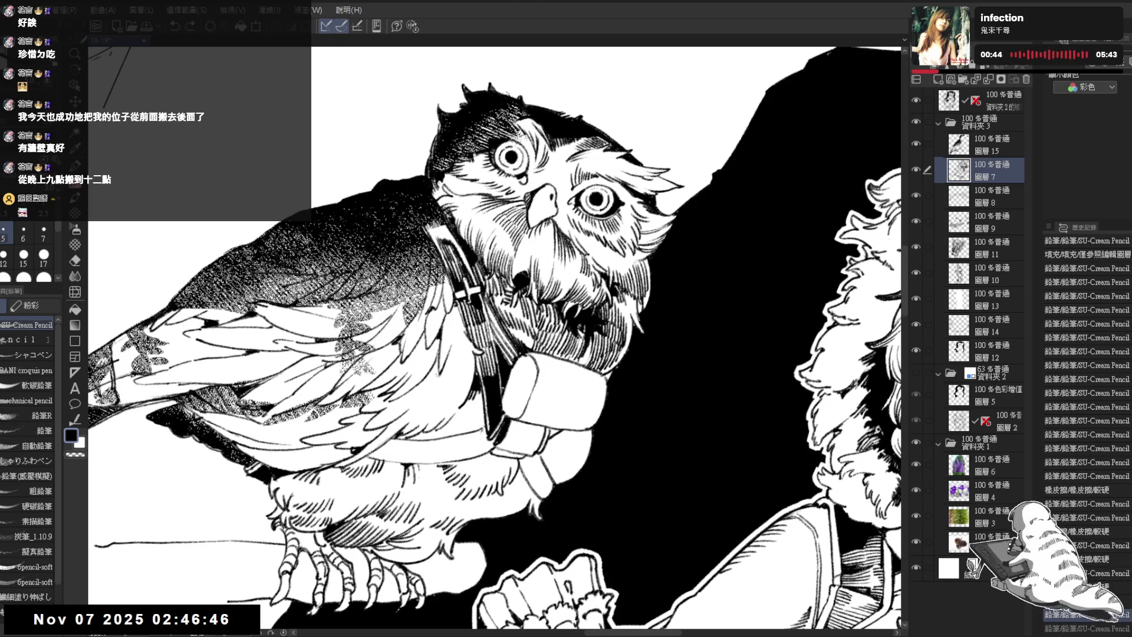
{"action": "key", "text": "e"}
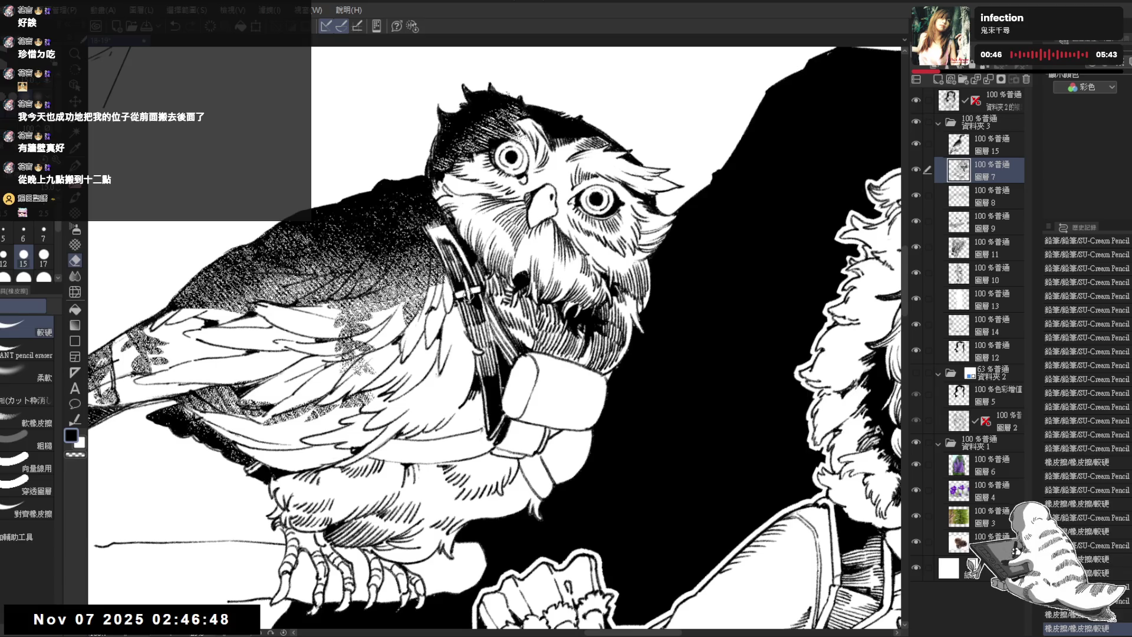
{"action": "key", "text": "p"}
Reframe the view on the owl and the girl's upper body, turned back upright
{"action": "key", "text": "ctrl+at"}
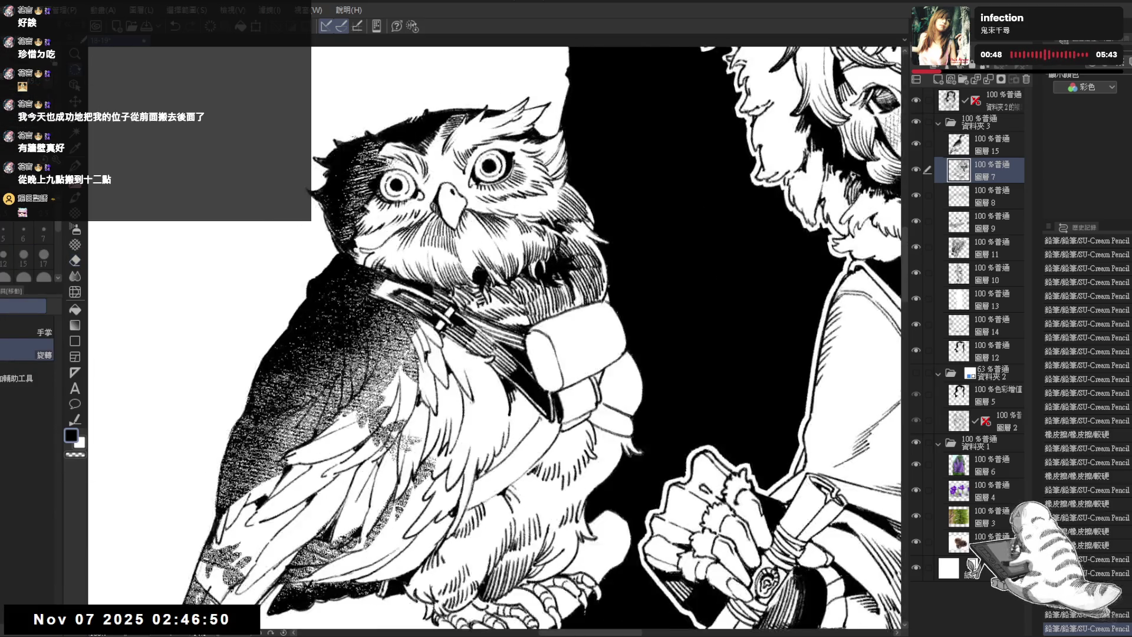
{"action": "key", "text": "ctrl+minus"}
{"action": "key", "text": "ctrl+minus"}
{"action": "key", "text": "ctrl+minus"}
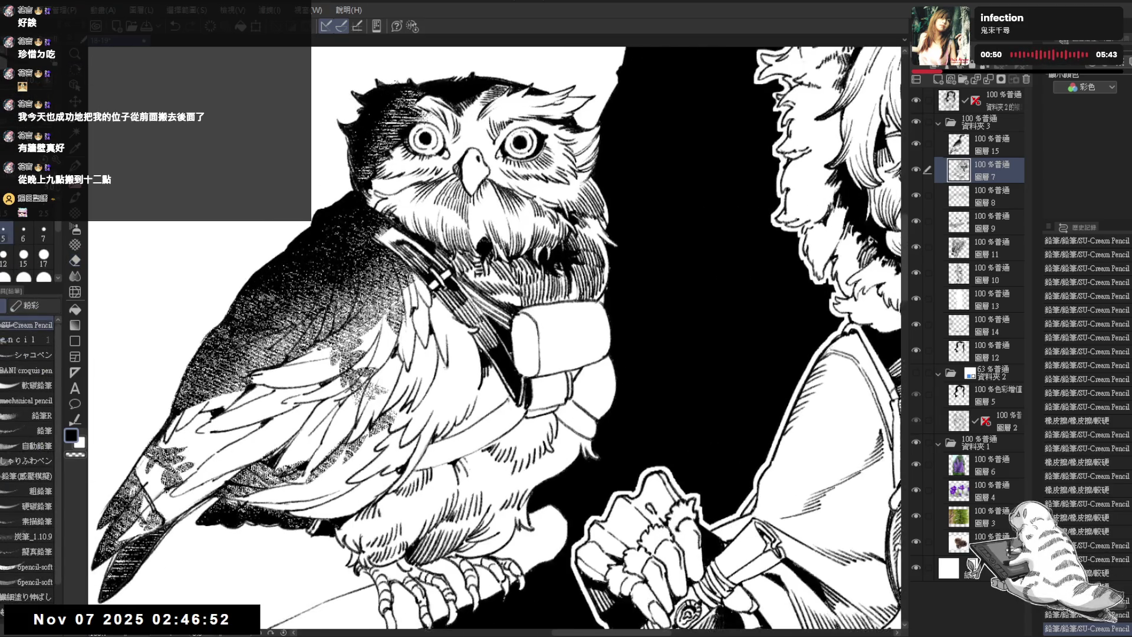
{"action": "key", "text": "ctrl+minus"}
{"action": "key", "text": "ctrl+minus"}
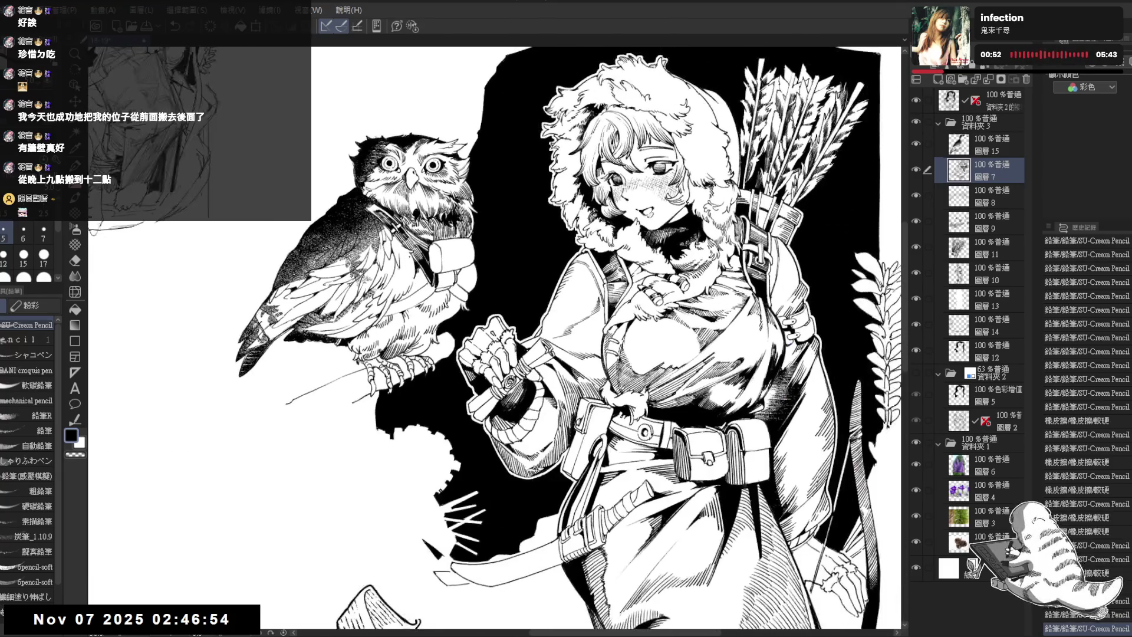
{"action": "key", "text": "ctrl+plus"}
{"action": "key", "text": "ctrl+plus"}
{"action": "key", "text": "ctrl+plus"}
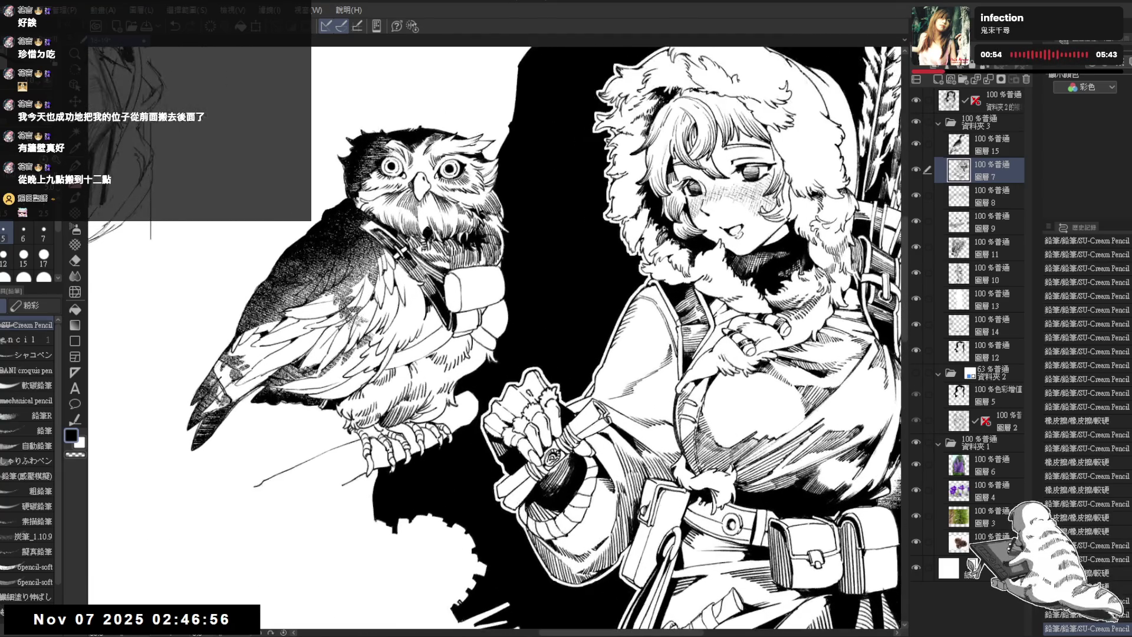
{"action": "key", "text": "minus"}
{"action": "key", "text": "minus"}
{"action": "key", "text": "minus"}
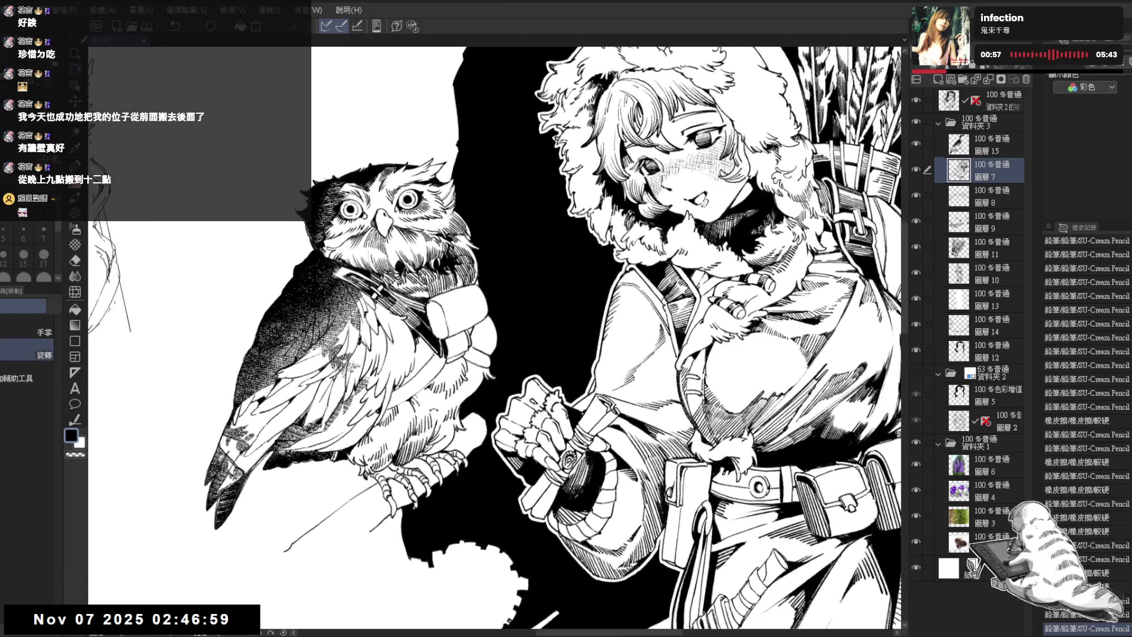
{"action": "left_click_drag", "start_coordinate": [432, 368], "coordinate": [462, 352]}
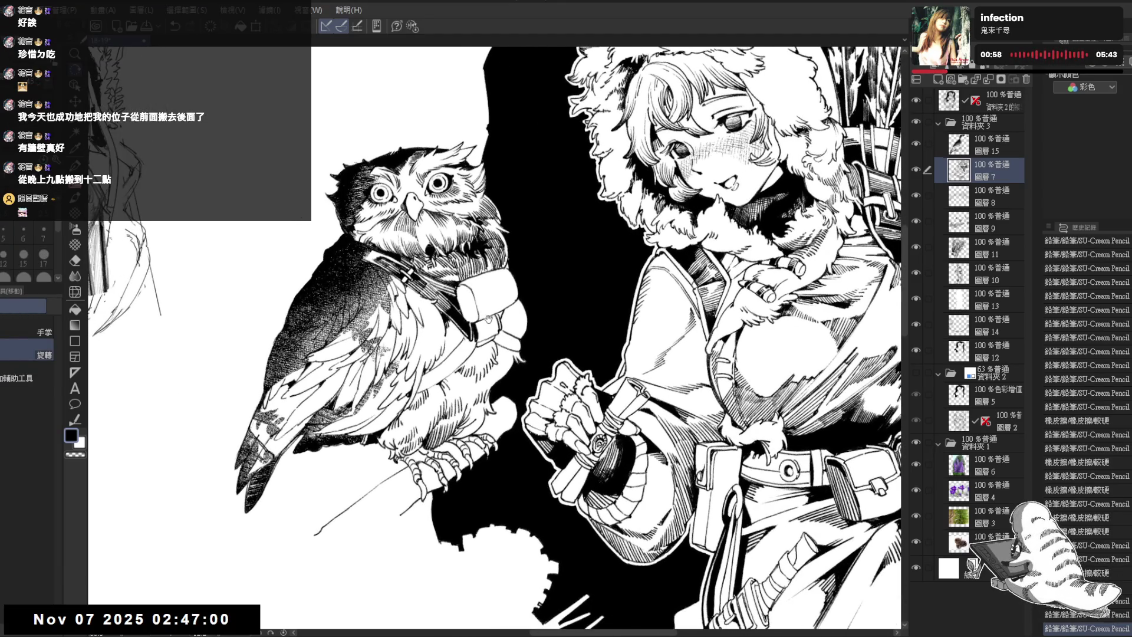
{"action": "left_click_drag", "start_coordinate": [485, 263], "coordinate": [491, 264]}
{"action": "key", "text": "minus"}
{"action": "key", "text": "minus"}
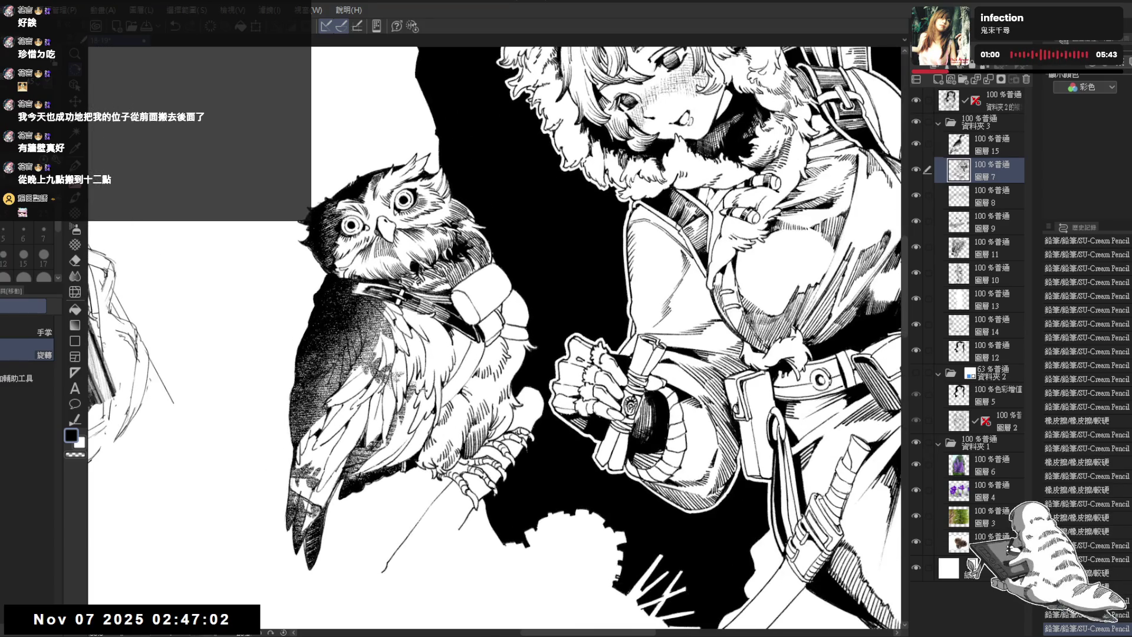
{"action": "key", "text": "minus"}
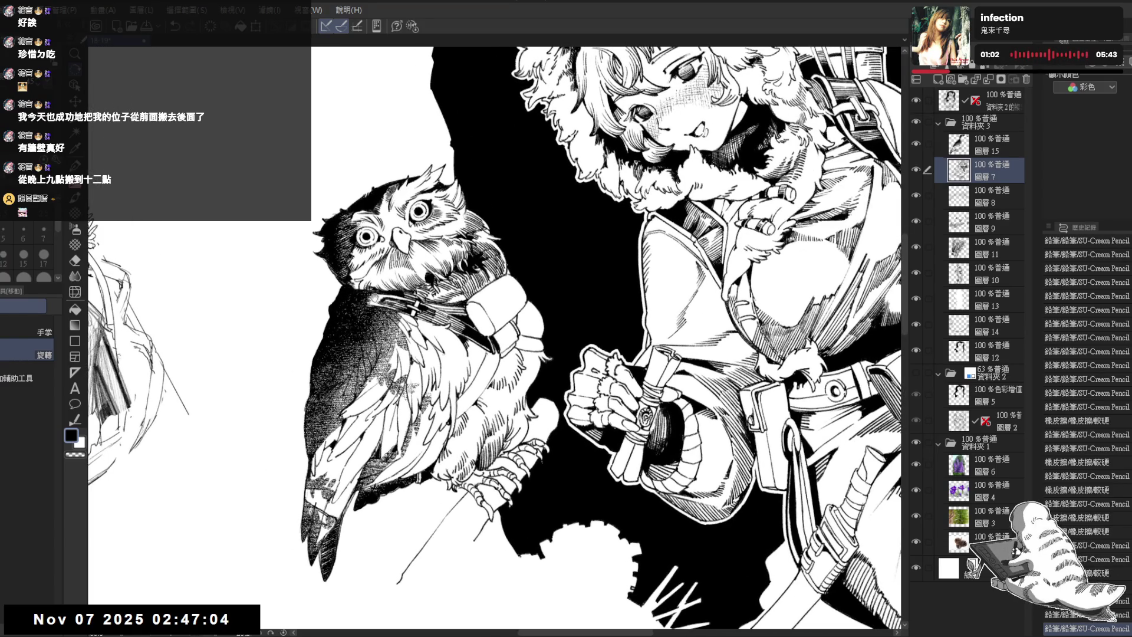
{"action": "scroll", "coordinate": [495, 336], "scroll_direction": "up", "scroll_amount": 1}
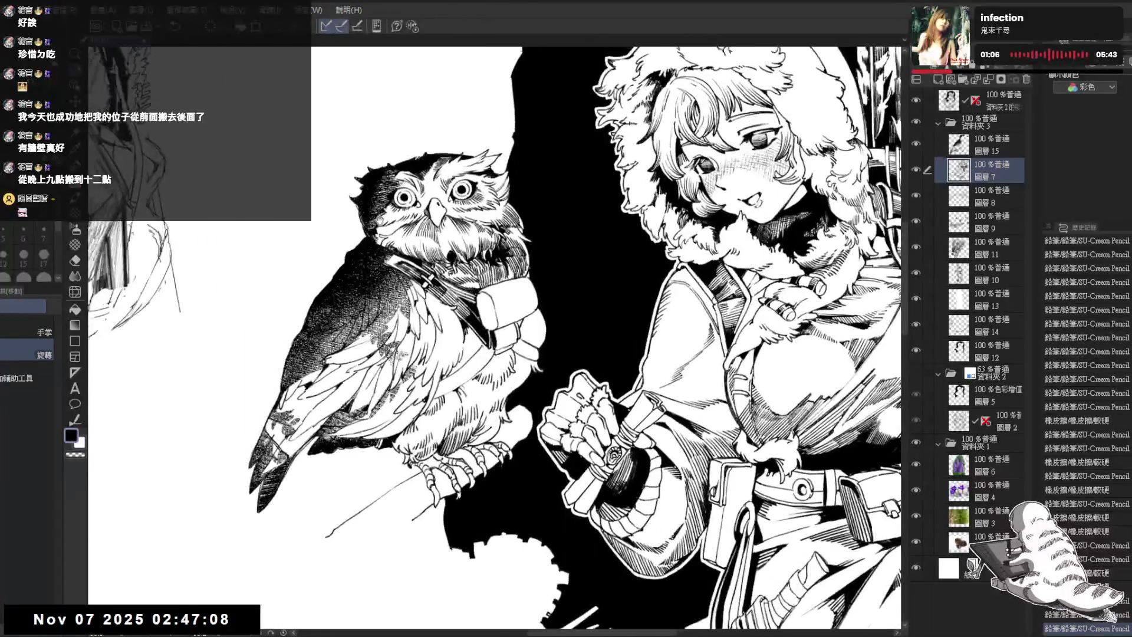
{"action": "mouse_move", "coordinate": [648, 236]}
{"action": "left_mouse_down"}
{"action": "mouse_move", "coordinate": [637, 195]}
{"action": "mouse_move", "coordinate": [596, 165]}
{"action": "left_mouse_up"}
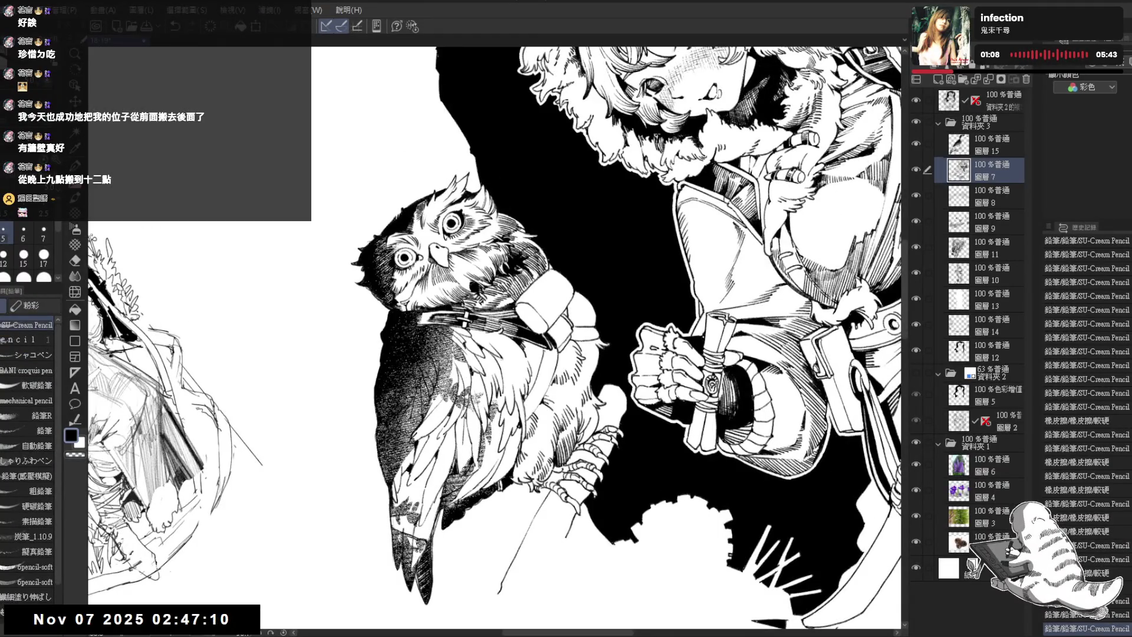
{"action": "mouse_move", "coordinate": [595, 331]}
{"action": "left_mouse_down"}
{"action": "mouse_move", "coordinate": [567, 368]}
{"action": "mouse_move", "coordinate": [487, 348]}
{"action": "left_mouse_up"}
Redo the undone pencil strokes to restore the hatching on the owl
{"action": "key", "text": "ctrl+z"}
{"action": "key", "text": "ctrl+y"}
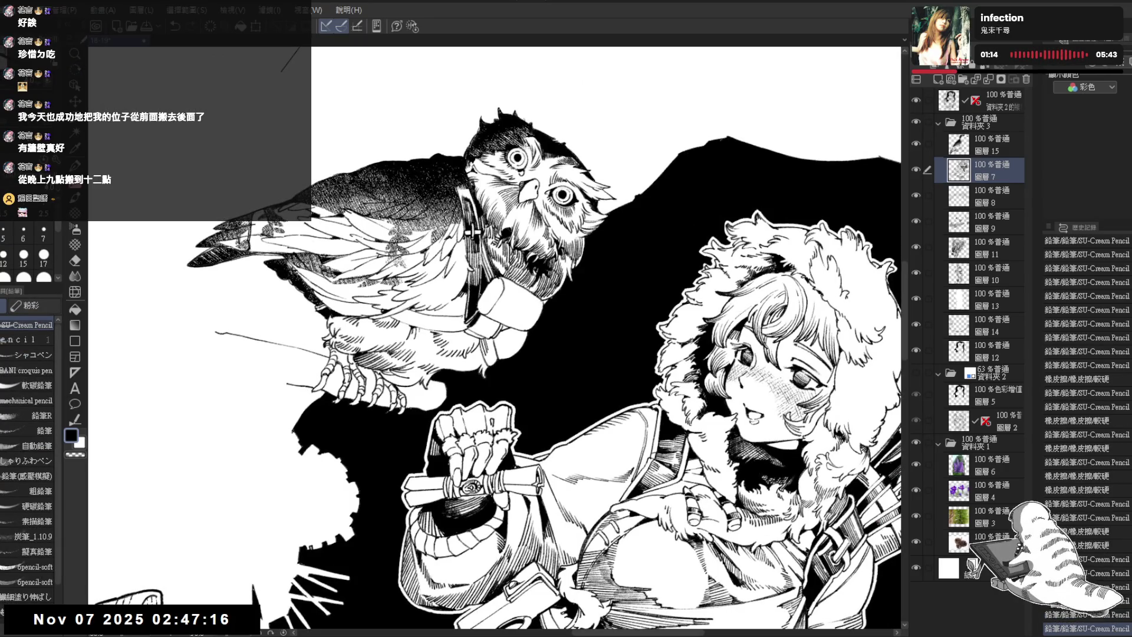
{"action": "key", "text": "ctrl+z"}
{"action": "key", "text": "ctrl+y"}
{"action": "key", "text": "ctrl+y"}
{"action": "key", "text": "ctrl+y"}
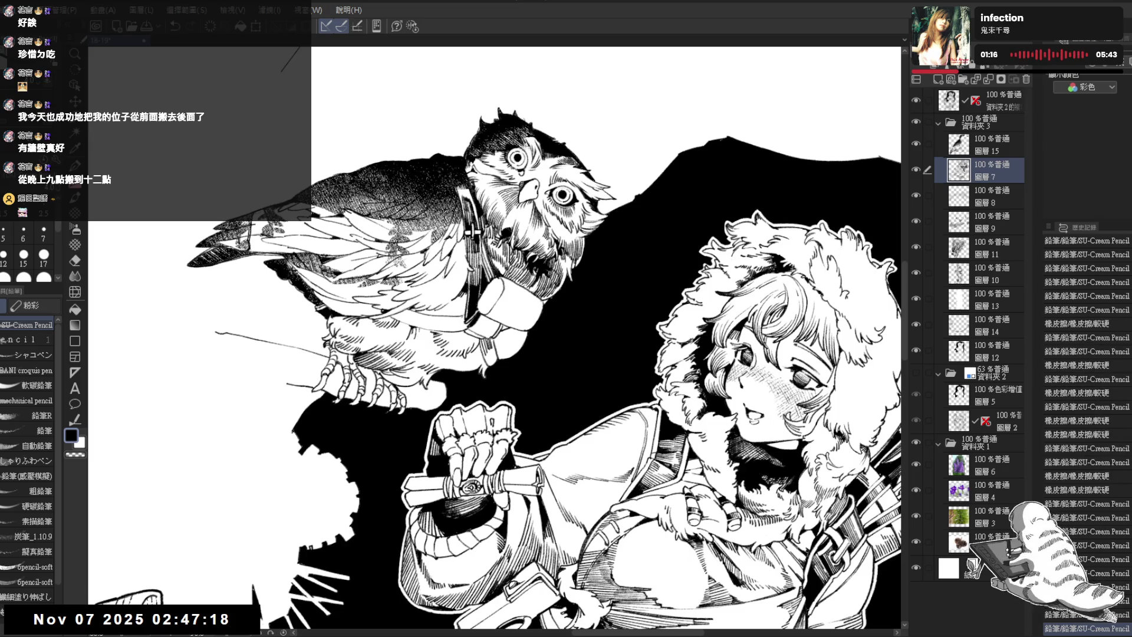
{"action": "key", "text": "ctrl+y"}
{"action": "key", "text": "ctrl+y"}
{"action": "key", "text": "ctrl+y"}
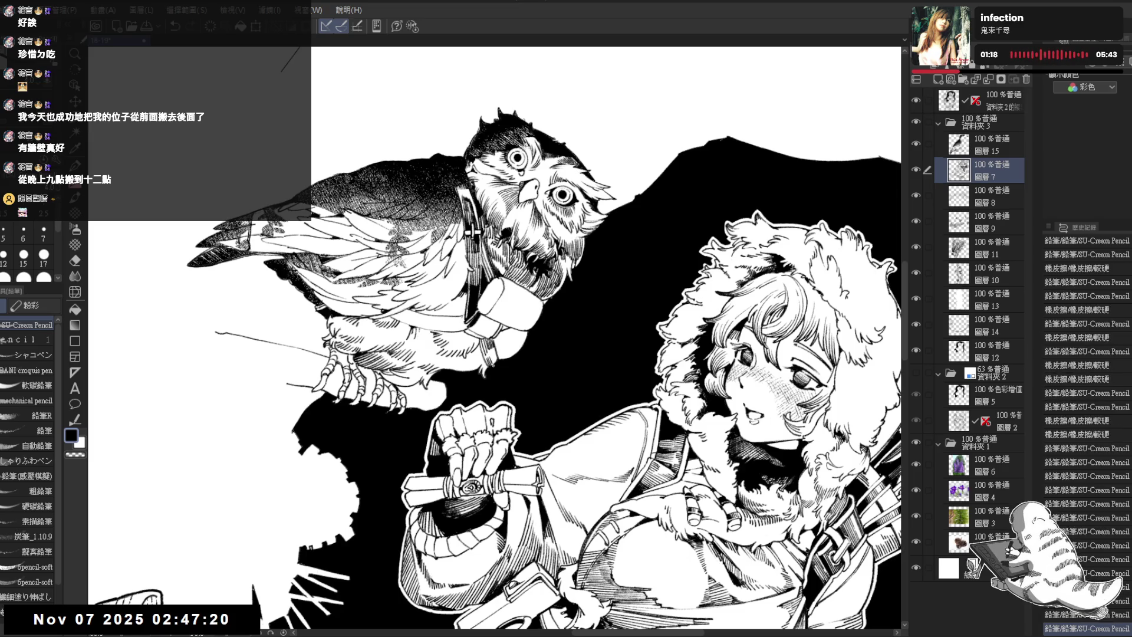
{"action": "key", "text": "ctrl+y"}
{"action": "key", "text": "ctrl+y"}
{"action": "key", "text": "ctrl+y"}
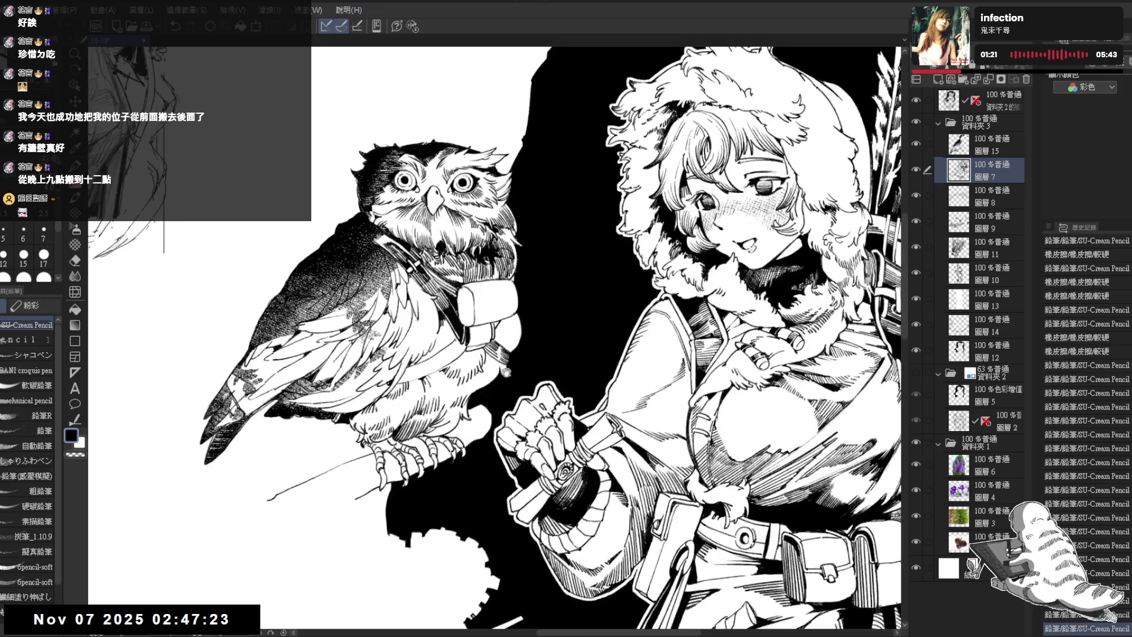
{"action": "left_click_drag", "start_coordinate": [496, 337], "coordinate": [554, 331]}
{"action": "key", "text": "minus"}
{"action": "key", "text": "minus"}
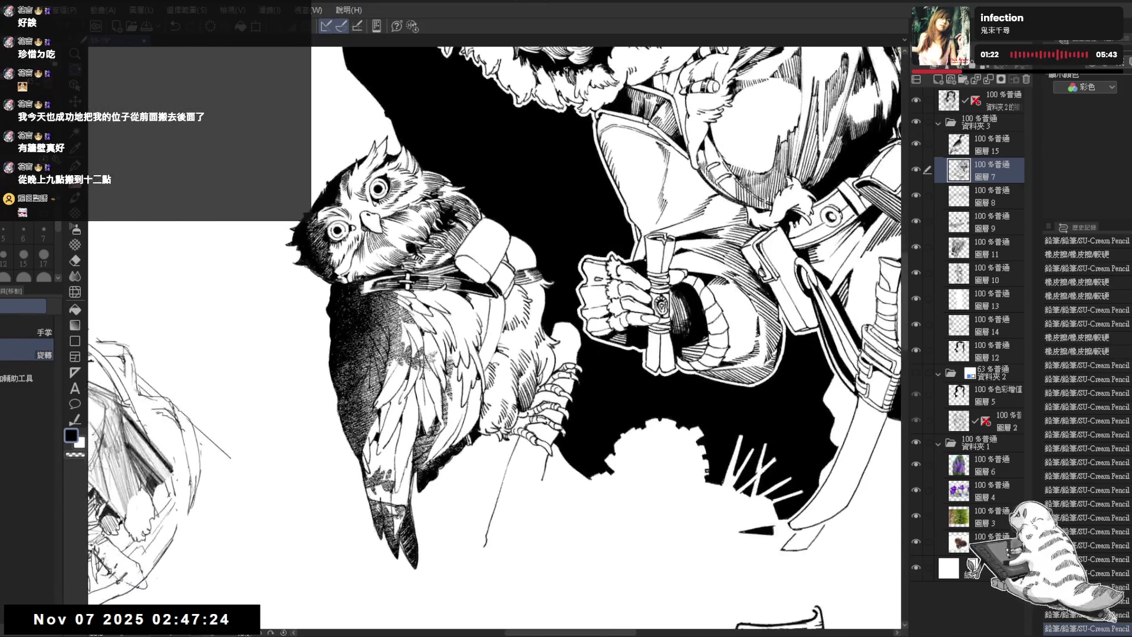
{"action": "key", "text": "e"}
{"action": "key", "text": "ctrl+y"}
{"action": "key", "text": "p"}
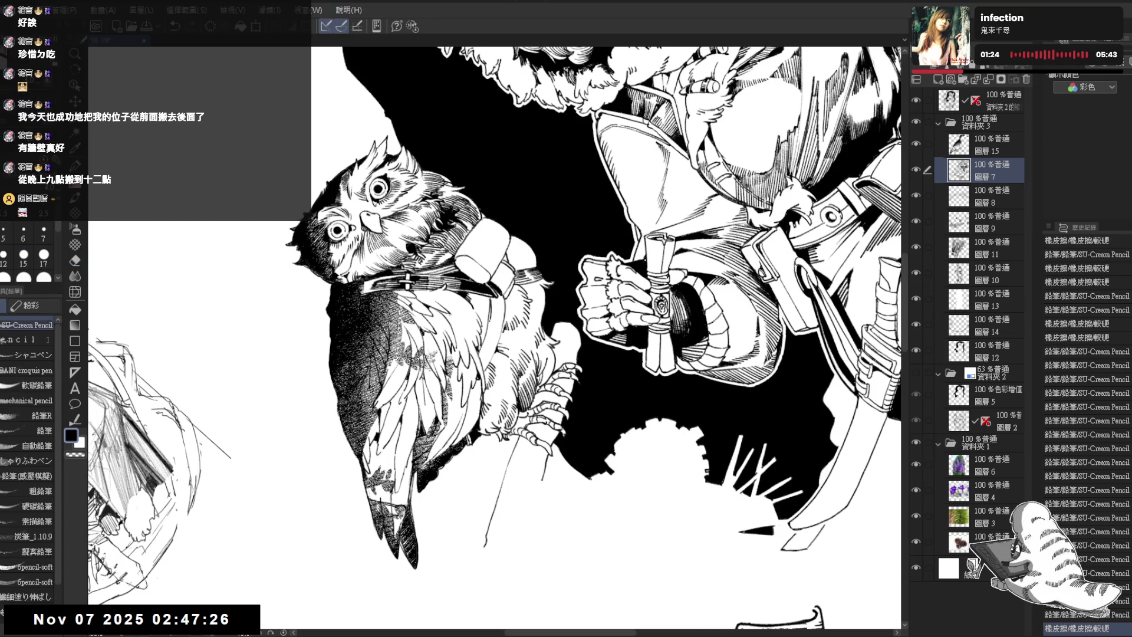
{"action": "key", "text": "ctrl+y"}
{"action": "key", "text": "ctrl+y"}
{"action": "key", "text": "ctrl+y"}
{"action": "key", "text": "ctrl+y"}
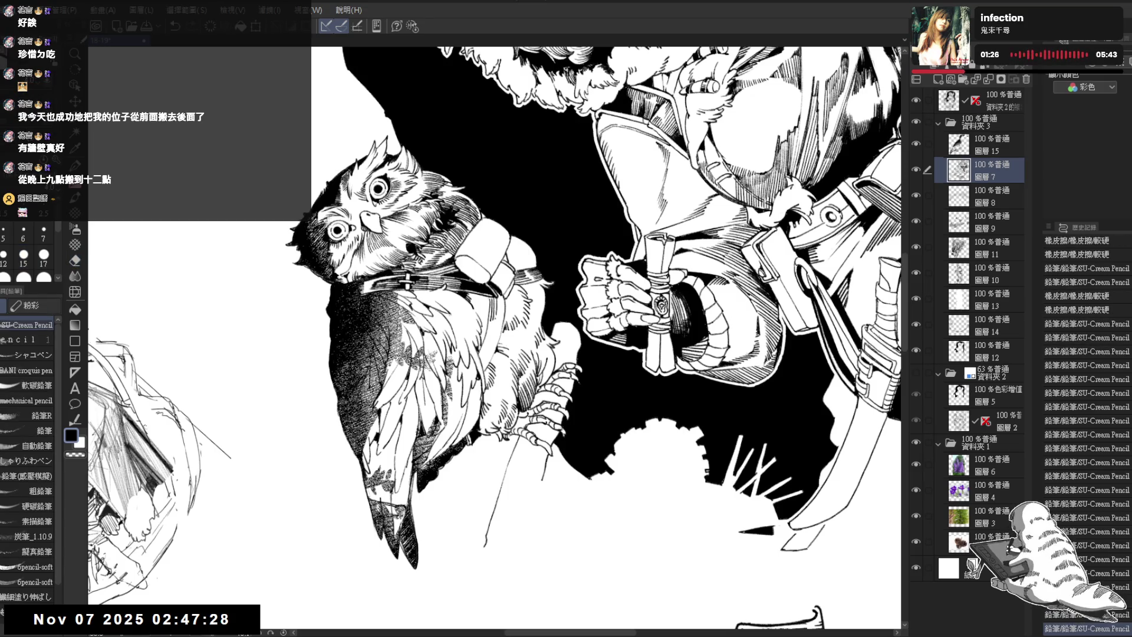
{"action": "key", "text": "ctrl+y"}
{"action": "key", "text": "ctrl+y"}
{"action": "key", "text": "ctrl+y"}
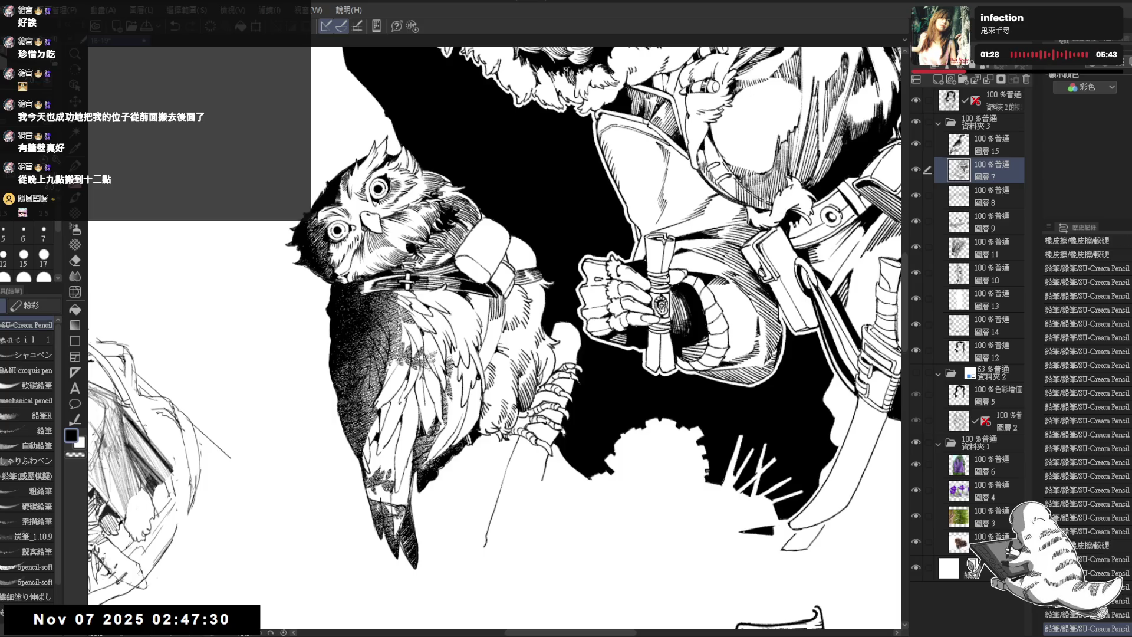
{"action": "key", "text": "minus"}
Toggle the owl's hatching off and on repeatedly to compare with and without it
{"action": "key", "text": "ctrl+y"}
{"action": "key", "text": "ctrl+z"}
{"action": "key", "text": "ctrl+y"}
{"action": "key", "text": "ctrl+z"}
{"action": "key", "text": "ctrl+y"}
{"action": "key", "text": "ctrl+z"}
{"action": "key", "text": "ctrl+y"}
{"action": "key", "text": "ctrl+z"}
{"action": "key", "text": "ctrl+y"}
{"action": "key", "text": "ctrl+z"}
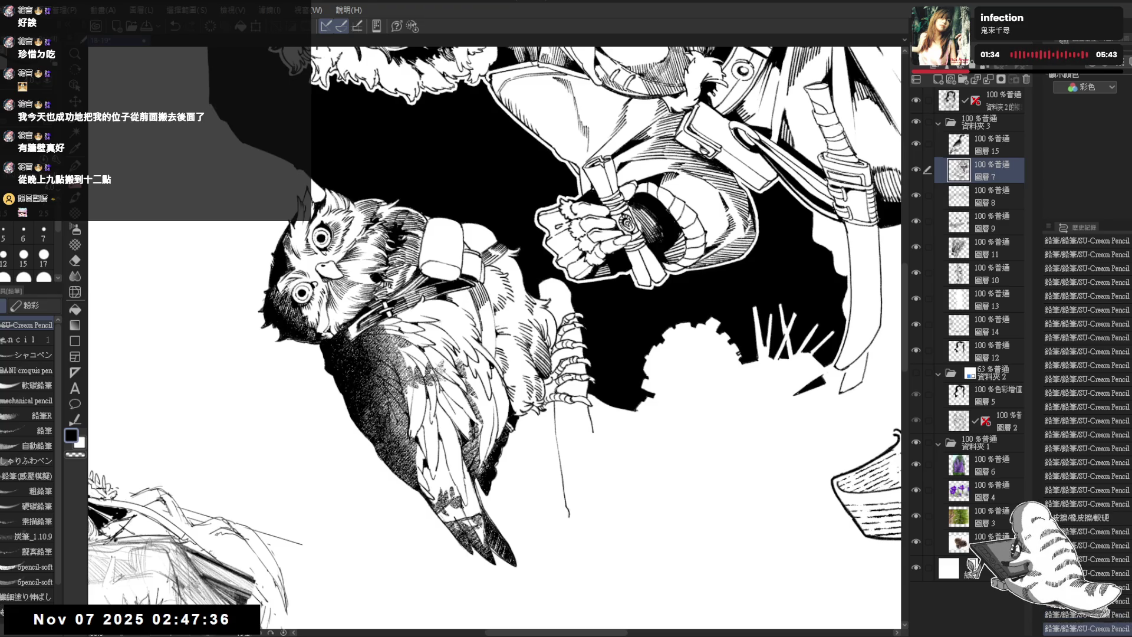
{"action": "key", "text": "ctrl+y"}
{"action": "key", "text": "ctrl+z"}
{"action": "key", "text": "ctrl+y"}
Redo the remaining owl pencil strokes and eraser corrections, then fit the whole illustration (Ctrl+0)
{"action": "key", "text": "ctrl+y"}
{"action": "key", "text": "ctrl+y"}
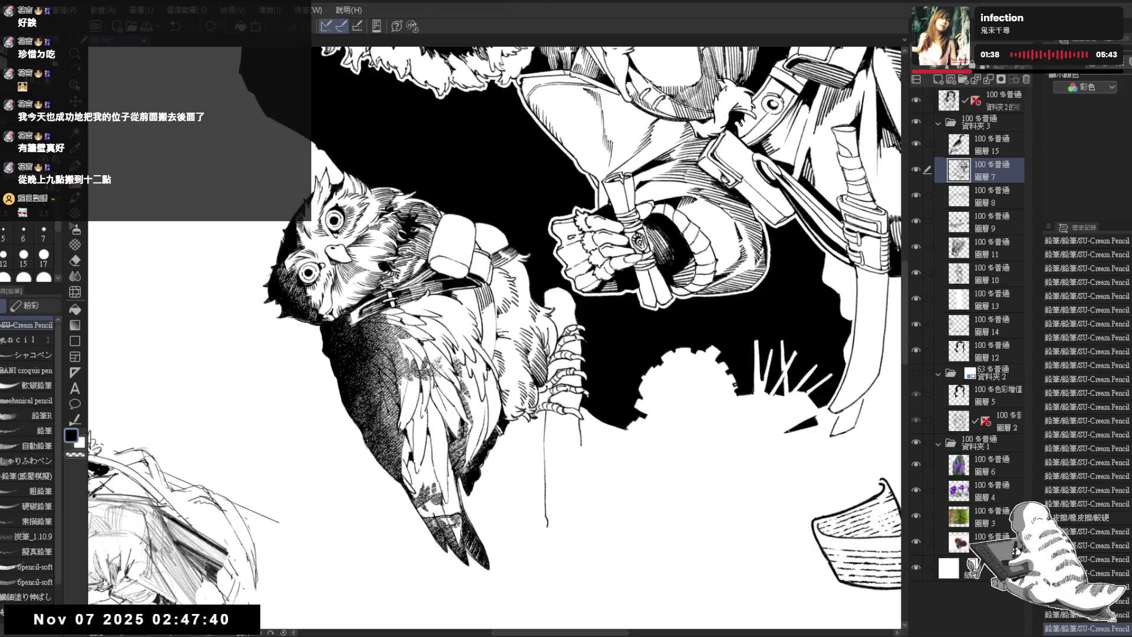
{"action": "key", "text": "ctrl+y"}
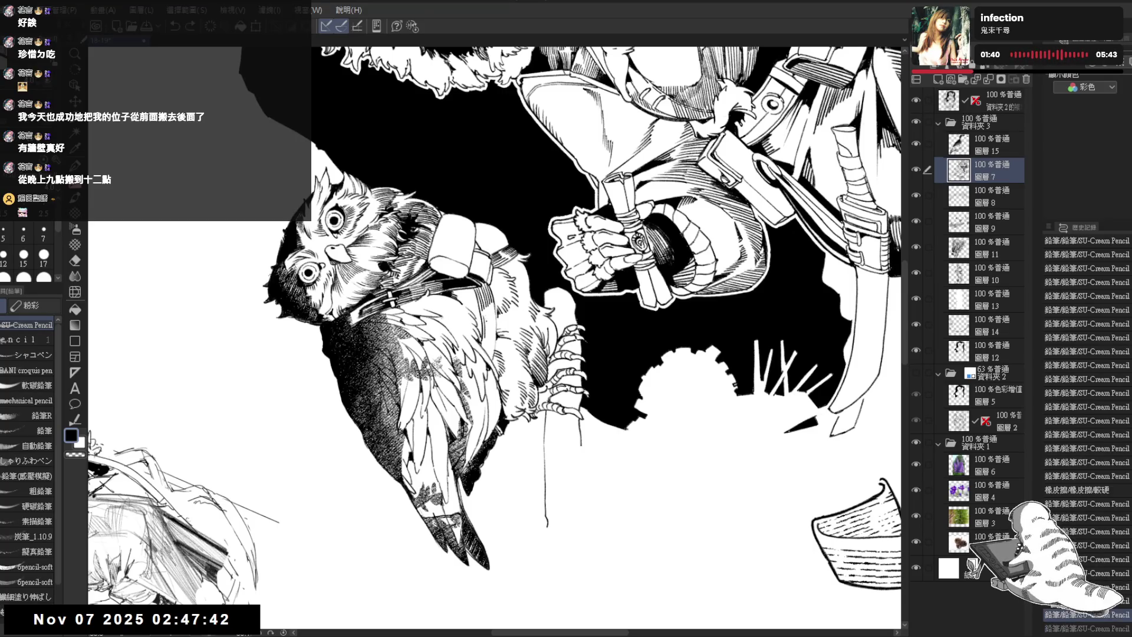
{"action": "key", "text": "ctrl+y"}
{"action": "key", "text": "ctrl+y"}
{"action": "key", "text": "ctrl+y"}
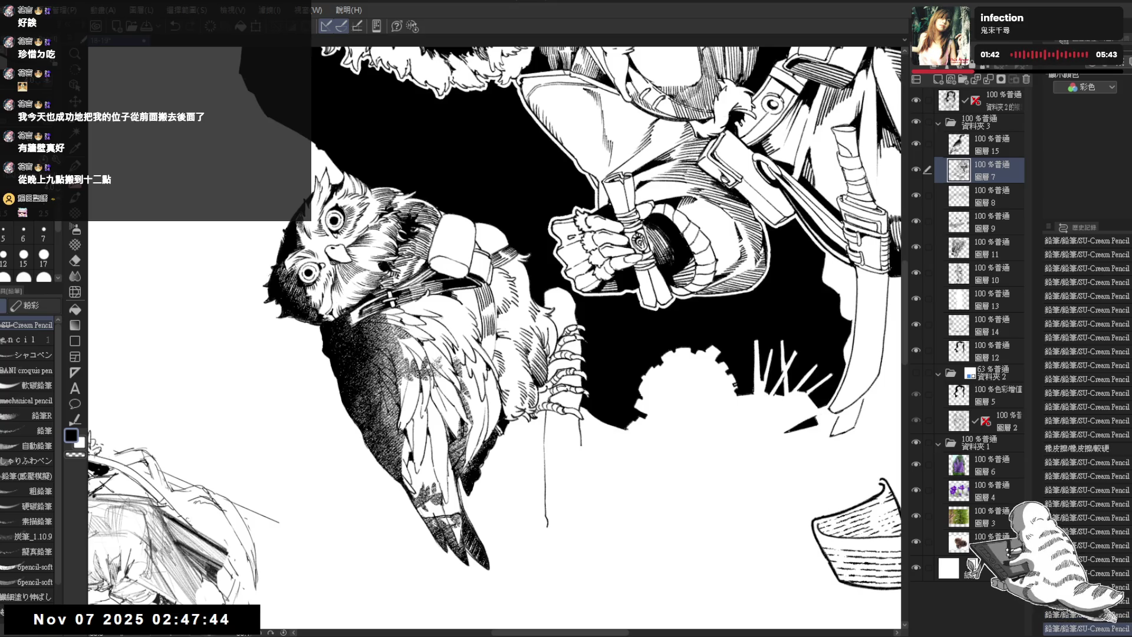
{"action": "key", "text": "ctrl+y"}
{"action": "key", "text": "ctrl+y"}
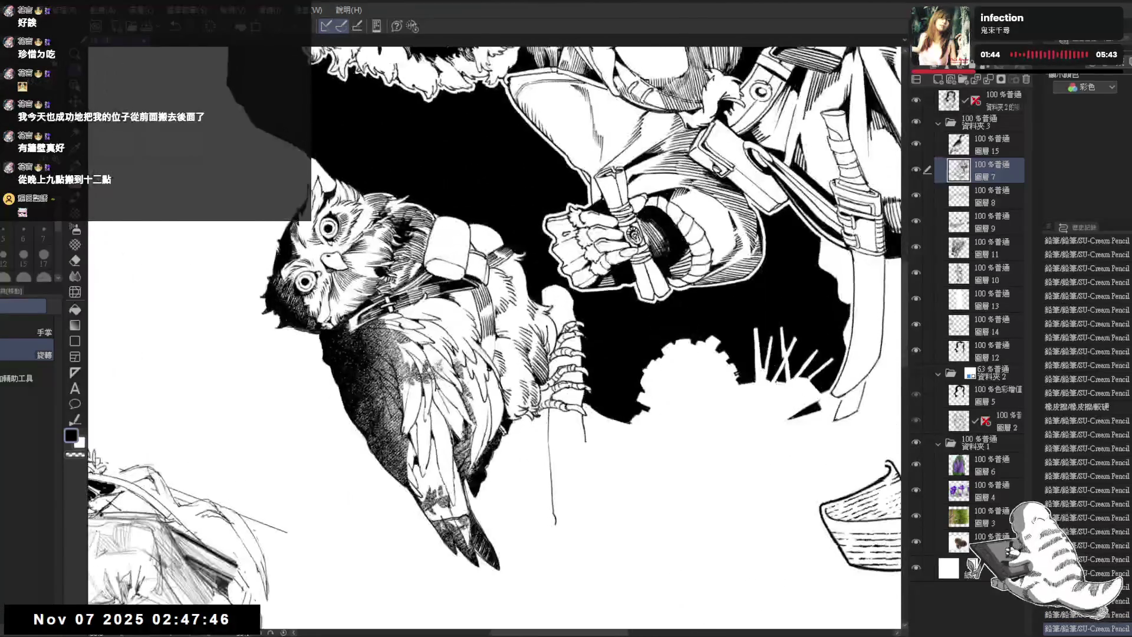
{"action": "key", "text": "ctrl+y"}
{"action": "key", "text": "ctrl+y"}
{"action": "key", "text": "ctrl+y"}
{"action": "key", "text": "ctrl+y"}
{"action": "key", "text": "ctrl+y"}
{"action": "key", "text": "ctrl+y"}
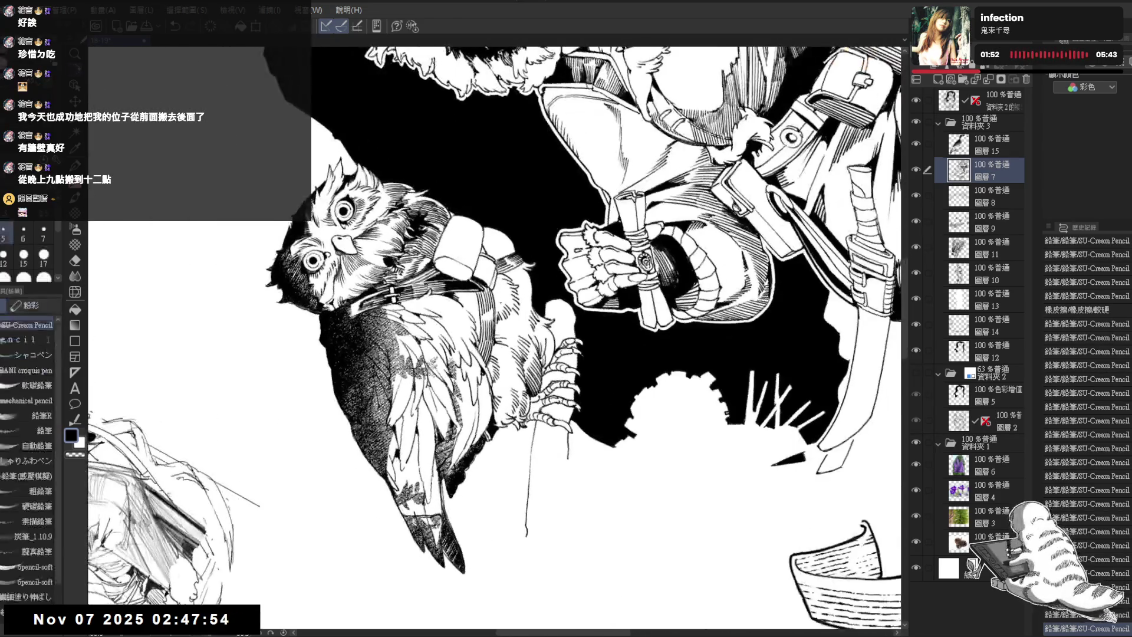
{"action": "key", "text": "ctrl+y"}
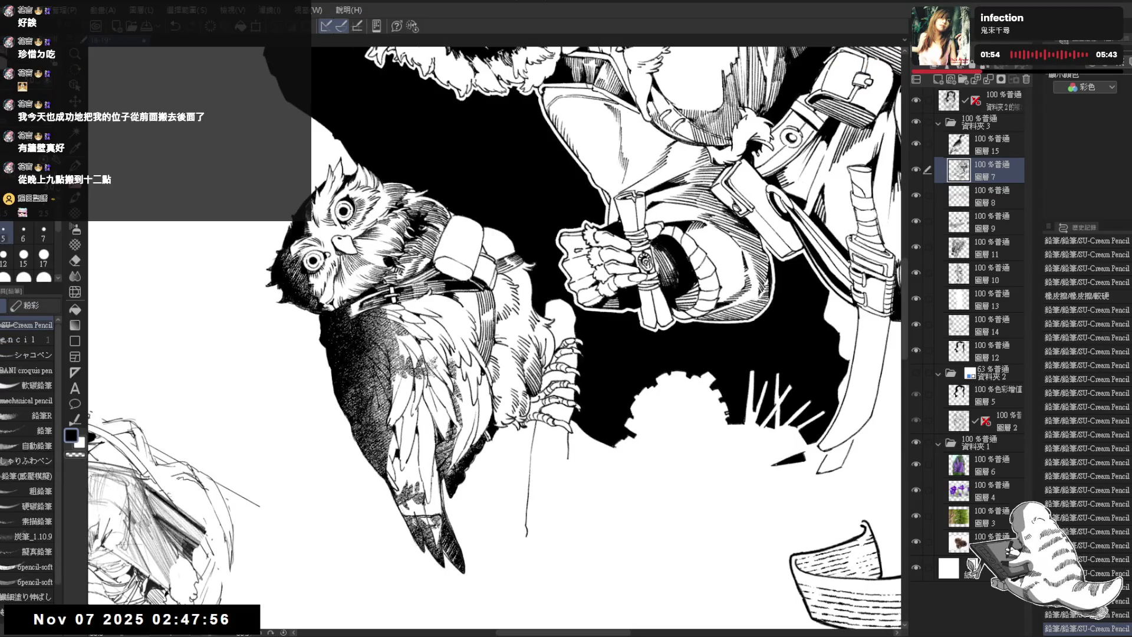
{"action": "key", "text": "ctrl+y"}
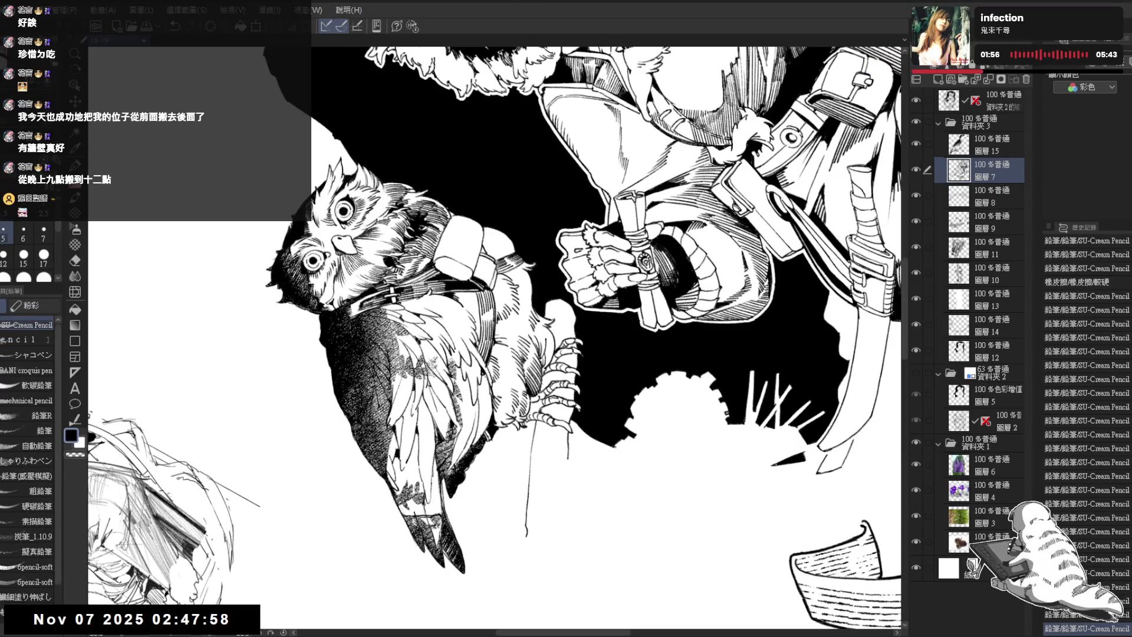
{"action": "key", "text": "e"}
{"action": "key", "text": "ctrl+y"}
{"action": "key", "text": "p"}
{"action": "key", "text": "ctrl+y"}
{"action": "key", "text": "ctrl+y"}
{"action": "key", "text": "e"}
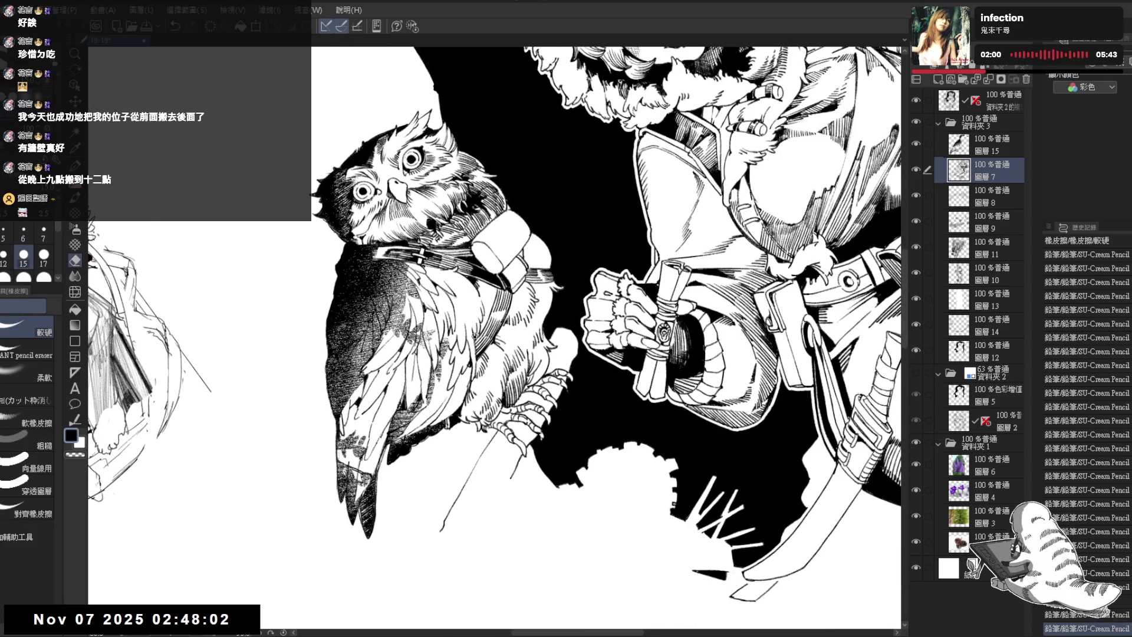
{"action": "key", "text": "p"}
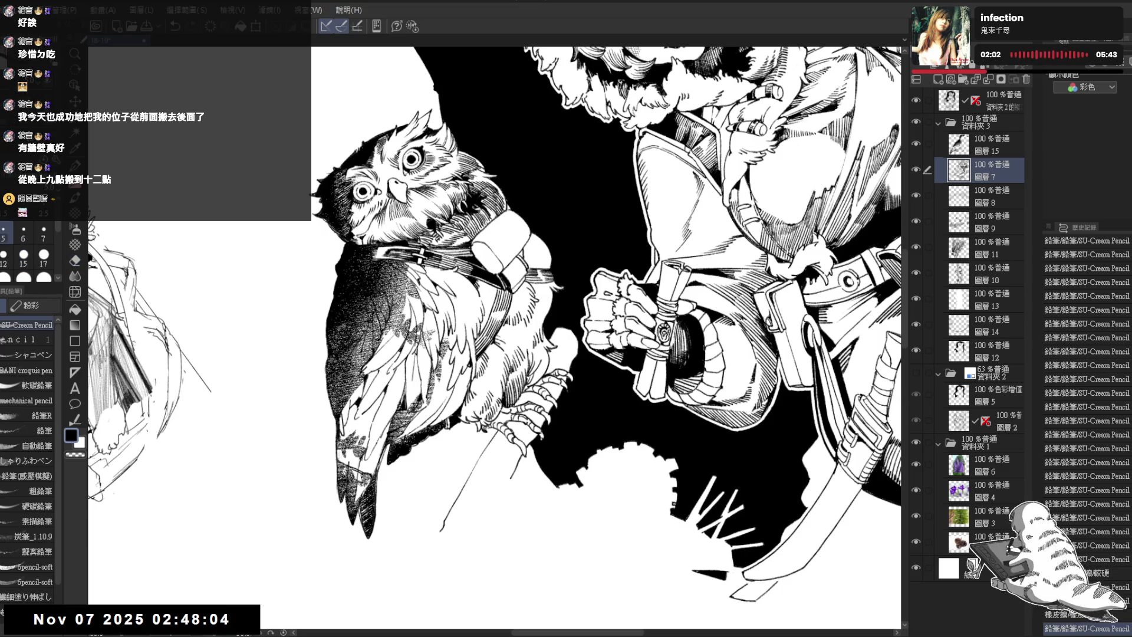
{"action": "key", "text": "ctrl+y"}
{"action": "key", "text": "e"}
{"action": "key", "text": "p"}
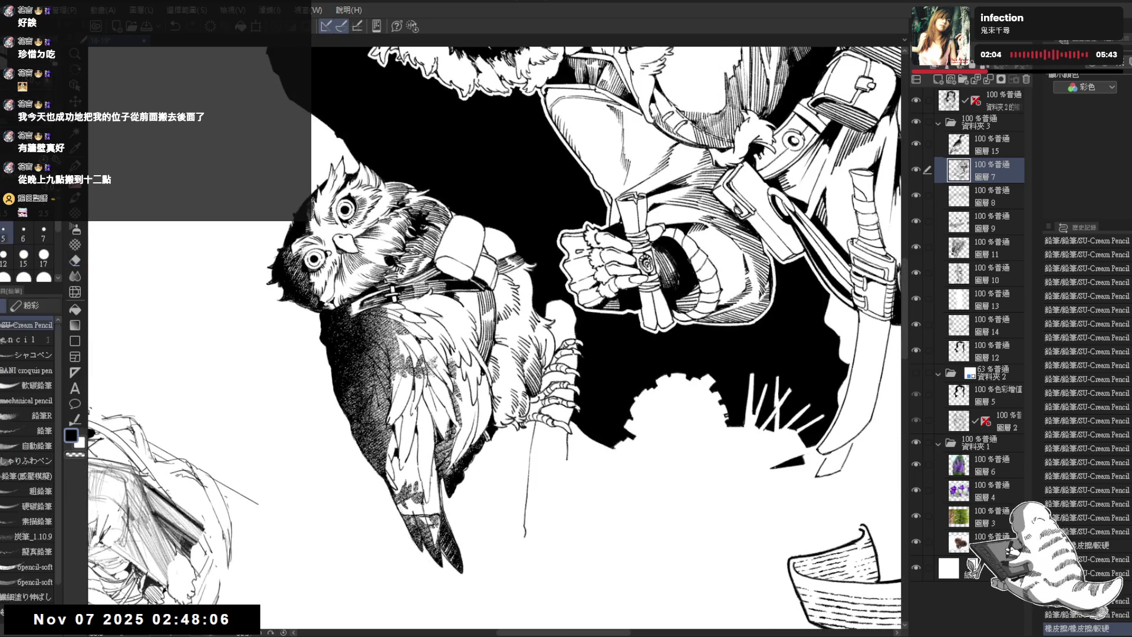
{"action": "key", "text": "ctrl+0"}
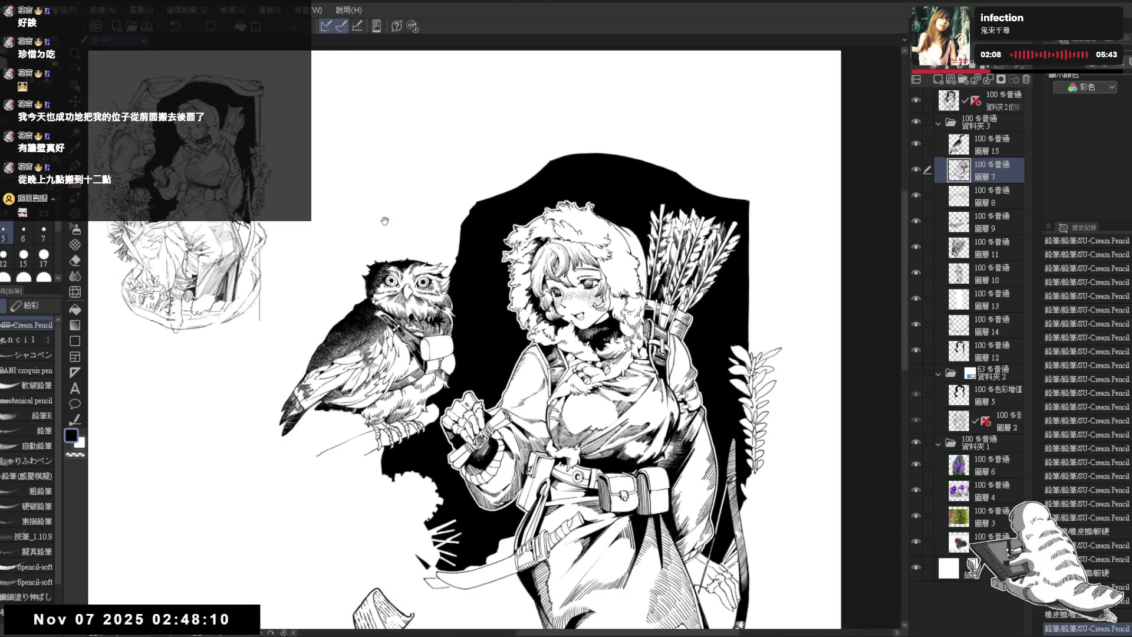
Reset the view and add a short pencil touch-up stroke beside the owl, then inspect
{"action": "key", "text": "ctrl+0"}
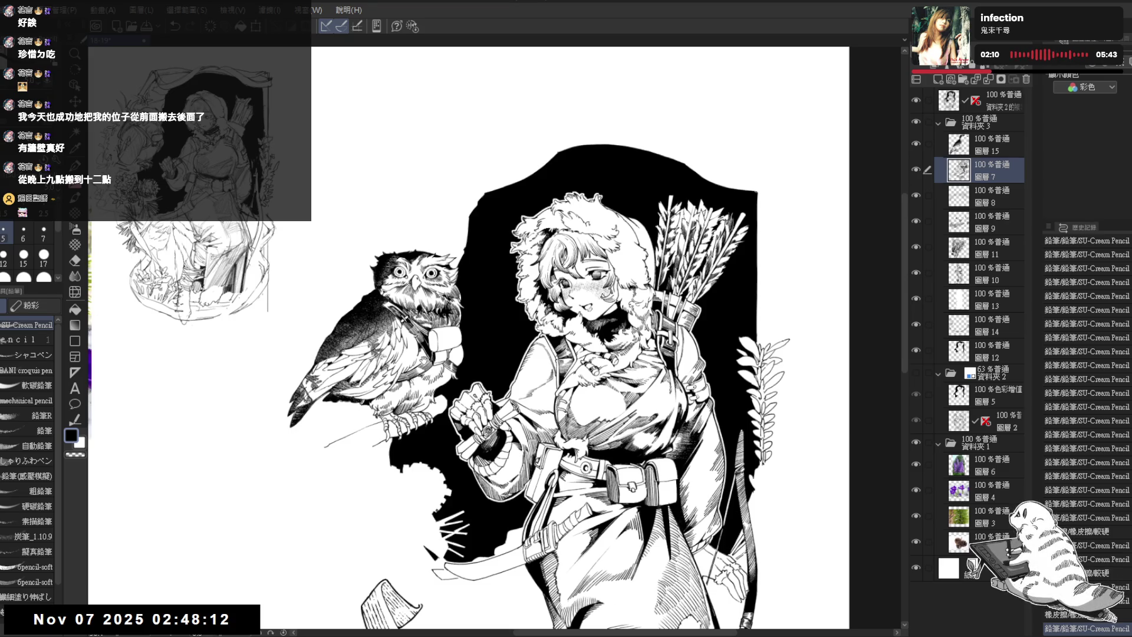
{"action": "scroll", "coordinate": [458, 354], "scroll_direction": "up", "scroll_amount": 3}
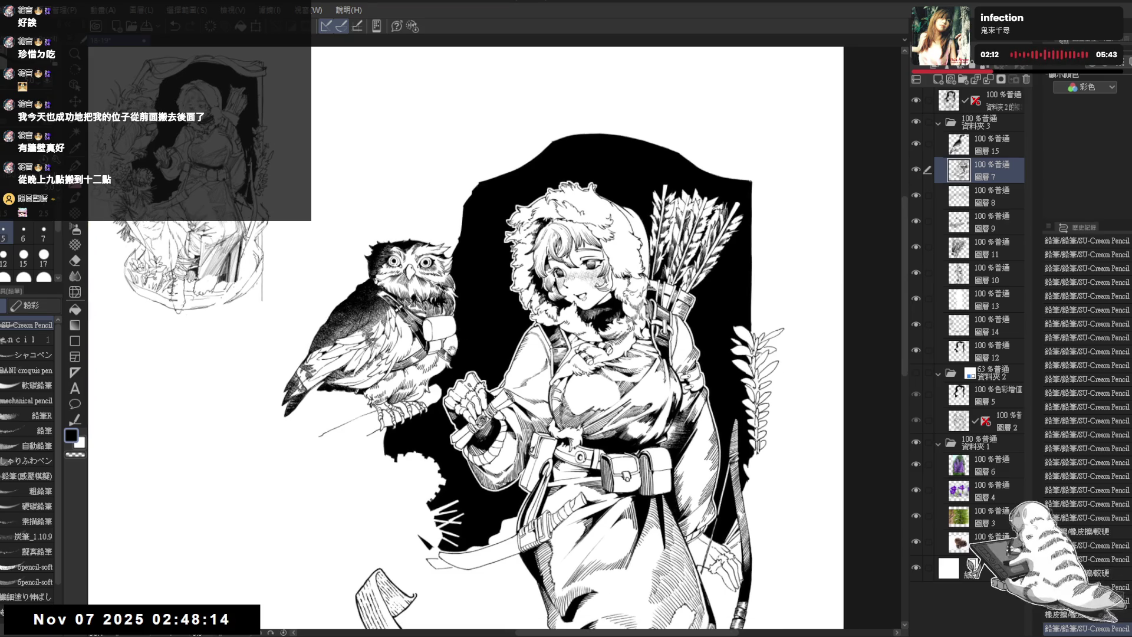
{"action": "key", "text": "g"}
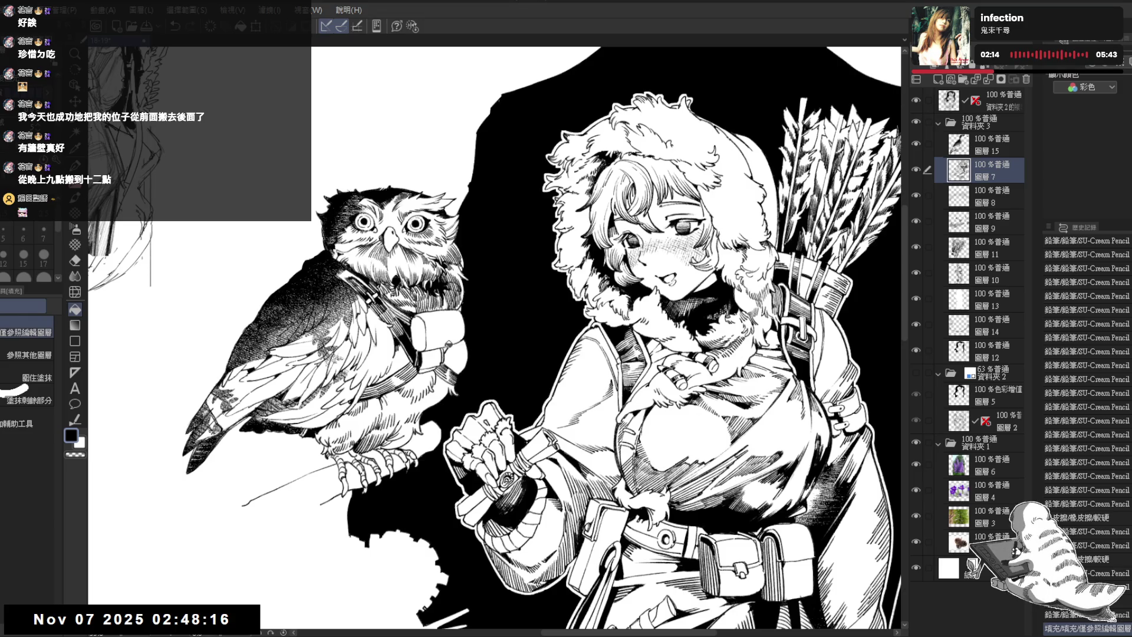
{"action": "key", "text": "p"}
{"action": "left_click_drag", "start_coordinate": [423, 348], "coordinate": [425, 334]}
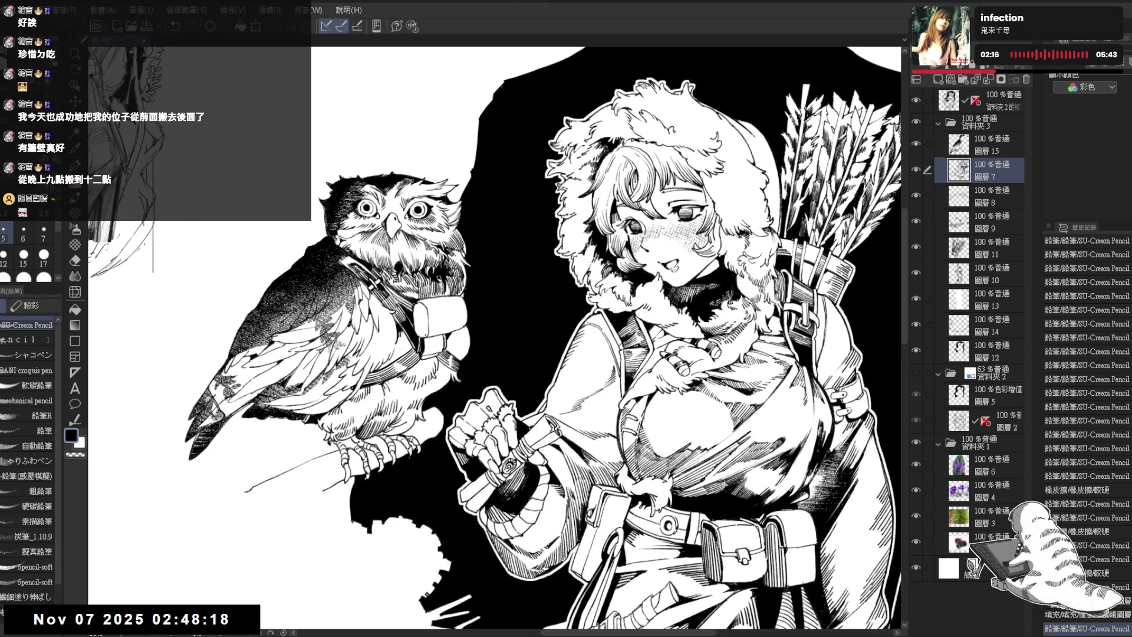
{"action": "scroll", "coordinate": [425, 334], "scroll_direction": "down", "scroll_amount": 2}
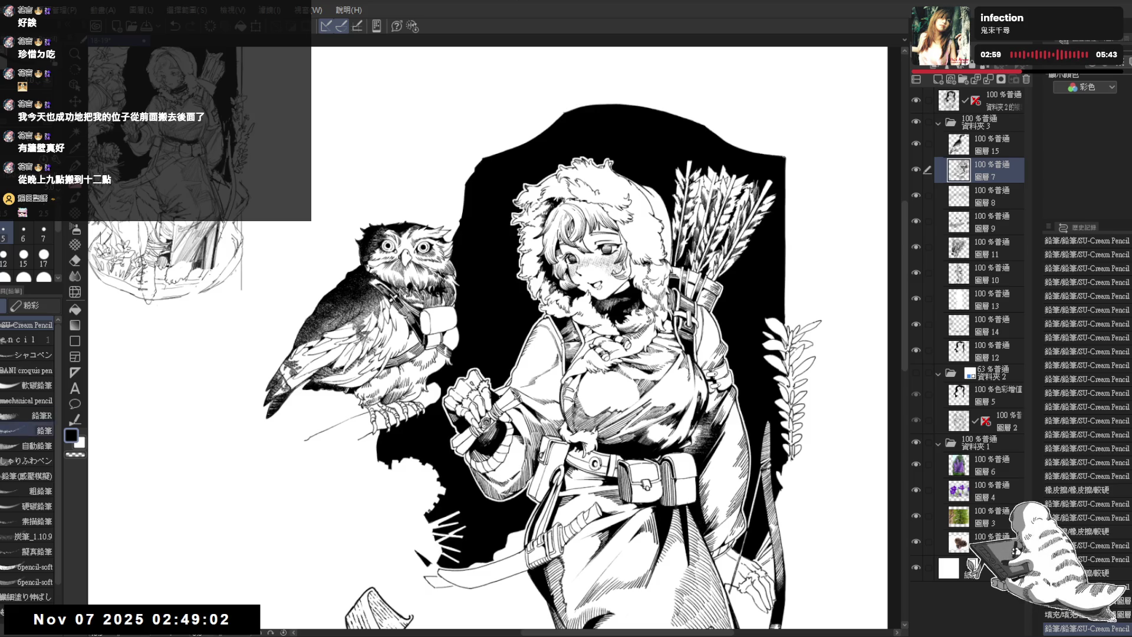
{"action": "scroll", "coordinate": [327, 383], "scroll_direction": "up", "scroll_amount": 1}
{"action": "scroll", "coordinate": [495, 336], "scroll_direction": "up", "scroll_amount": 1}
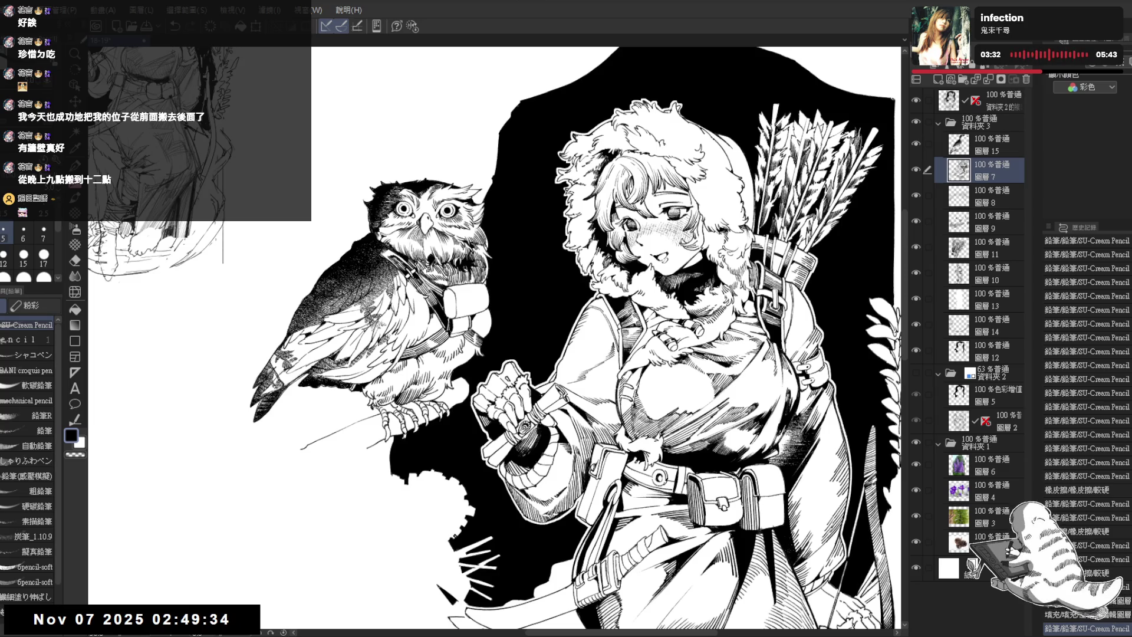
{"action": "scroll", "coordinate": [459, 443], "scroll_direction": "up", "scroll_amount": 1}
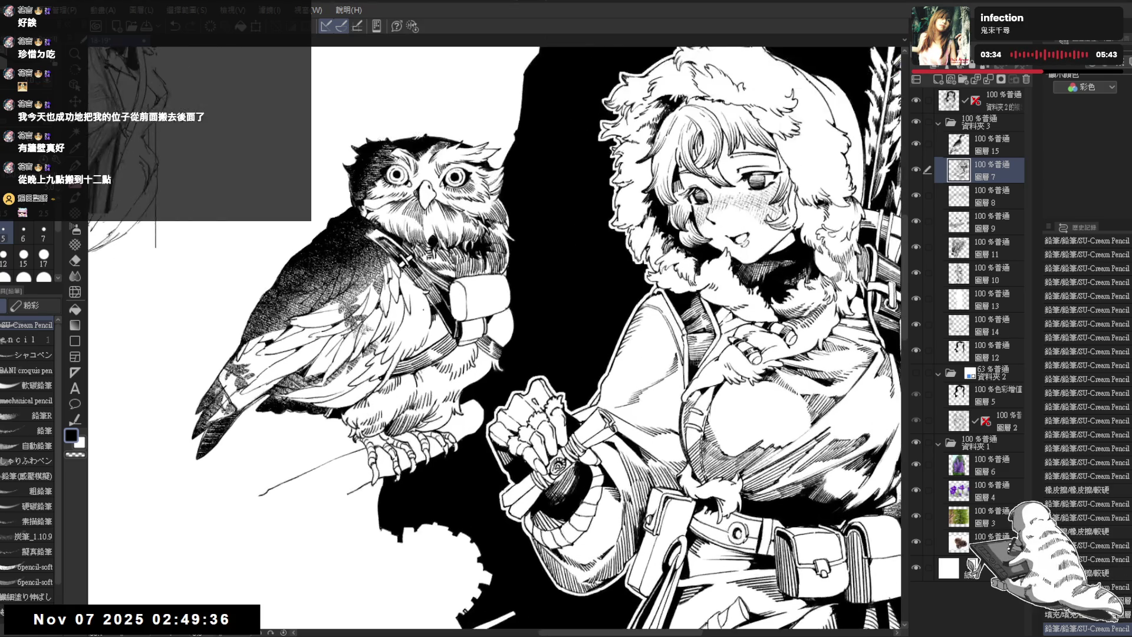
Ink two short strokes on the owl's strap, redoing the first attempt
{"action": "left_click_drag", "start_coordinate": [496, 336], "coordinate": [584, 430]}
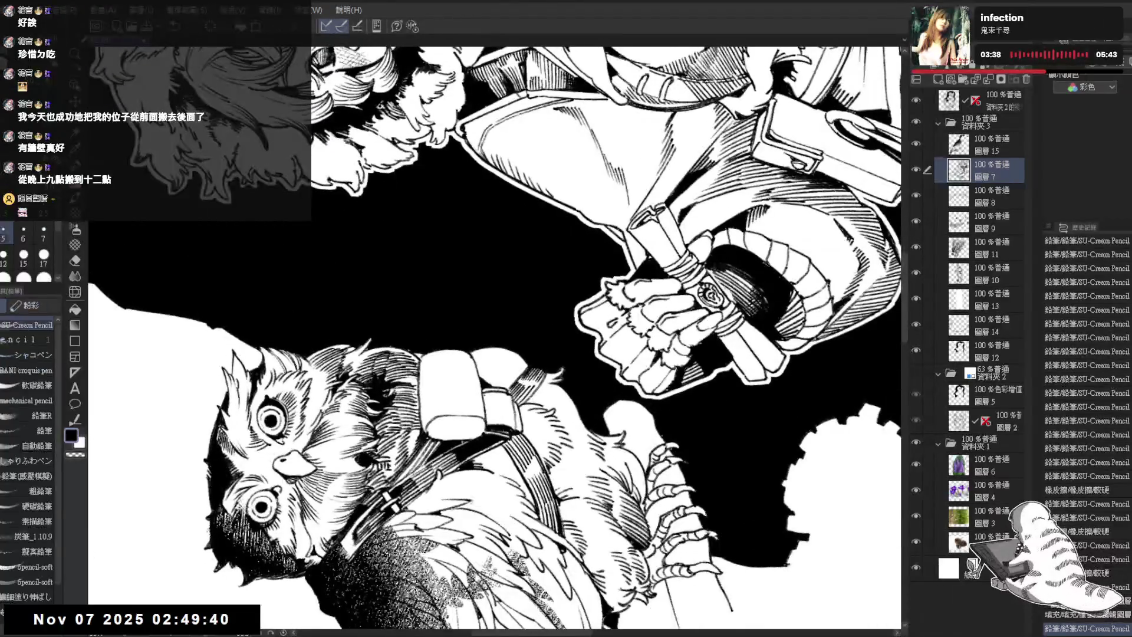
{"action": "mouse_move", "coordinate": [484, 392]}
{"action": "left_mouse_down"}
{"action": "mouse_move", "coordinate": [486, 423]}
{"action": "mouse_move", "coordinate": [503, 419]}
{"action": "left_mouse_up"}
{"action": "key", "text": "ctrl+z"}
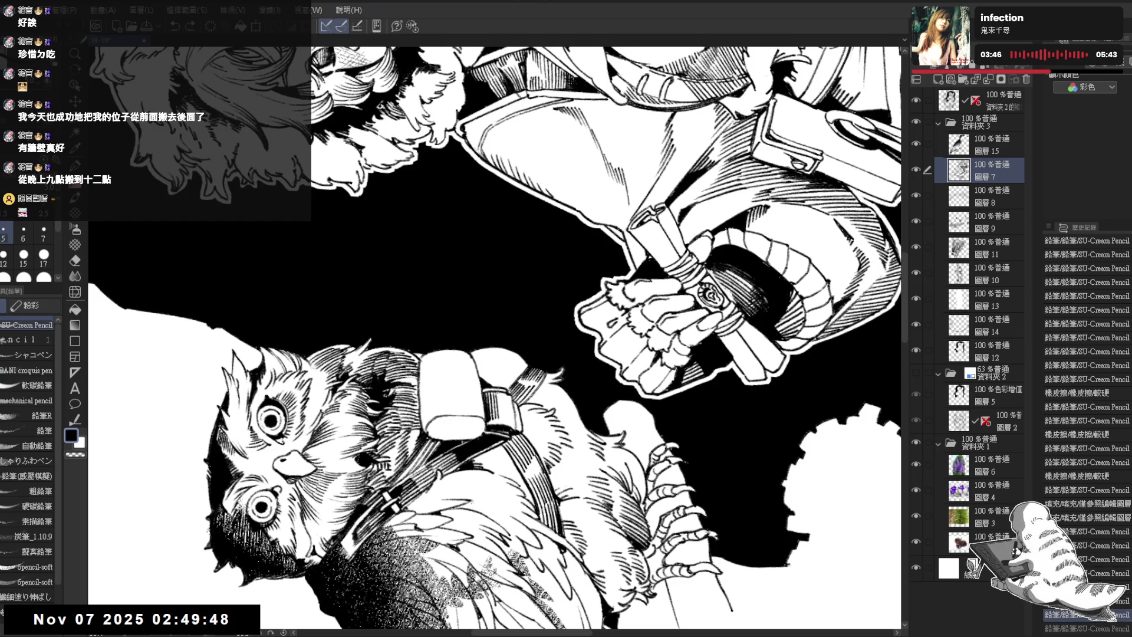
{"action": "left_click_drag", "start_coordinate": [506, 394], "coordinate": [518, 427]}
Turn the owl upright, mirror the view to check, and fix a small mark on the owl
{"action": "key", "text": "r"}
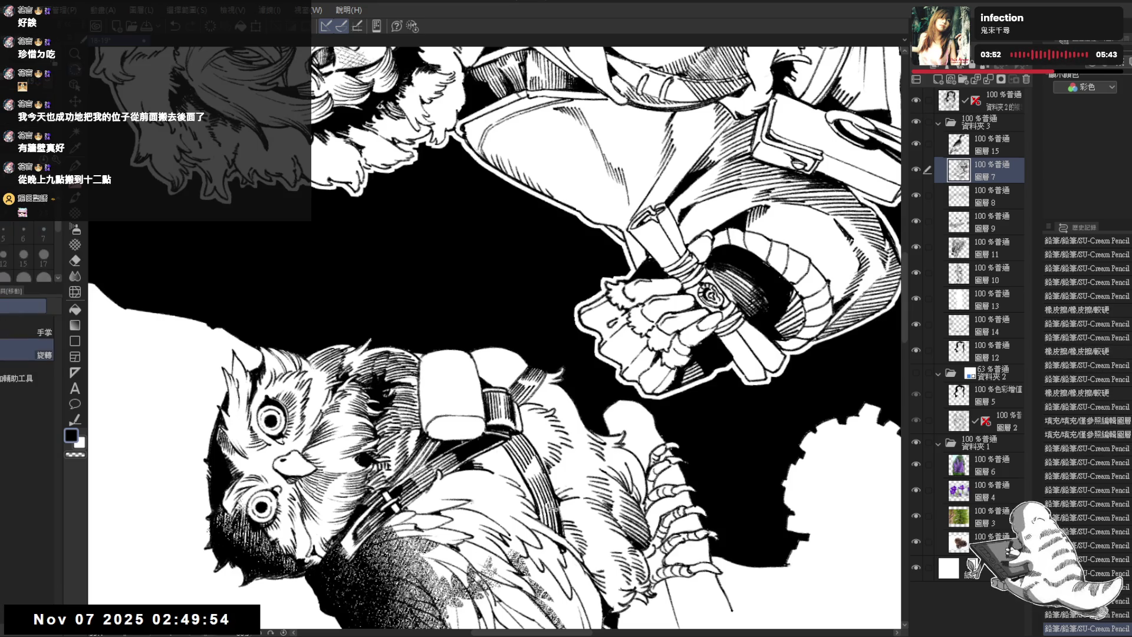
{"action": "key", "text": "ctrl+@"}
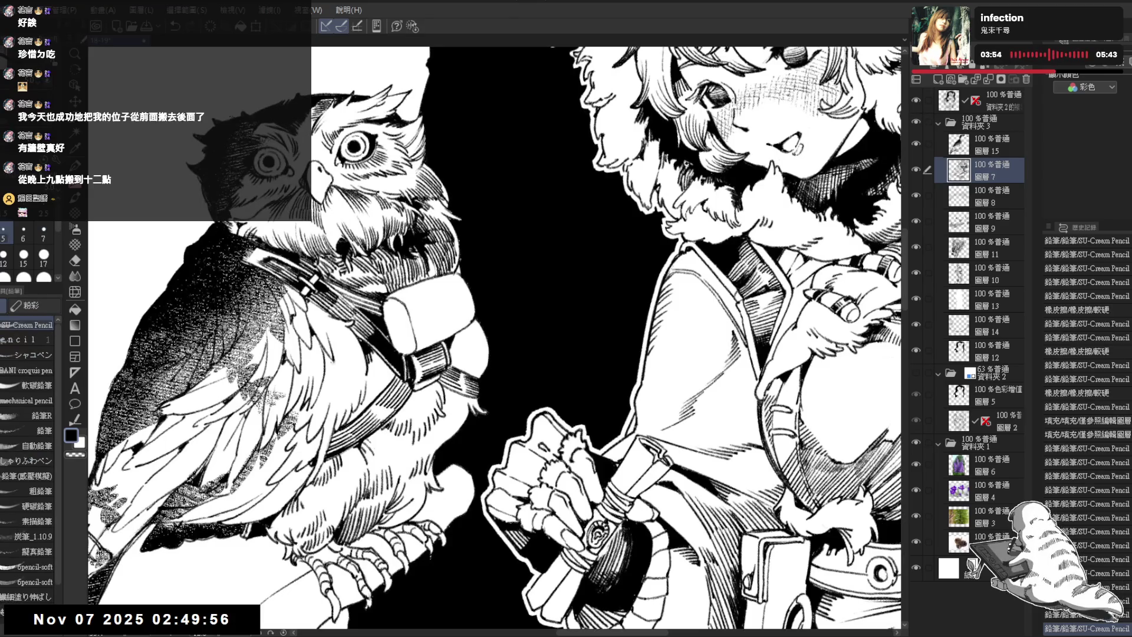
{"action": "left_click_drag", "start_coordinate": [496, 330], "coordinate": [436, 389]}
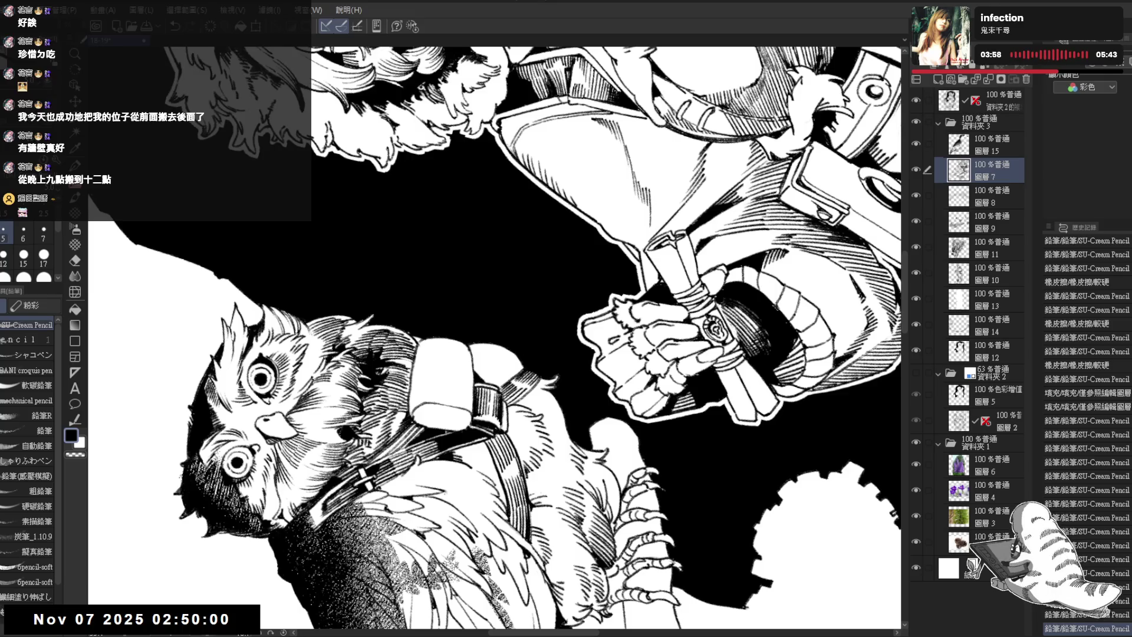
{"action": "left_click_drag", "start_coordinate": [495, 330], "coordinate": [448, 378]}
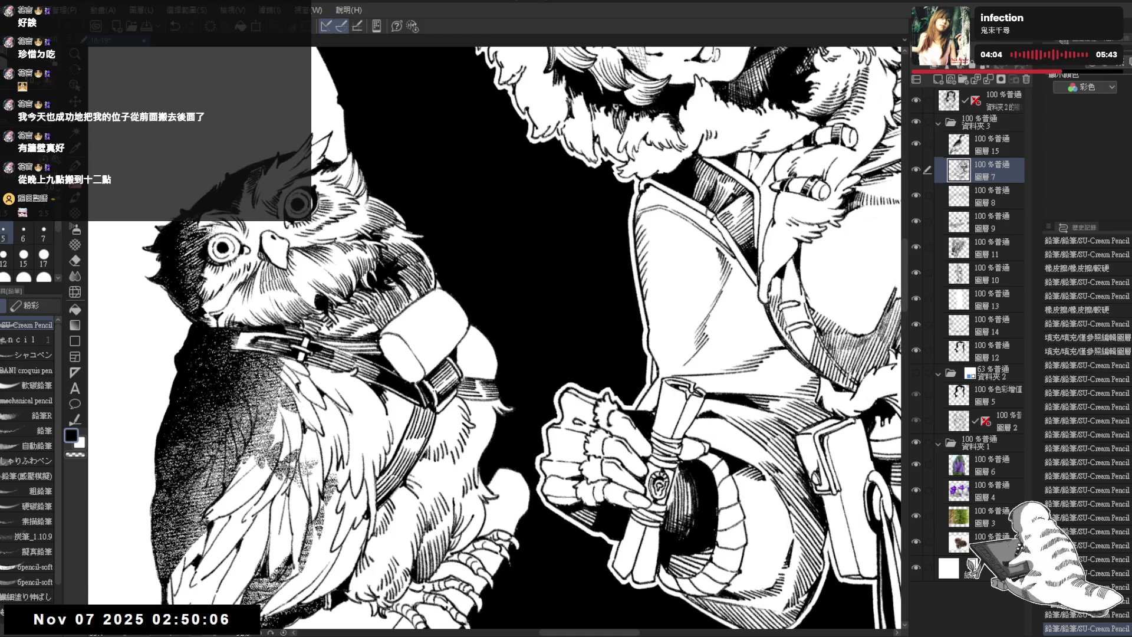
{"action": "left_click_drag", "start_coordinate": [495, 330], "coordinate": [448, 354]}
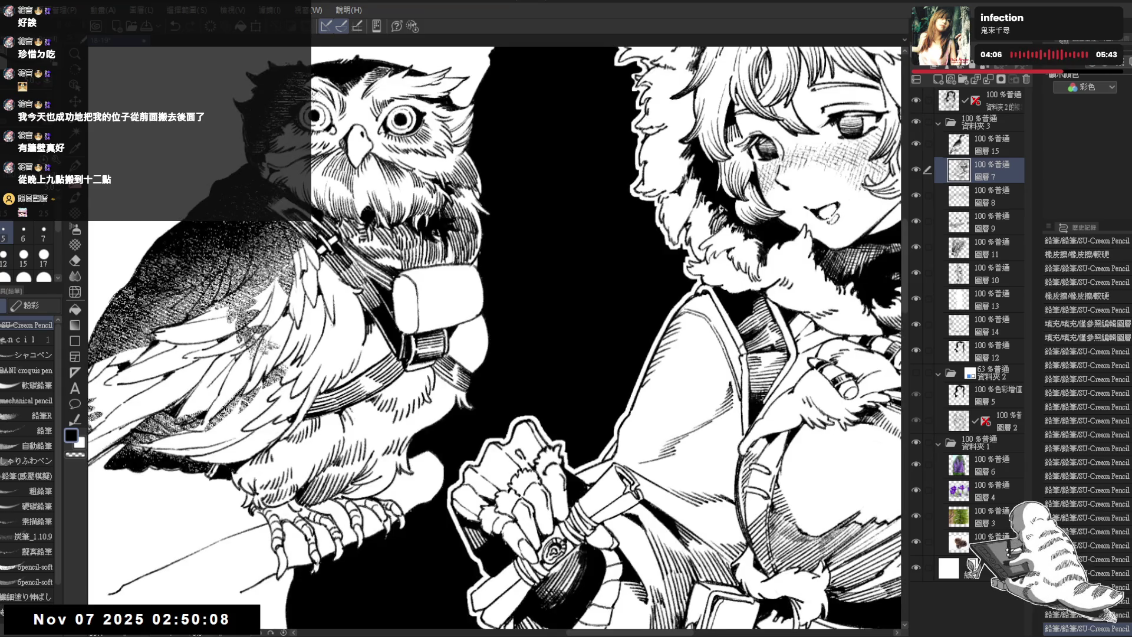
{"action": "key", "text": "h"}
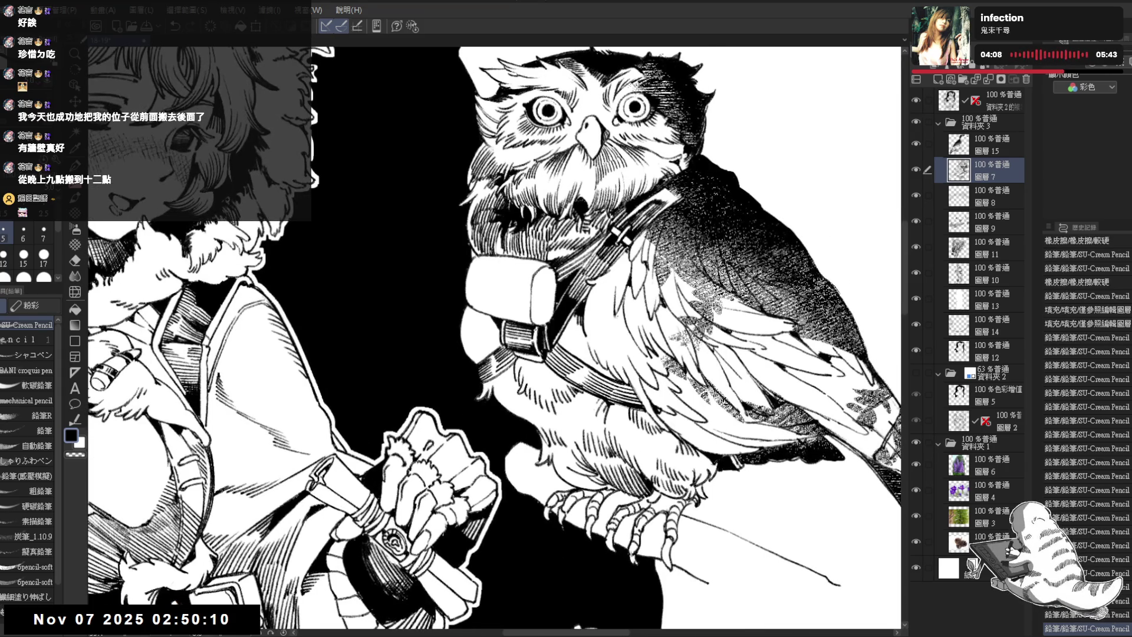
{"action": "key", "text": "e"}
{"action": "left_click_drag", "start_coordinate": [533, 325], "coordinate": [540, 334]}
{"action": "key", "text": "p"}
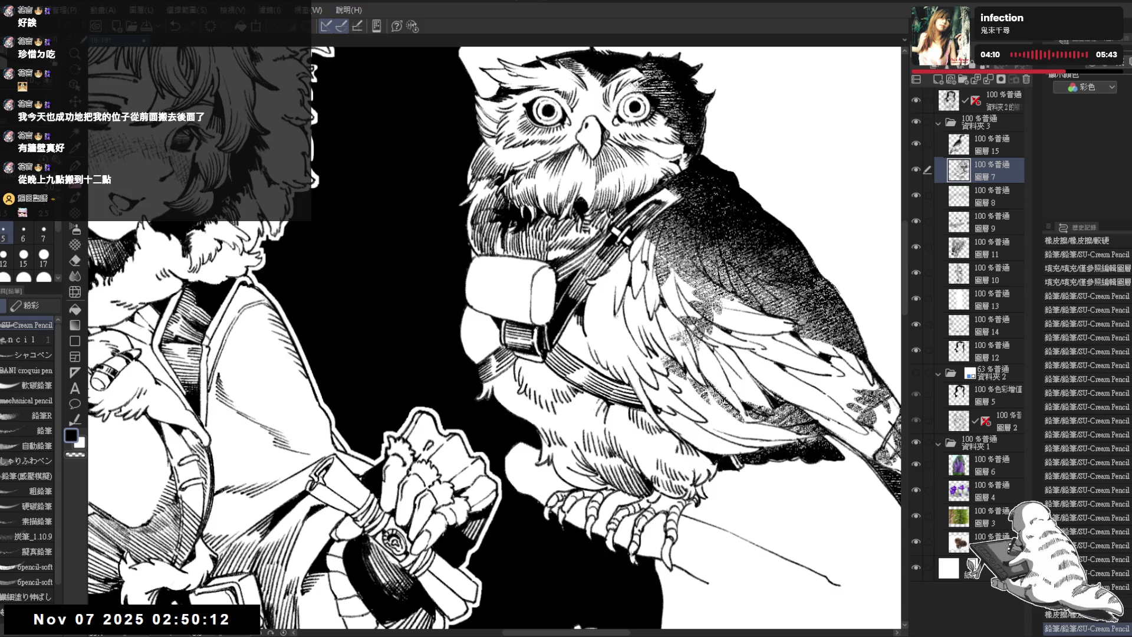
{"action": "key", "text": "h"}
Erase two stray marks near the owl's strap buckle
{"action": "mouse_move", "coordinate": [543, 384]}
{"action": "left_mouse_down"}
{"action": "mouse_move", "coordinate": [545, 366]}
{"action": "mouse_move", "coordinate": [454, 415]}
{"action": "mouse_move", "coordinate": [492, 318]}
{"action": "left_mouse_up"}
{"action": "key", "text": "e"}
{"action": "left_click", "coordinate": [492, 318]}
{"action": "left_click", "coordinate": [492, 322]}
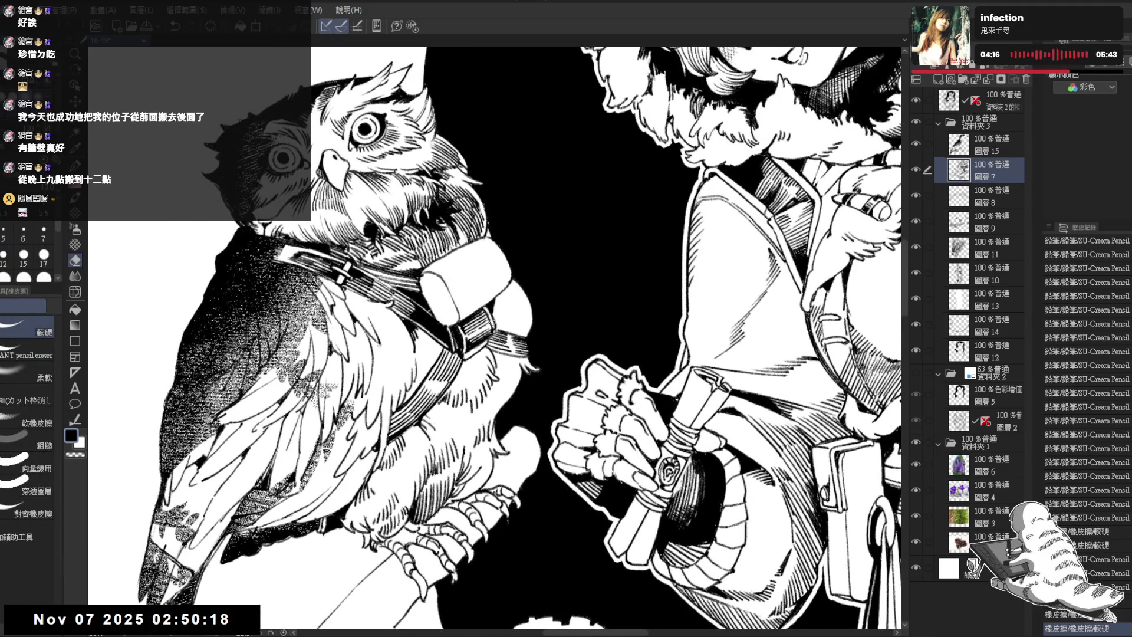
Add small pencil and eraser touches near the owl's strap buckle
{"action": "key", "text": "p"}
{"action": "left_click", "coordinate": [492, 318]}
{"action": "key", "text": "e"}
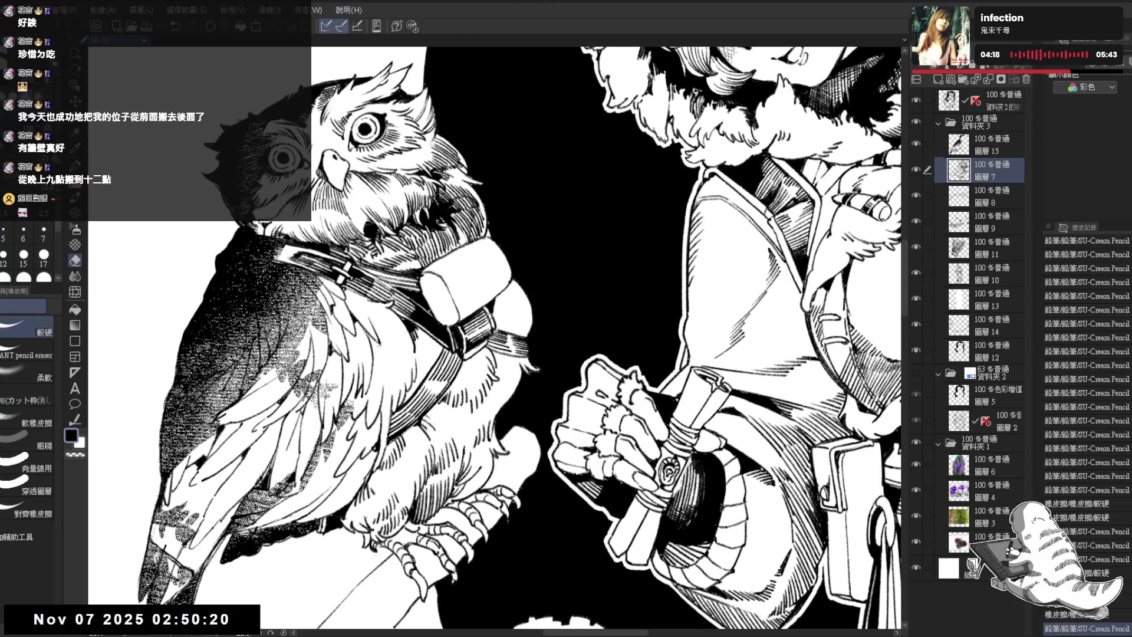
{"action": "left_click", "coordinate": [489, 312]}
{"action": "key", "text": "p"}
Erase along the owl's chest edge on layer 圖層 12
{"action": "left_click_drag", "start_coordinate": [491, 319], "coordinate": [496, 295]}
{"action": "mouse_move", "coordinate": [492, 234]}
{"action": "left_mouse_down"}
{"action": "mouse_move", "coordinate": [529, 256]}
{"action": "mouse_move", "coordinate": [519, 277]}
{"action": "left_mouse_up"}
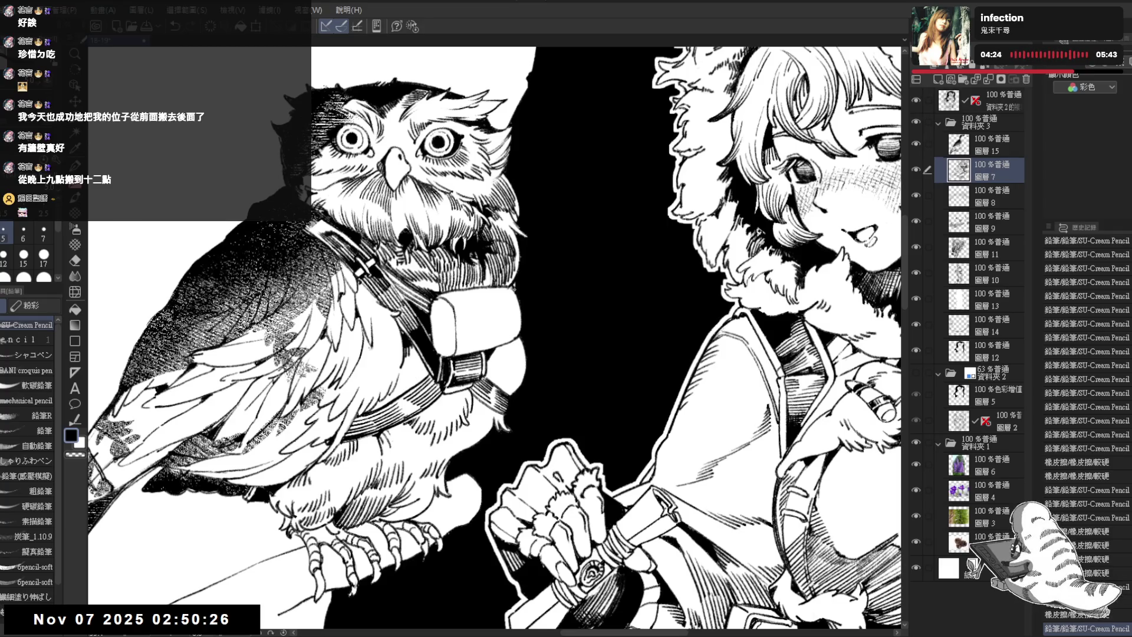
{"action": "left_click_drag", "start_coordinate": [519, 270], "coordinate": [502, 285]}
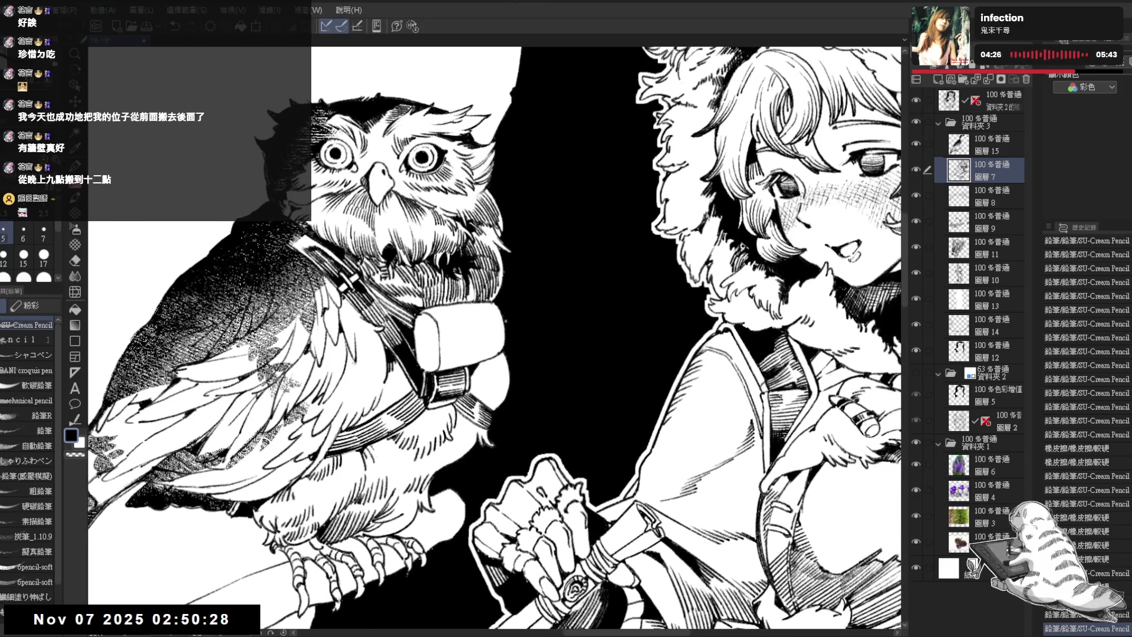
{"action": "key", "text": "e"}
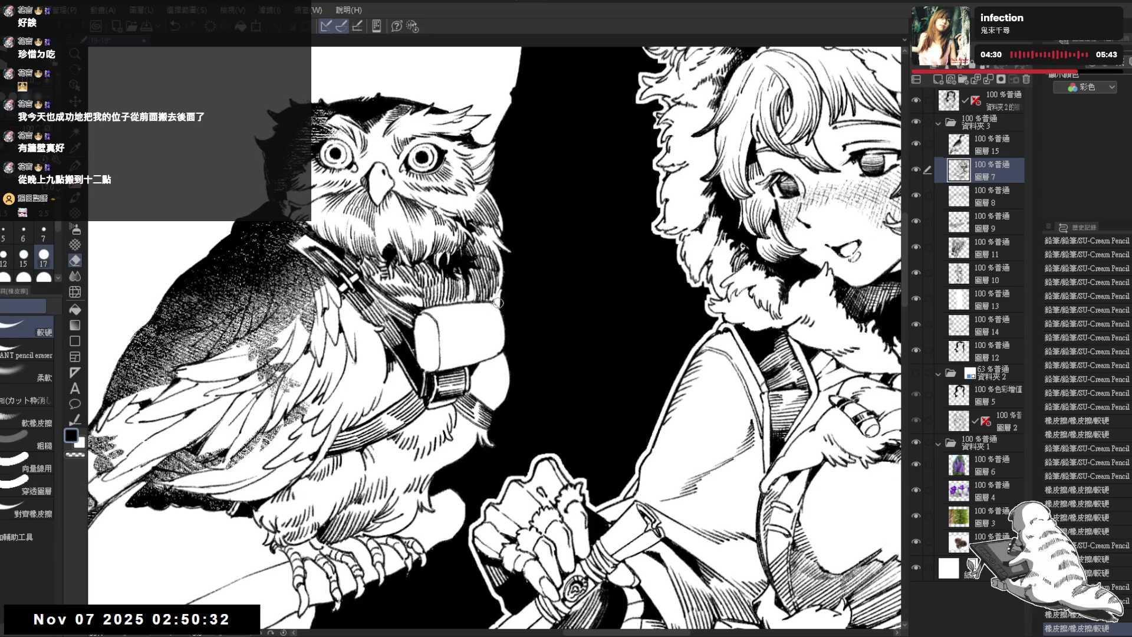
{"action": "left_click", "coordinate": [504, 293], "text": "ctrl+shift"}
{"action": "left_click_drag", "start_coordinate": [504, 293], "coordinate": [508, 356]}
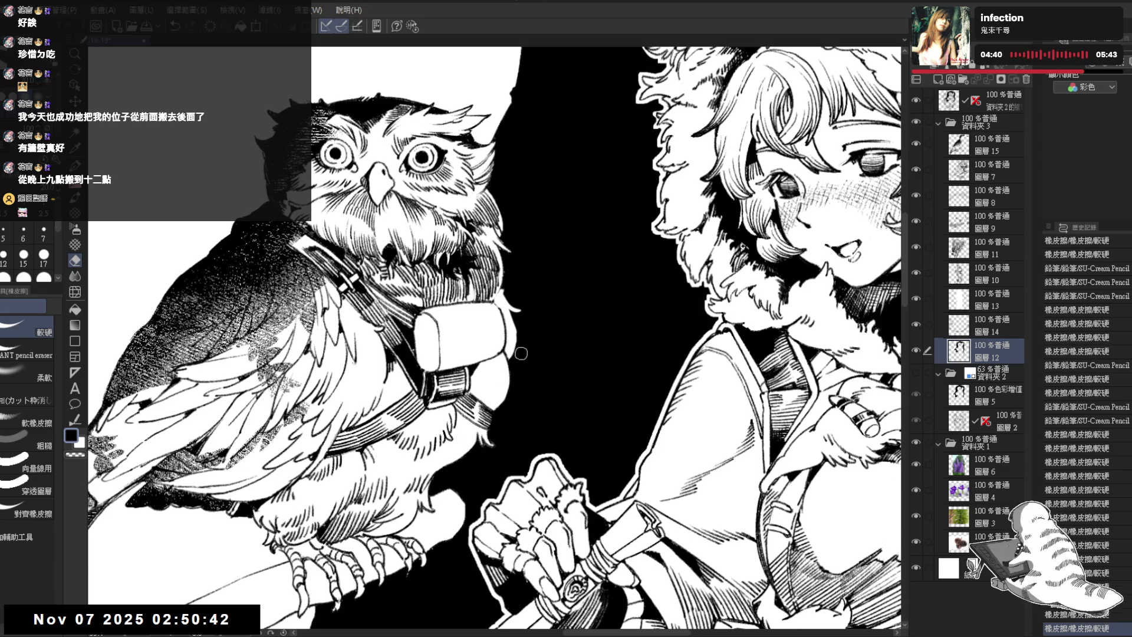
Draw a short pencil stroke along the owl's chest edge
{"action": "key", "text": "p"}
{"action": "scroll", "coordinate": [540, 442], "scroll_direction": "right", "scroll_amount": 1}
{"action": "mouse_move", "coordinate": [506, 322]}
{"action": "left_mouse_down"}
{"action": "mouse_move", "coordinate": [483, 336]}
{"action": "mouse_move", "coordinate": [479, 357]}
{"action": "left_mouse_up"}
{"action": "key", "text": "e"}
{"action": "key", "text": "p"}
{"action": "key", "text": "e"}
{"action": "key", "text": "p"}
On 圖層 7, erase a small chest area and add two small pencil strokes
{"action": "left_click", "coordinate": [475, 361], "text": "ctrl+shift"}
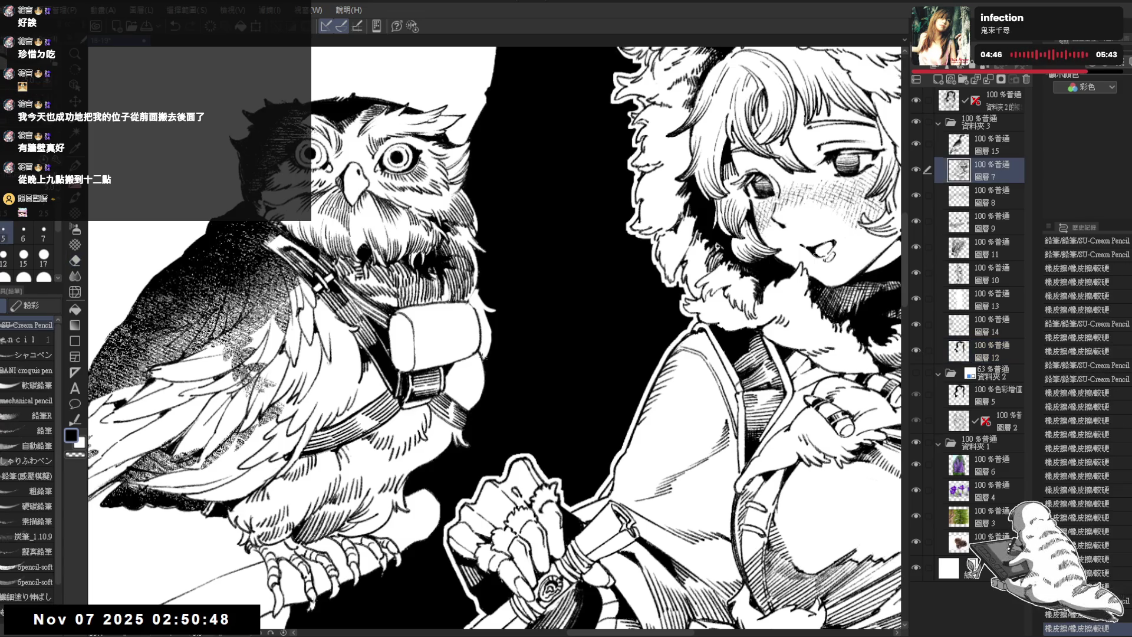
{"action": "key", "text": "e"}
{"action": "left_click_drag", "start_coordinate": [478, 358], "coordinate": [474, 364]}
{"action": "key", "text": "p"}
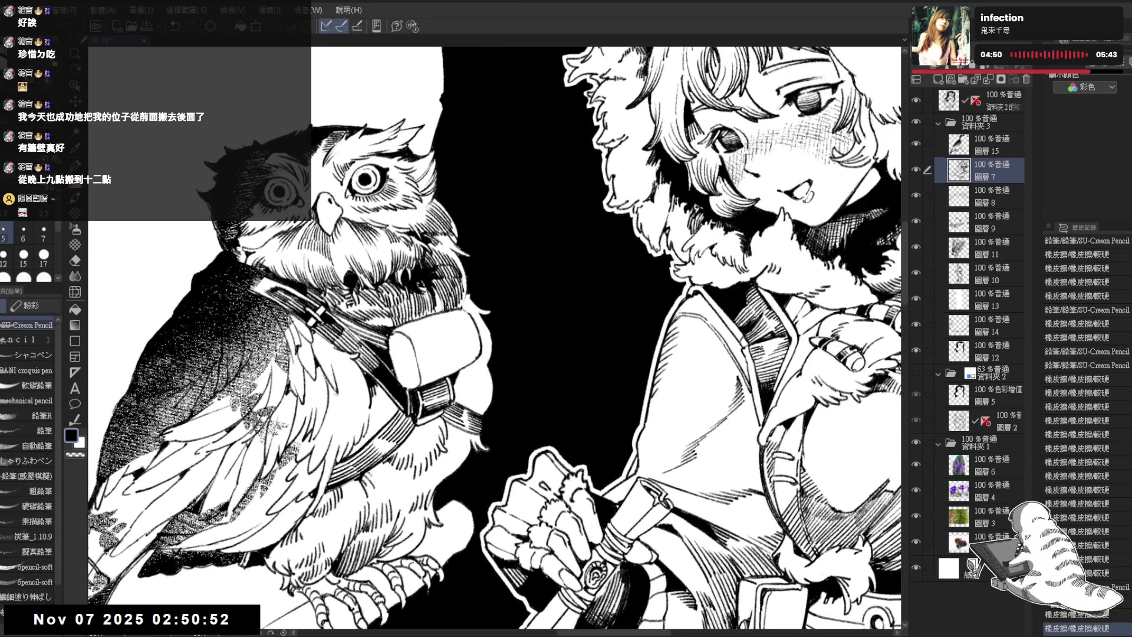
{"action": "left_click_drag", "start_coordinate": [479, 354], "coordinate": [481, 358]}
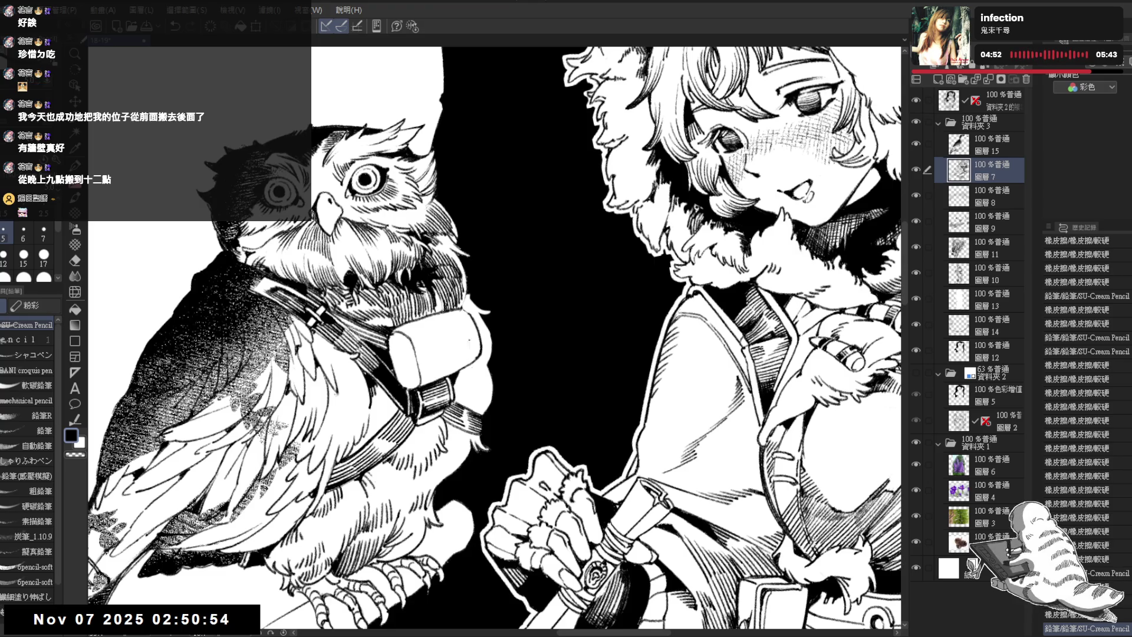
{"action": "left_click_drag", "start_coordinate": [480, 332], "coordinate": [481, 337]}
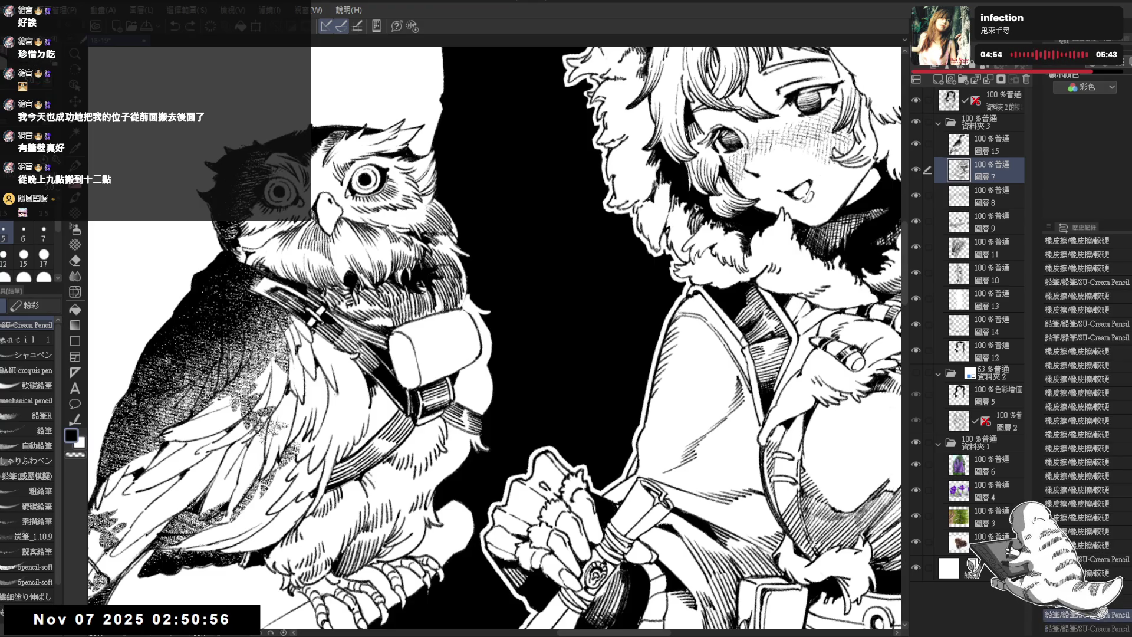
Erase near the owl's bag on 圖層 12, then redraw its outline on 圖層 7
{"action": "scroll", "coordinate": [534, 264], "scroll_direction": "down", "scroll_amount": 1}
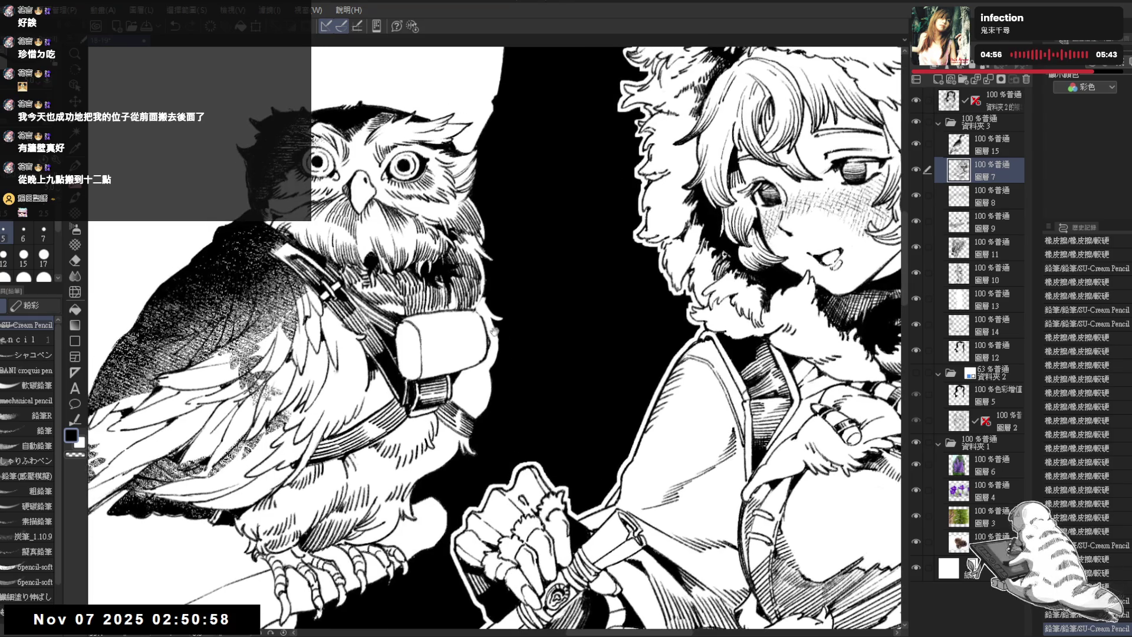
{"action": "scroll", "coordinate": [535, 263], "scroll_direction": "down", "scroll_amount": 1}
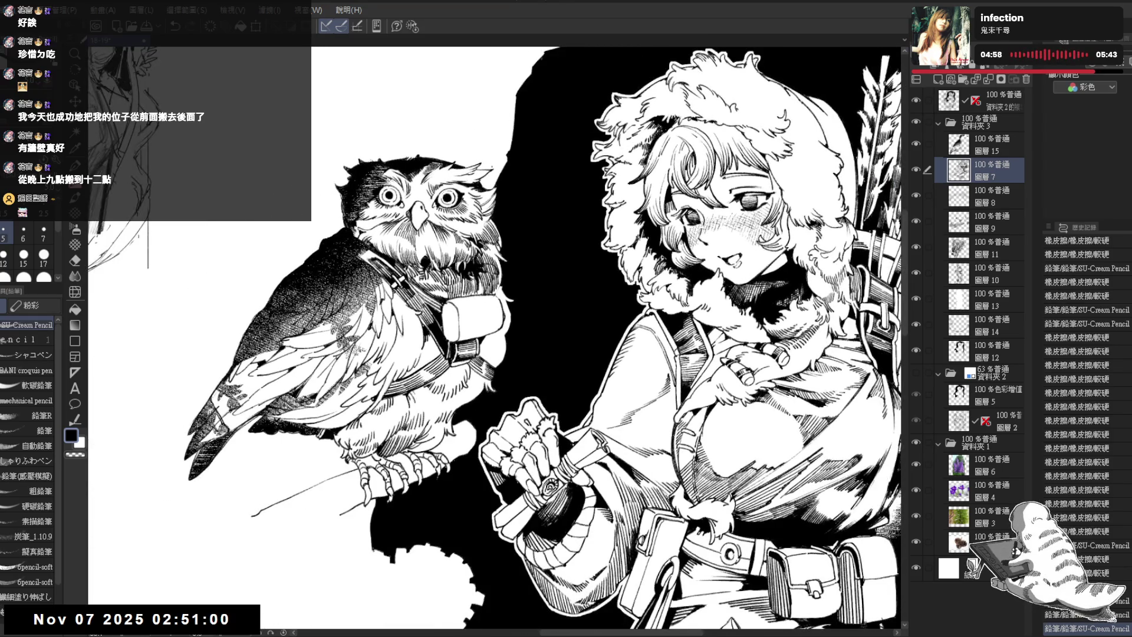
{"action": "left_click", "coordinate": [515, 323], "text": "ctrl+shift"}
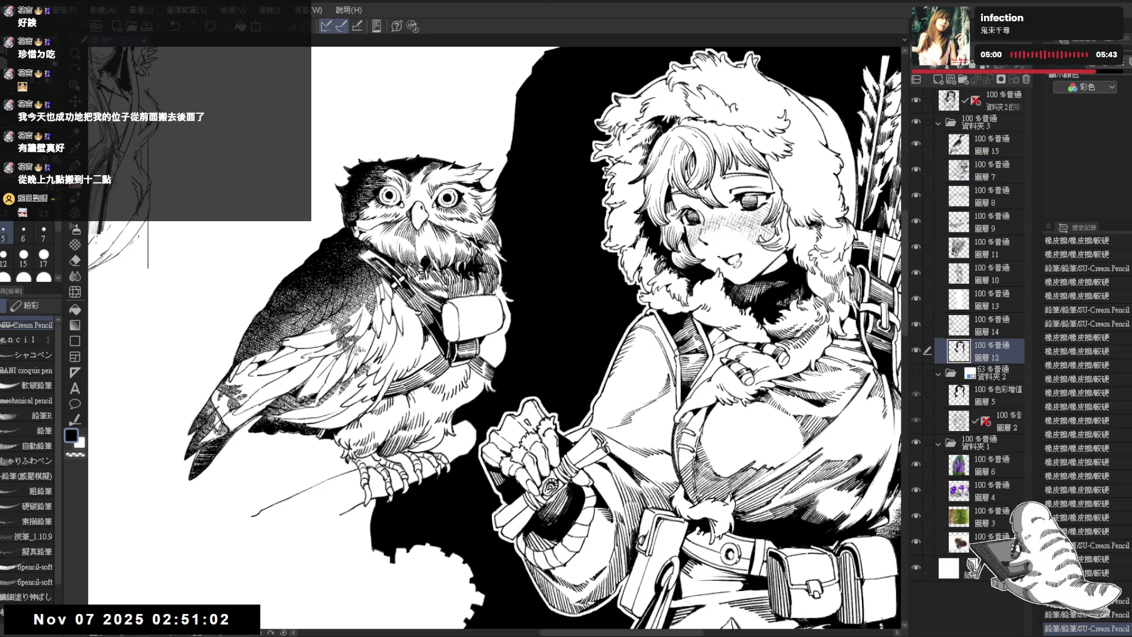
{"action": "key", "text": "e"}
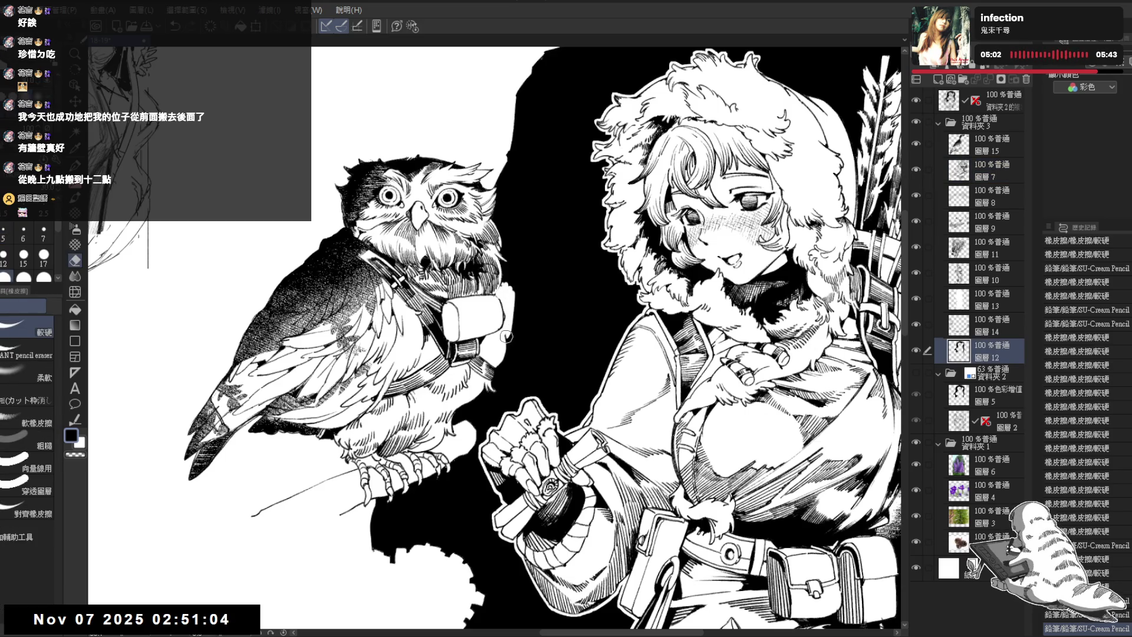
{"action": "left_click_drag", "start_coordinate": [510, 332], "coordinate": [501, 361]}
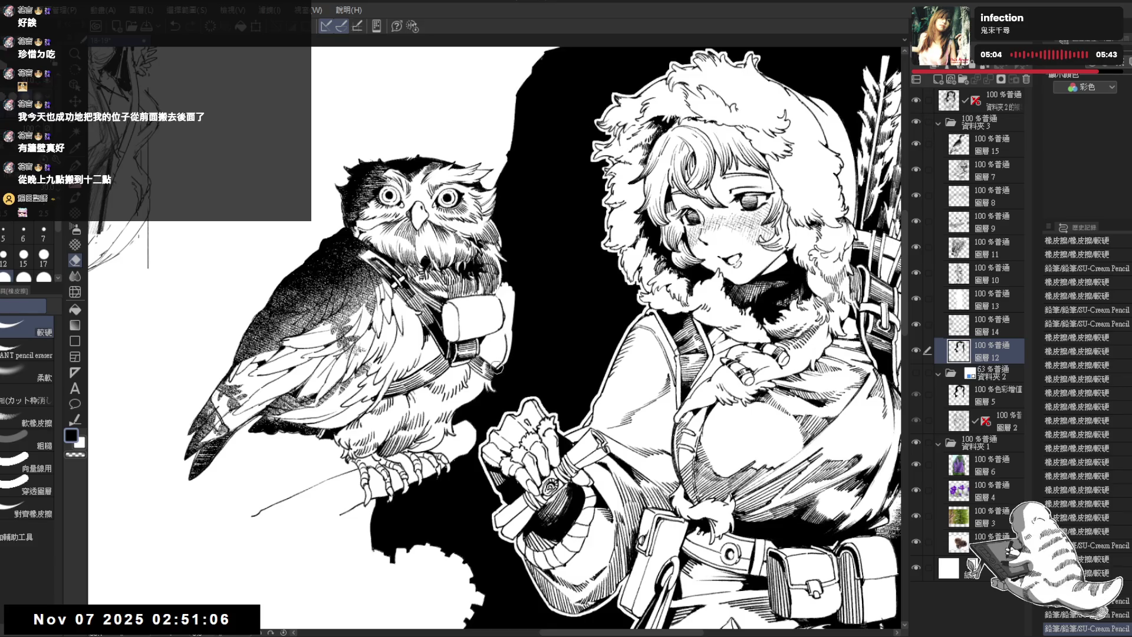
{"action": "left_click", "coordinate": [503, 354], "text": "ctrl+shift"}
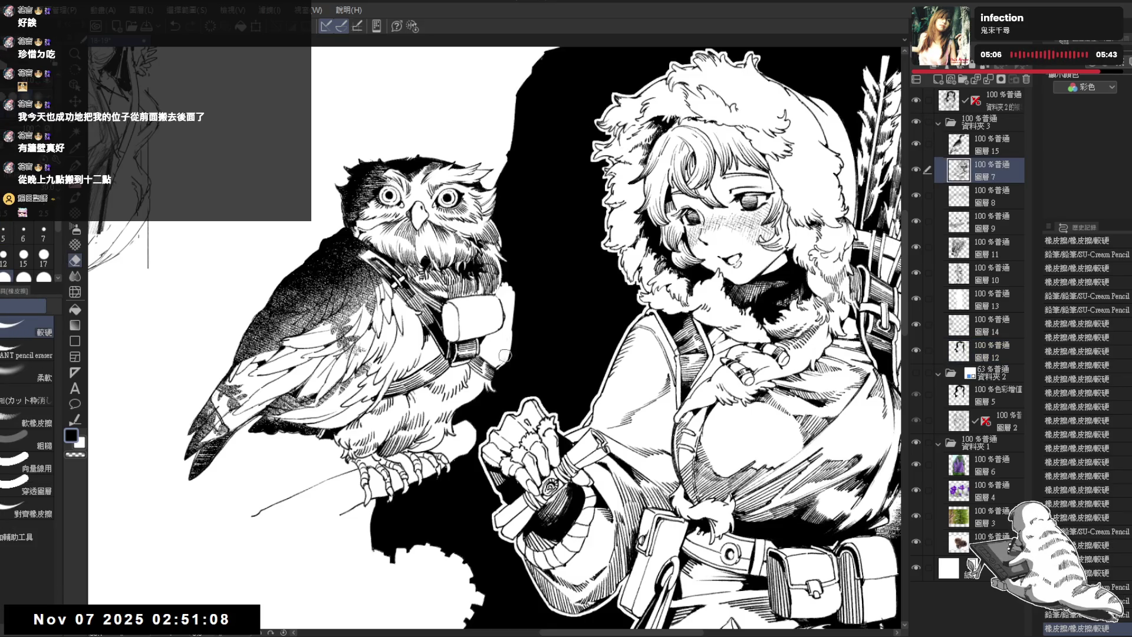
{"action": "key", "text": "p"}
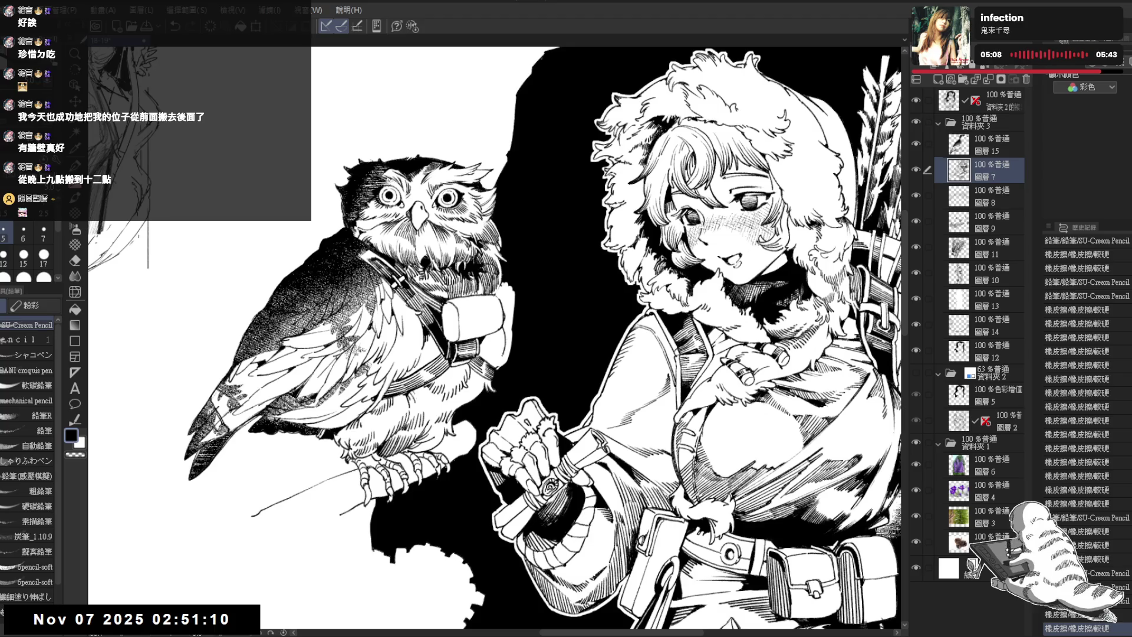
{"action": "left_click_drag", "start_coordinate": [502, 328], "coordinate": [500, 367]}
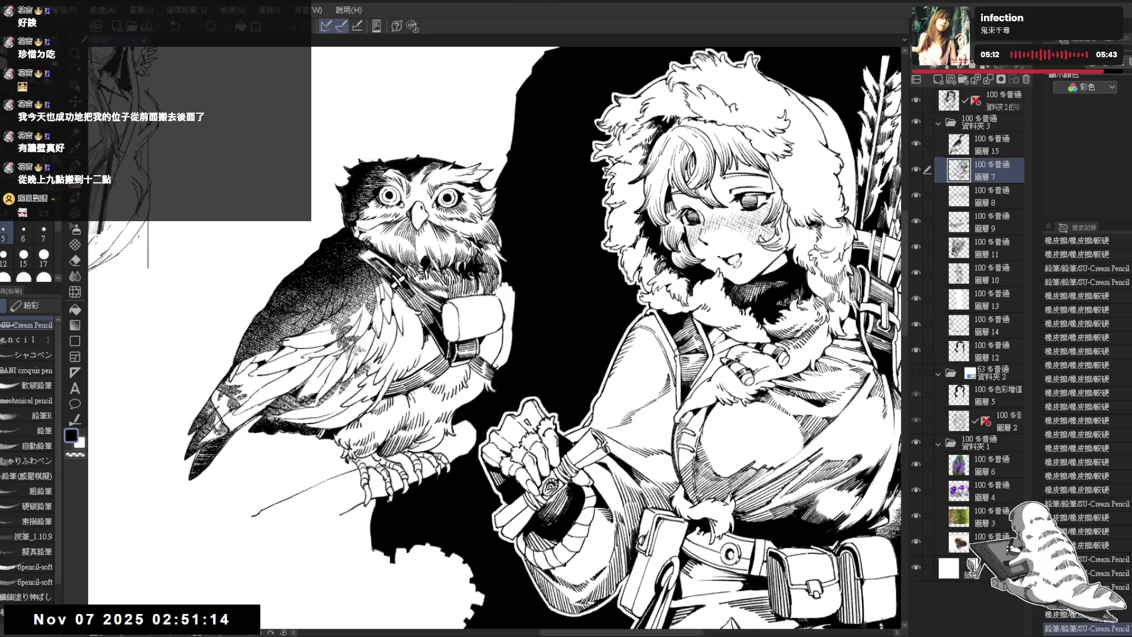
{"action": "key", "text": "e"}
{"action": "left_click_drag", "start_coordinate": [498, 363], "coordinate": [490, 379]}
Erase a small area by the bag and add a pencil stroke above it
{"action": "key", "text": "p"}
{"action": "key", "text": "e"}
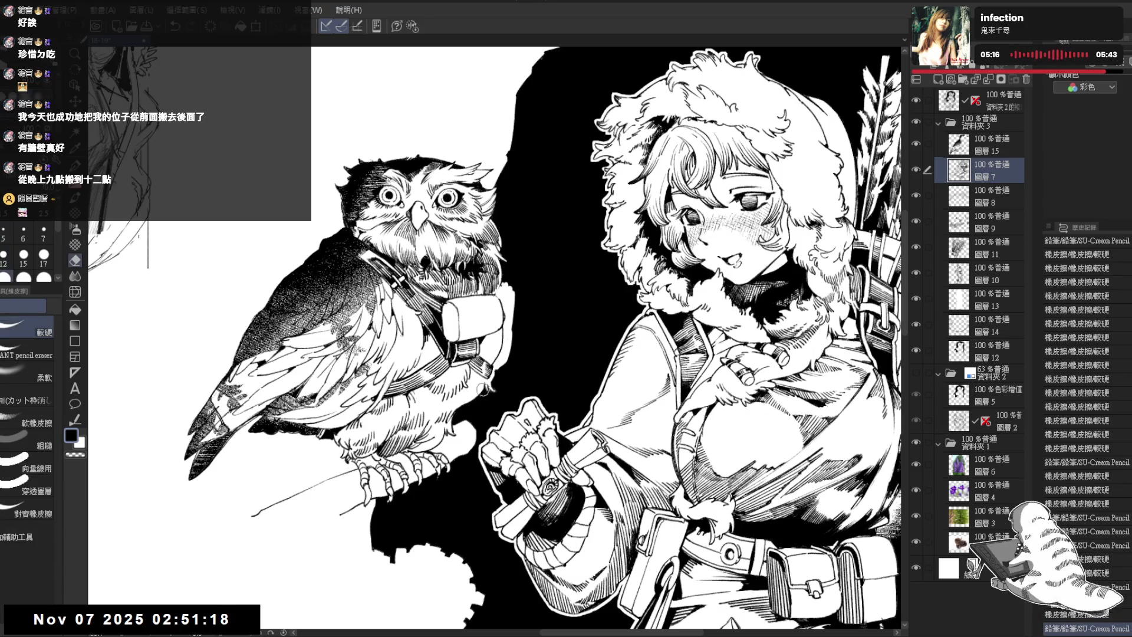
{"action": "left_click_drag", "start_coordinate": [491, 389], "coordinate": [531, 354]}
{"action": "key", "text": "r"}
{"action": "key", "text": "p"}
{"action": "left_click_drag", "start_coordinate": [491, 277], "coordinate": [491, 295]}
{"action": "key", "text": "e"}
{"action": "key", "text": "p"}
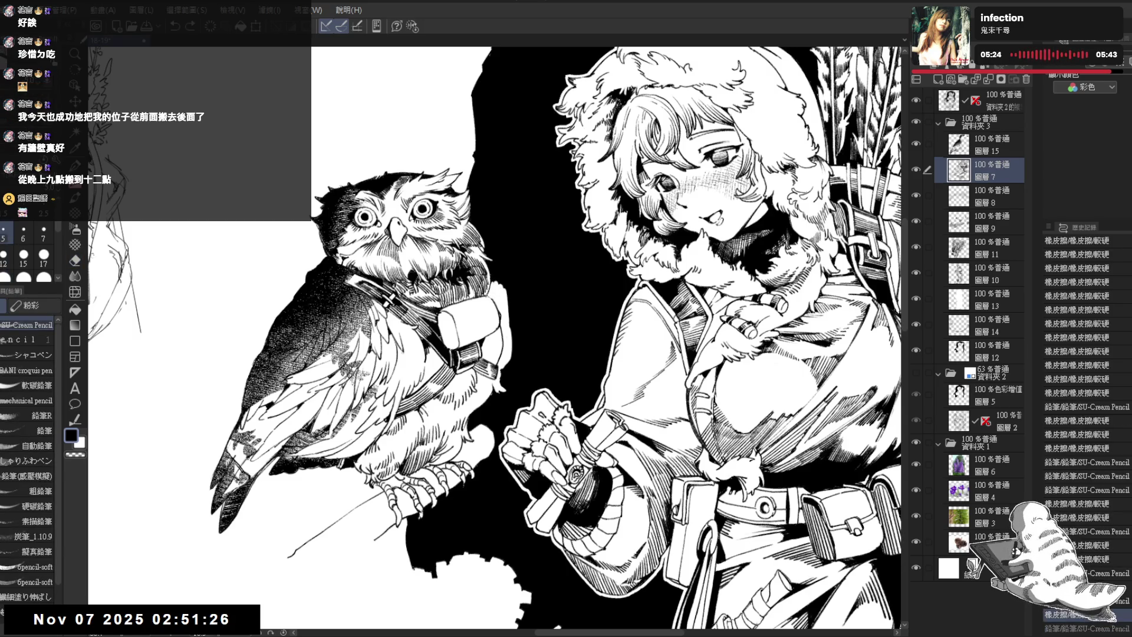
Zoom in and flip the view horizontally and back to check the owl's proportions
{"action": "key", "text": "ctrl+plus"}
{"action": "key", "text": "h"}
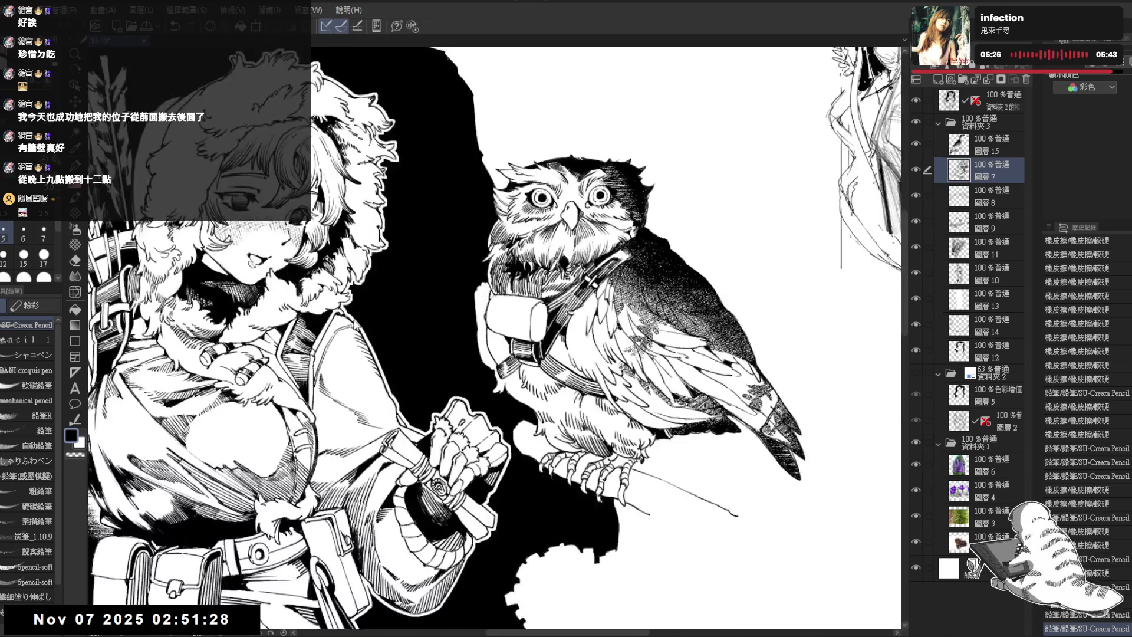
{"action": "key", "text": "h"}
{"action": "mouse_move", "coordinate": [510, 404]}
{"action": "left_mouse_down"}
{"action": "mouse_move", "coordinate": [501, 413]}
{"action": "mouse_move", "coordinate": [498, 365]}
{"action": "left_mouse_up"}
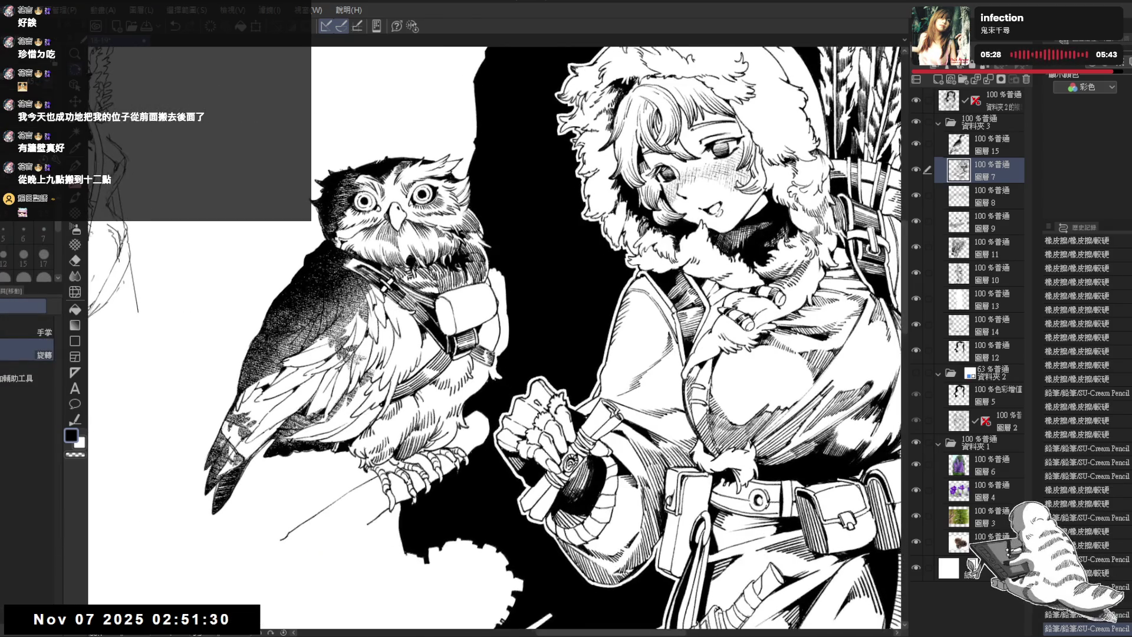
Erase small marks near the bottom of the bag, switching between 圖層 12 and 圖層 7
{"action": "left_click", "coordinate": [509, 354], "text": "ctrl+shift"}
{"action": "key", "text": "p"}
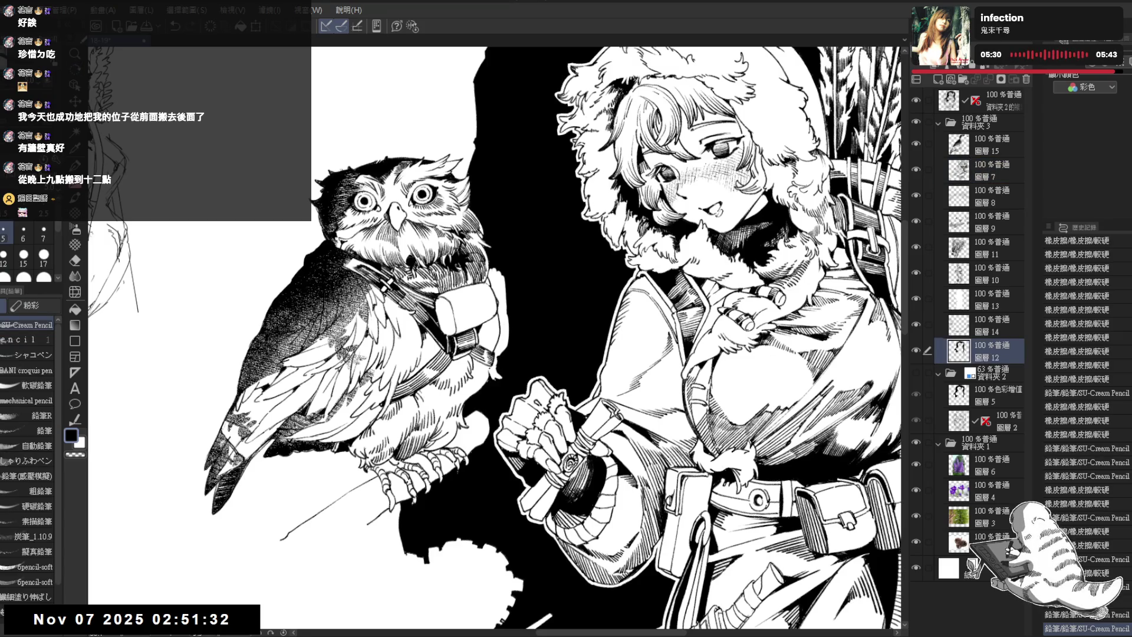
{"action": "key", "text": "e"}
{"action": "left_click_drag", "start_coordinate": [489, 369], "coordinate": [488, 386]}
{"action": "key", "text": "p"}
{"action": "left_click", "coordinate": [488, 387], "text": "ctrl+shift"}
{"action": "key", "text": "e"}
{"action": "key", "text": "p"}
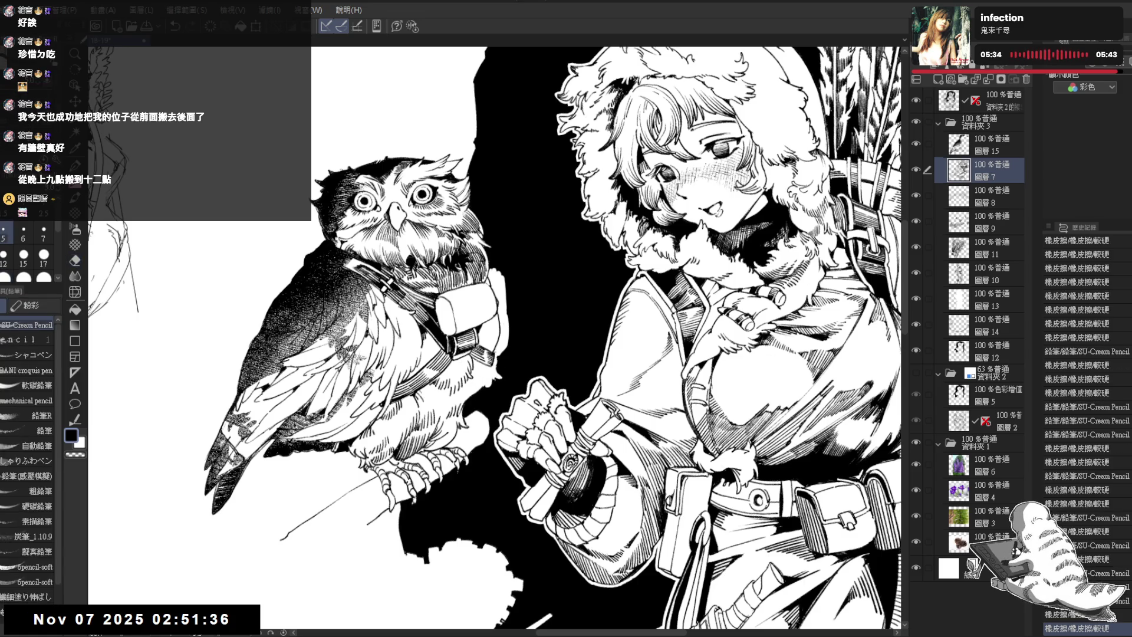
{"action": "left_click", "coordinate": [501, 365], "text": "ctrl+shift"}
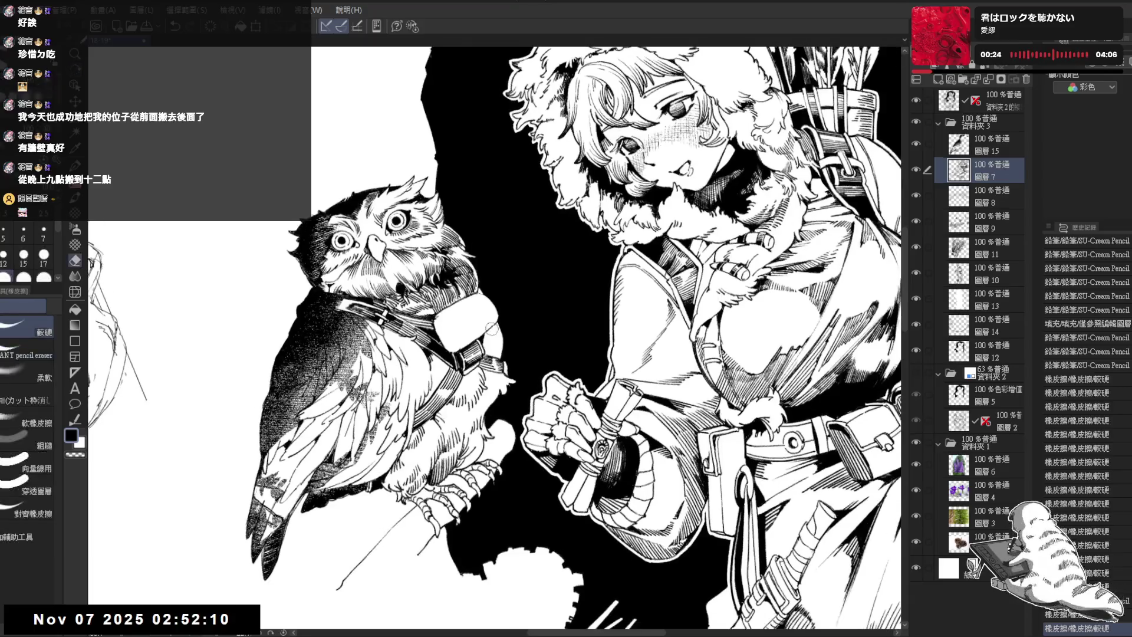
Erase marks by the bag, rotate the view, and pencil a stroke on the strap
{"action": "left_click_drag", "start_coordinate": [489, 328], "coordinate": [486, 333]}
{"action": "key", "text": "p"}
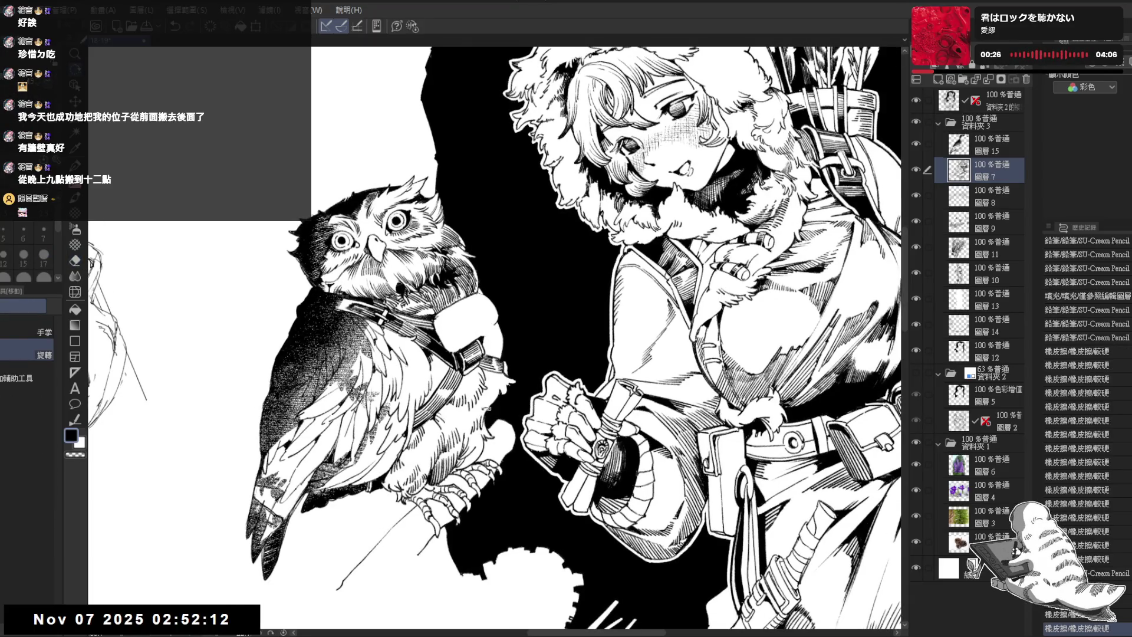
{"action": "key", "text": "asciicircum"}
{"action": "key", "text": "asciicircum"}
{"action": "left_click_drag", "start_coordinate": [450, 290], "coordinate": [455, 300]}
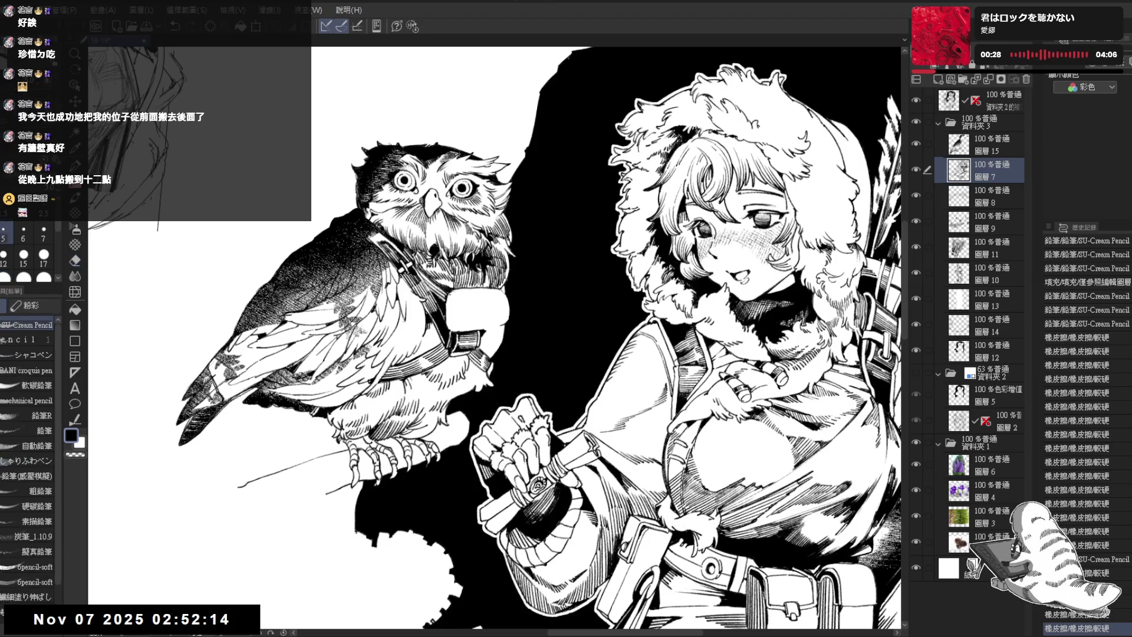
Step back and forth through undo history to pick the right strap stroke
{"action": "key", "text": "ctrl+z"}
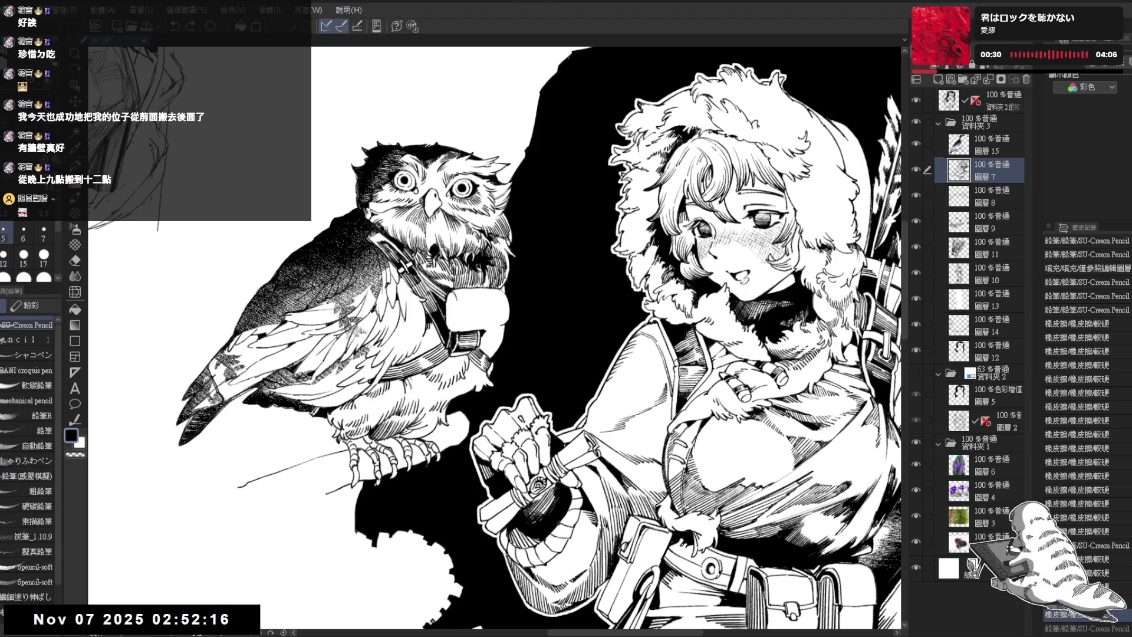
{"action": "key", "text": "ctrl+y"}
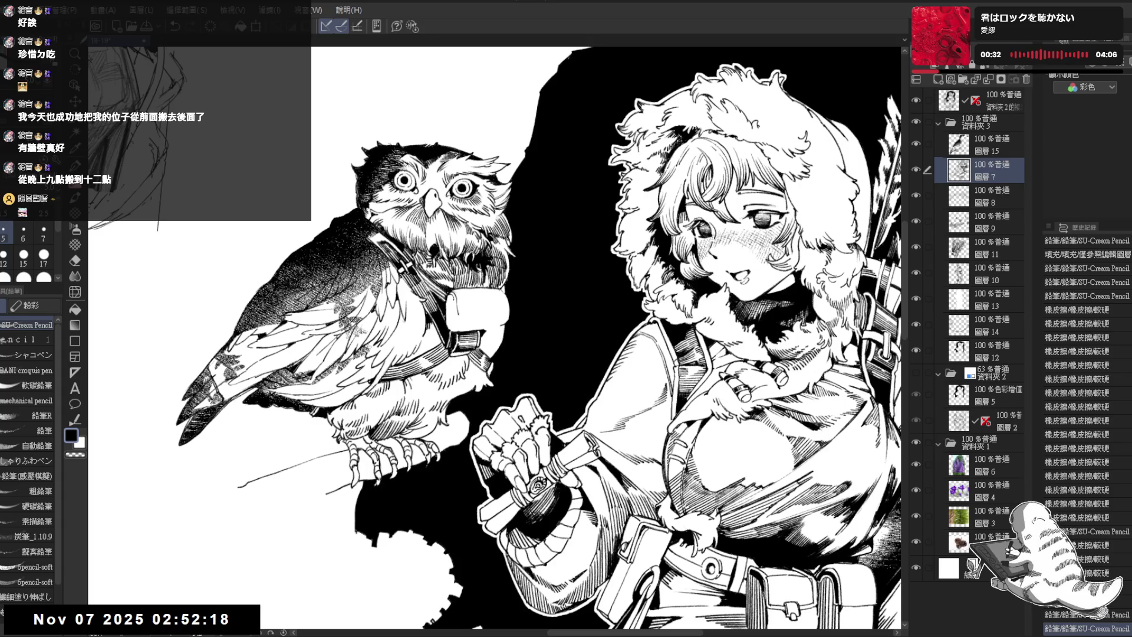
{"action": "key", "text": "ctrl+y"}
{"action": "key", "text": "ctrl+y"}
{"action": "key", "text": "ctrl+y"}
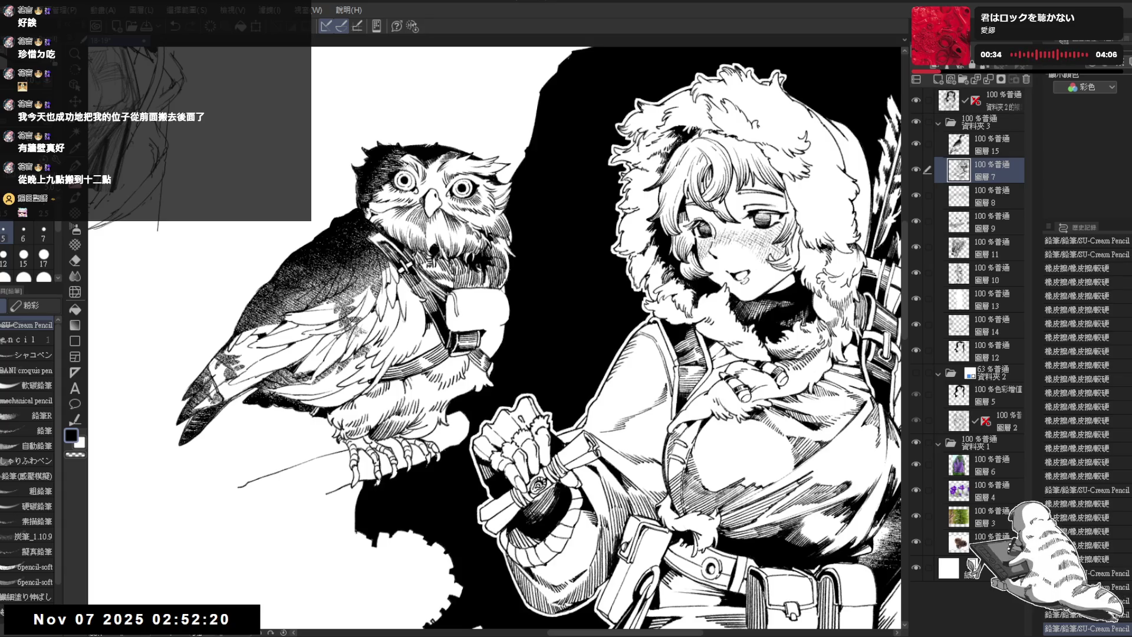
{"action": "key", "text": "ctrl+y"}
{"action": "scroll", "coordinate": [474, 298], "scroll_direction": "up", "scroll_amount": 2}
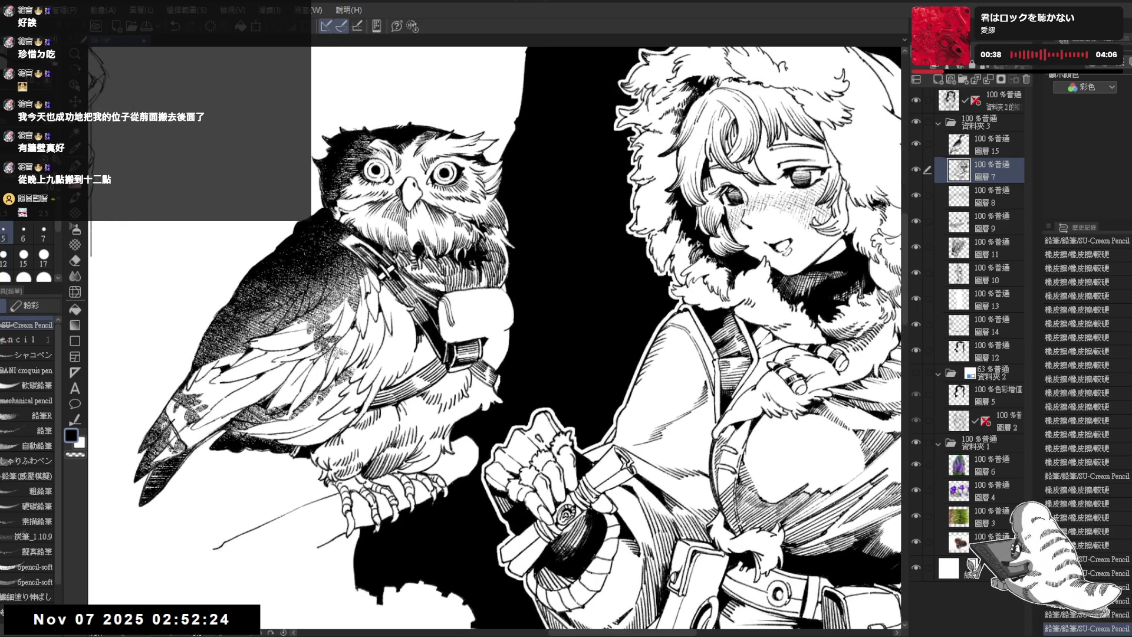
{"action": "key", "text": "ctrl+y"}
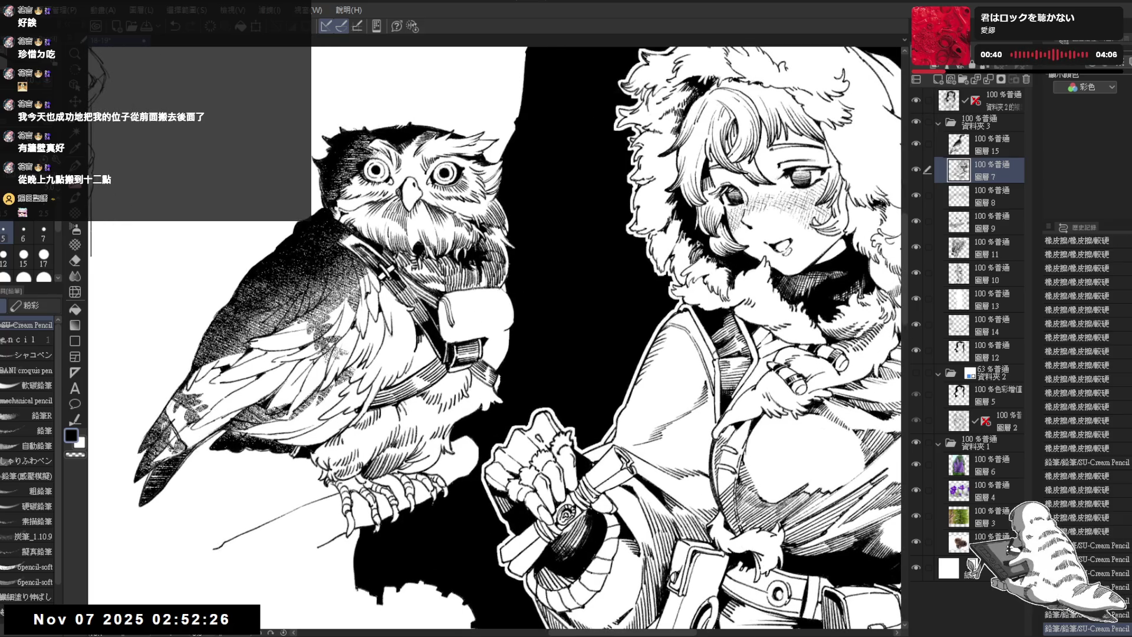
{"action": "key", "text": "ctrl+y"}
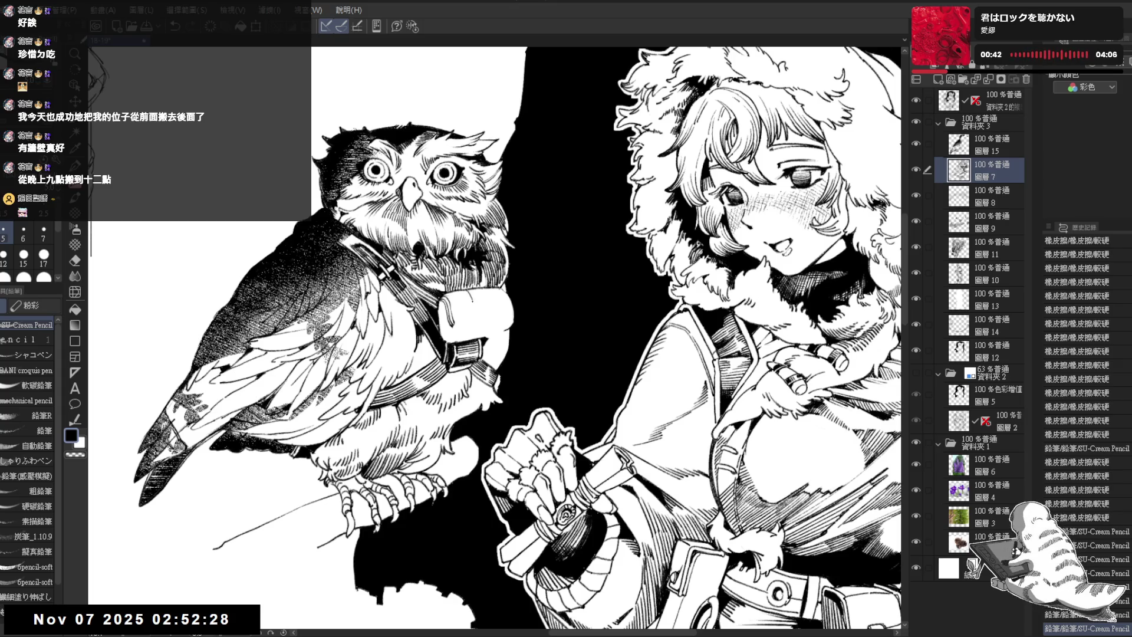
{"action": "key", "text": "ctrl+z"}
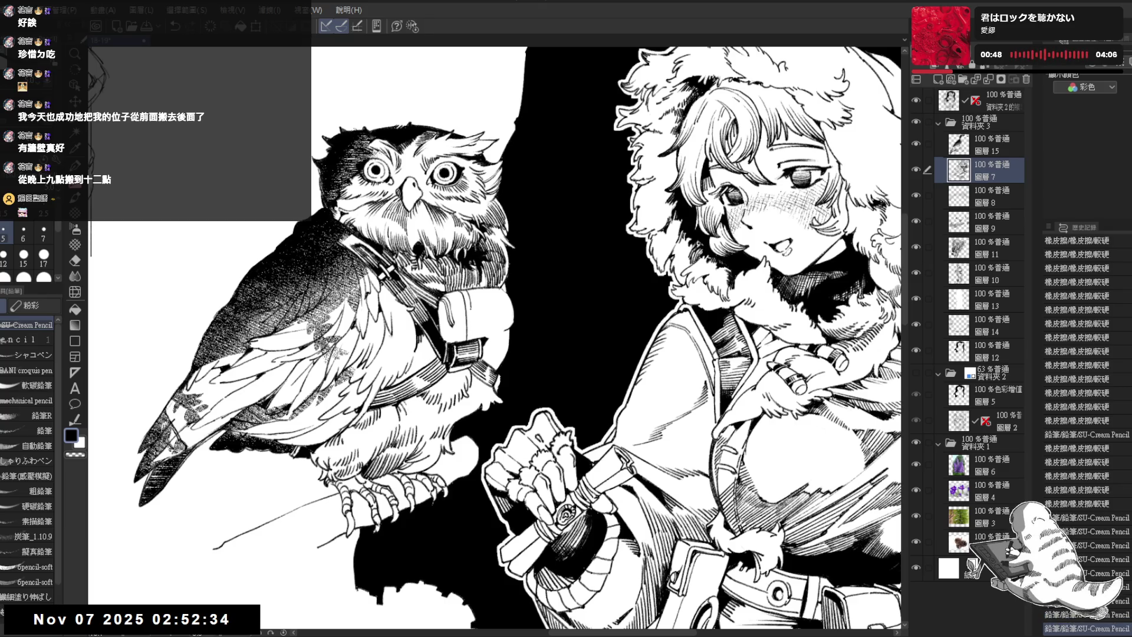
Add small pencil strokes around the owl's pouch, with quick eraser fixes
{"action": "left_click_drag", "start_coordinate": [463, 295], "coordinate": [469, 330]}
{"action": "mouse_move", "coordinate": [448, 281]}
{"action": "left_mouse_down"}
{"action": "mouse_move", "coordinate": [456, 299]}
{"action": "mouse_move", "coordinate": [512, 298]}
{"action": "mouse_move", "coordinate": [514, 364]}
{"action": "left_mouse_up"}
{"action": "scroll", "coordinate": [458, 290], "scroll_direction": "up", "scroll_amount": 2}
{"action": "key", "text": "e"}
{"action": "key", "text": "p"}
{"action": "key", "text": "e"}
{"action": "key", "text": "p"}
{"action": "key", "text": "e"}
{"action": "key", "text": "p"}
{"action": "key", "text": "e"}
{"action": "key", "text": "p"}
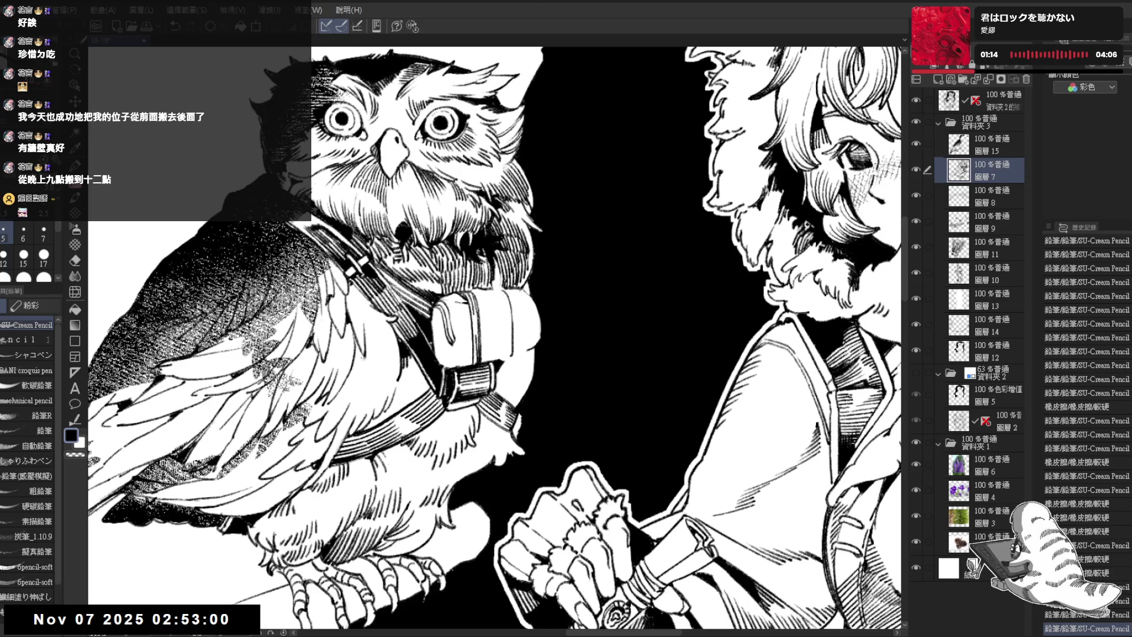
Draw a line along the pouch's right edge and erase stray marks there
{"action": "mouse_move", "coordinate": [493, 286]}
{"action": "left_mouse_down"}
{"action": "mouse_move", "coordinate": [509, 302]}
{"action": "mouse_move", "coordinate": [492, 304]}
{"action": "left_mouse_up"}
{"action": "key", "text": "ctrl+z"}
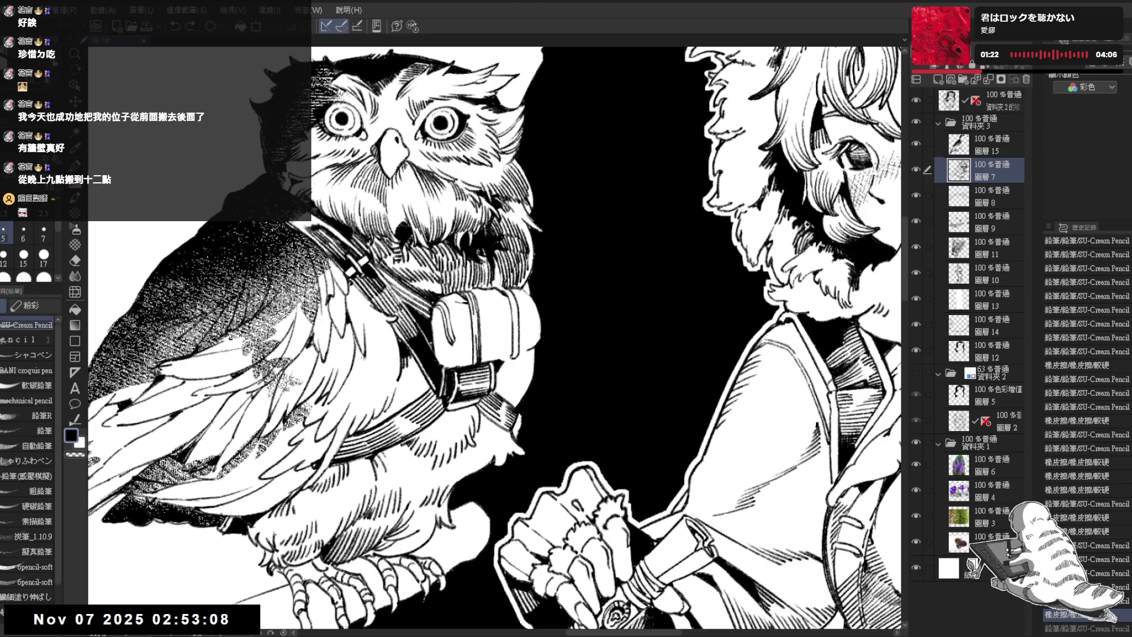
{"action": "mouse_move", "coordinate": [508, 293]}
{"action": "left_mouse_down"}
{"action": "mouse_move", "coordinate": [517, 348]}
{"action": "mouse_move", "coordinate": [506, 359]}
{"action": "left_mouse_up"}
{"action": "key", "text": "e"}
{"action": "key", "text": "p"}
{"action": "left_click_drag", "start_coordinate": [516, 292], "coordinate": [518, 294]}
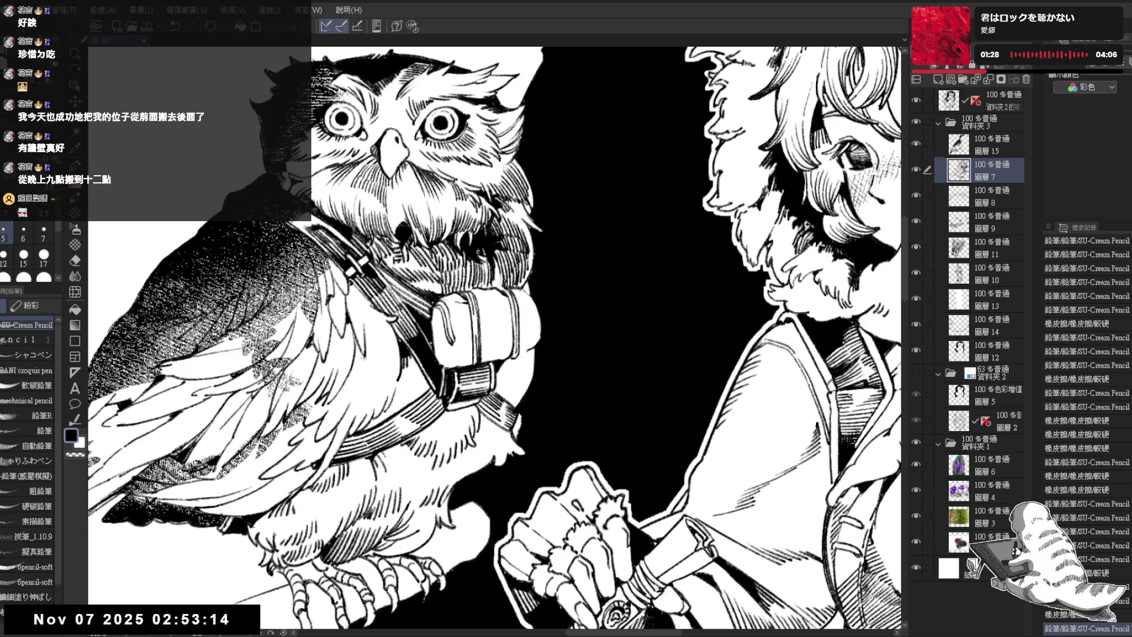
{"action": "key", "text": "e"}
{"action": "left_click_drag", "start_coordinate": [530, 341], "coordinate": [531, 354]}
Undo an accidental mark and trim the pouch's right edge between 圖層 12 and 圖層 7
{"action": "left_click", "coordinate": [531, 343], "text": "ctrl+shift"}
{"action": "key", "text": "p"}
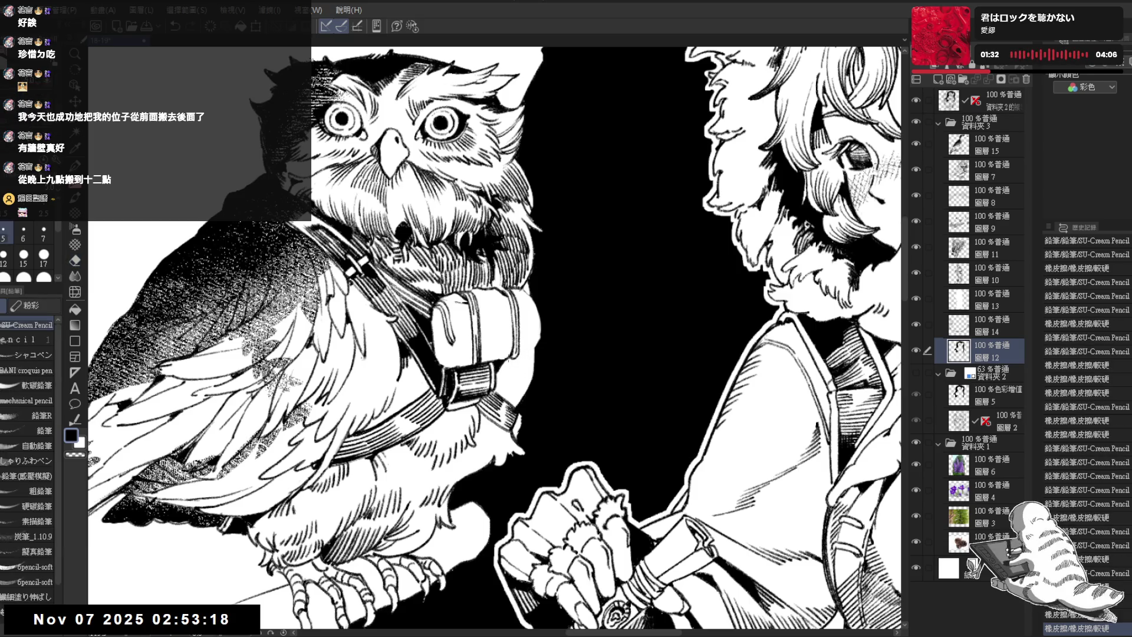
{"action": "left_click", "coordinate": [497, 364], "text": "ctrl+shift"}
{"action": "left_click", "coordinate": [519, 354]}
{"action": "key", "text": "ctrl+z"}
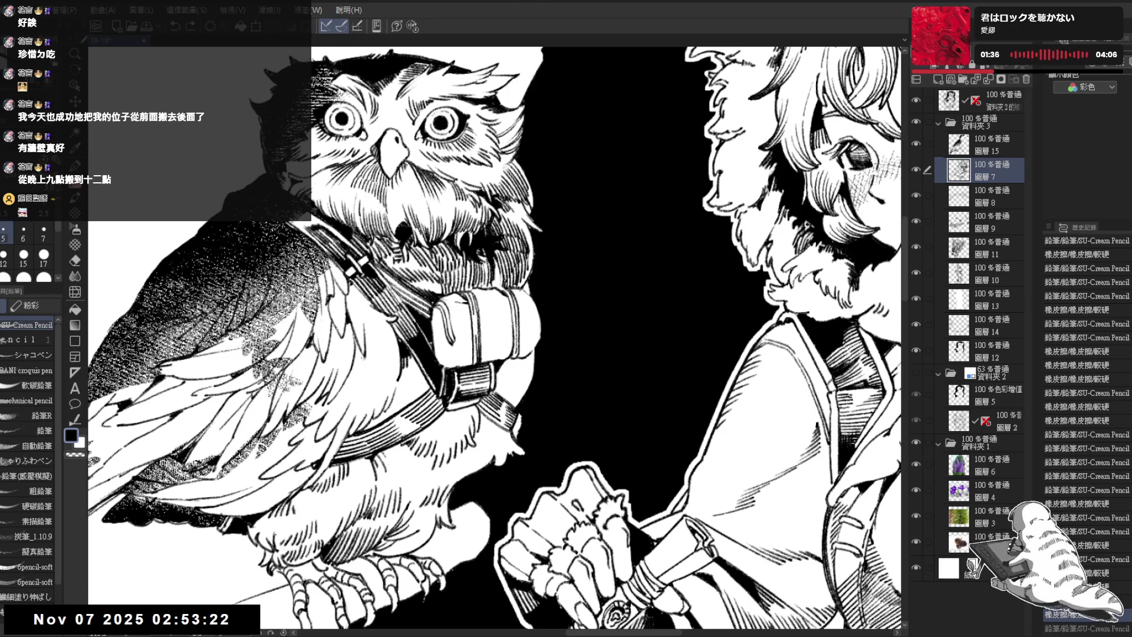
{"action": "mouse_move", "coordinate": [519, 286]}
{"action": "left_mouse_down"}
{"action": "mouse_move", "coordinate": [537, 304]}
{"action": "mouse_move", "coordinate": [541, 340]}
{"action": "mouse_move", "coordinate": [528, 310]}
{"action": "mouse_move", "coordinate": [219, 286]}
{"action": "mouse_move", "coordinate": [496, 298]}
{"action": "left_mouse_up"}
{"action": "key", "text": "p"}
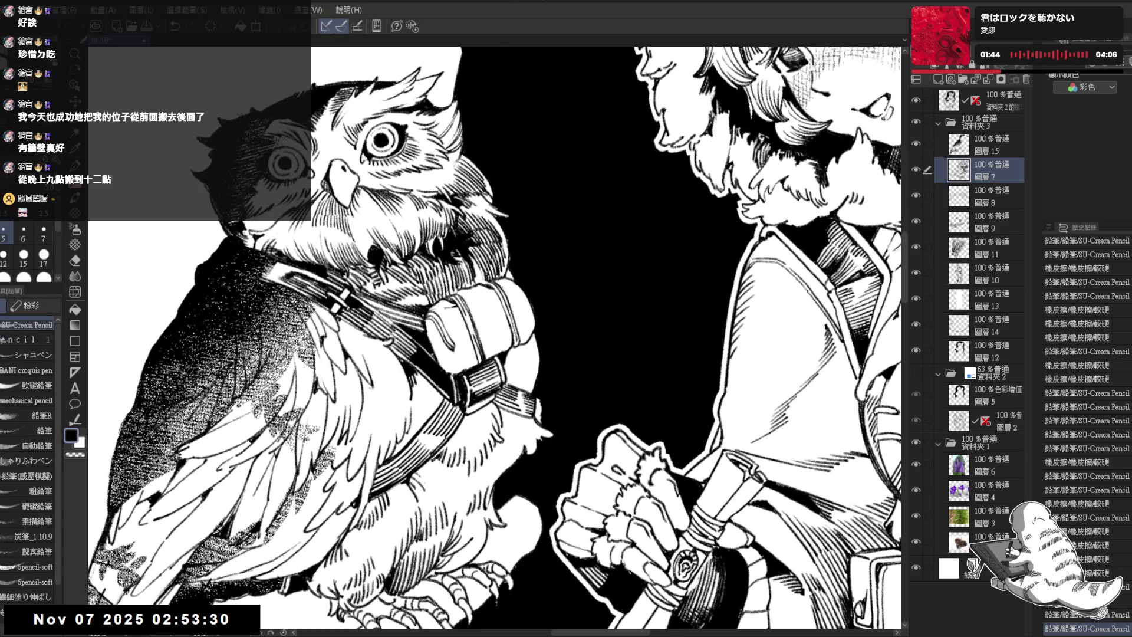
Darken the small spot on the owl's chest with pencil and the Fill bucket
{"action": "scroll", "coordinate": [487, 299], "scroll_direction": "up", "scroll_amount": 2}
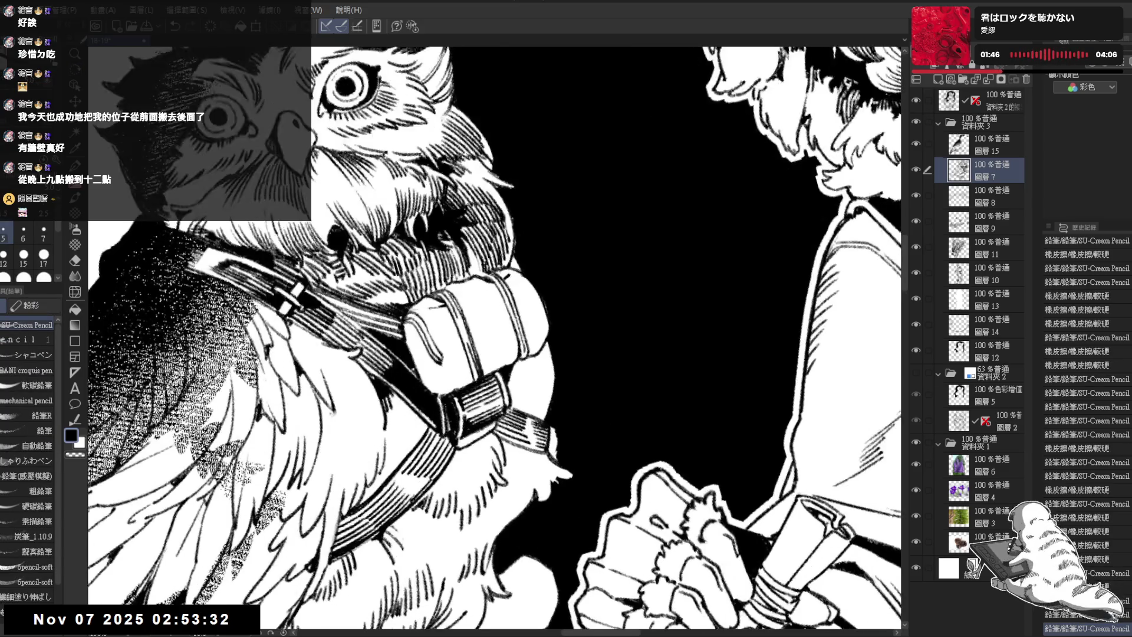
{"action": "mouse_move", "coordinate": [501, 298]}
{"action": "left_mouse_down"}
{"action": "mouse_move", "coordinate": [486, 321]}
{"action": "mouse_move", "coordinate": [474, 303]}
{"action": "mouse_move", "coordinate": [464, 311]}
{"action": "left_mouse_up"}
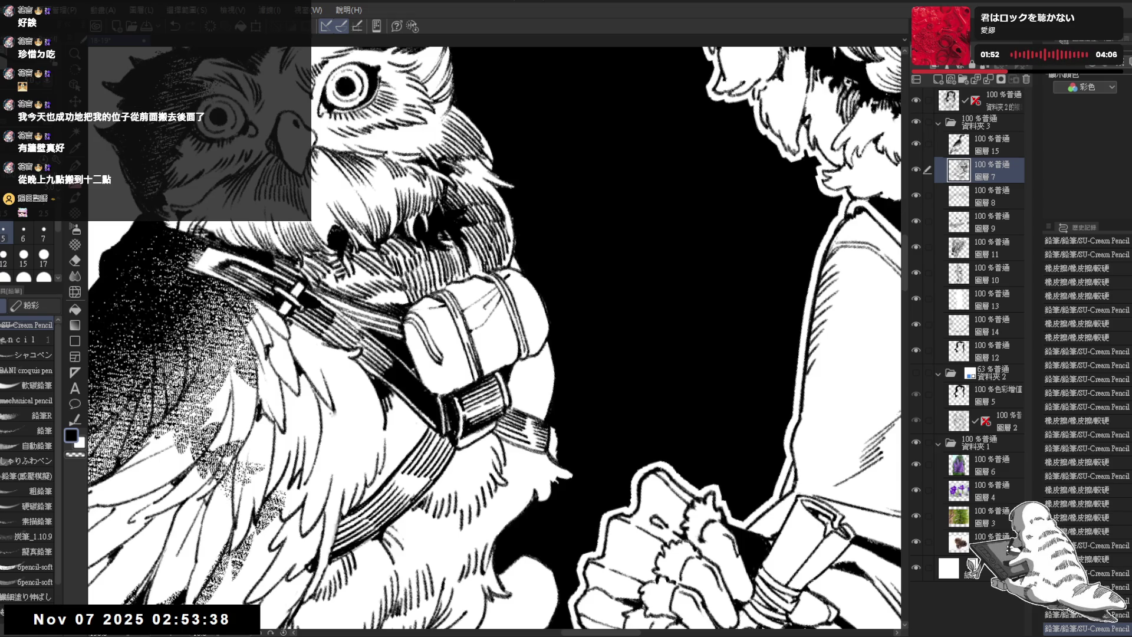
{"action": "left_click", "coordinate": [487, 310]}
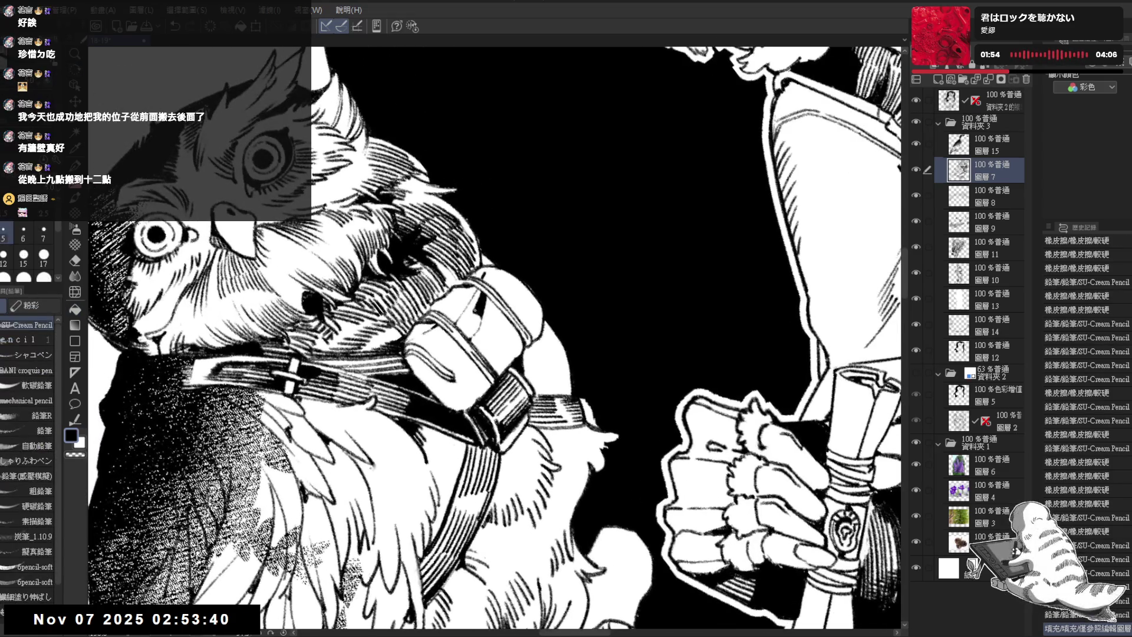
{"action": "left_click_drag", "start_coordinate": [453, 340], "coordinate": [455, 343]}
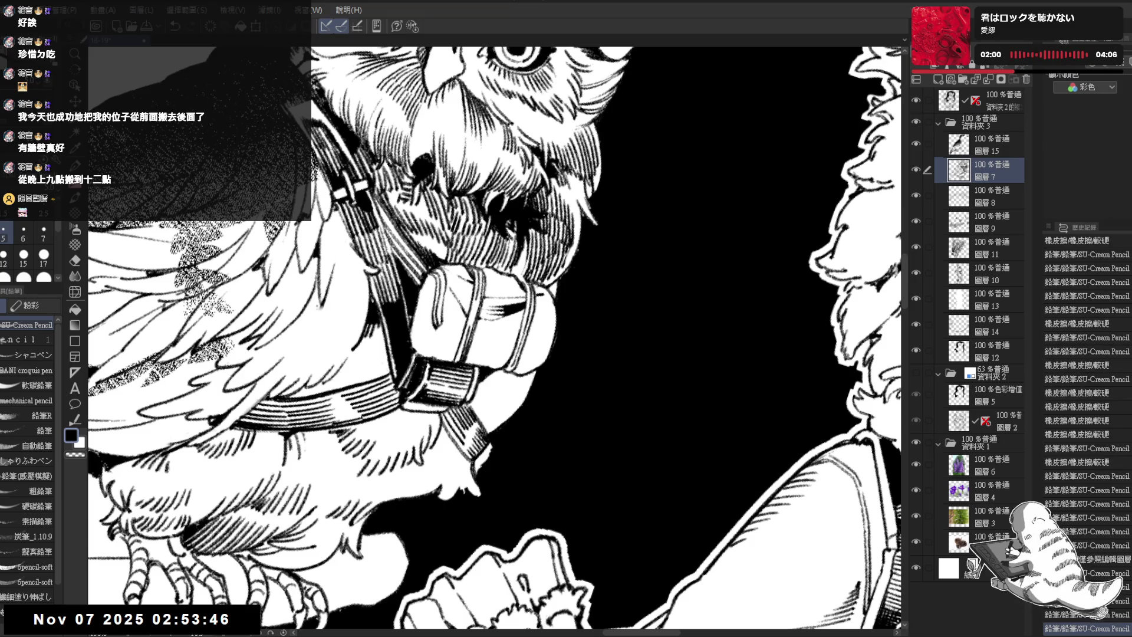
{"action": "key", "text": "g"}
{"action": "key", "text": "p"}
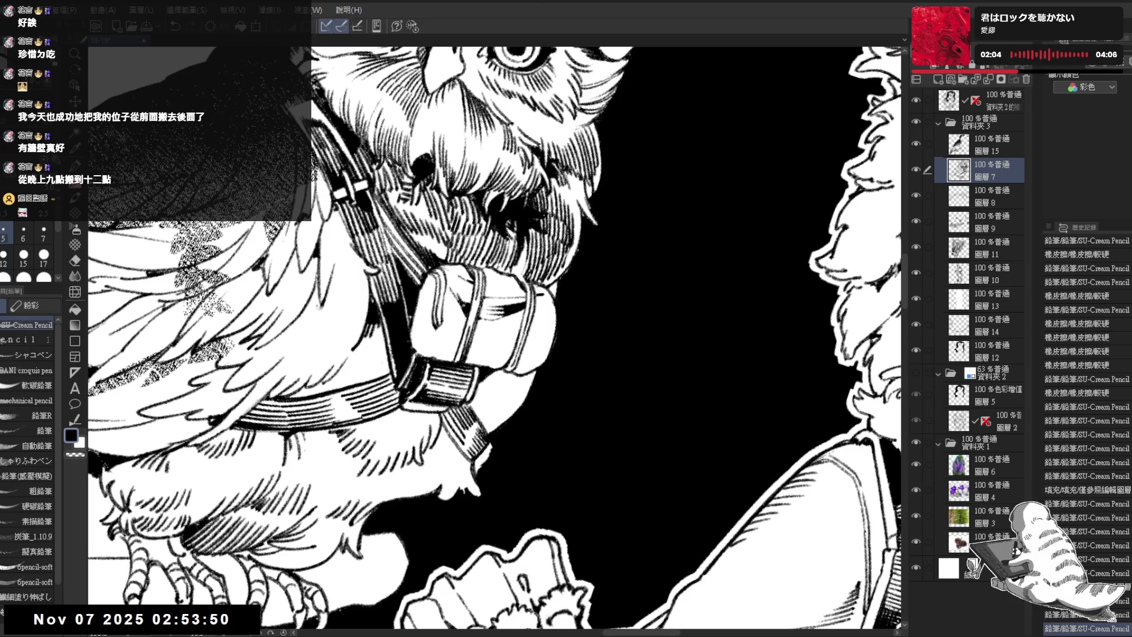
Zoom out to see the owl and girl together
{"action": "key", "text": "ctrl+minus"}
{"action": "key", "text": "ctrl+minus"}
{"action": "key", "text": "ctrl+minus"}
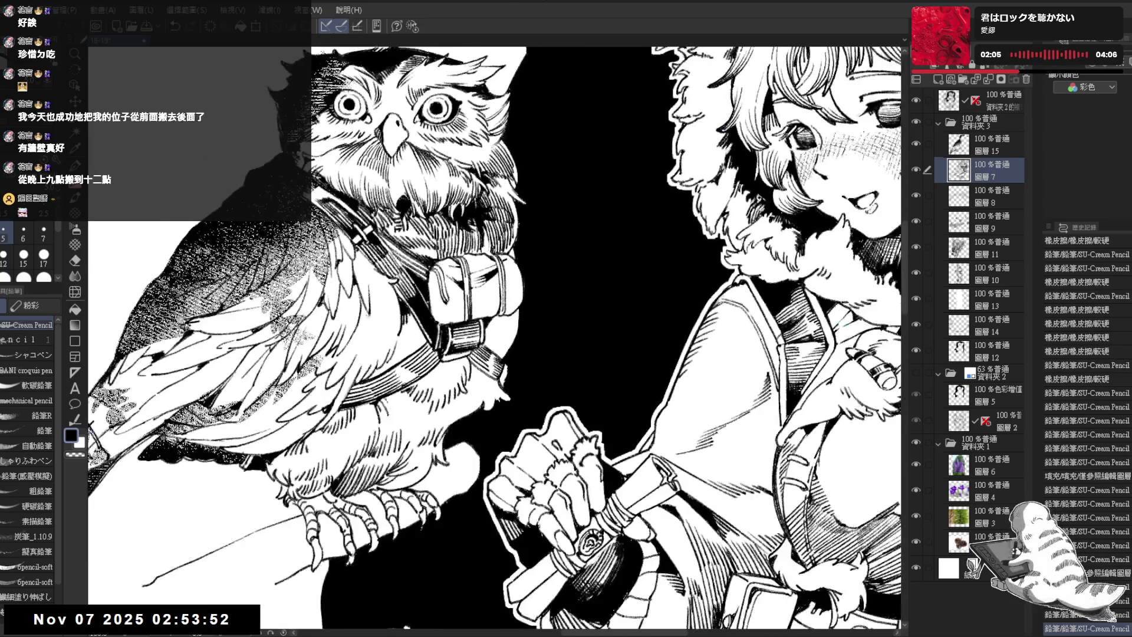
{"action": "key", "text": "space"}
{"action": "left_click_drag", "start_coordinate": [495, 331], "coordinate": [519, 354]}
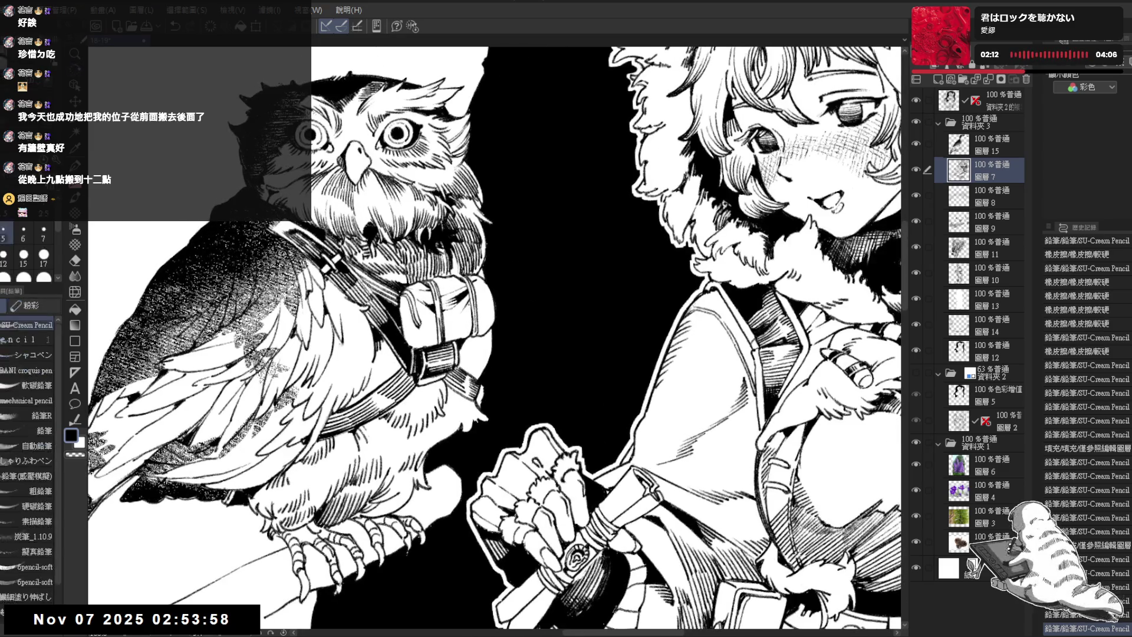
Rotate the view around the owl and undo three stray marks
{"action": "left_click_drag", "start_coordinate": [495, 330], "coordinate": [513, 348]}
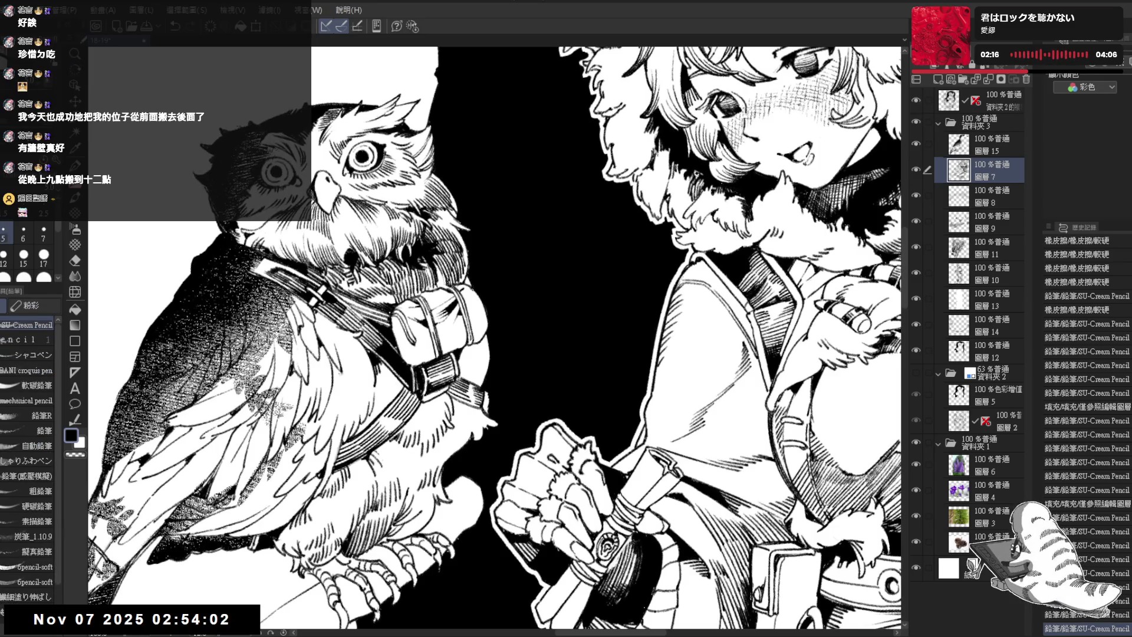
{"action": "key", "text": "ctrl+z"}
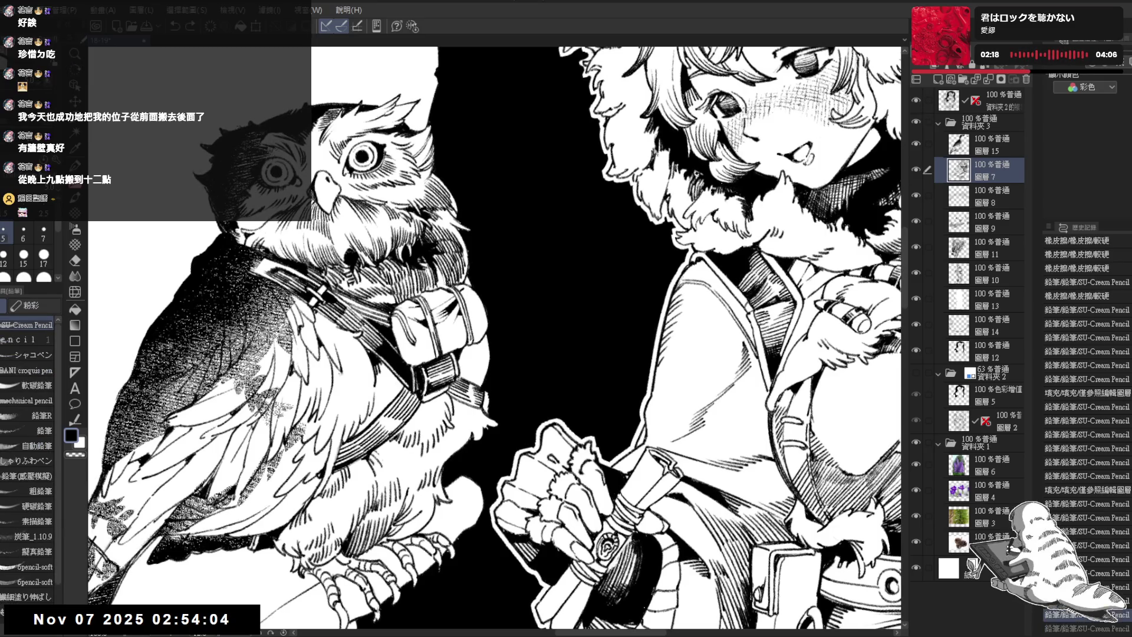
{"action": "left_click_drag", "start_coordinate": [519, 188], "coordinate": [523, 191]}
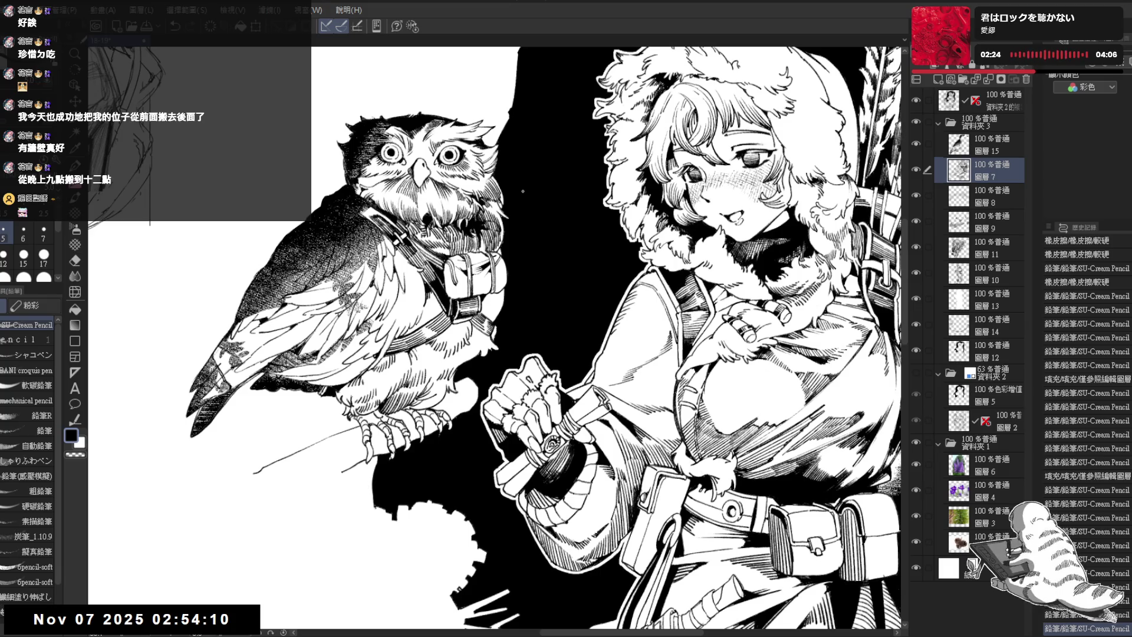
{"action": "scroll", "coordinate": [523, 191], "scroll_direction": "up", "scroll_amount": 2}
{"action": "key", "text": "shift+space"}
{"action": "left_click_drag", "start_coordinate": [523, 190], "coordinate": [437, 306]}
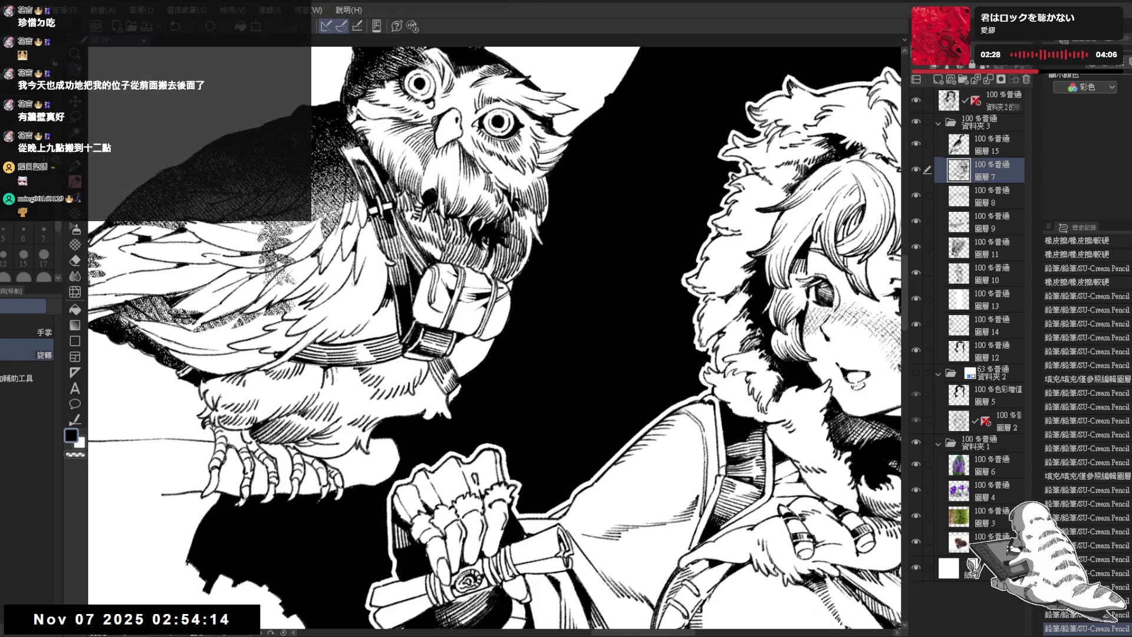
{"action": "key", "text": "ctrl+z"}
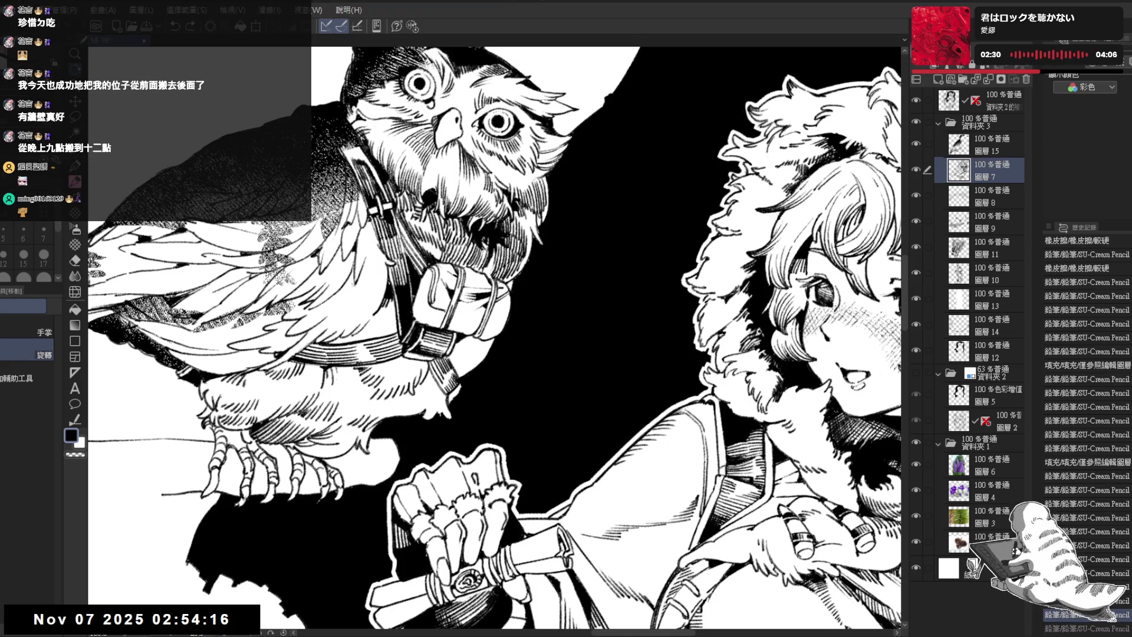
{"action": "left_click_drag", "start_coordinate": [590, 354], "coordinate": [531, 236]}
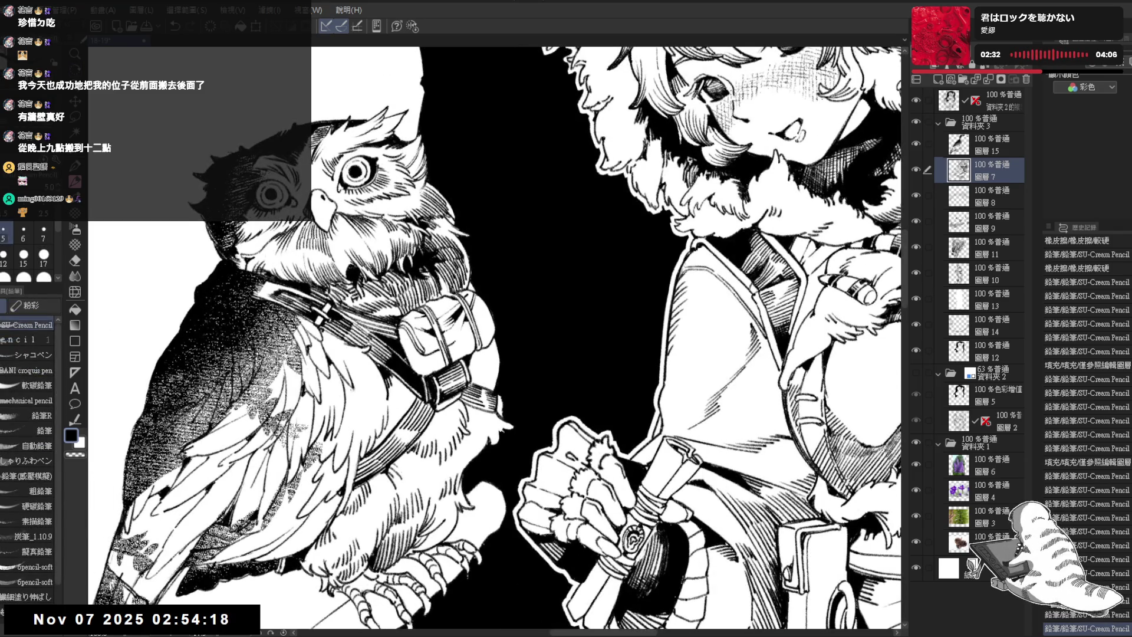
{"action": "key", "text": "ctrl+z"}
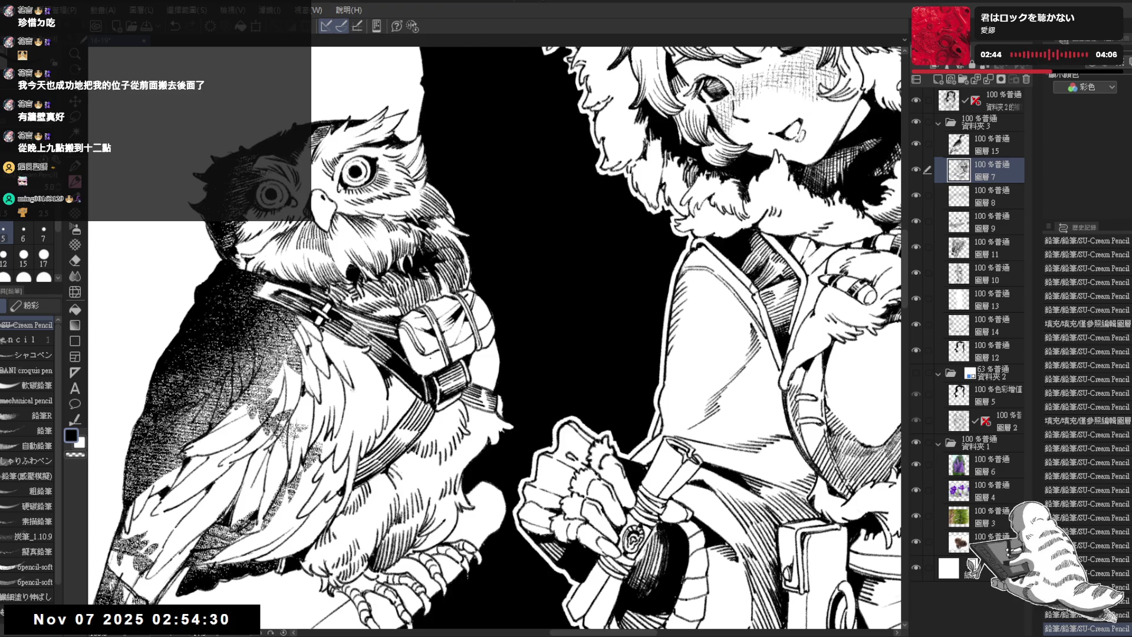
Add faint strokes near the owl's pouch and erase stray pencil marks
{"action": "key", "text": "p"}
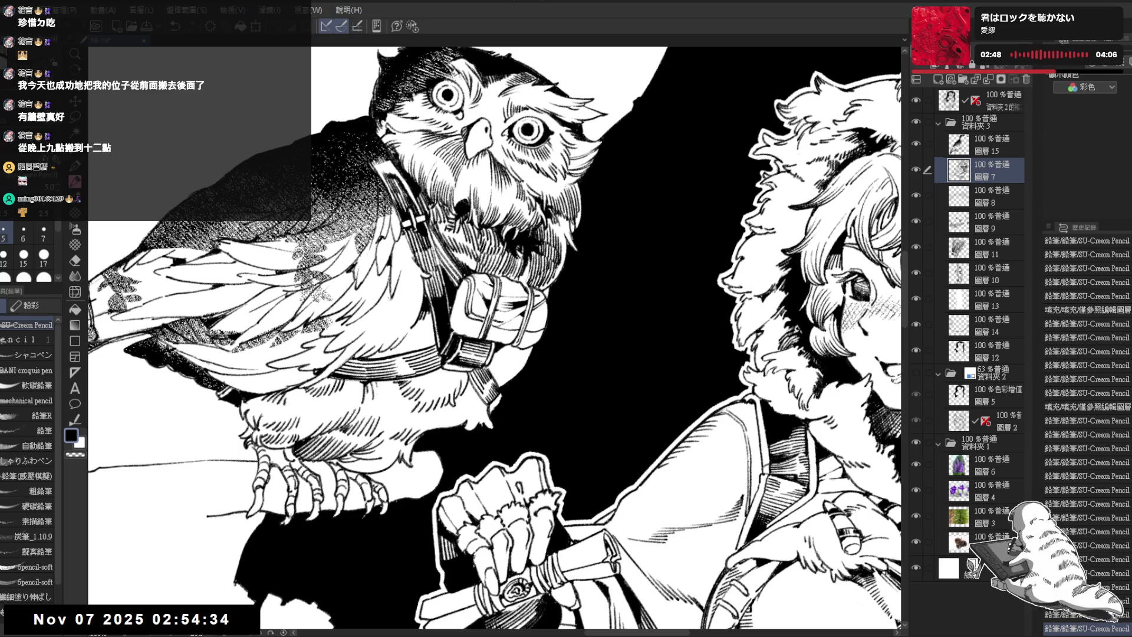
{"action": "left_click_drag", "start_coordinate": [502, 324], "coordinate": [508, 329]}
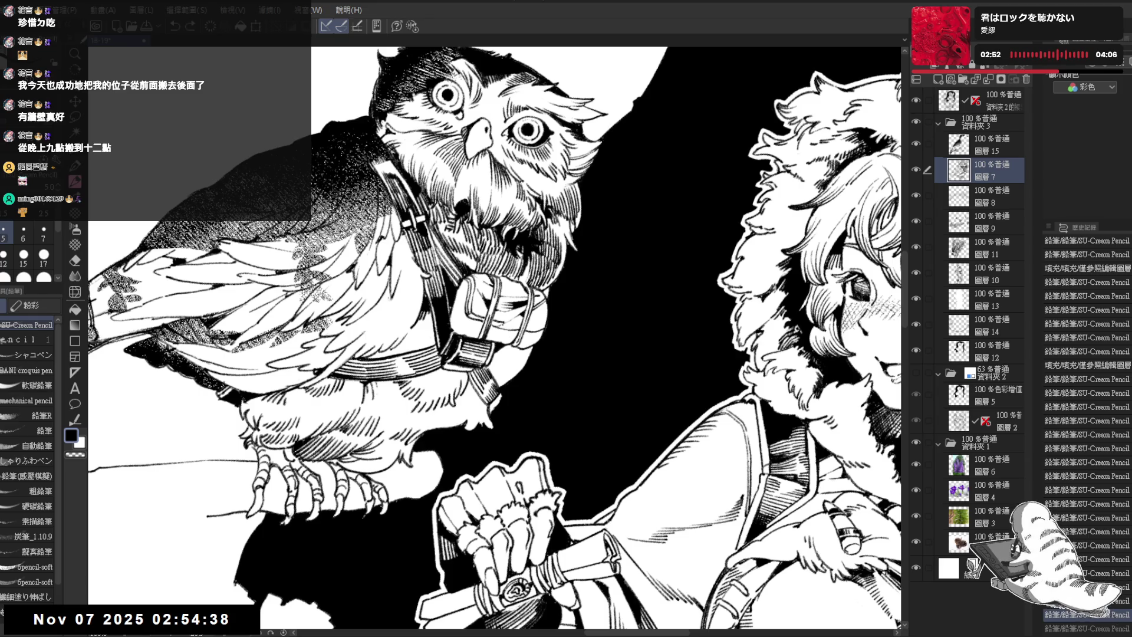
{"action": "key", "text": "e"}
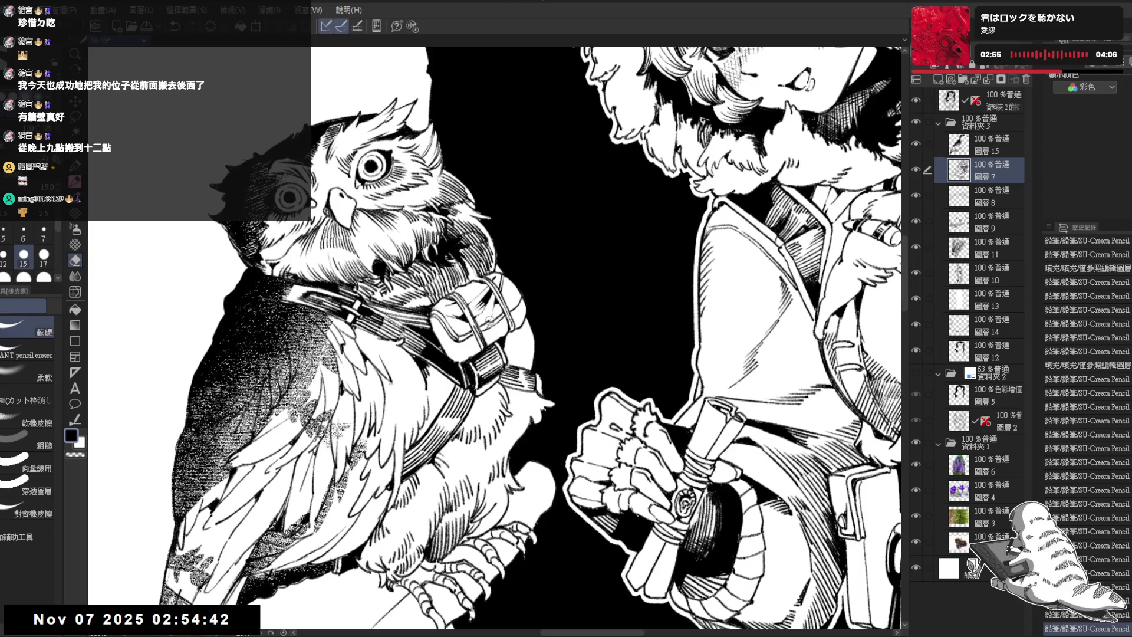
{"action": "mouse_move", "coordinate": [493, 322]}
{"action": "left_mouse_down"}
{"action": "mouse_move", "coordinate": [501, 330]}
{"action": "mouse_move", "coordinate": [496, 321]}
{"action": "left_mouse_up"}
{"action": "key", "text": "p"}
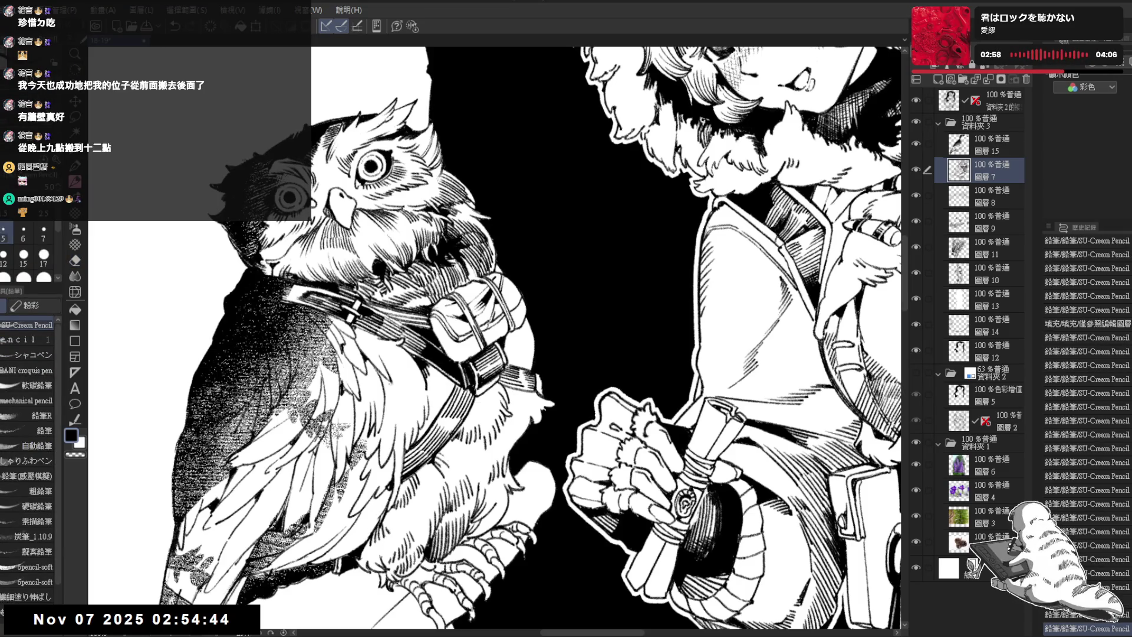
Erase small stray marks on the owl's neck and redraw a short line
{"action": "key", "text": "e"}
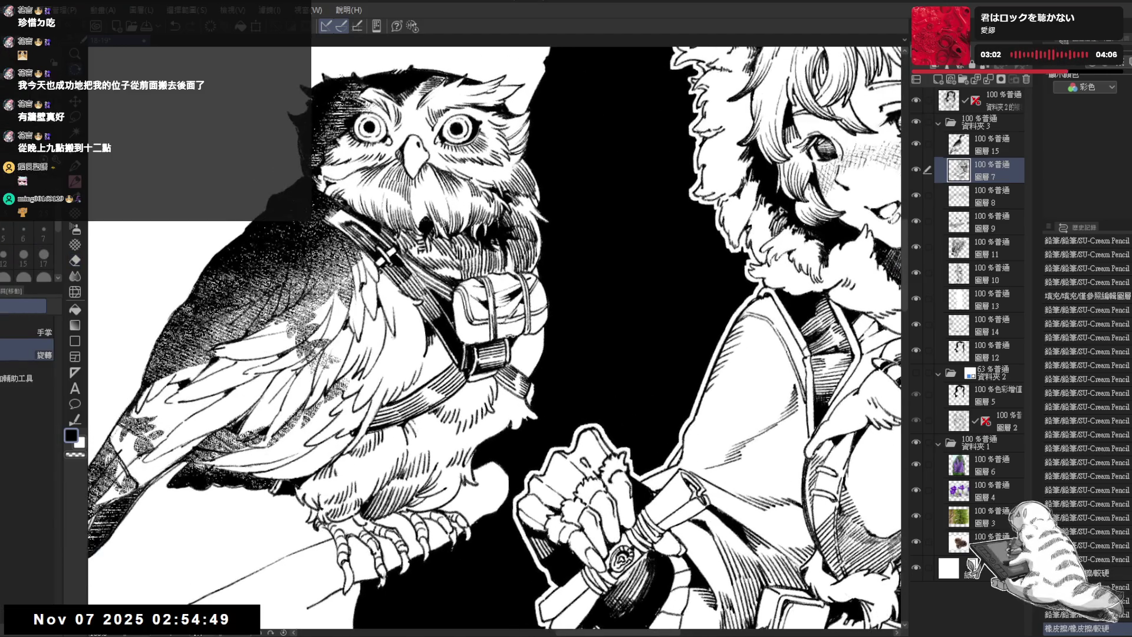
{"action": "mouse_move", "coordinate": [469, 324]}
{"action": "left_mouse_down"}
{"action": "mouse_move", "coordinate": [475, 335]}
{"action": "mouse_move", "coordinate": [487, 324]}
{"action": "left_mouse_up"}
{"action": "key", "text": "p"}
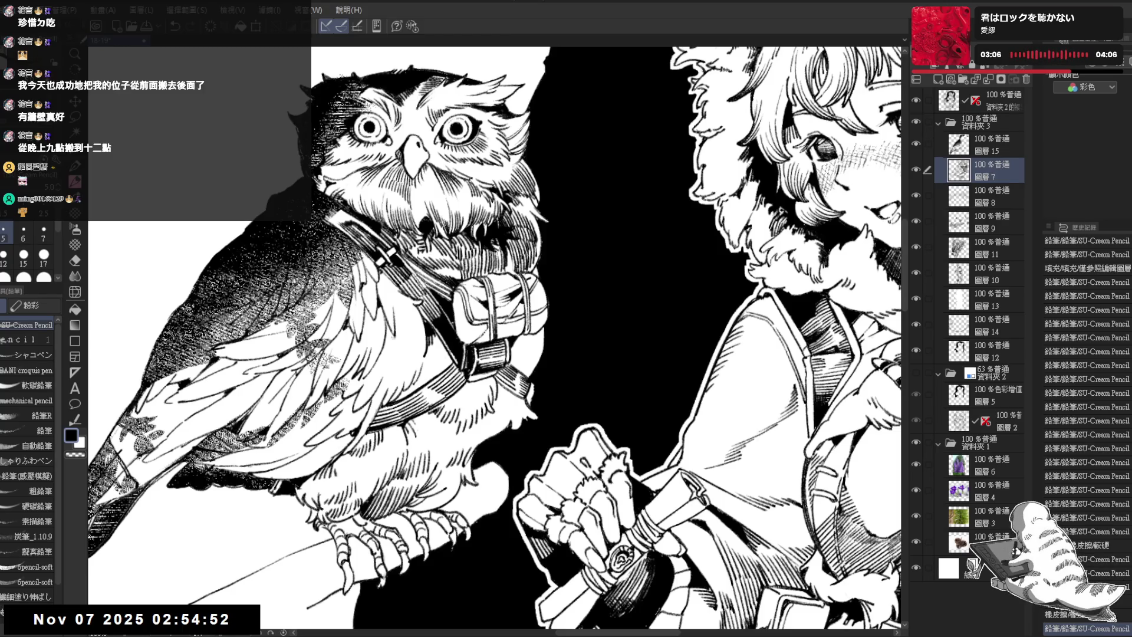
{"action": "mouse_move", "coordinate": [475, 323]}
{"action": "left_mouse_down"}
{"action": "mouse_move", "coordinate": [488, 331]}
{"action": "mouse_move", "coordinate": [478, 339]}
{"action": "left_mouse_up"}
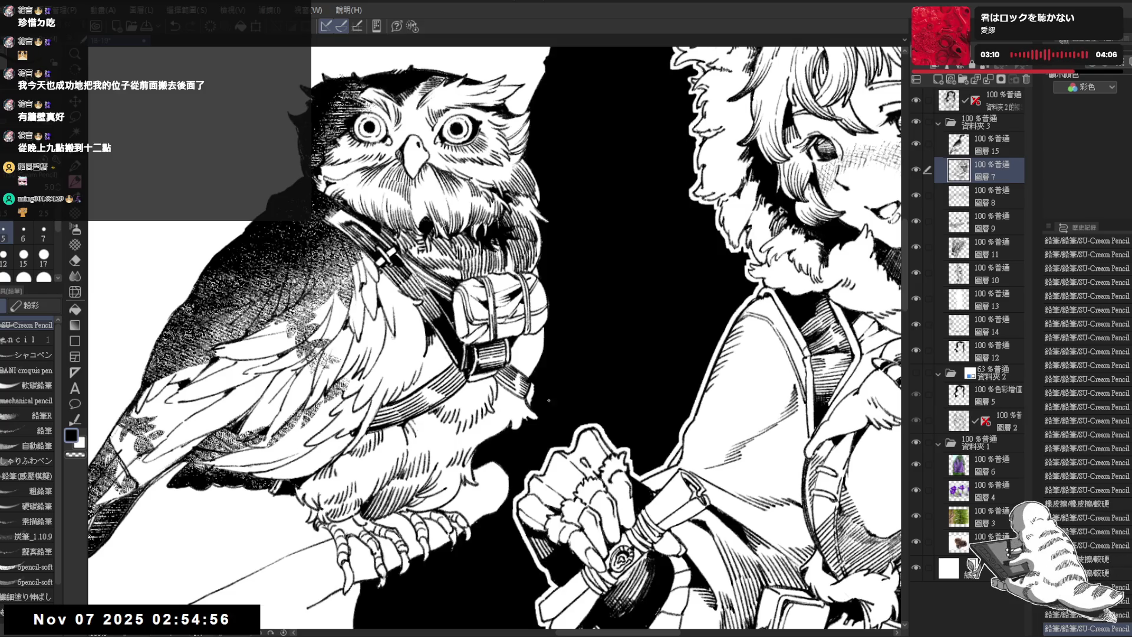
{"action": "key", "text": "e"}
{"action": "mouse_move", "coordinate": [462, 332]}
{"action": "left_mouse_down"}
{"action": "mouse_move", "coordinate": [517, 322]}
{"action": "mouse_move", "coordinate": [506, 323]}
{"action": "mouse_move", "coordinate": [522, 328]}
{"action": "mouse_move", "coordinate": [507, 332]}
{"action": "mouse_move", "coordinate": [515, 338]}
{"action": "left_mouse_up"}
{"action": "key", "text": "p"}
{"action": "key", "text": "e"}
{"action": "scroll", "coordinate": [507, 322], "scroll_direction": "up", "scroll_amount": 3}
{"action": "key", "text": "p"}
{"action": "key", "text": "e"}
{"action": "key", "text": "p"}
{"action": "key", "text": "shift+space"}
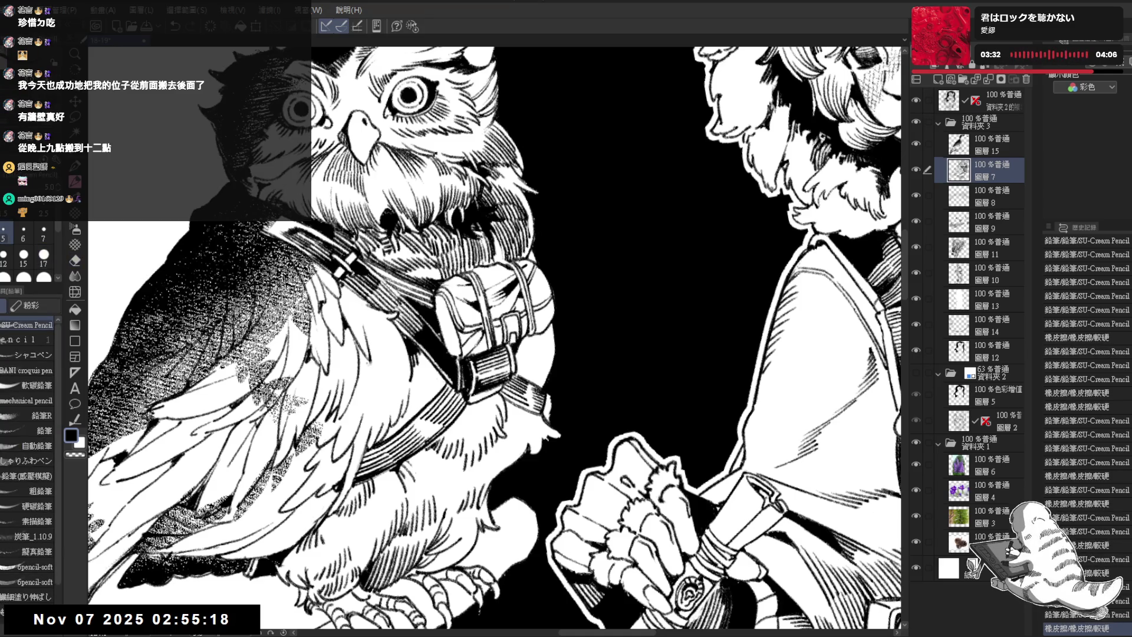
{"action": "mouse_move", "coordinate": [505, 304]}
{"action": "left_mouse_down"}
{"action": "mouse_move", "coordinate": [510, 318]}
{"action": "mouse_move", "coordinate": [583, 316]}
{"action": "mouse_move", "coordinate": [580, 307]}
{"action": "mouse_move", "coordinate": [575, 296]}
{"action": "mouse_move", "coordinate": [532, 330]}
{"action": "mouse_move", "coordinate": [593, 511]}
{"action": "left_mouse_up"}
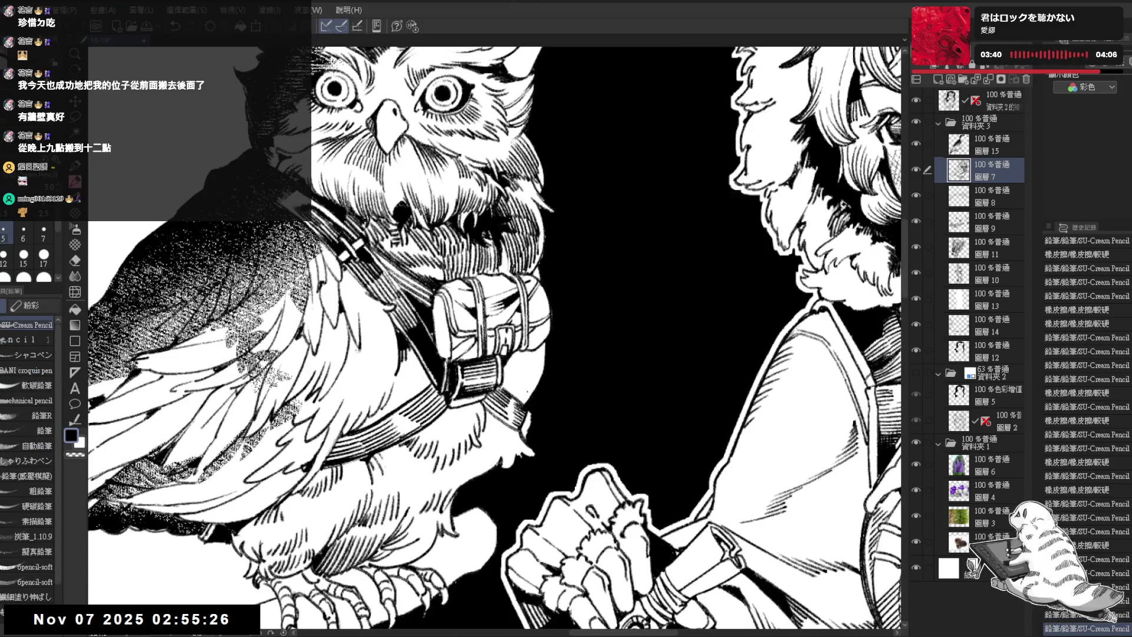
{"action": "key", "text": "ctrl+0"}
{"action": "key", "text": "h"}
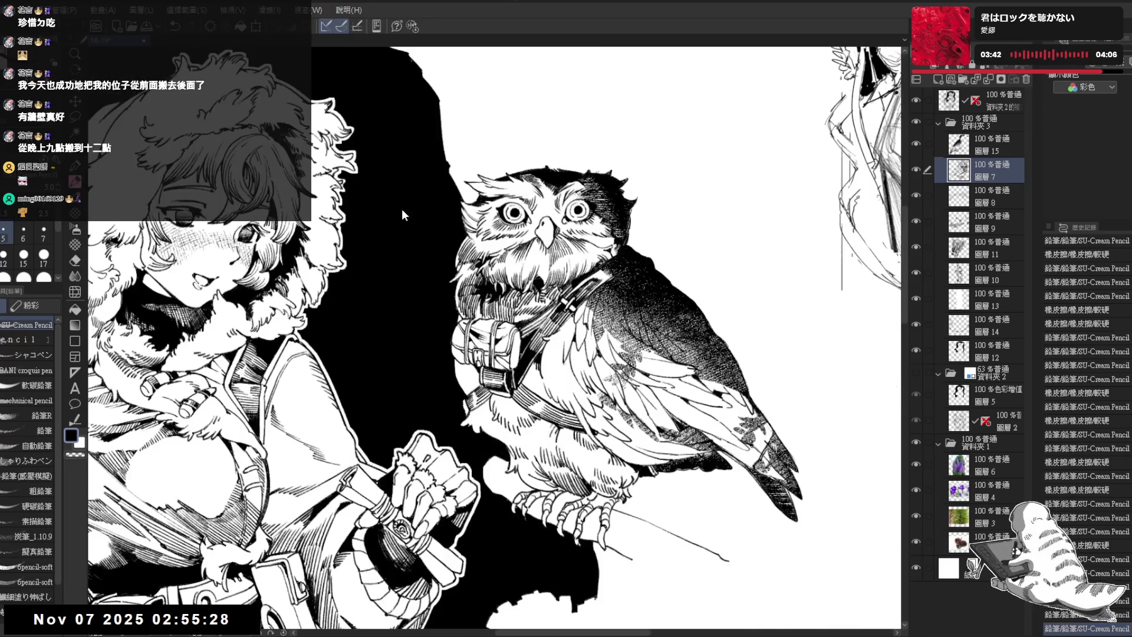
{"action": "key", "text": "h"}
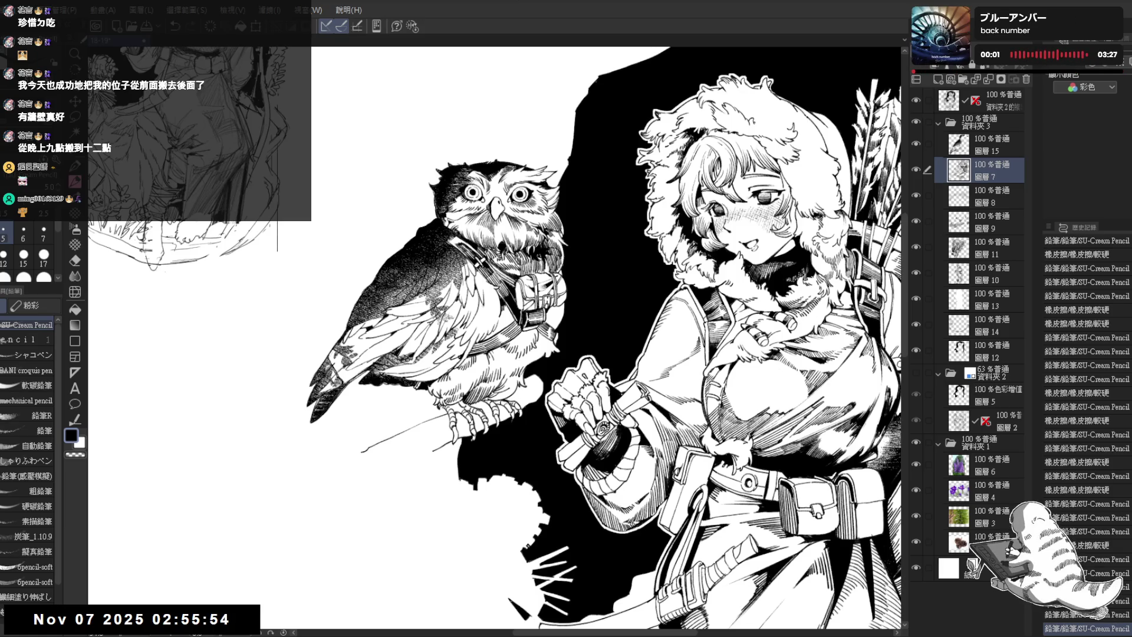
{"action": "scroll", "coordinate": [643, 189], "scroll_direction": "up", "scroll_amount": 2}
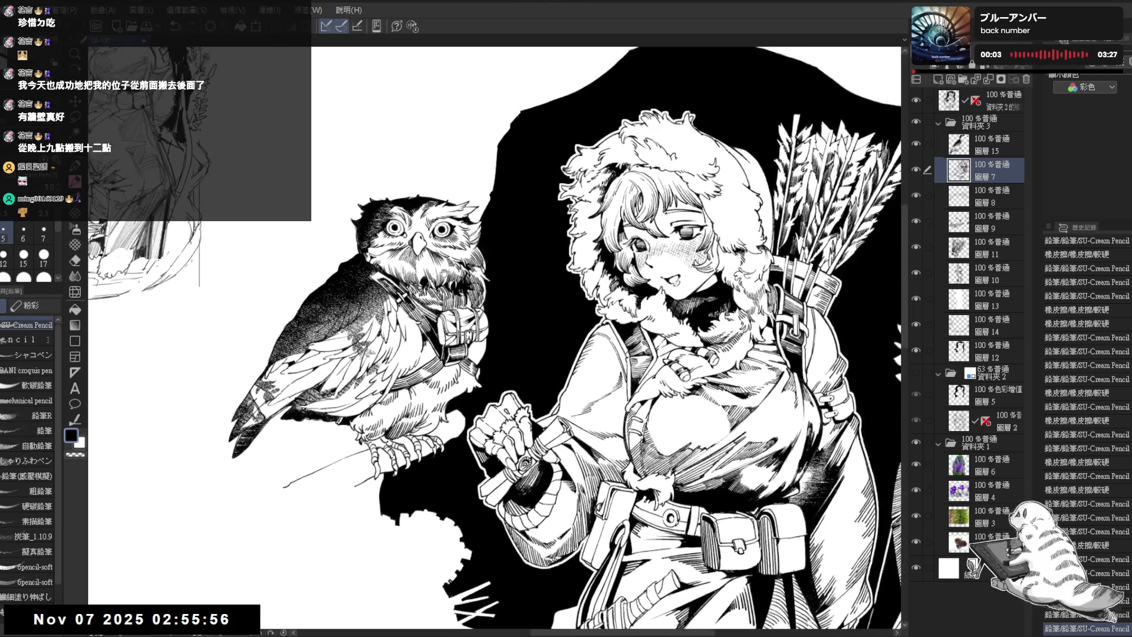
{"action": "scroll", "coordinate": [495, 337], "scroll_direction": "up", "scroll_amount": 3}
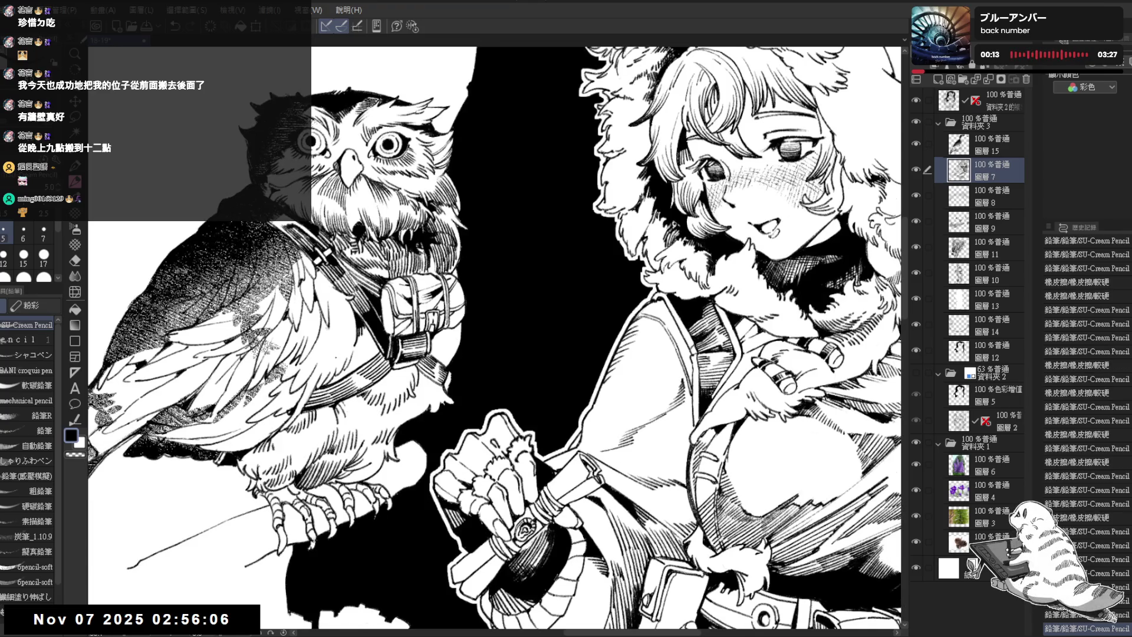
{"action": "scroll", "coordinate": [345, 346], "scroll_direction": "down", "scroll_amount": 3}
{"action": "scroll", "coordinate": [364, 283], "scroll_direction": "up", "scroll_amount": 1}
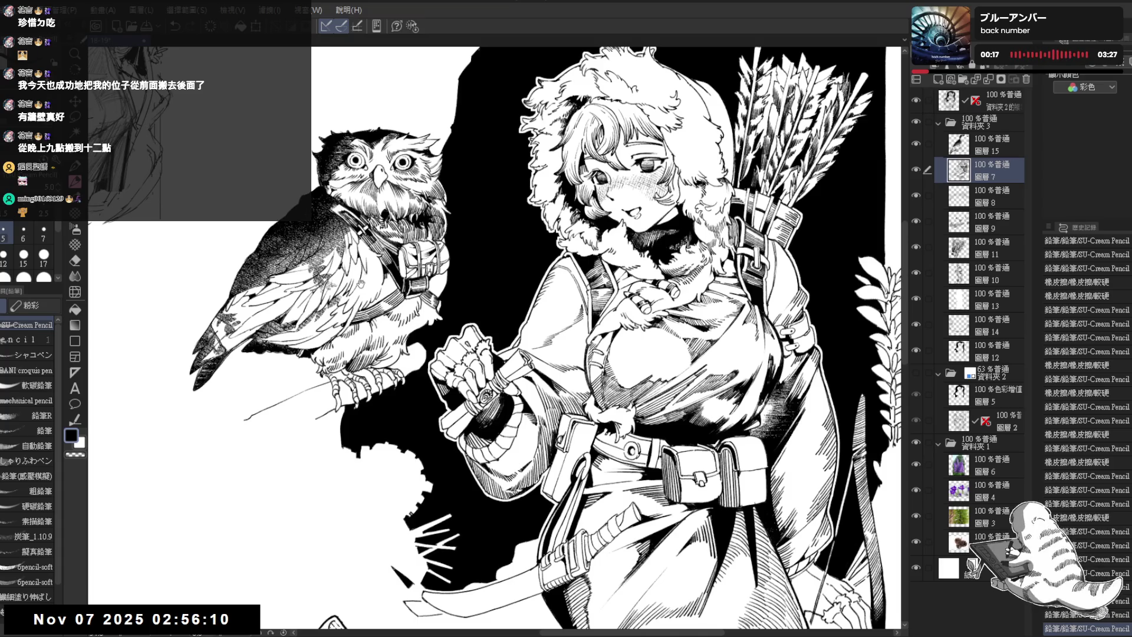
{"action": "scroll", "coordinate": [285, 281], "scroll_direction": "up", "scroll_amount": 2}
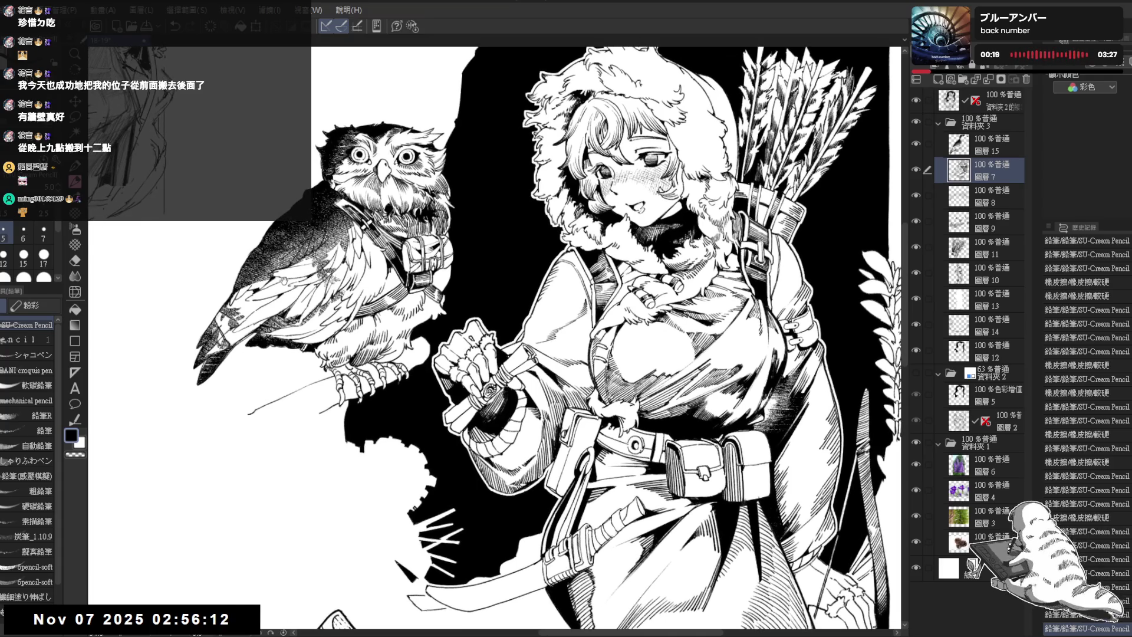
{"action": "mouse_move", "coordinate": [386, 414]}
{"action": "left_mouse_down"}
{"action": "mouse_move", "coordinate": [403, 419]}
{"action": "mouse_move", "coordinate": [377, 401]}
{"action": "mouse_move", "coordinate": [408, 382]}
{"action": "left_mouse_up"}
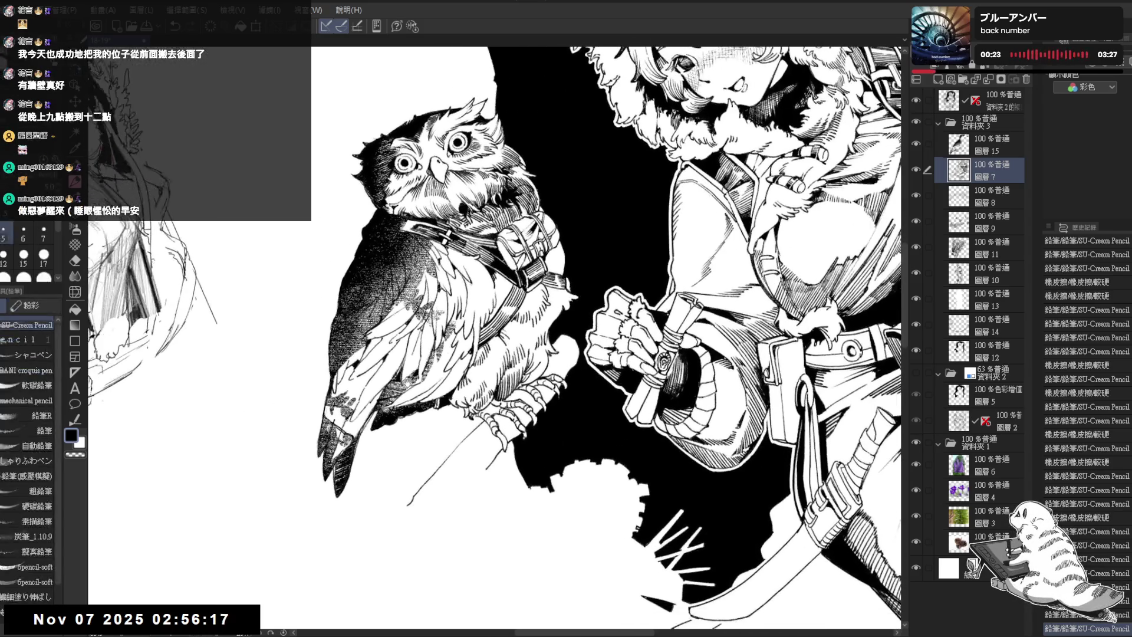
On 圖層 15, lasso an area below the owl, deselect, and hatch beside its wing
{"action": "left_click", "coordinate": [979, 150]}
{"action": "left_click_drag", "start_coordinate": [295, 305], "coordinate": [365, 254]}
{"action": "key", "text": "m"}
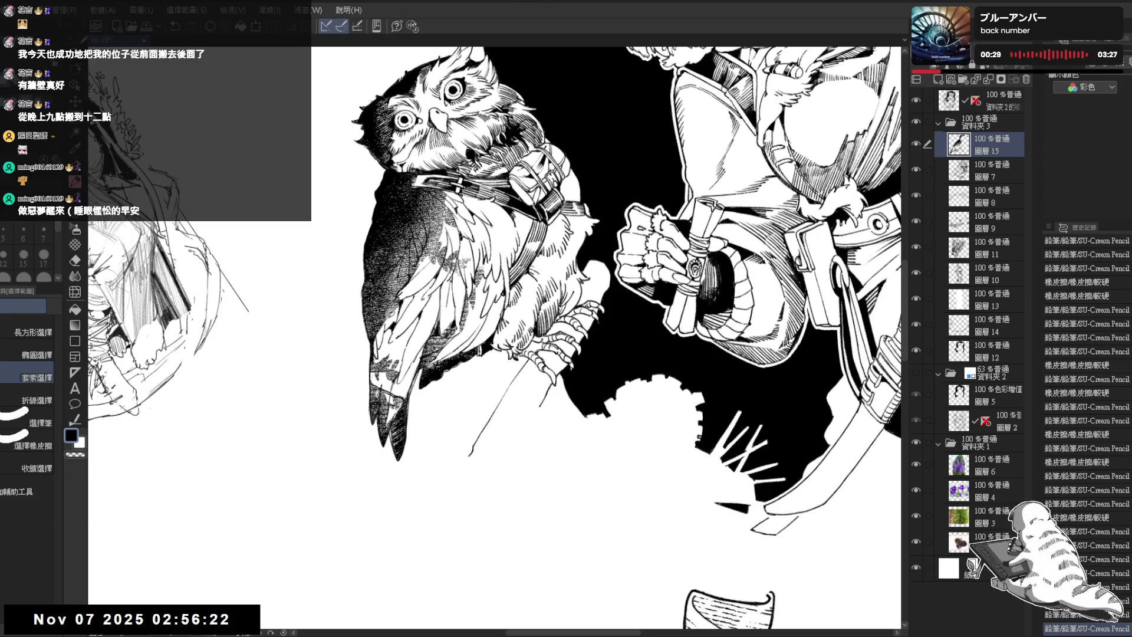
{"action": "left_click_drag", "start_coordinate": [382, 330], "coordinate": [386, 346]}
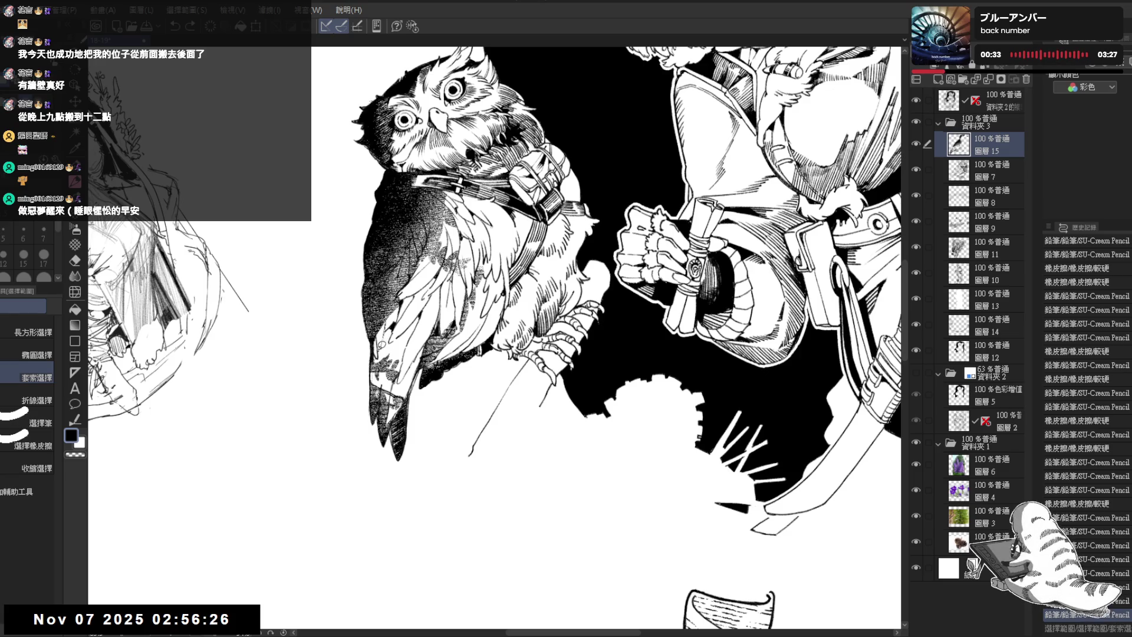
{"action": "left_click_drag", "start_coordinate": [381, 345], "coordinate": [383, 348]}
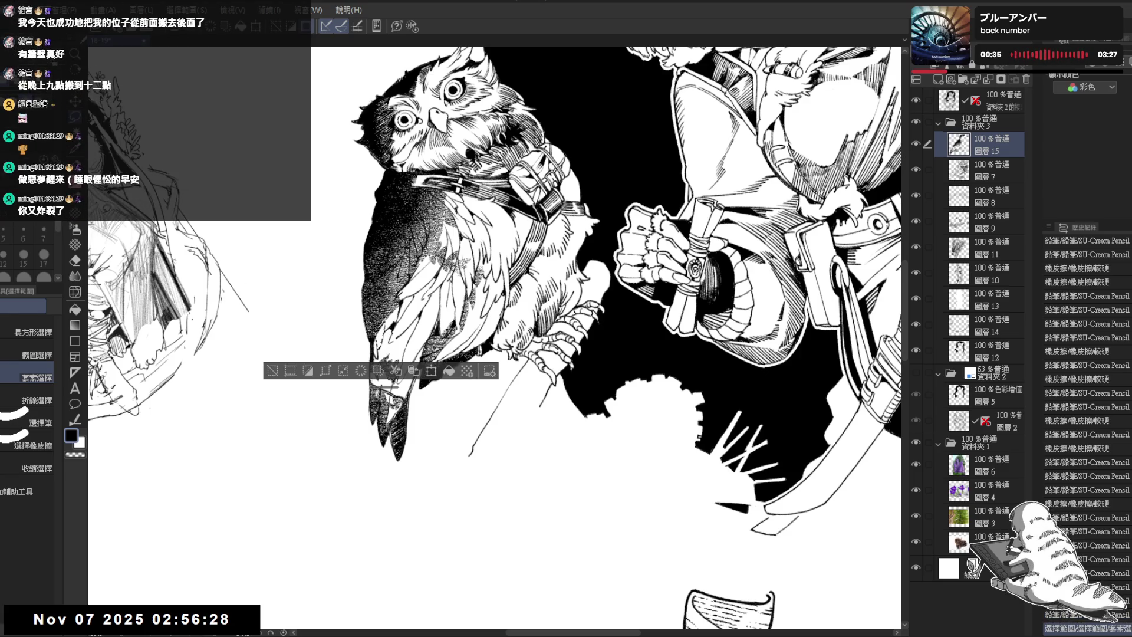
{"action": "key", "text": "p"}
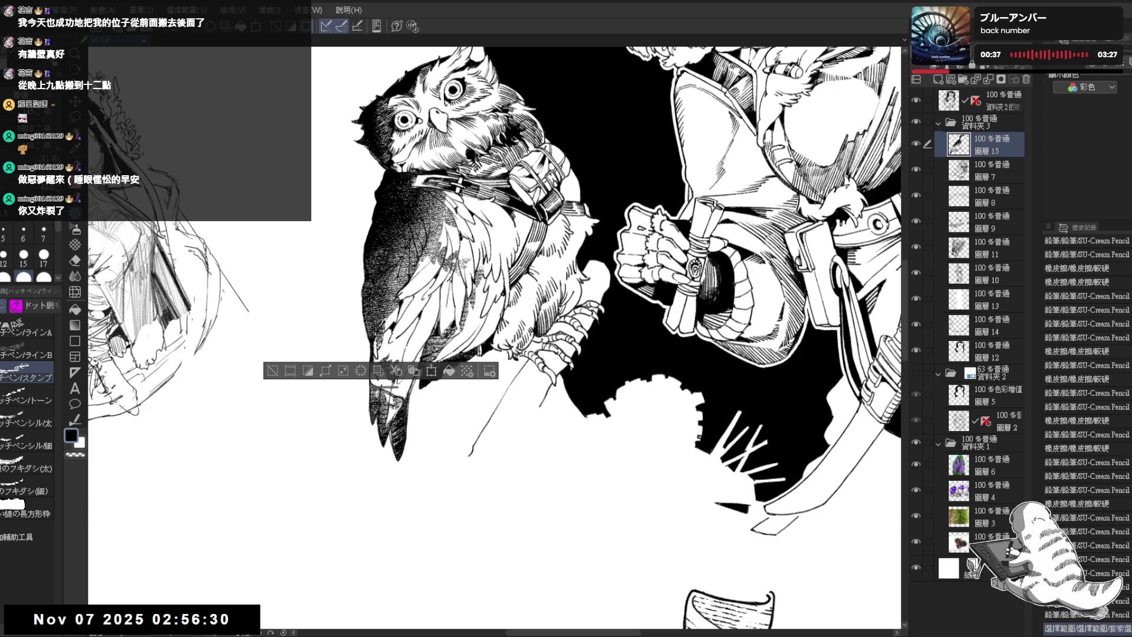
{"action": "key", "text": "ctrl+d"}
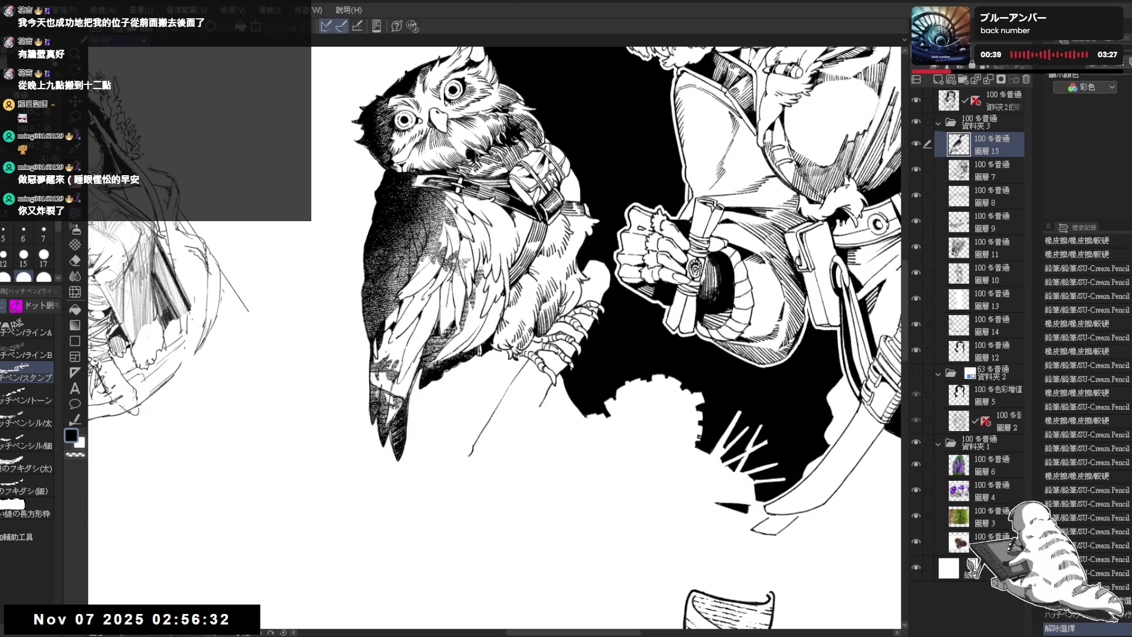
{"action": "left_click_drag", "start_coordinate": [378, 321], "coordinate": [386, 330]}
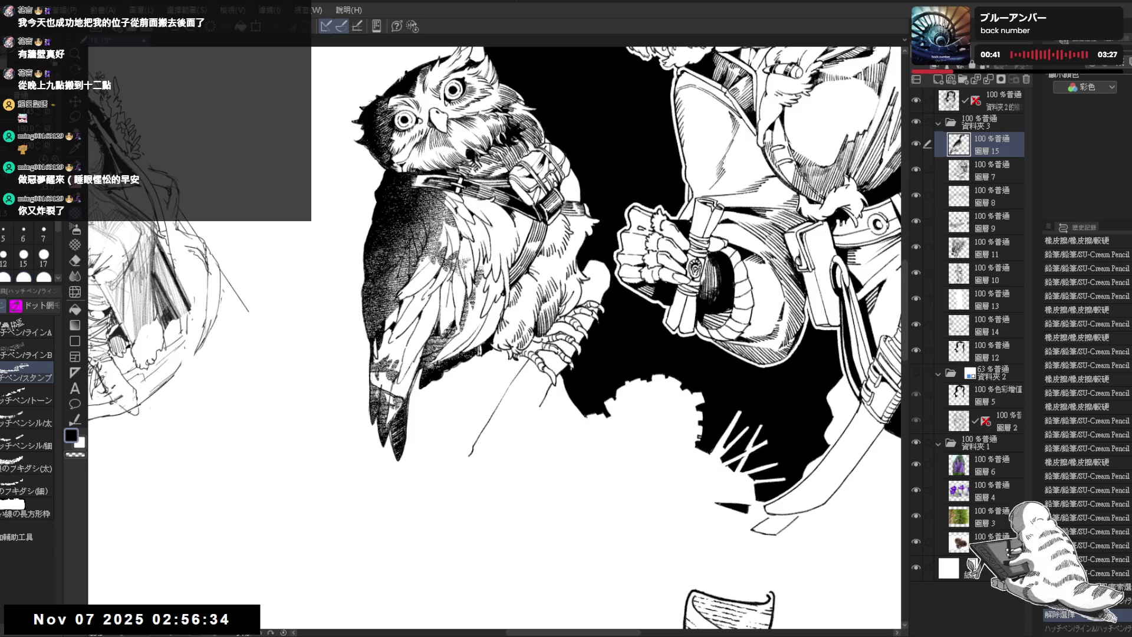
{"action": "scroll", "coordinate": [514, 156], "scroll_direction": "down", "scroll_amount": 3}
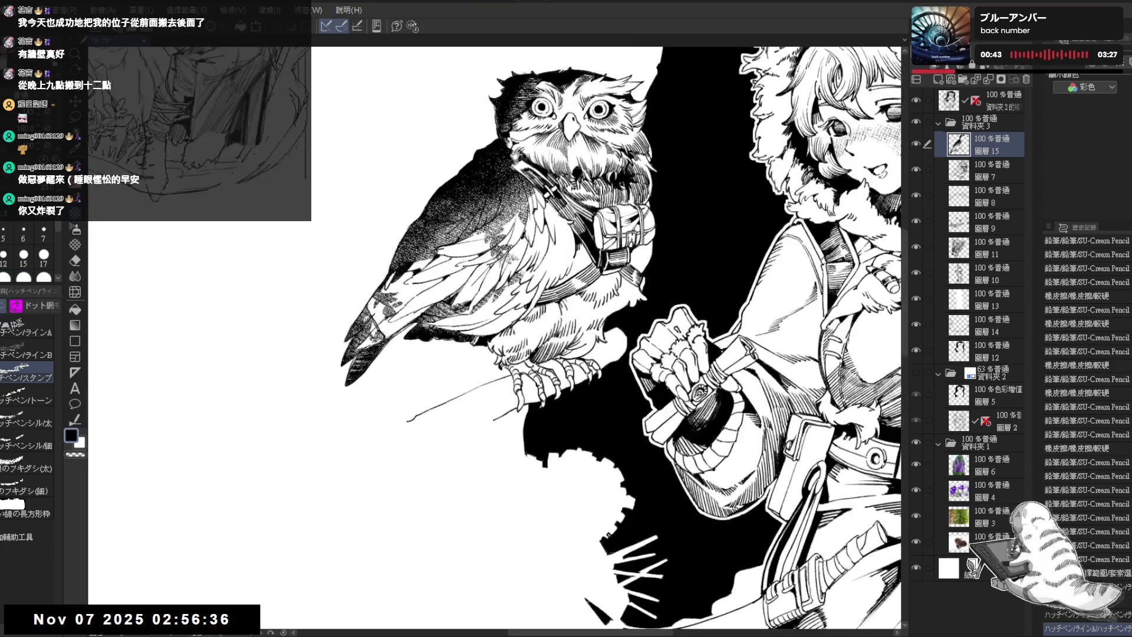
{"action": "scroll", "coordinate": [472, 168], "scroll_direction": "down", "scroll_amount": 2}
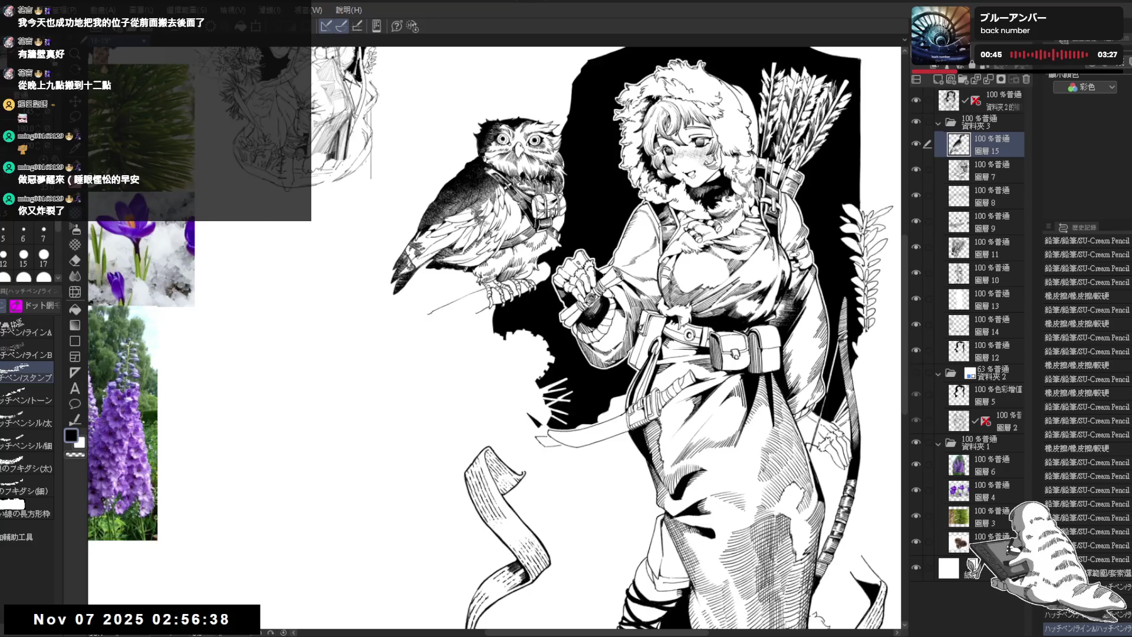
{"action": "key", "text": "h"}
{"action": "key", "text": "h"}
{"action": "scroll", "coordinate": [576, 149], "scroll_direction": "up", "scroll_amount": 3}
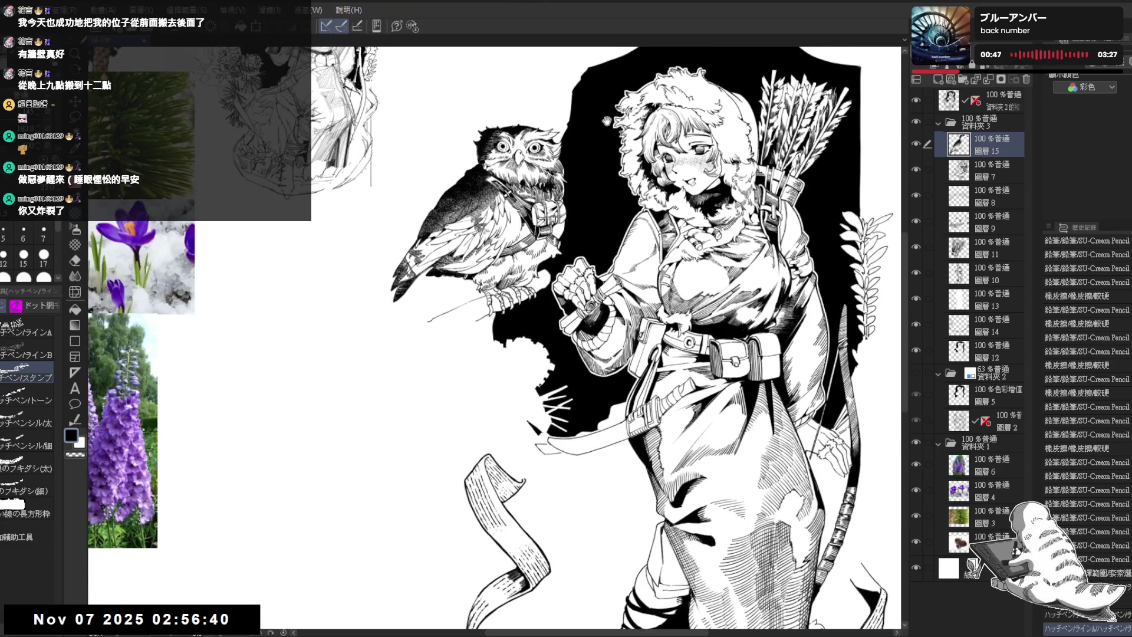
{"action": "left_click_drag", "start_coordinate": [577, 148], "coordinate": [567, 165]}
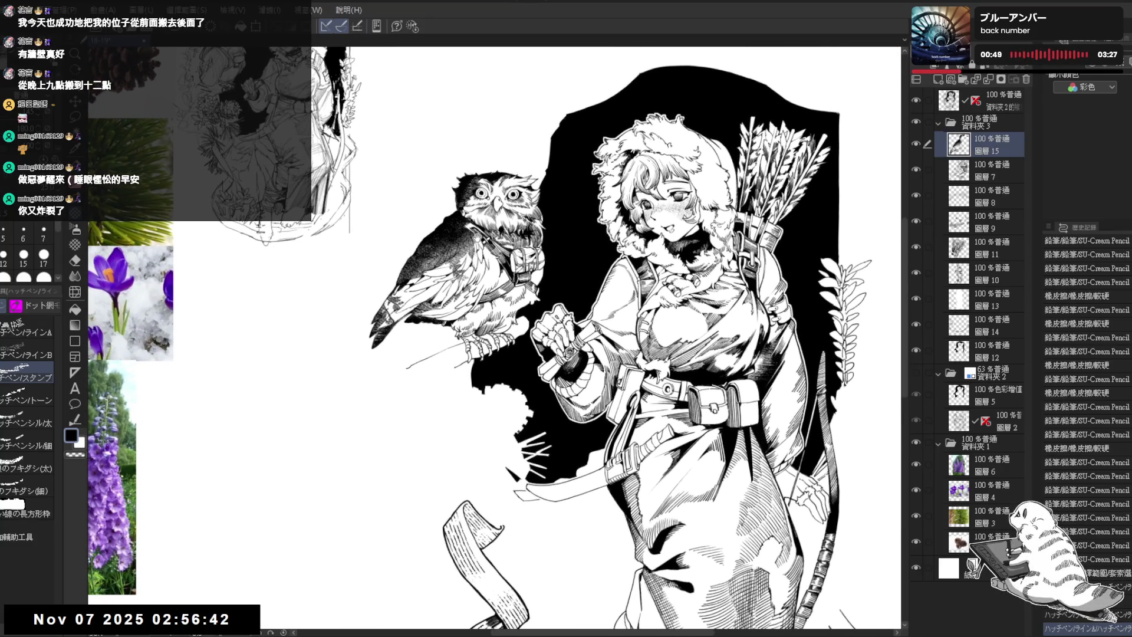
{"action": "left_click_drag", "start_coordinate": [557, 269], "coordinate": [493, 237]}
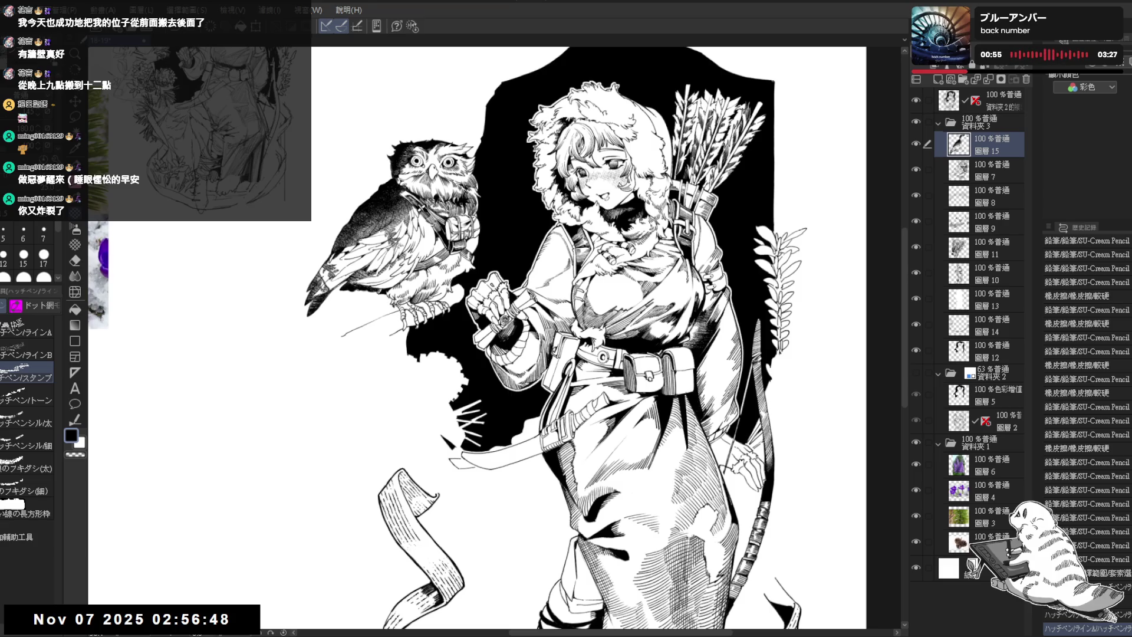
{"action": "scroll", "coordinate": [484, 163], "scroll_direction": "down", "scroll_amount": 1}
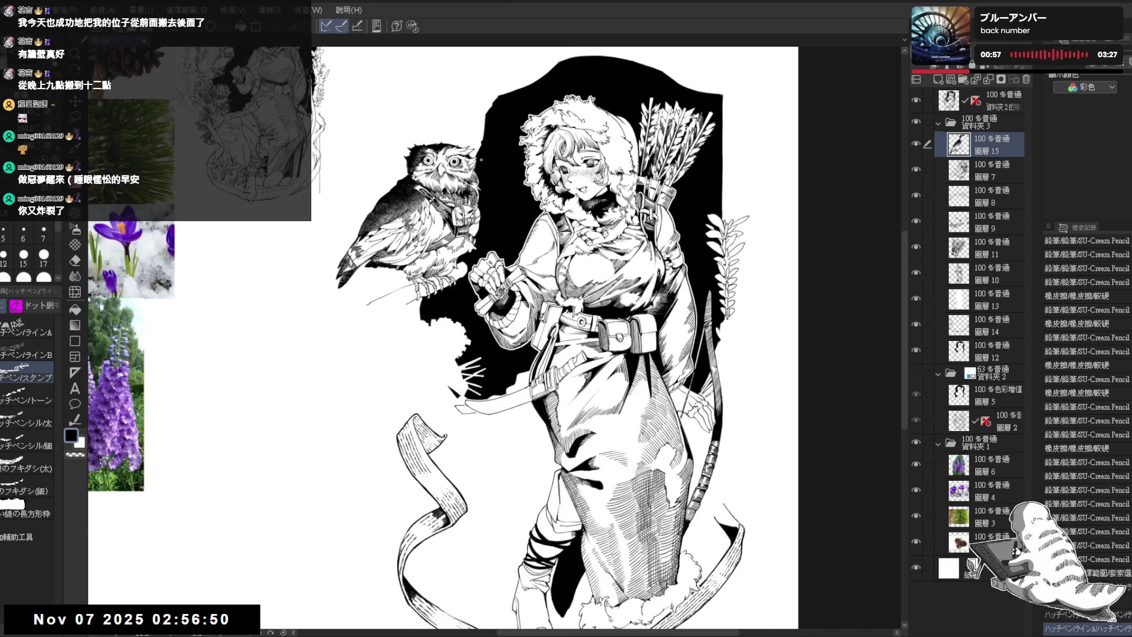
{"action": "scroll", "coordinate": [481, 160], "scroll_direction": "up", "scroll_amount": 1}
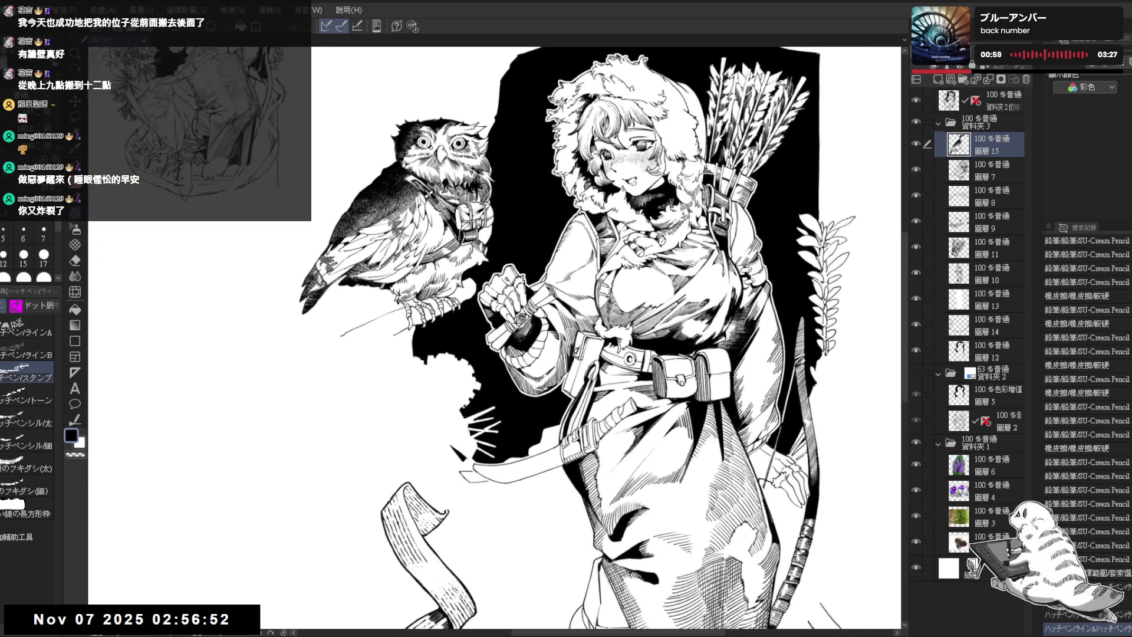
{"action": "left_click", "coordinate": [985, 164]}
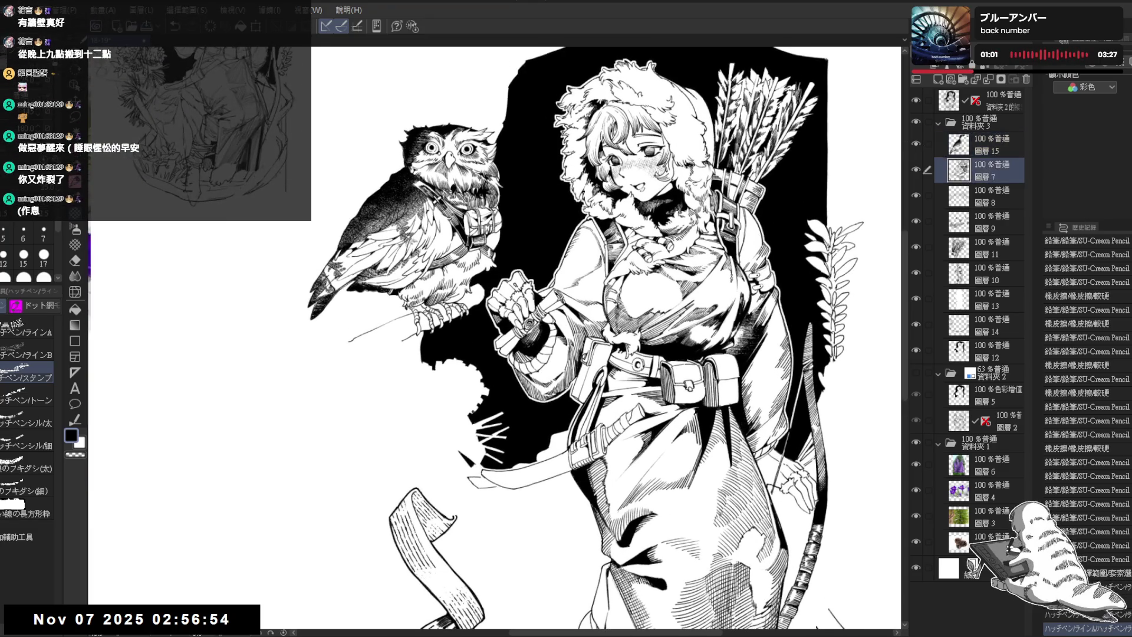
{"action": "scroll", "coordinate": [463, 236], "scroll_direction": "up", "scroll_amount": 3}
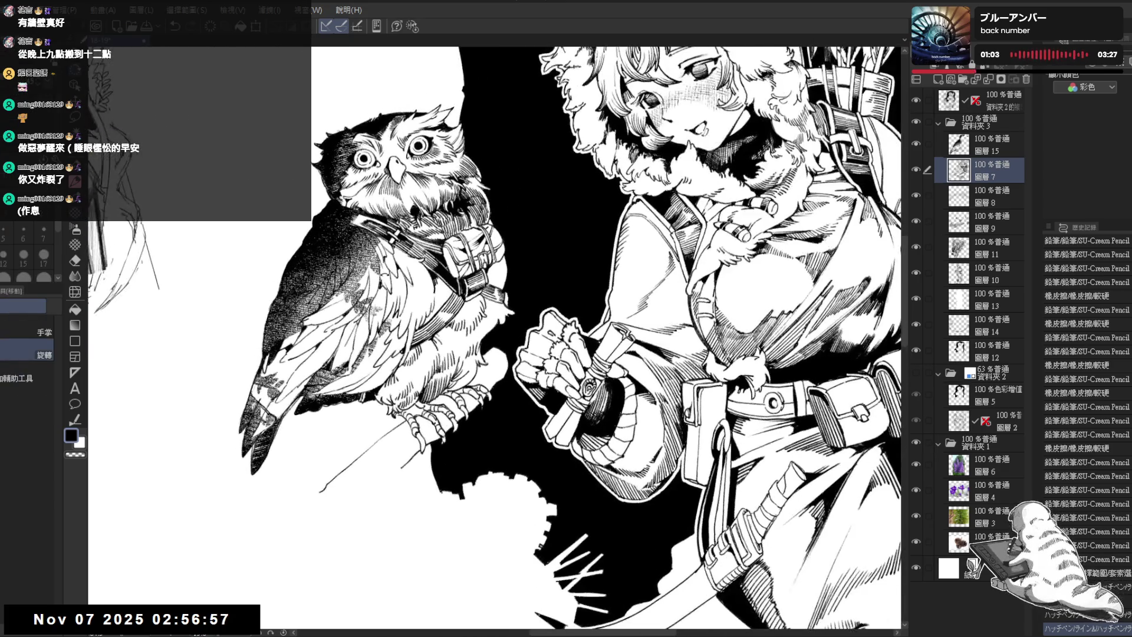
{"action": "left_click_drag", "start_coordinate": [384, 274], "coordinate": [401, 284]}
{"action": "key", "text": "e"}
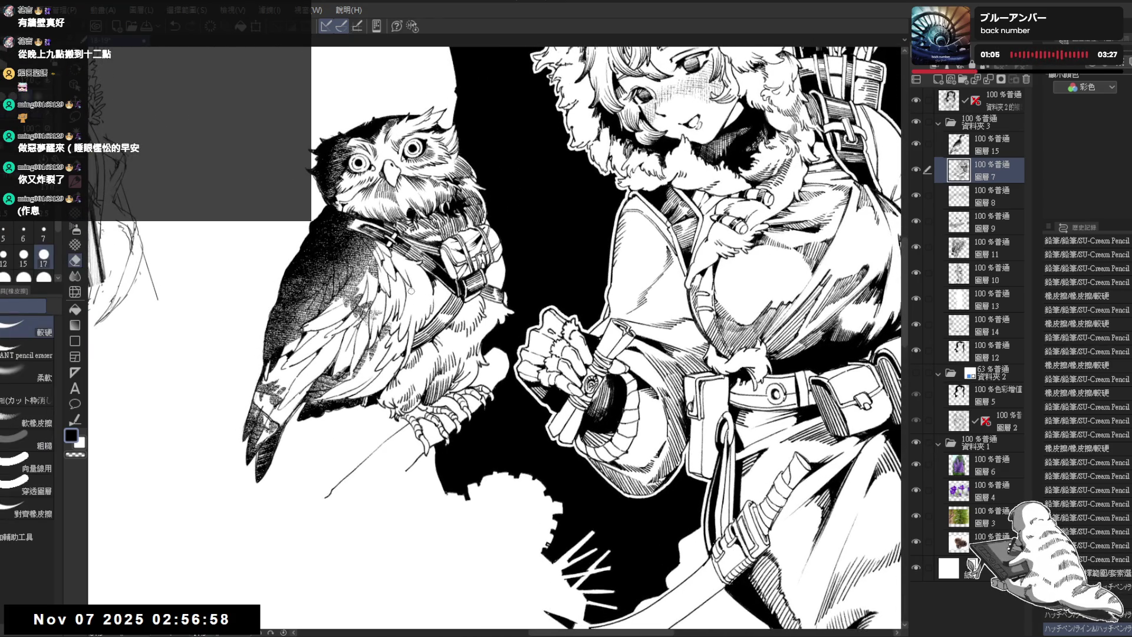
{"action": "key", "text": "p"}
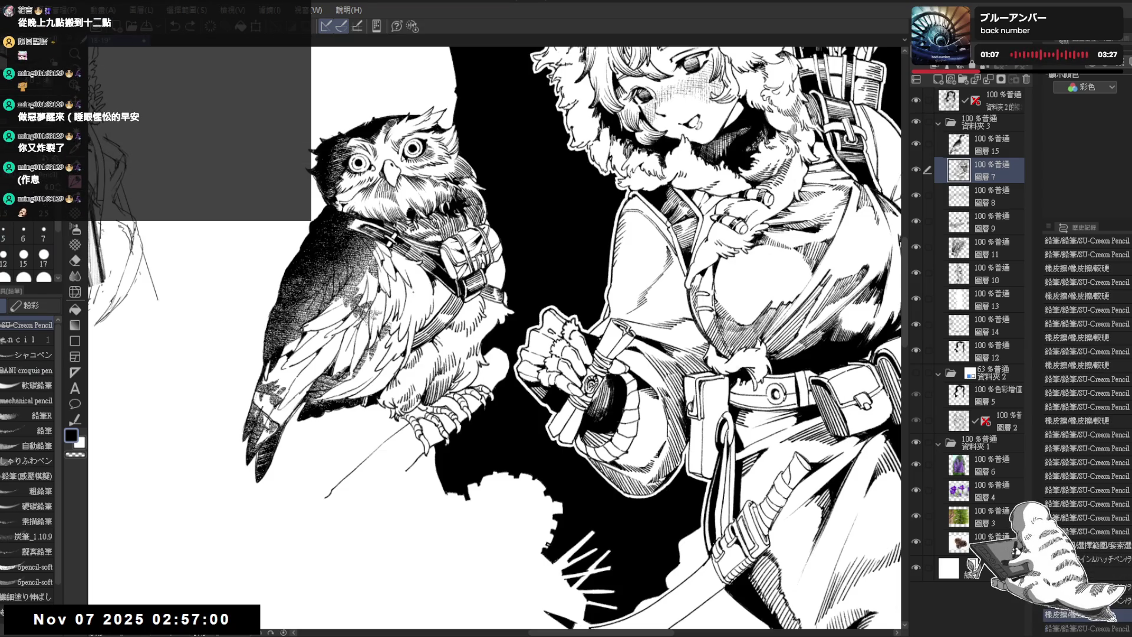
{"action": "left_click_drag", "start_coordinate": [414, 300], "coordinate": [415, 295]}
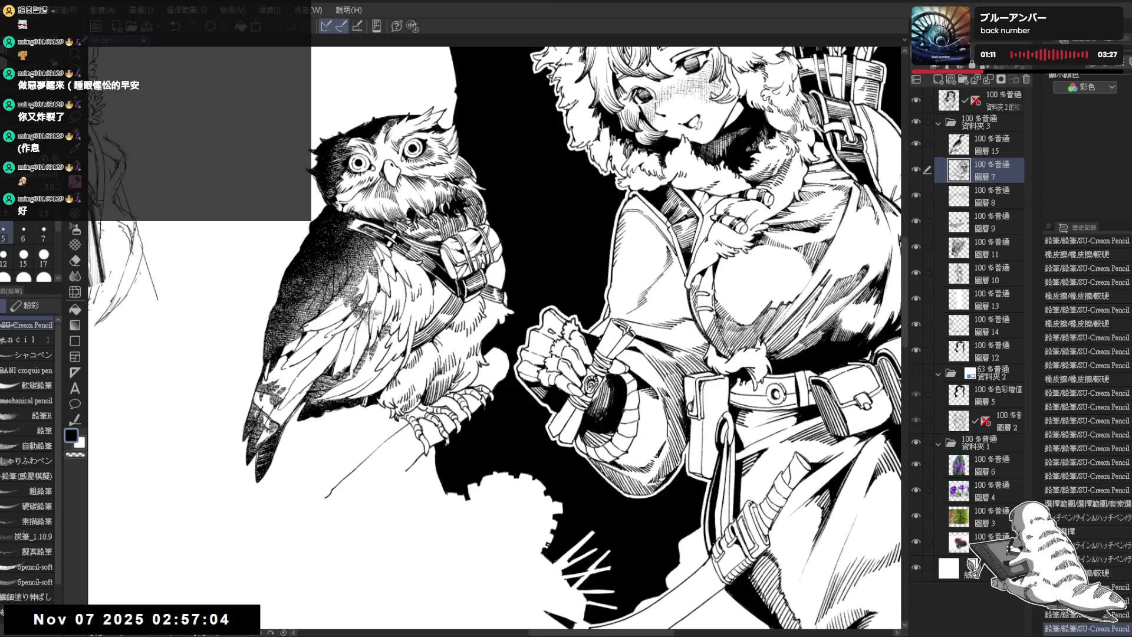
{"action": "key", "text": "bracketright"}
{"action": "key", "text": "bracketright"}
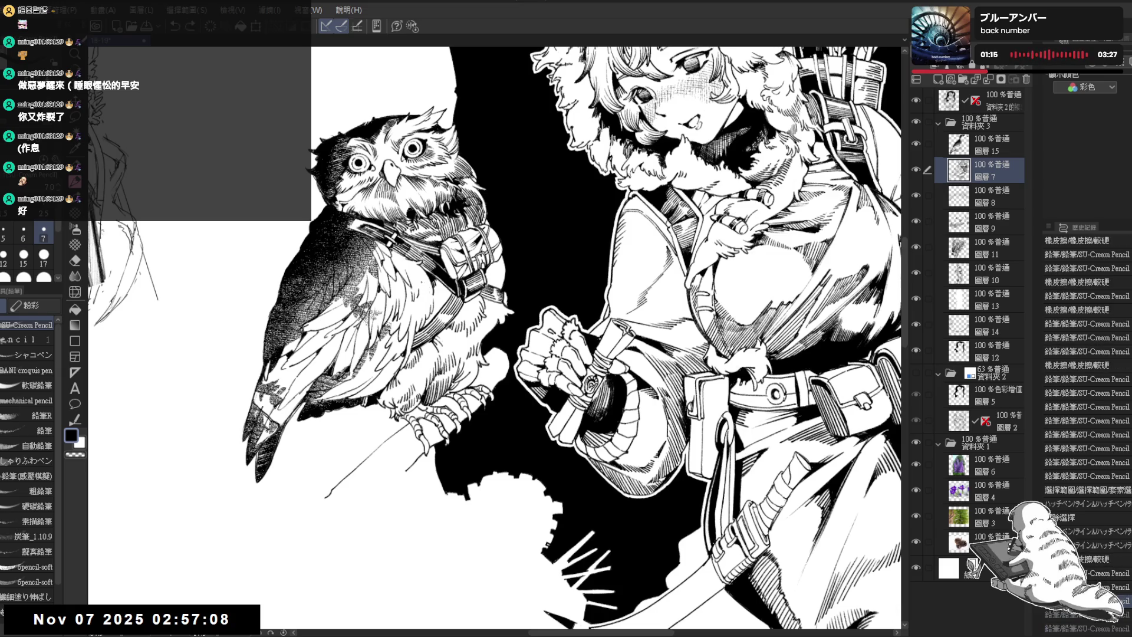
{"action": "key", "text": "bracketleft"}
{"action": "key", "text": "ctrl+z"}
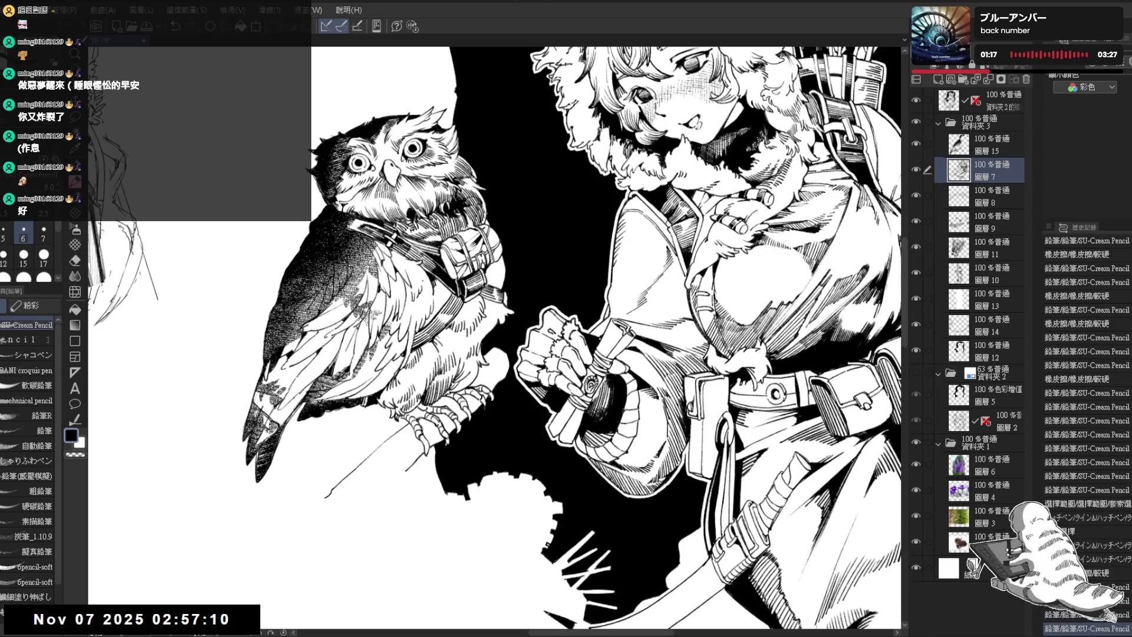
{"action": "key", "text": "ctrl+y"}
{"action": "key", "text": "ctrl+y"}
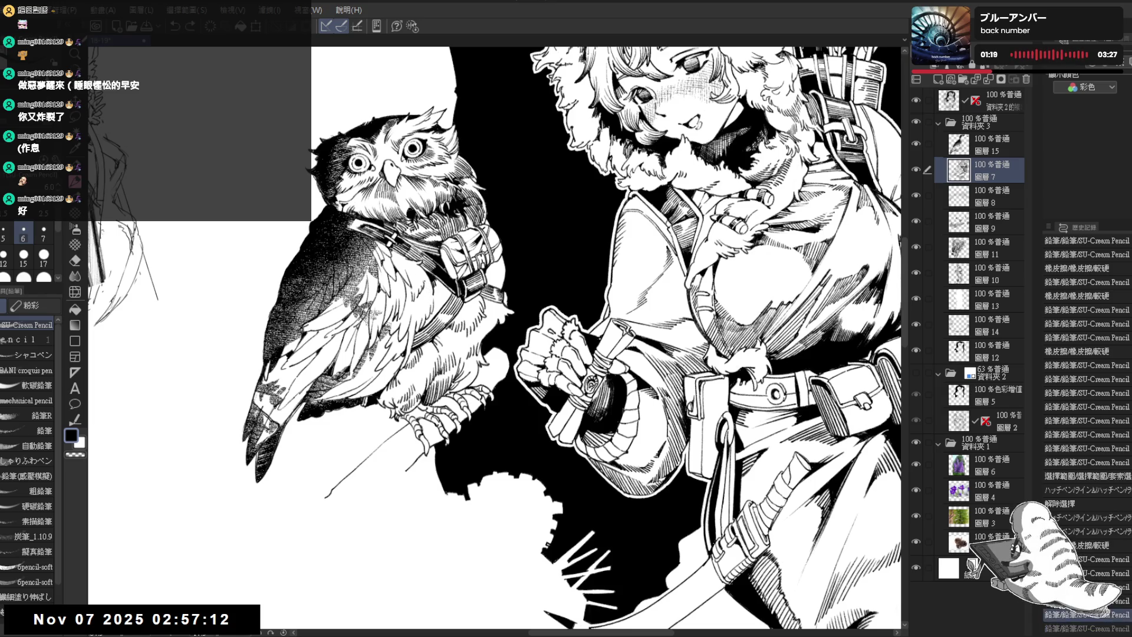
{"action": "key", "text": "ctrl+y"}
{"action": "key", "text": "ctrl+y"}
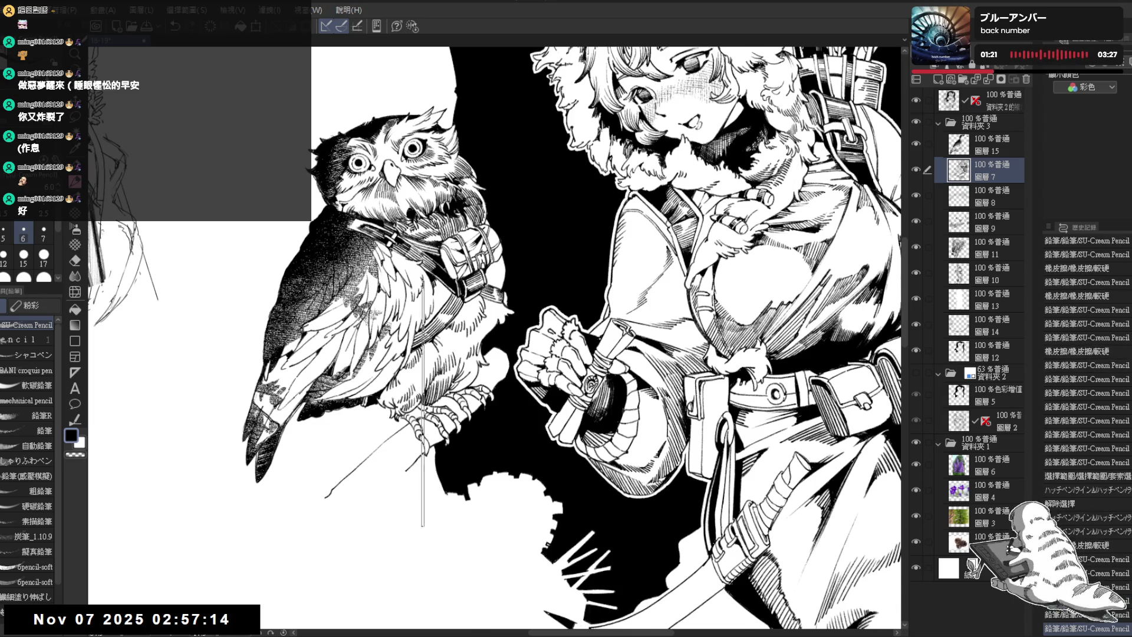
{"action": "key", "text": "e"}
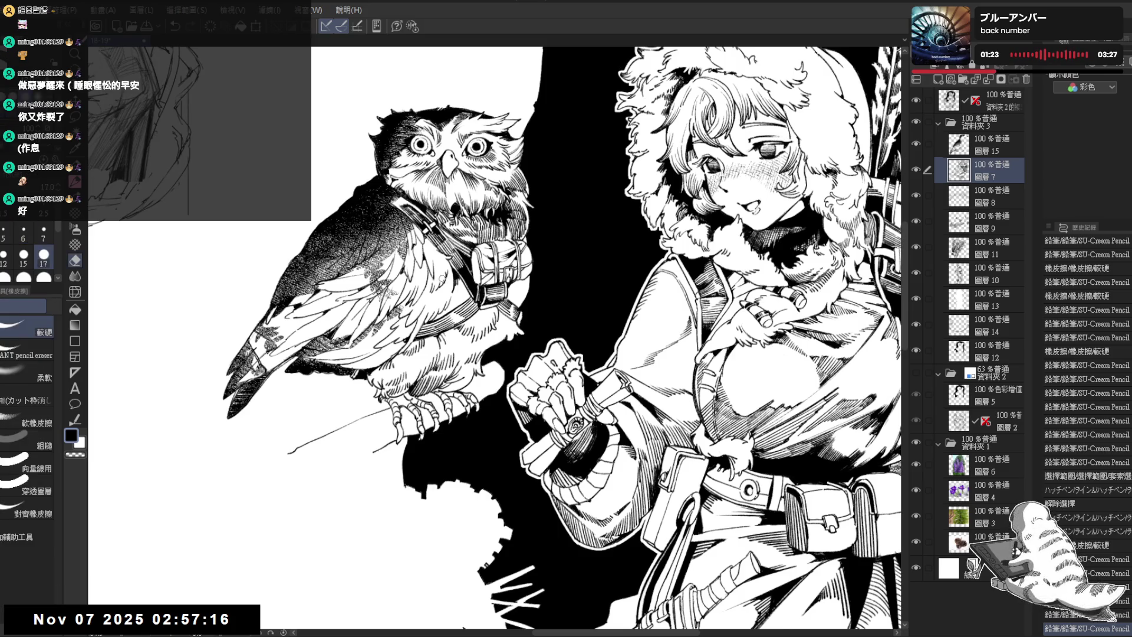
{"action": "key", "text": "ctrl+y"}
{"action": "key", "text": "ctrl+y"}
{"action": "key", "text": "p"}
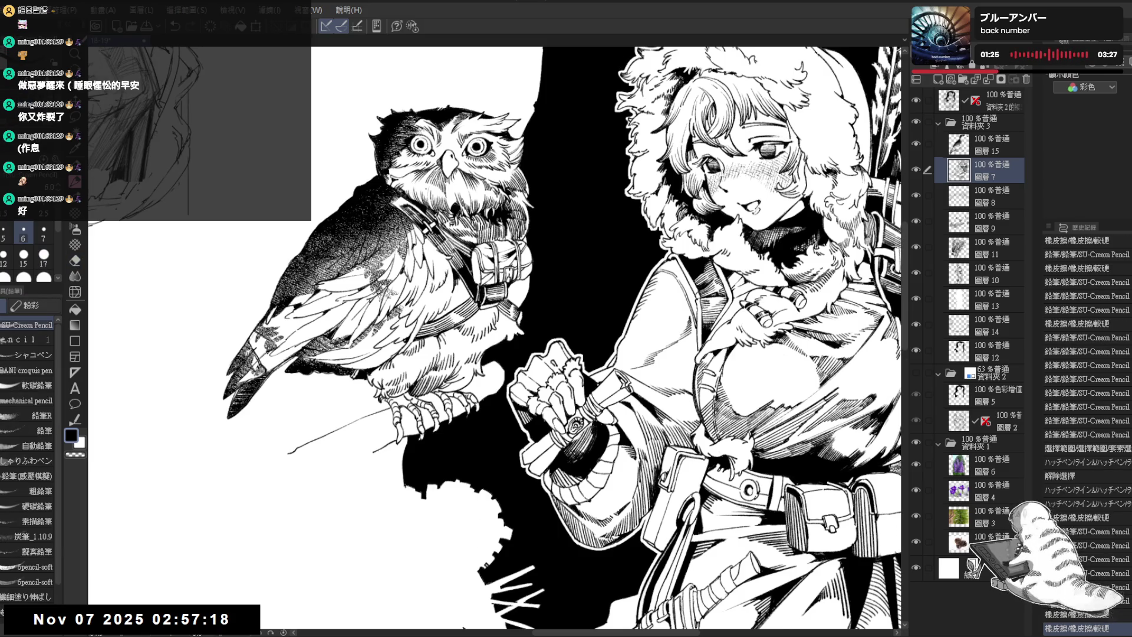
{"action": "key", "text": "ctrl+minus"}
{"action": "key", "text": "ctrl+minus"}
{"action": "key", "text": "ctrl+minus"}
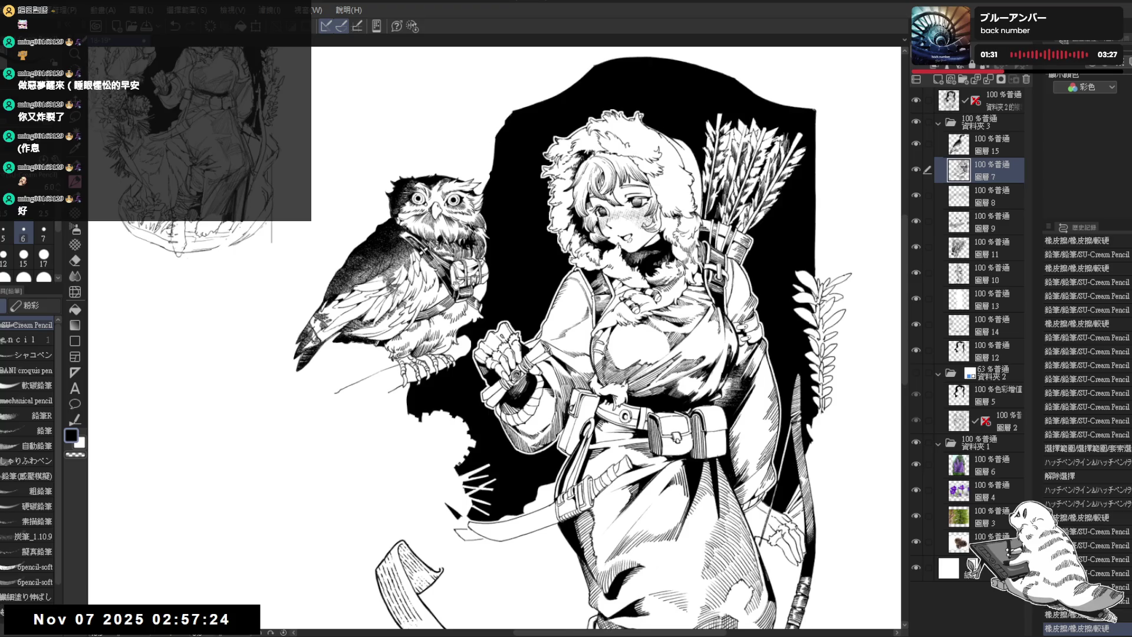
{"action": "key", "text": "shift+space"}
{"action": "left_click_drag", "start_coordinate": [456, 285], "coordinate": [448, 301]}
{"action": "left_click_drag", "start_coordinate": [414, 381], "coordinate": [367, 440]}
{"action": "key", "text": "r"}
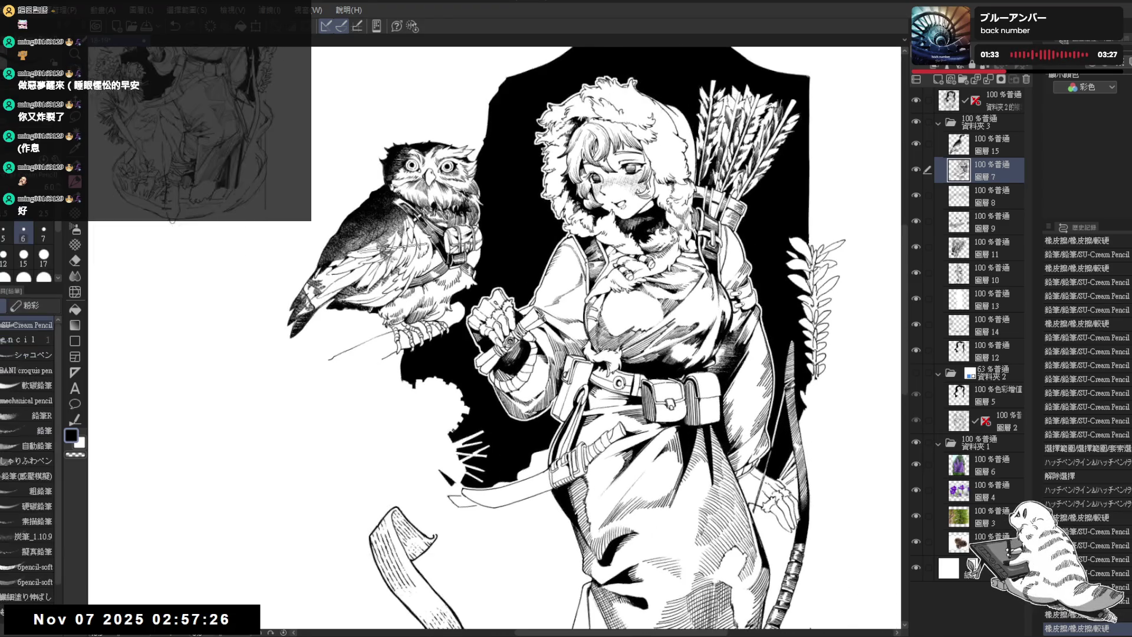
{"action": "key", "text": "h"}
{"action": "key", "text": "h"}
{"action": "left_click_drag", "start_coordinate": [359, 256], "coordinate": [353, 363]}
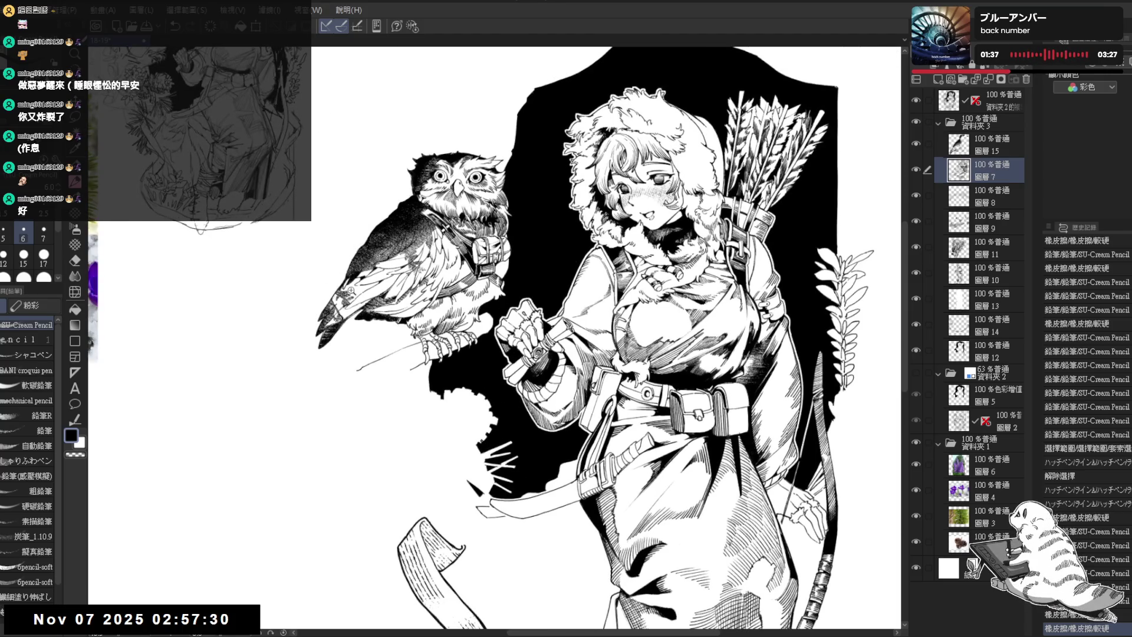
{"action": "scroll", "coordinate": [317, 244], "scroll_direction": "up", "scroll_amount": 2}
{"action": "mouse_move", "coordinate": [497, 340]}
{"action": "left_mouse_down"}
{"action": "mouse_move", "coordinate": [487, 360]}
{"action": "mouse_move", "coordinate": [432, 331]}
{"action": "mouse_move", "coordinate": [389, 378]}
{"action": "left_mouse_up"}
{"action": "left_click_drag", "start_coordinate": [440, 375], "coordinate": [369, 388]}
Reposition the view on the owl and toggle layer 7's visibility to compare
{"action": "key", "text": "m"}
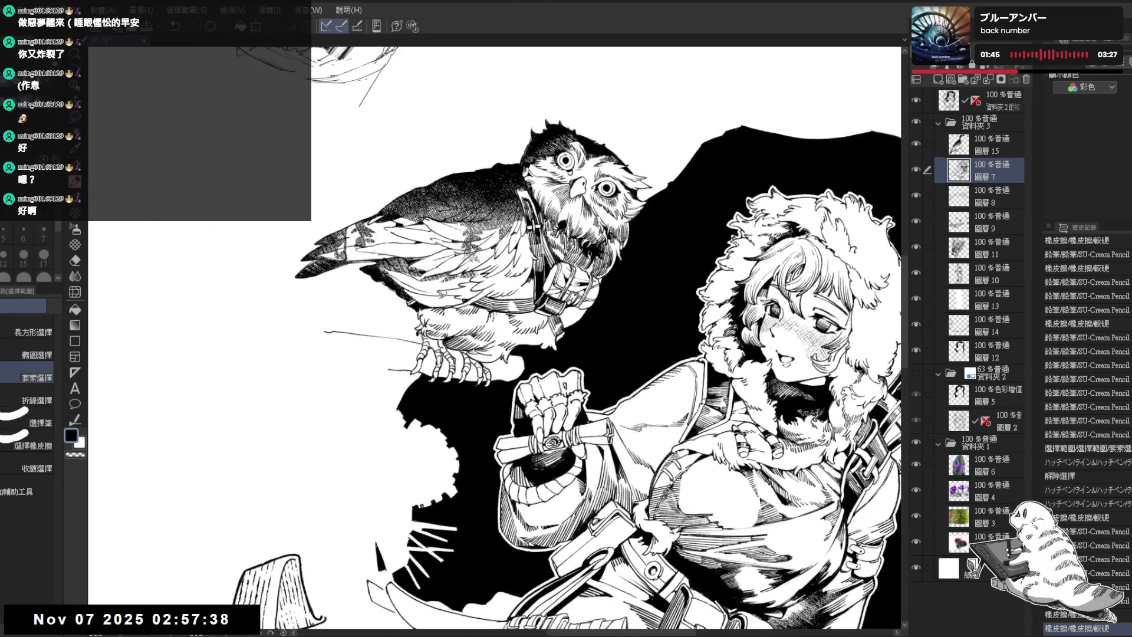
{"action": "scroll", "coordinate": [443, 310], "scroll_direction": "up", "scroll_amount": 3}
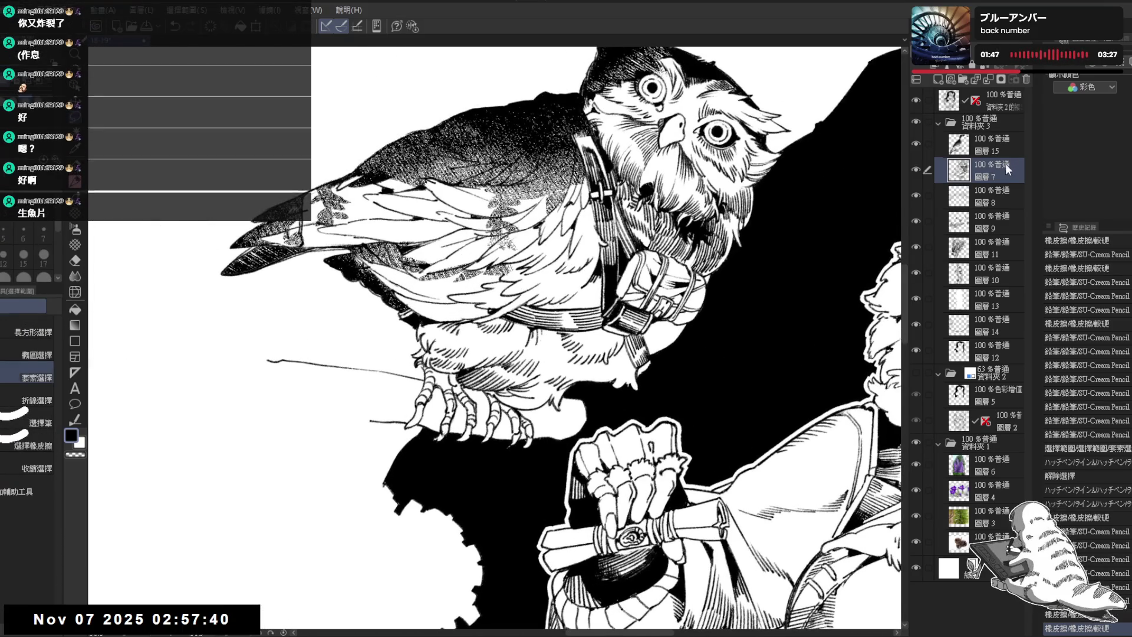
{"action": "mouse_move", "coordinate": [391, 297]}
{"action": "left_mouse_down"}
{"action": "mouse_move", "coordinate": [394, 347]}
{"action": "mouse_move", "coordinate": [368, 439]}
{"action": "left_mouse_up"}
{"action": "key", "text": "m"}
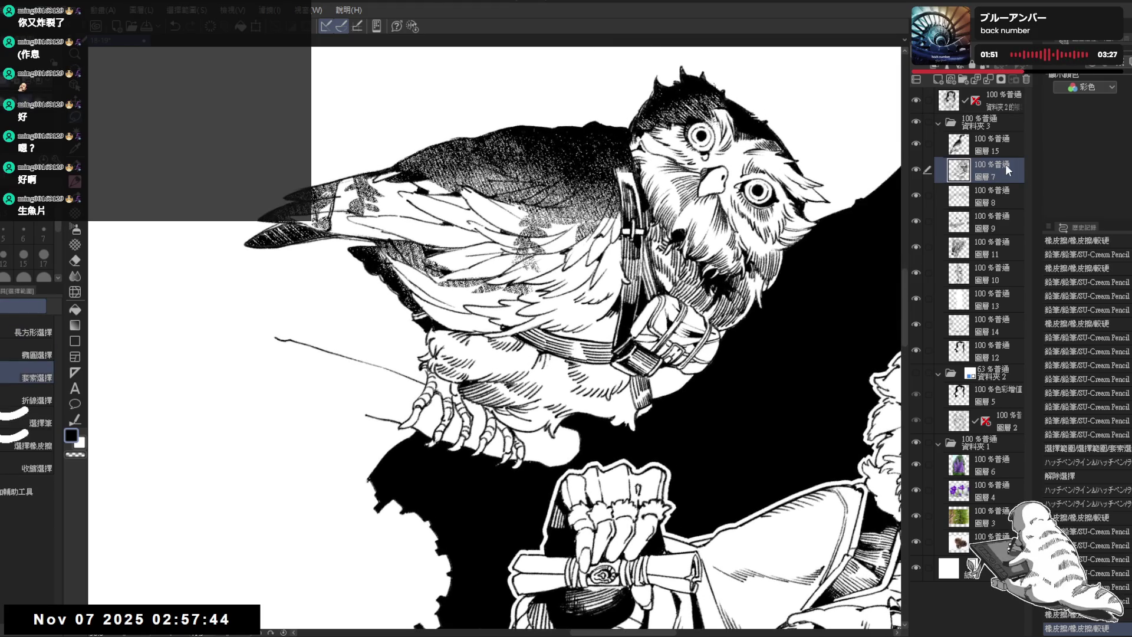
{"action": "left_click", "coordinate": [916, 169]}
{"action": "left_click", "coordinate": [916, 169]}
Rotate the view clockwise around the owl and compare with layer 7 hidden once more
{"action": "mouse_move", "coordinate": [468, 322]}
{"action": "left_mouse_down"}
{"action": "mouse_move", "coordinate": [455, 353]}
{"action": "mouse_move", "coordinate": [483, 343]}
{"action": "mouse_move", "coordinate": [494, 355]}
{"action": "left_mouse_up"}
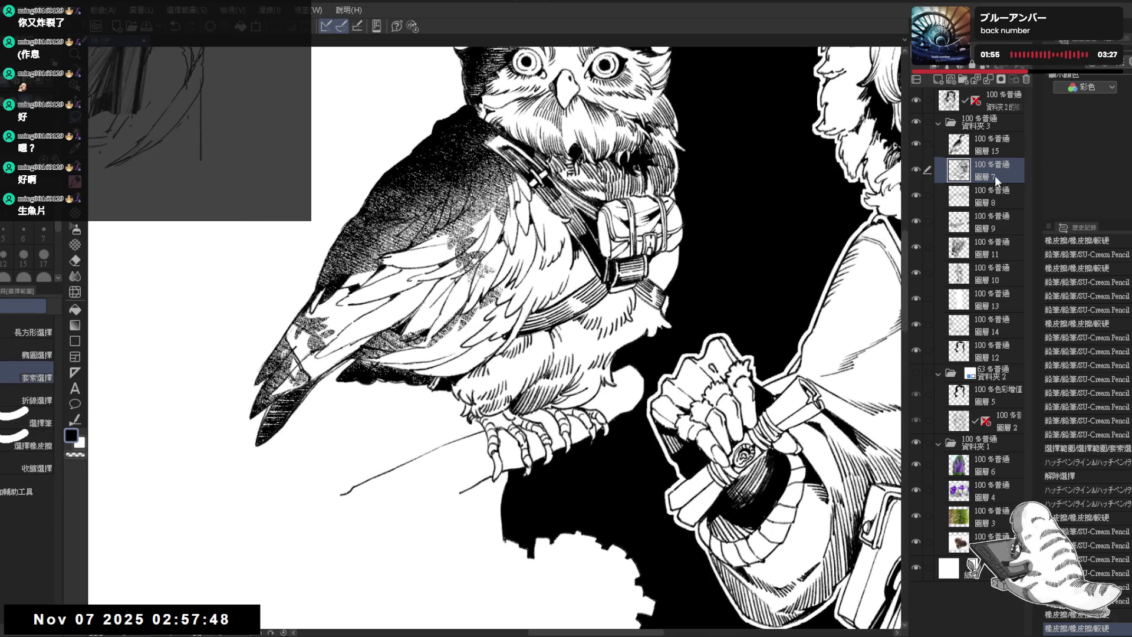
{"action": "key", "text": "r"}
{"action": "mouse_move", "coordinate": [493, 448]}
{"action": "left_mouse_down"}
{"action": "mouse_move", "coordinate": [401, 489]}
{"action": "mouse_move", "coordinate": [424, 484]}
{"action": "left_mouse_up"}
{"action": "left_click_drag", "start_coordinate": [350, 382], "coordinate": [397, 342]}
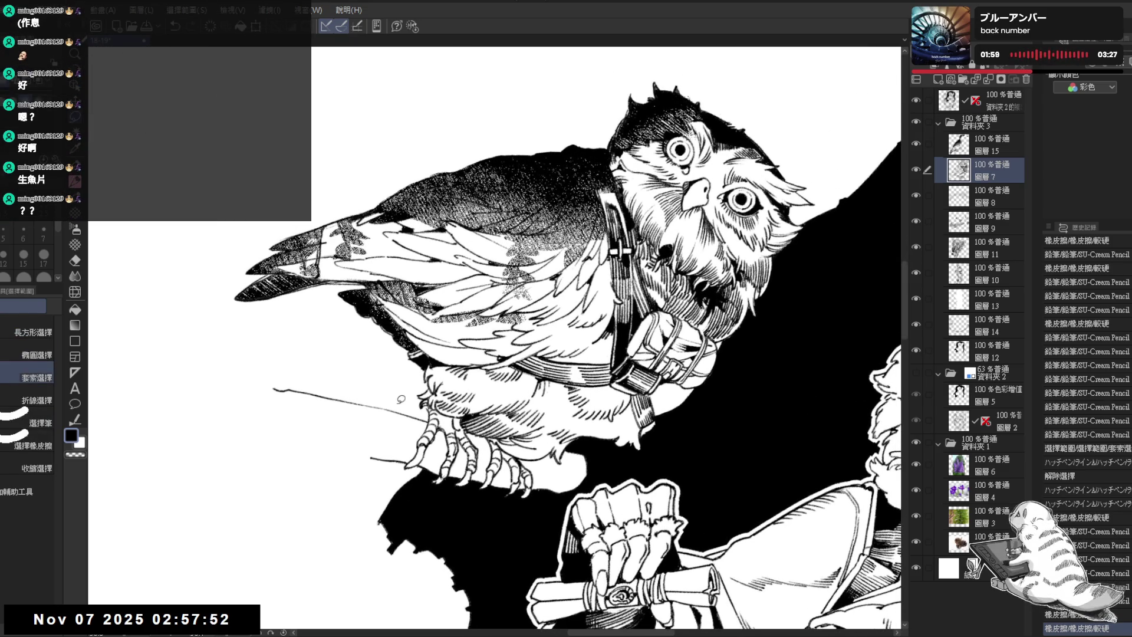
{"action": "left_click_drag", "start_coordinate": [405, 448], "coordinate": [402, 456]}
{"action": "key", "text": "m"}
{"action": "left_click", "coordinate": [918, 169]}
{"action": "left_click", "coordinate": [915, 171]}
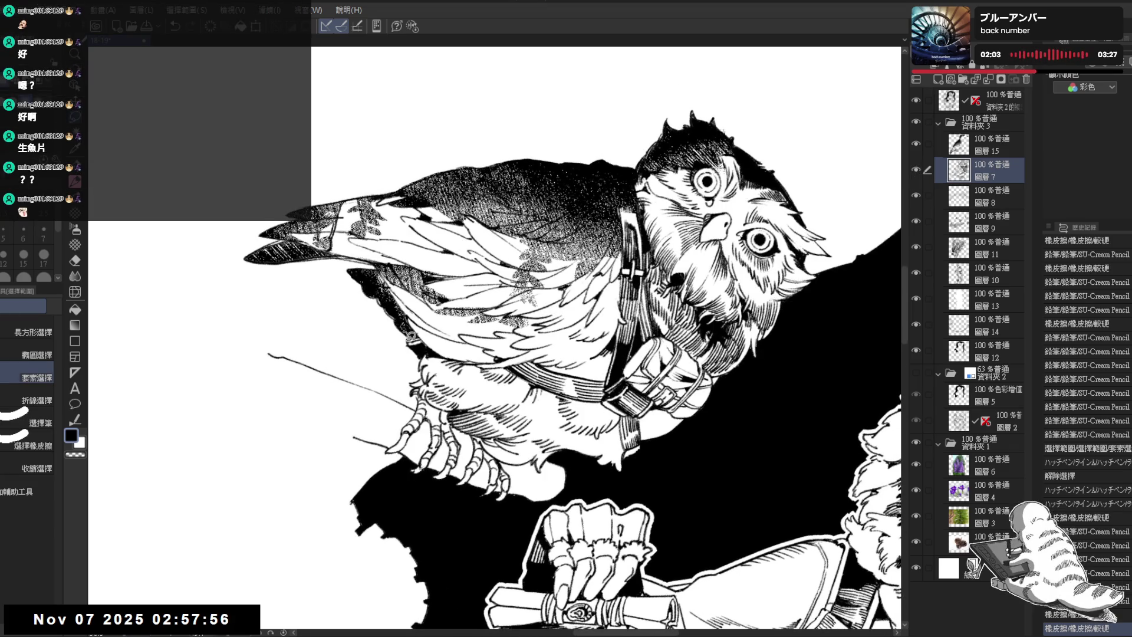
Lasso a small wing area, then hatch near the owl's tail on layer 15, undoing one stroke
{"action": "mouse_move", "coordinate": [432, 345]}
{"action": "left_mouse_down"}
{"action": "mouse_move", "coordinate": [421, 333]}
{"action": "mouse_move", "coordinate": [430, 349]}
{"action": "left_mouse_up"}
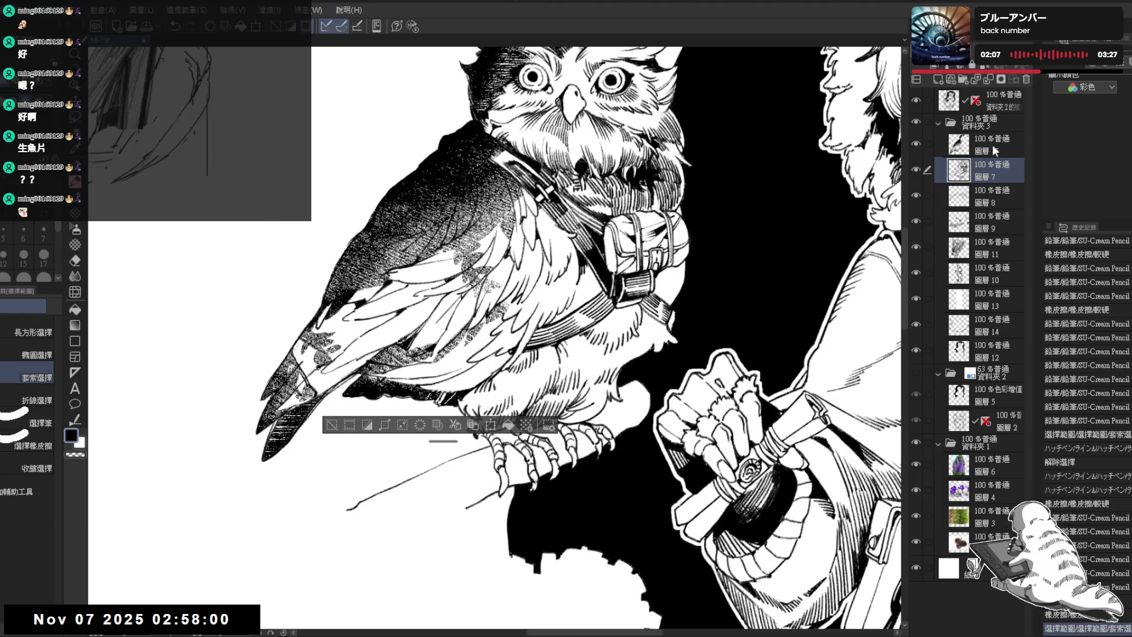
{"action": "left_click", "coordinate": [982, 145]}
{"action": "key", "text": "p"}
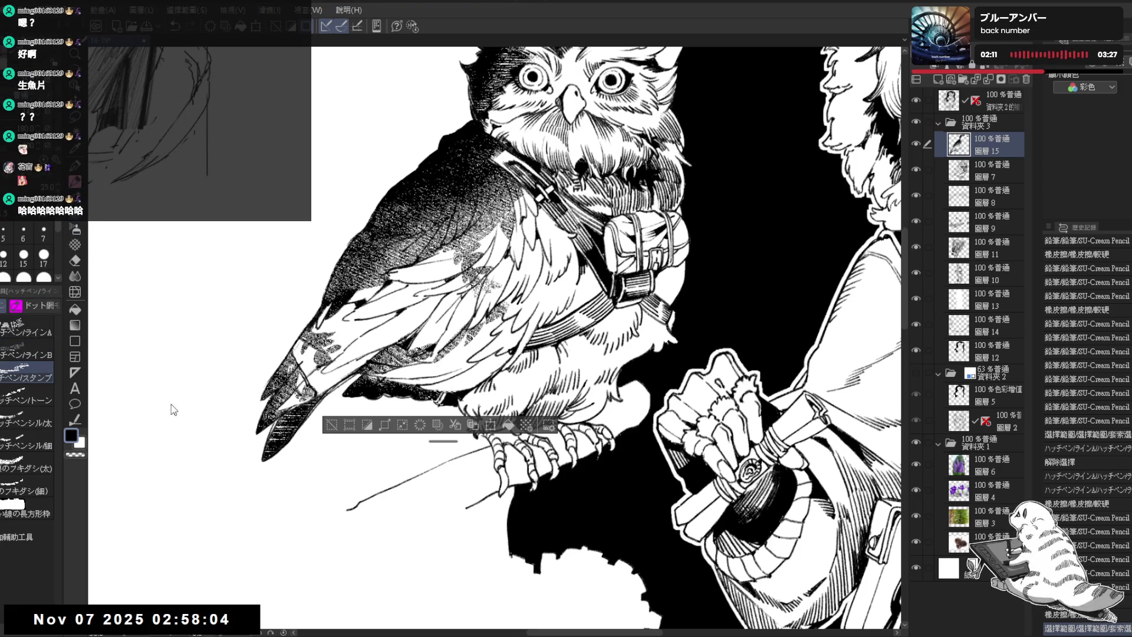
{"action": "mouse_move", "coordinate": [437, 388]}
{"action": "left_mouse_down"}
{"action": "mouse_move", "coordinate": [413, 394]}
{"action": "mouse_move", "coordinate": [398, 427]}
{"action": "left_mouse_up"}
{"action": "key", "text": "ctrl+z"}
{"action": "left_click_drag", "start_coordinate": [365, 206], "coordinate": [379, 233]}
{"action": "scroll", "coordinate": [380, 233], "scroll_direction": "down", "scroll_amount": 2}
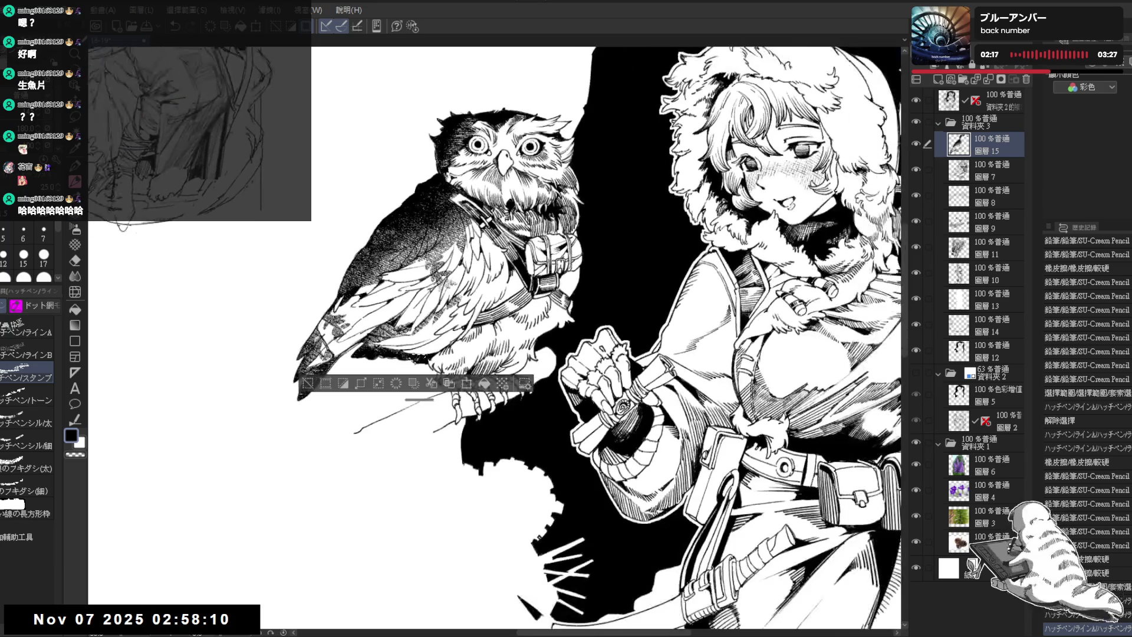
{"action": "scroll", "coordinate": [346, 255], "scroll_direction": "down", "scroll_amount": 4}
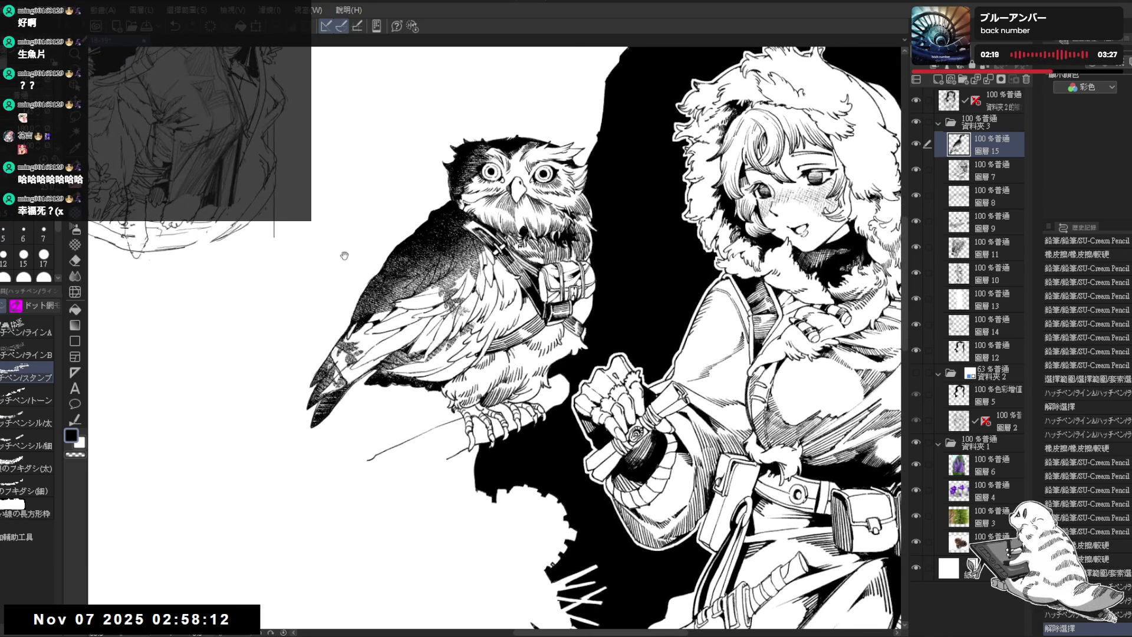
{"action": "scroll", "coordinate": [378, 248], "scroll_direction": "down", "scroll_amount": 3}
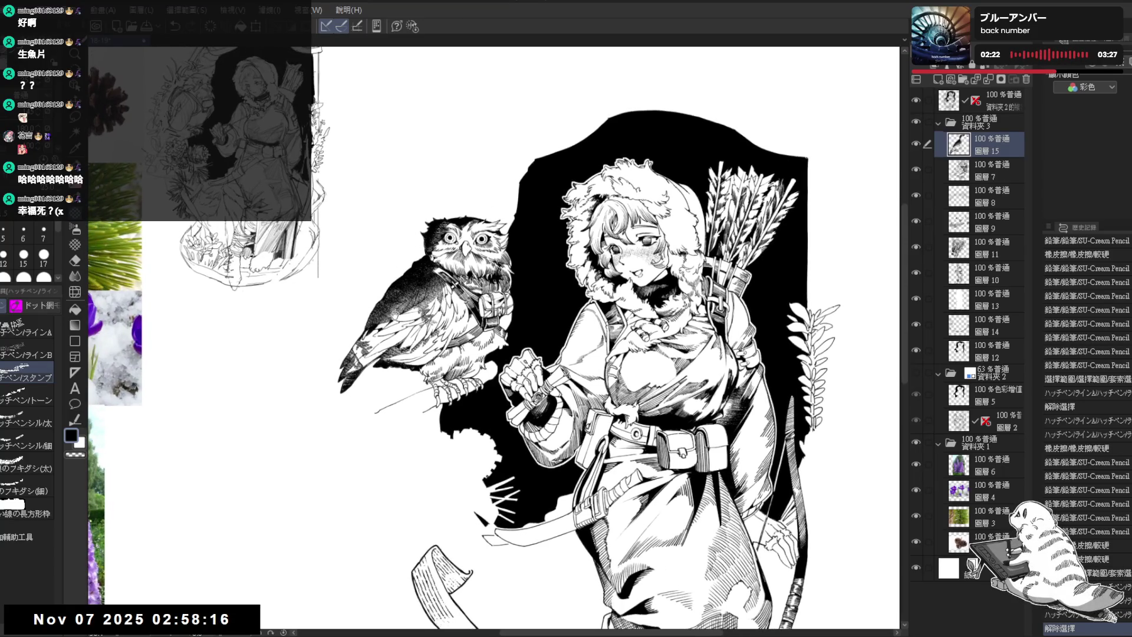
{"action": "scroll", "coordinate": [396, 310], "scroll_direction": "down", "scroll_amount": 2}
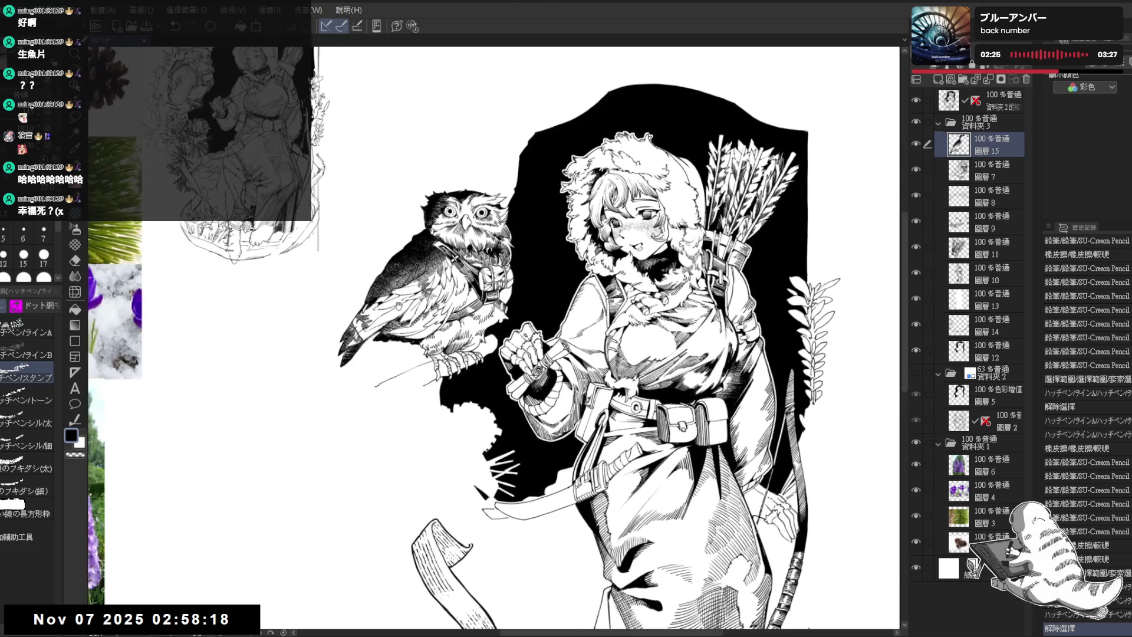
{"action": "scroll", "coordinate": [398, 306], "scroll_direction": "down", "scroll_amount": 1}
{"action": "scroll", "coordinate": [377, 292], "scroll_direction": "down", "scroll_amount": 1}
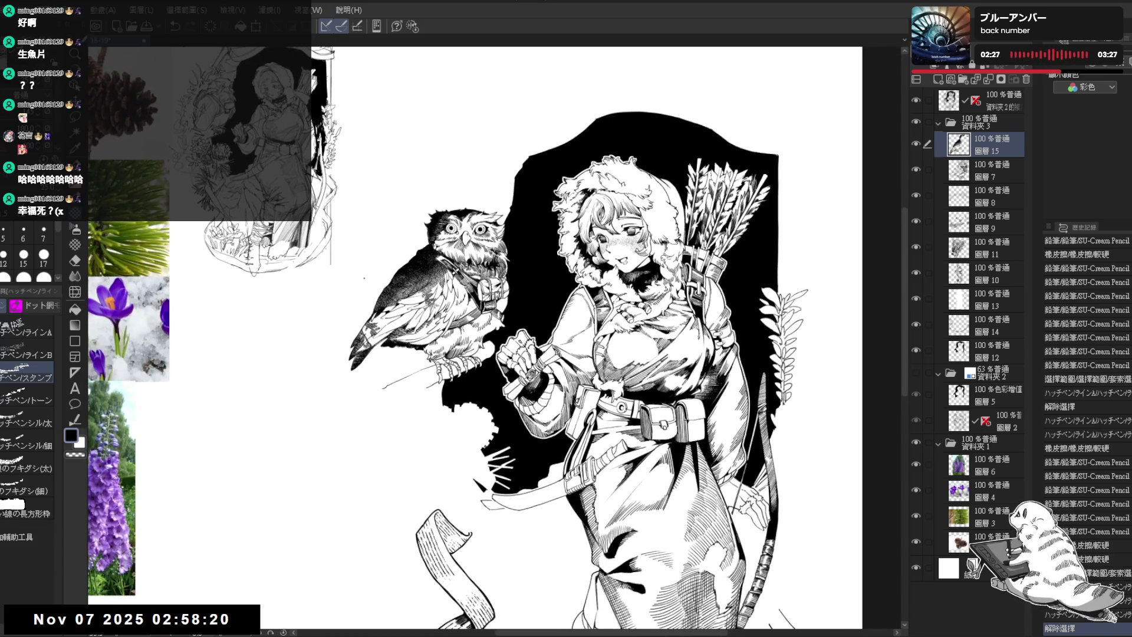
{"action": "scroll", "coordinate": [364, 278], "scroll_direction": "up", "scroll_amount": 2}
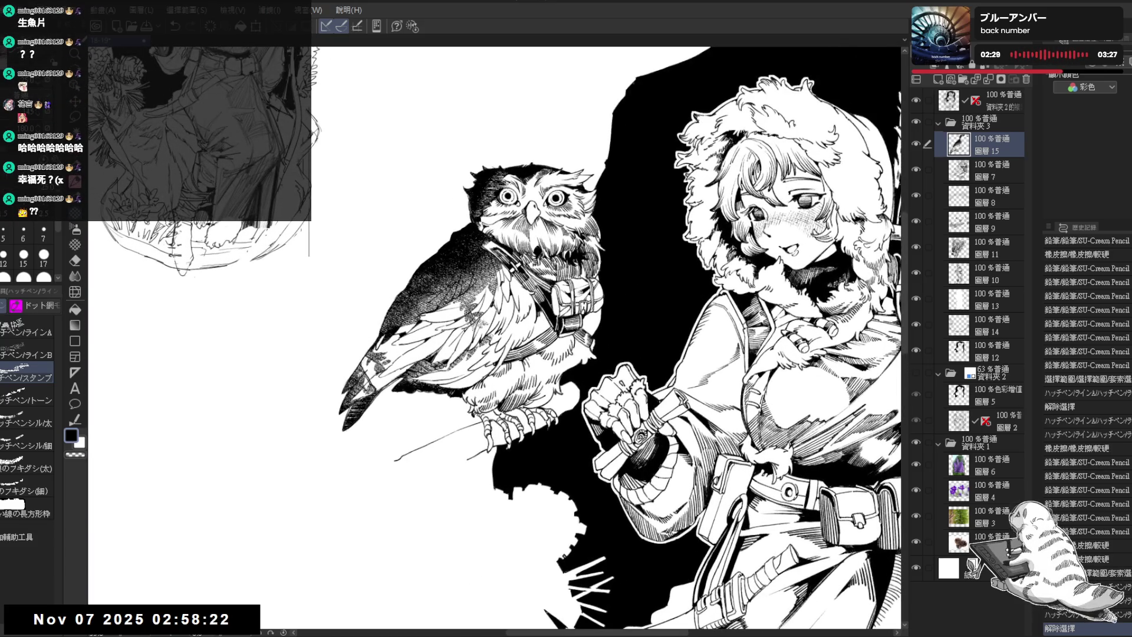
{"action": "mouse_move", "coordinate": [504, 140]}
{"action": "left_mouse_down"}
{"action": "mouse_move", "coordinate": [489, 171]}
{"action": "mouse_move", "coordinate": [445, 172]}
{"action": "mouse_move", "coordinate": [486, 164]}
{"action": "mouse_move", "coordinate": [465, 140]}
{"action": "mouse_move", "coordinate": [454, 147]}
{"action": "mouse_move", "coordinate": [476, 141]}
{"action": "mouse_move", "coordinate": [481, 193]}
{"action": "left_mouse_up"}
{"action": "scroll", "coordinate": [460, 152], "scroll_direction": "down", "scroll_amount": 2}
{"action": "scroll", "coordinate": [478, 173], "scroll_direction": "up", "scroll_amount": 3}
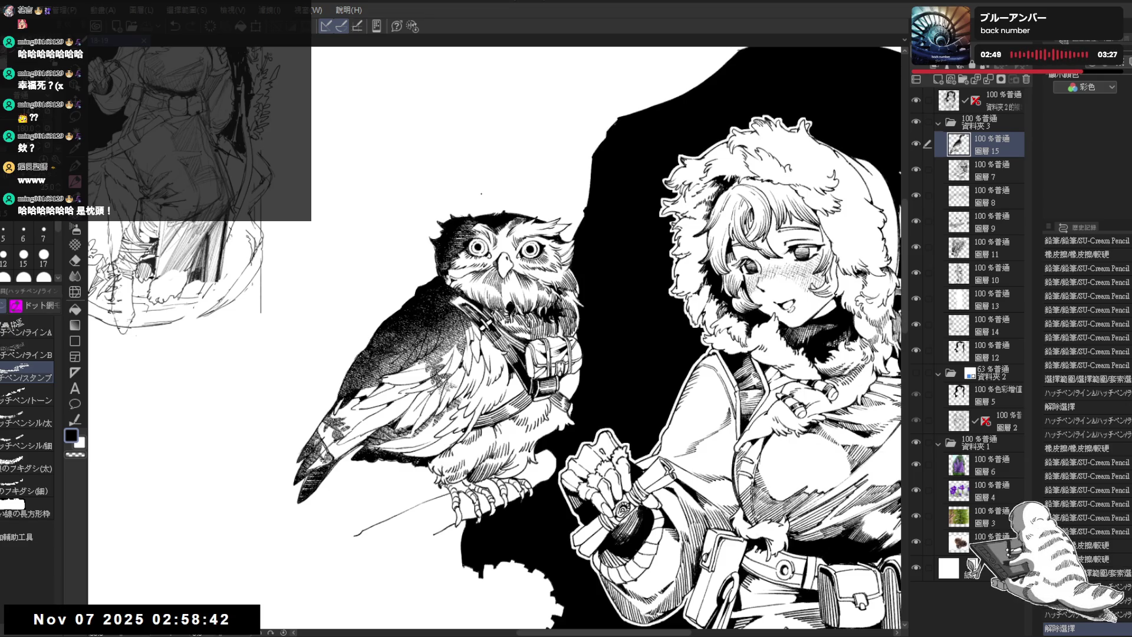
{"action": "scroll", "coordinate": [540, 244], "scroll_direction": "down", "scroll_amount": 2}
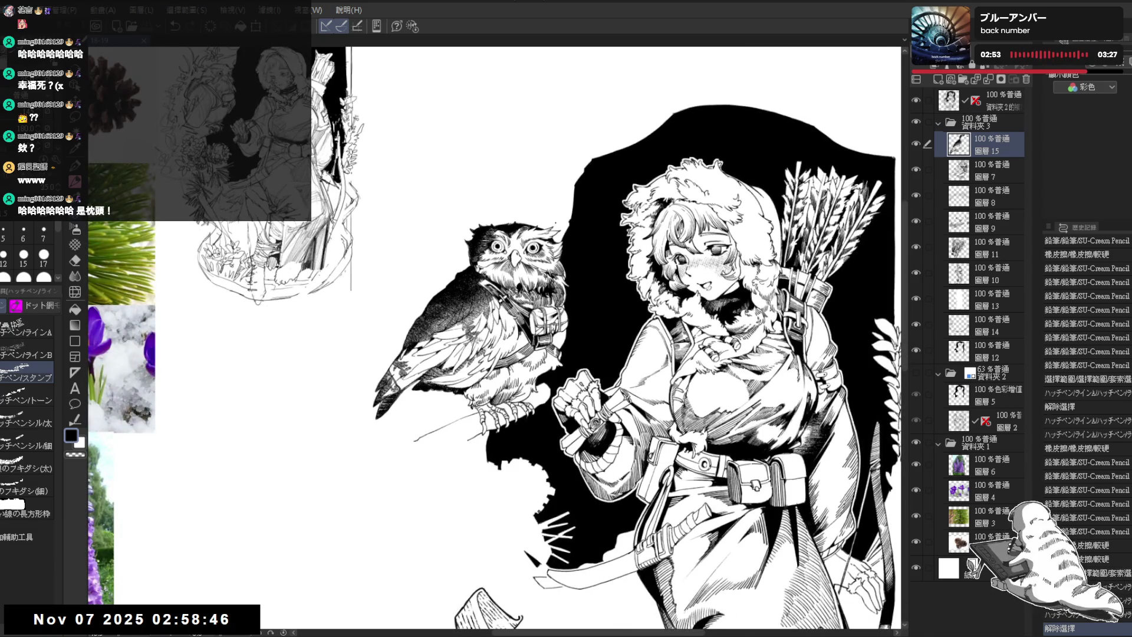
On layer 7, zoom onto the owl's wing and add a small dark pencil mark
{"action": "scroll", "coordinate": [556, 212], "scroll_direction": "up", "scroll_amount": 1}
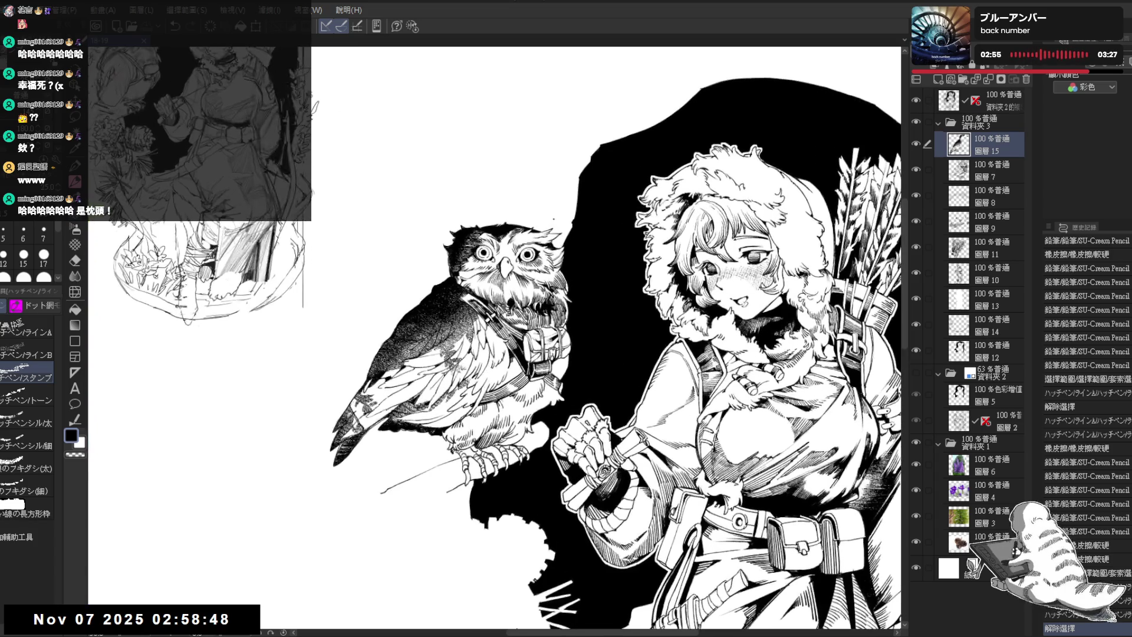
{"action": "left_click", "coordinate": [988, 179]}
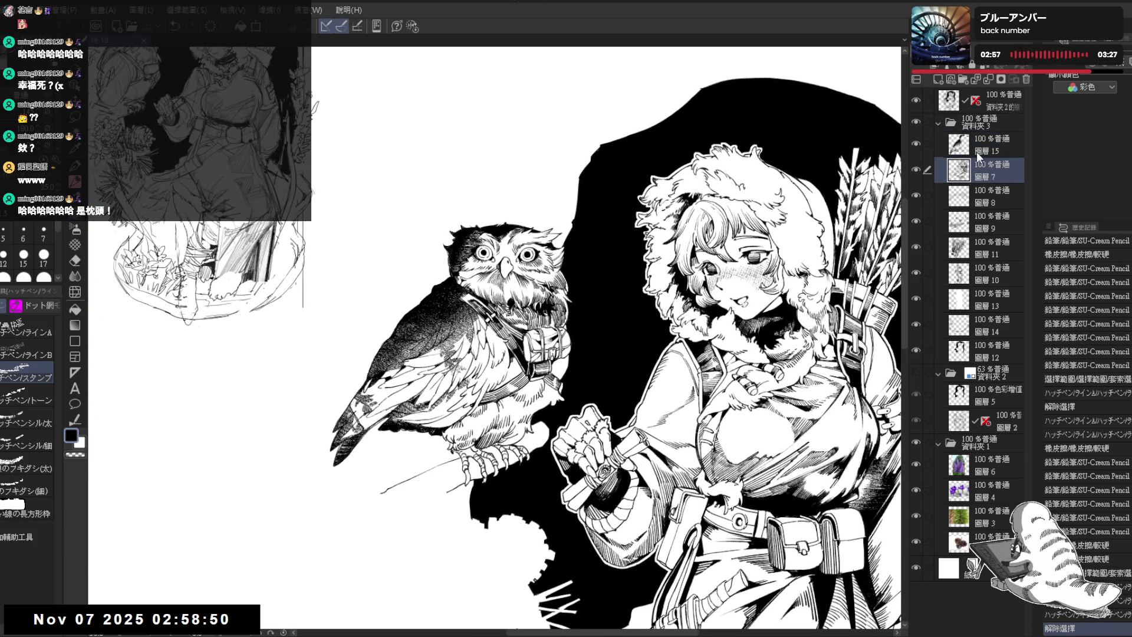
{"action": "mouse_move", "coordinate": [457, 320]}
{"action": "left_mouse_down"}
{"action": "mouse_move", "coordinate": [497, 271]}
{"action": "mouse_move", "coordinate": [452, 496]}
{"action": "left_mouse_up"}
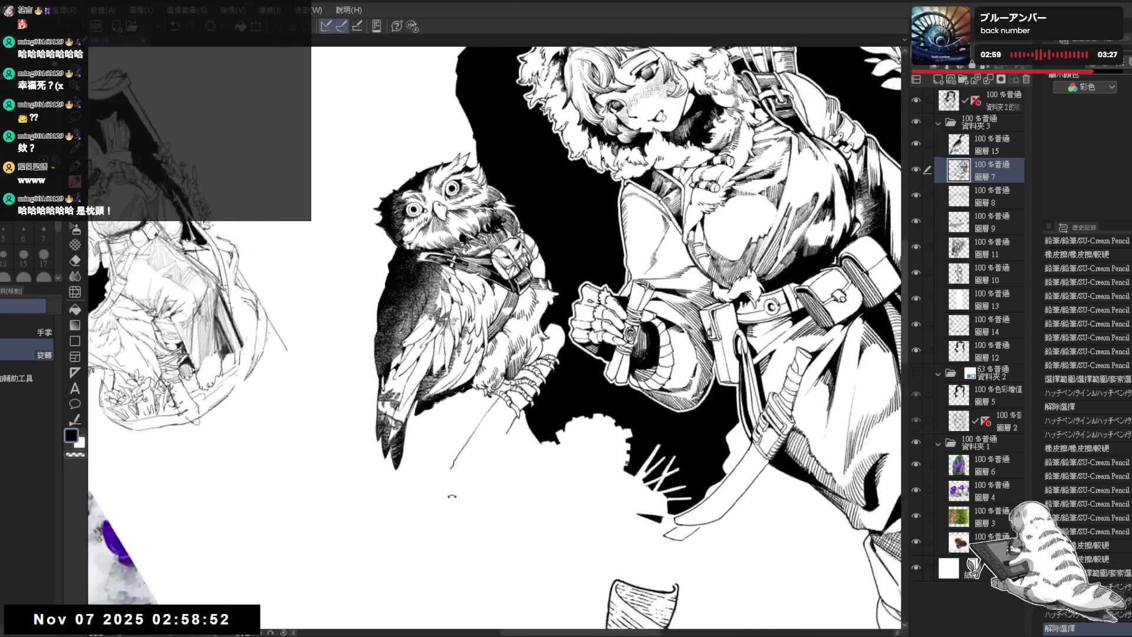
{"action": "scroll", "coordinate": [401, 366], "scroll_direction": "up", "scroll_amount": 1}
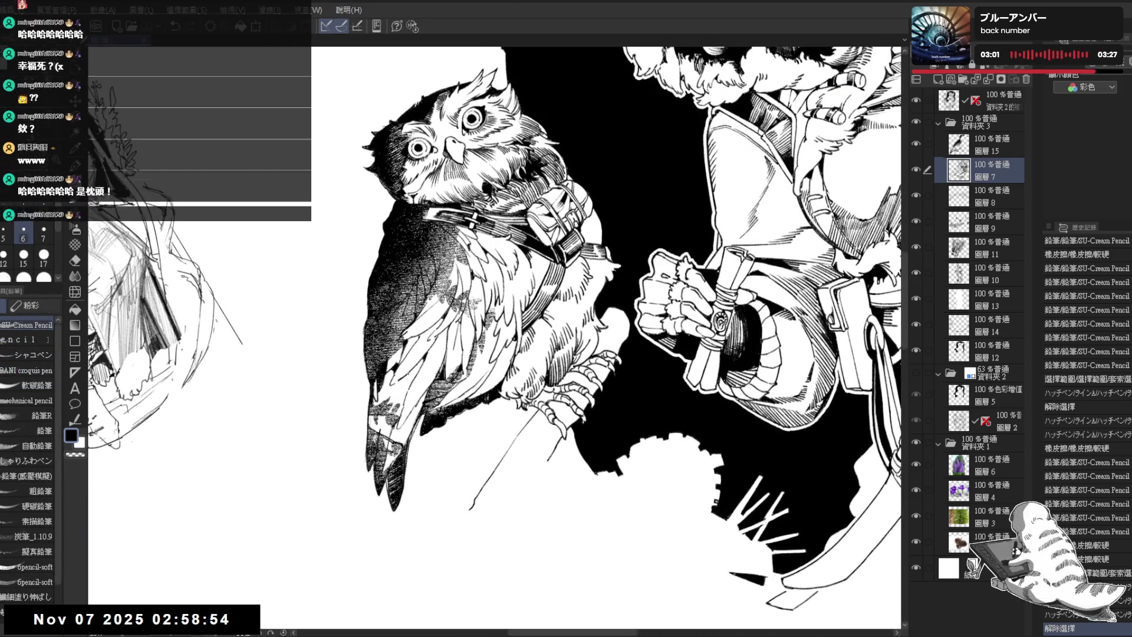
{"action": "left_click_drag", "start_coordinate": [414, 369], "coordinate": [414, 381]}
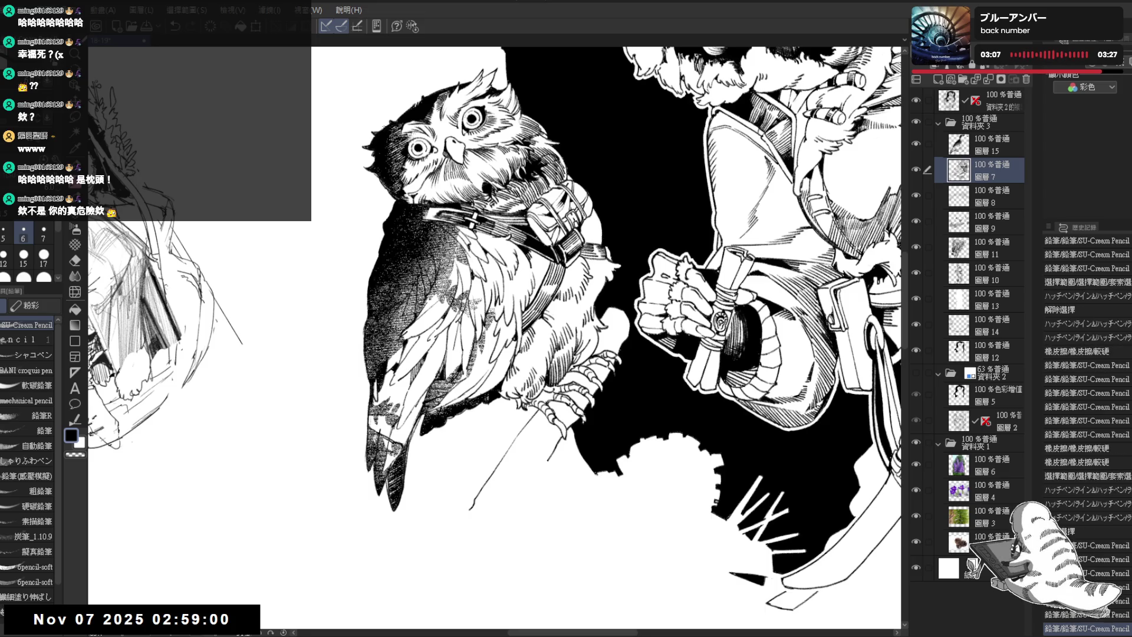
Rotate the owl upright, then zoom out and pan to bring the girl into view
{"action": "key", "text": "asciicircum"}
{"action": "key", "text": "asciicircum"}
{"action": "key", "text": "ctrl+minus"}
{"action": "left_click_drag", "start_coordinate": [432, 318], "coordinate": [390, 300]}
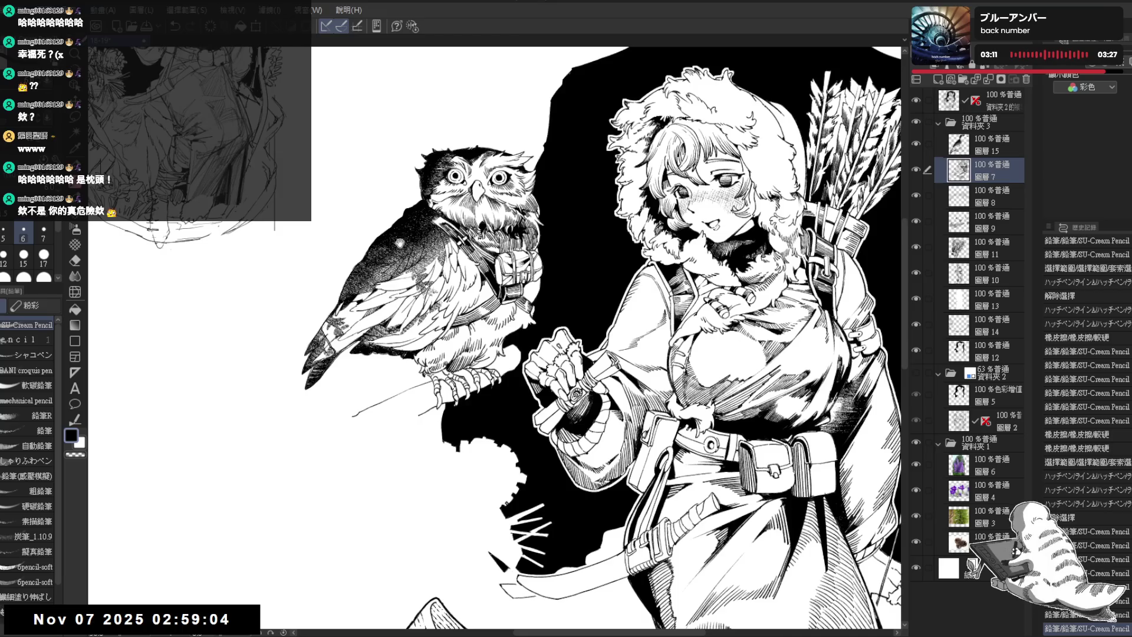
{"action": "left_click_drag", "start_coordinate": [400, 243], "coordinate": [401, 263]}
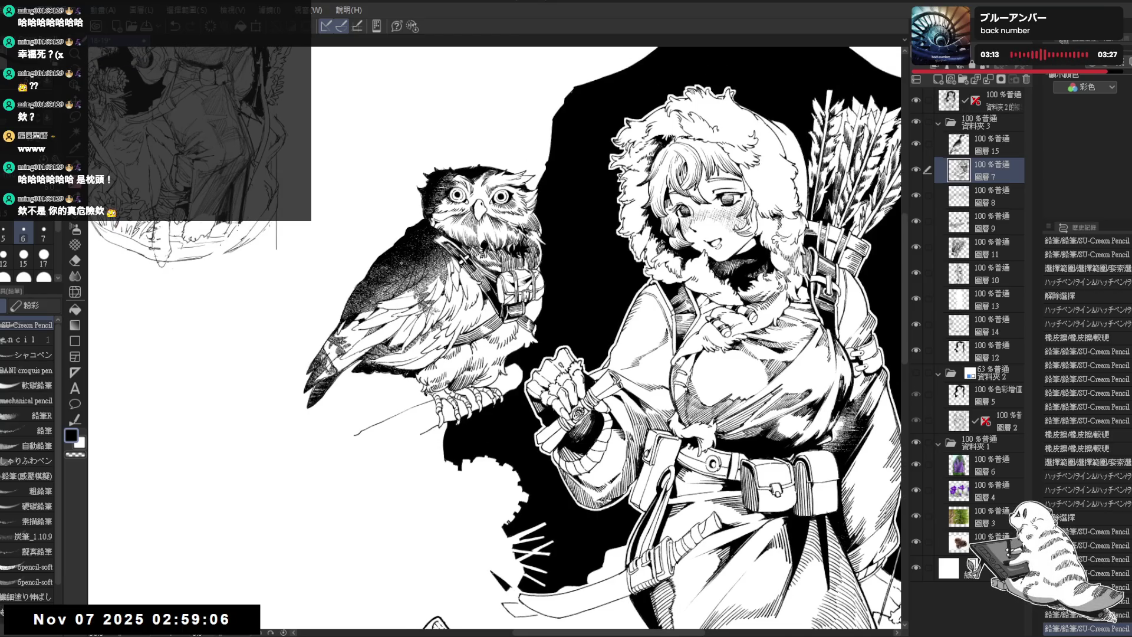
{"action": "left_click_drag", "start_coordinate": [434, 188], "coordinate": [426, 226]}
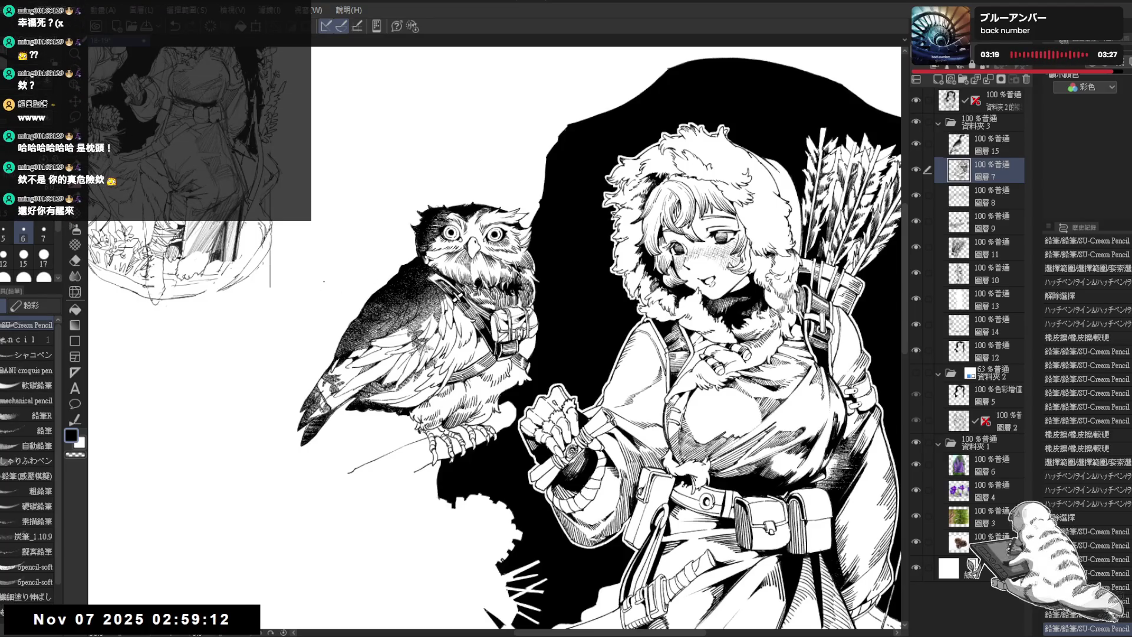
{"action": "scroll", "coordinate": [334, 310], "scroll_direction": "down", "scroll_amount": 3}
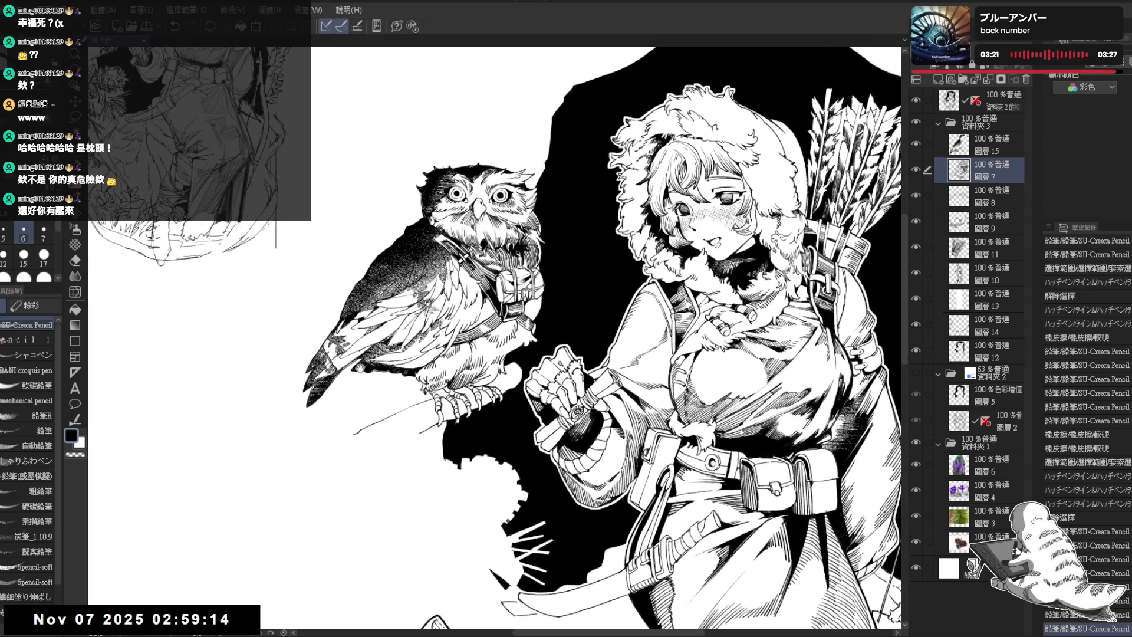
{"action": "scroll", "coordinate": [345, 282], "scroll_direction": "up", "scroll_amount": 1}
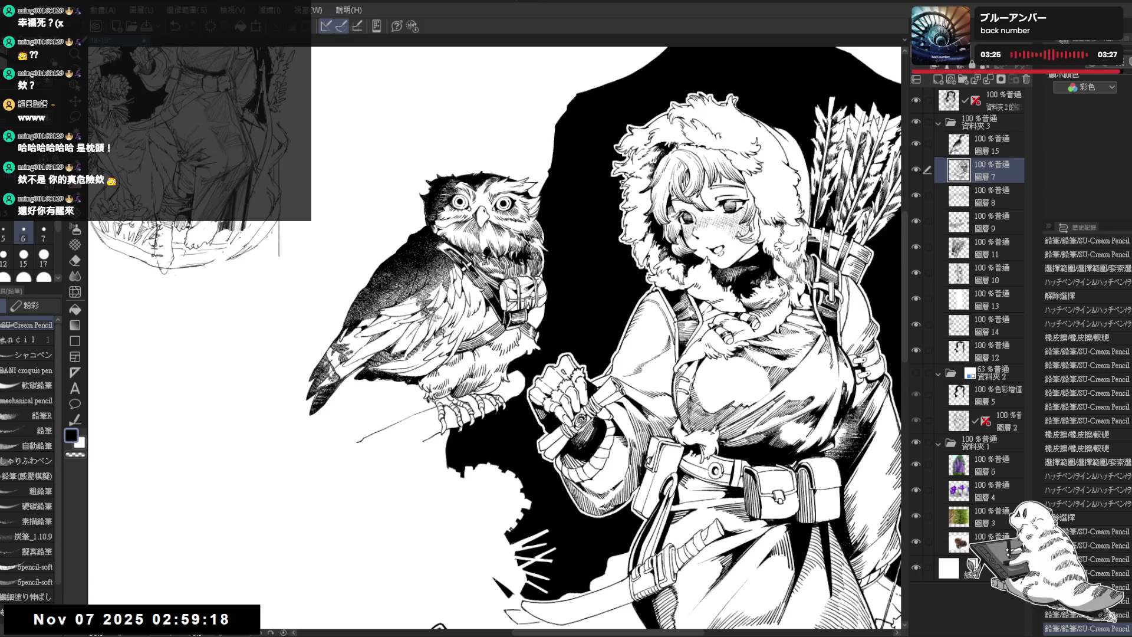
{"action": "scroll", "coordinate": [262, 408], "scroll_direction": "up", "scroll_amount": 2}
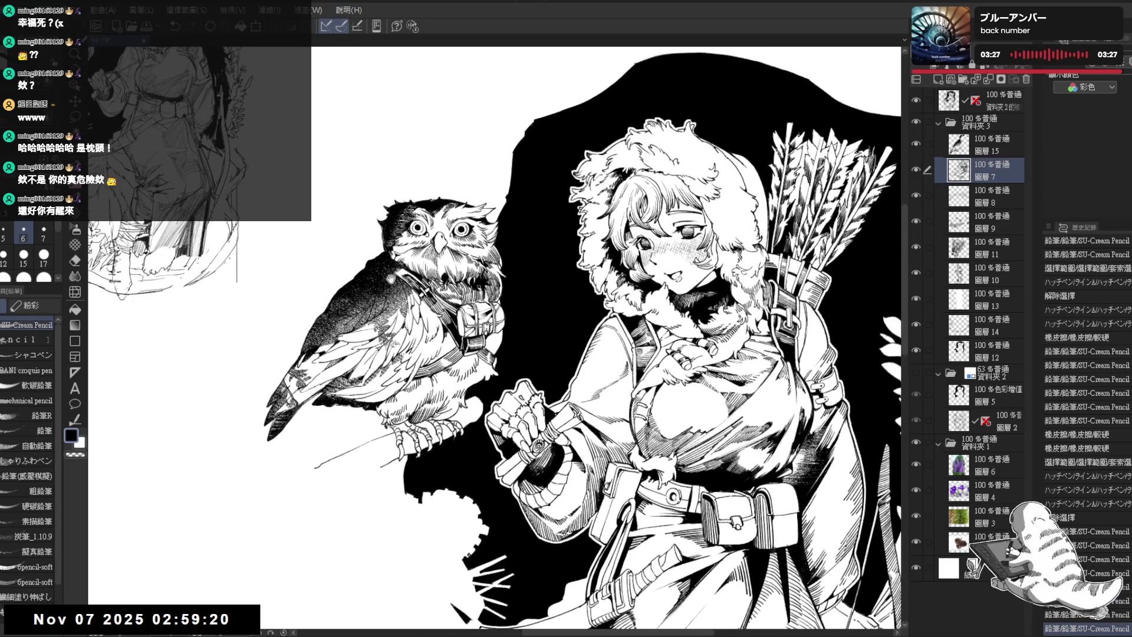
{"action": "scroll", "coordinate": [413, 401], "scroll_direction": "up", "scroll_amount": 3}
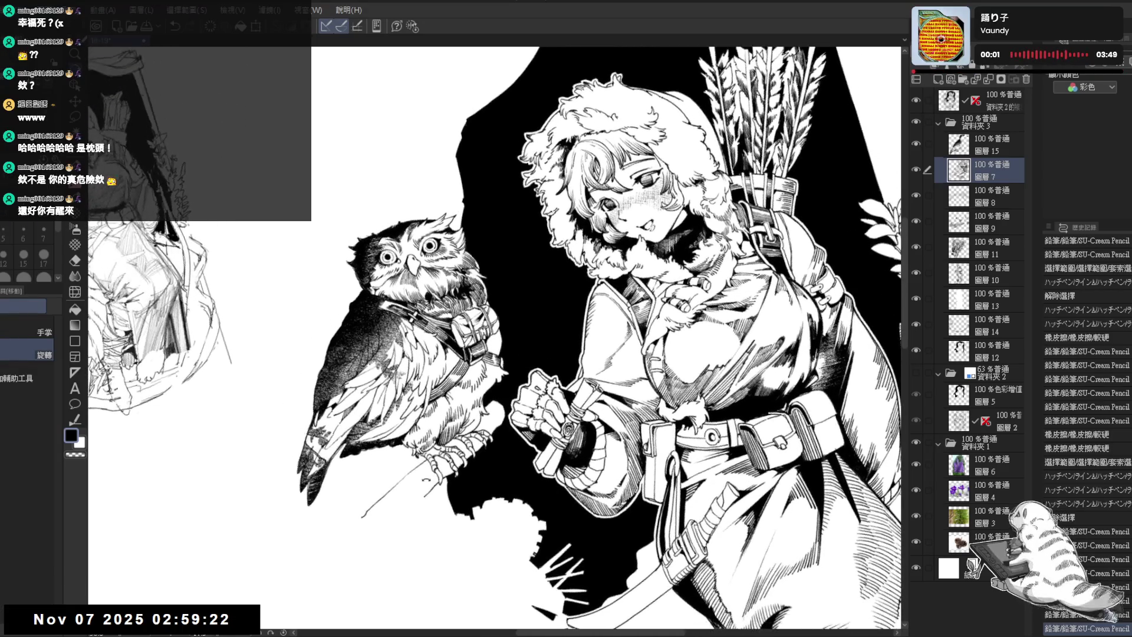
{"action": "scroll", "coordinate": [412, 389], "scroll_direction": "down", "scroll_amount": 1}
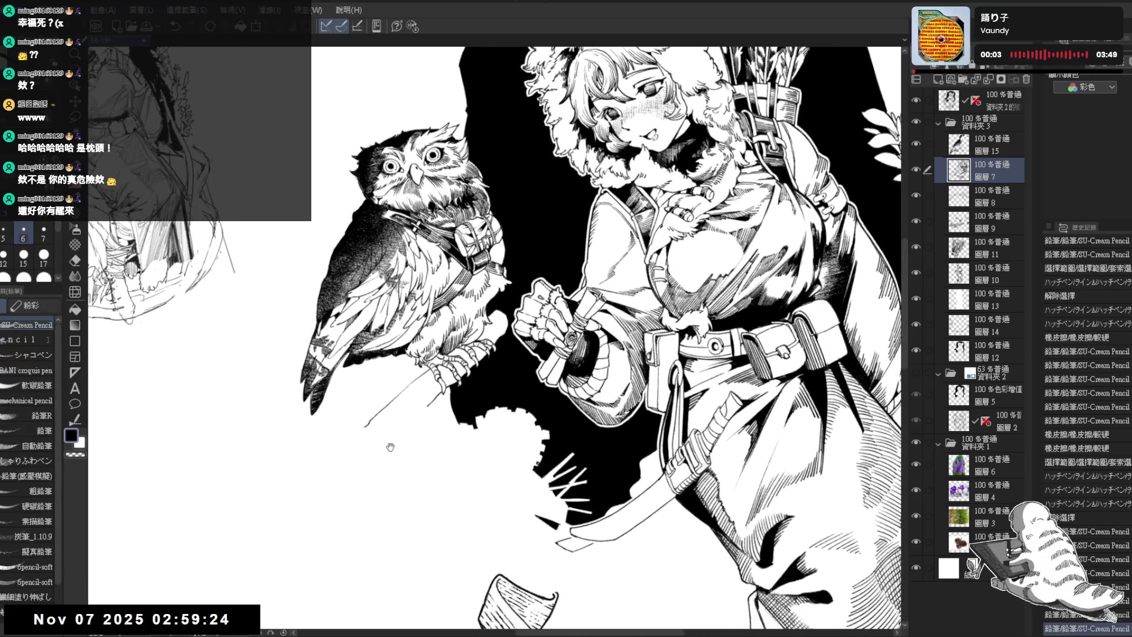
{"action": "scroll", "coordinate": [413, 415], "scroll_direction": "down", "scroll_amount": 2}
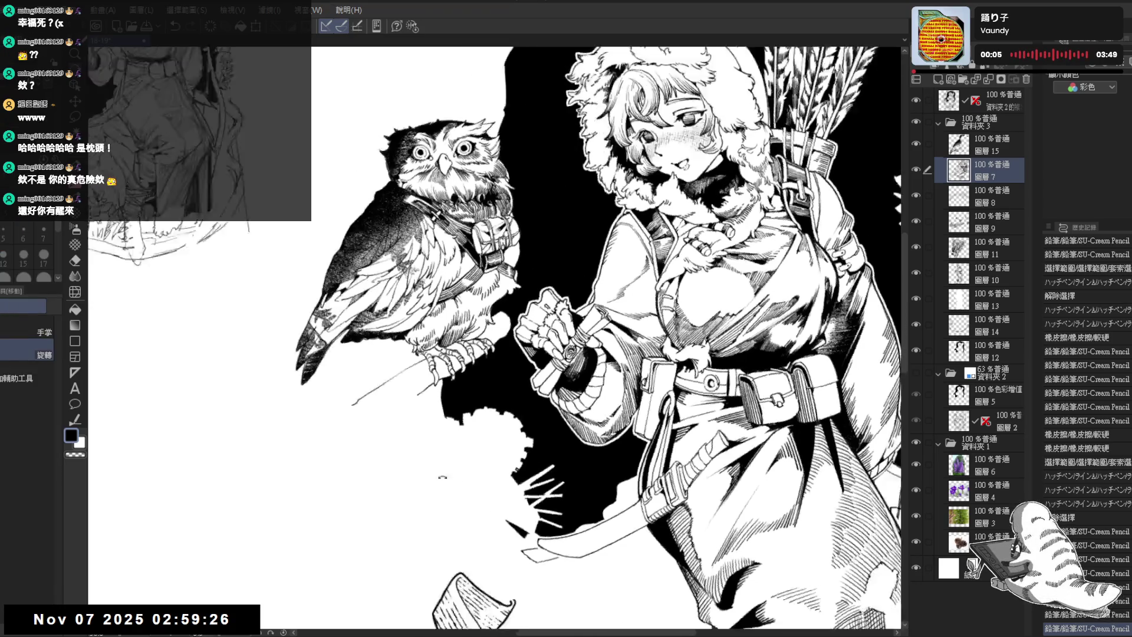
{"action": "scroll", "coordinate": [432, 301], "scroll_direction": "up", "scroll_amount": 3}
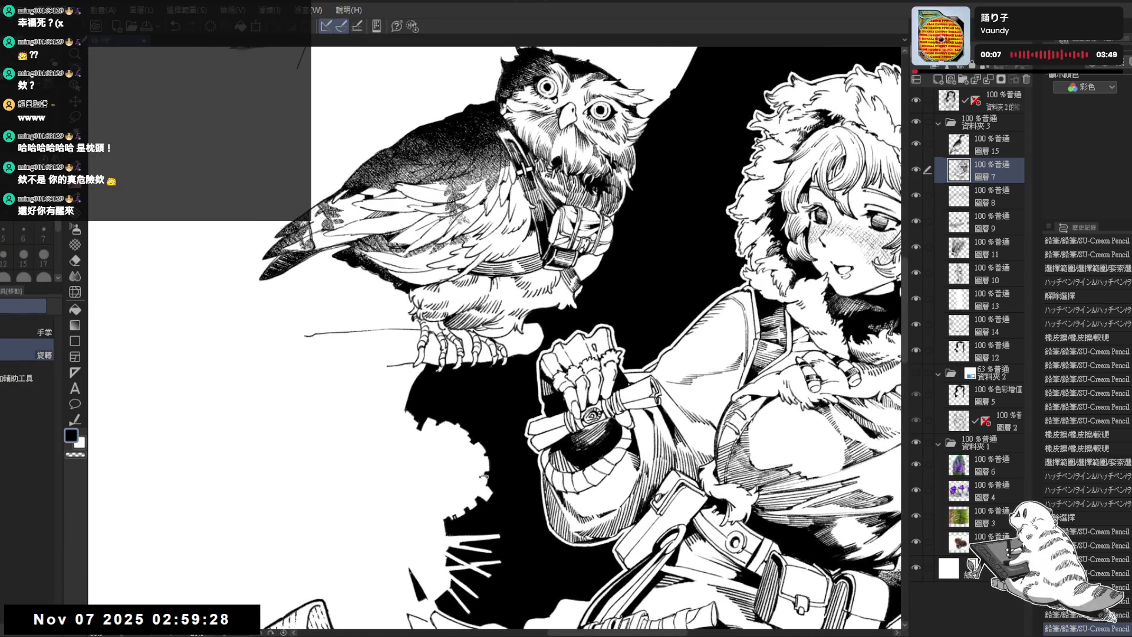
Switch between the Eraser and the SU-Cream Pencil and reset to an upright full view
{"action": "key", "text": "e"}
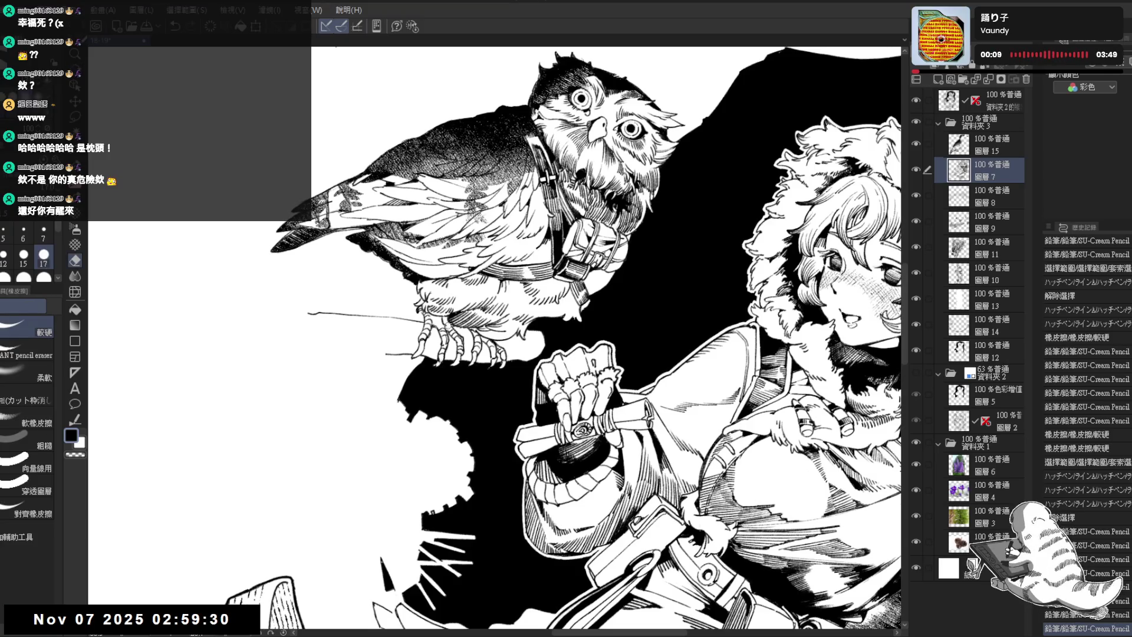
{"action": "scroll", "coordinate": [446, 316], "scroll_direction": "up", "scroll_amount": 2}
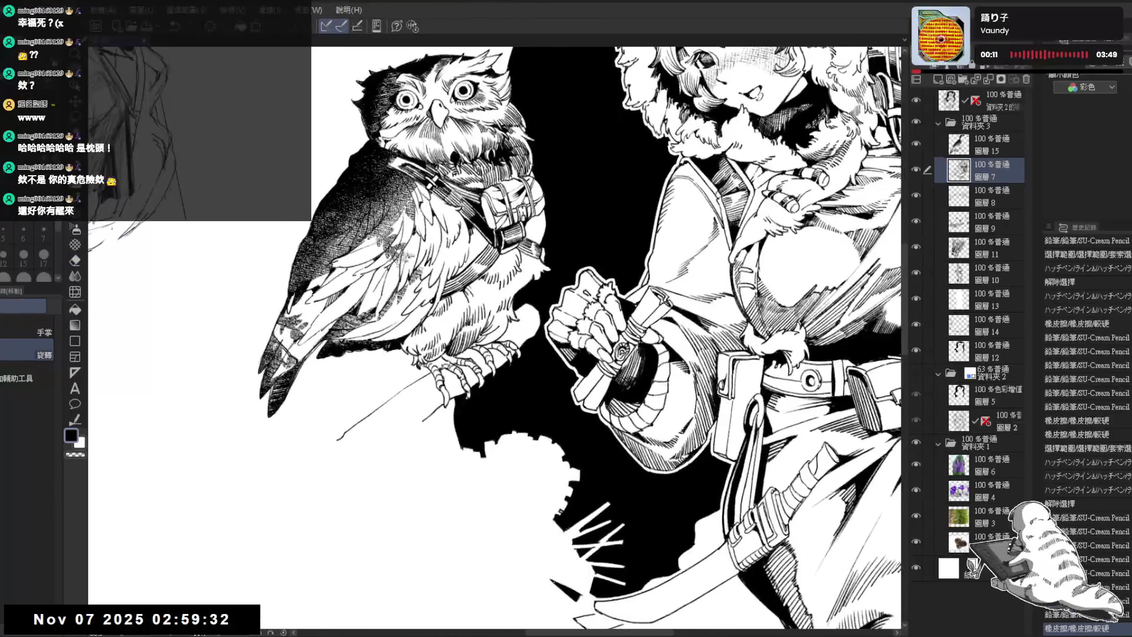
{"action": "key", "text": "p"}
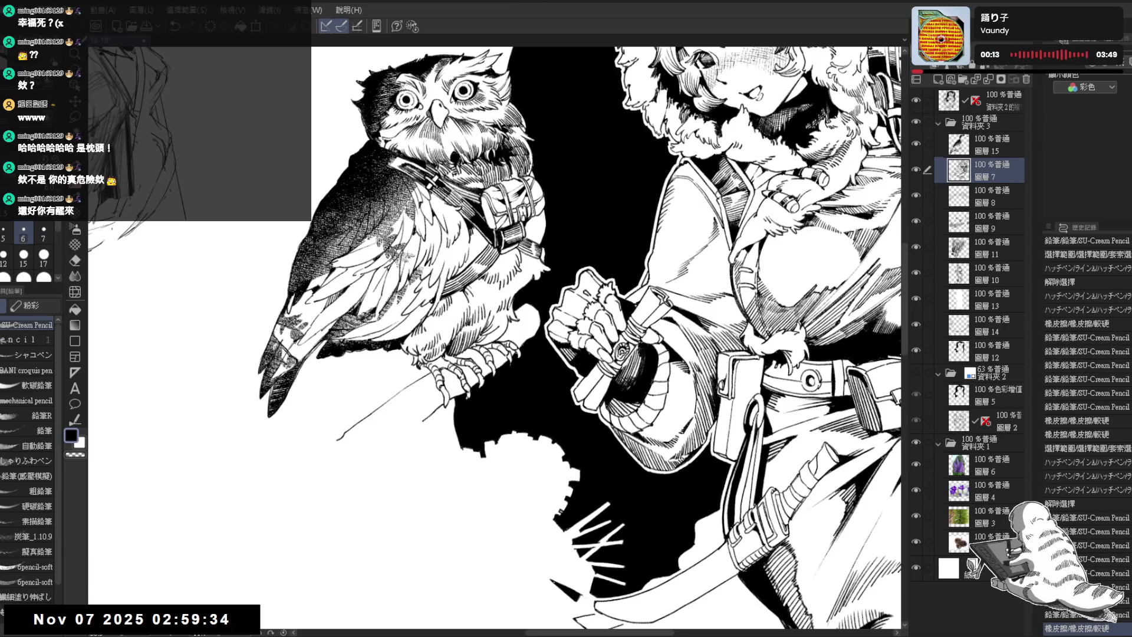
{"action": "key", "text": "asciicircum"}
{"action": "key", "text": "ctrl+0"}
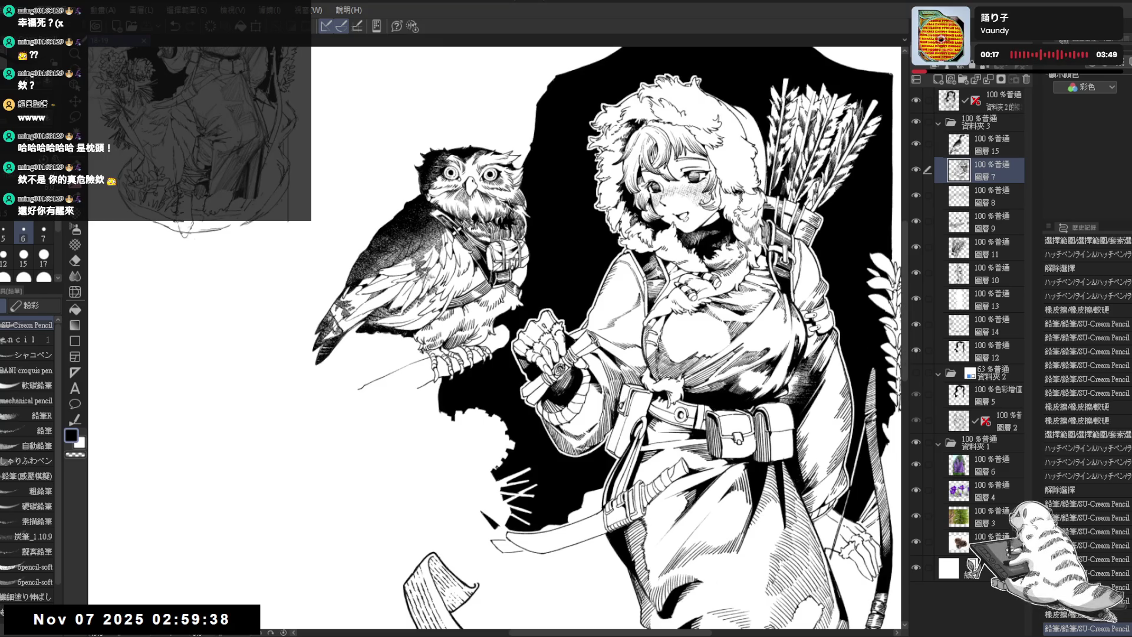
{"action": "scroll", "coordinate": [460, 377], "scroll_direction": "up", "scroll_amount": 4}
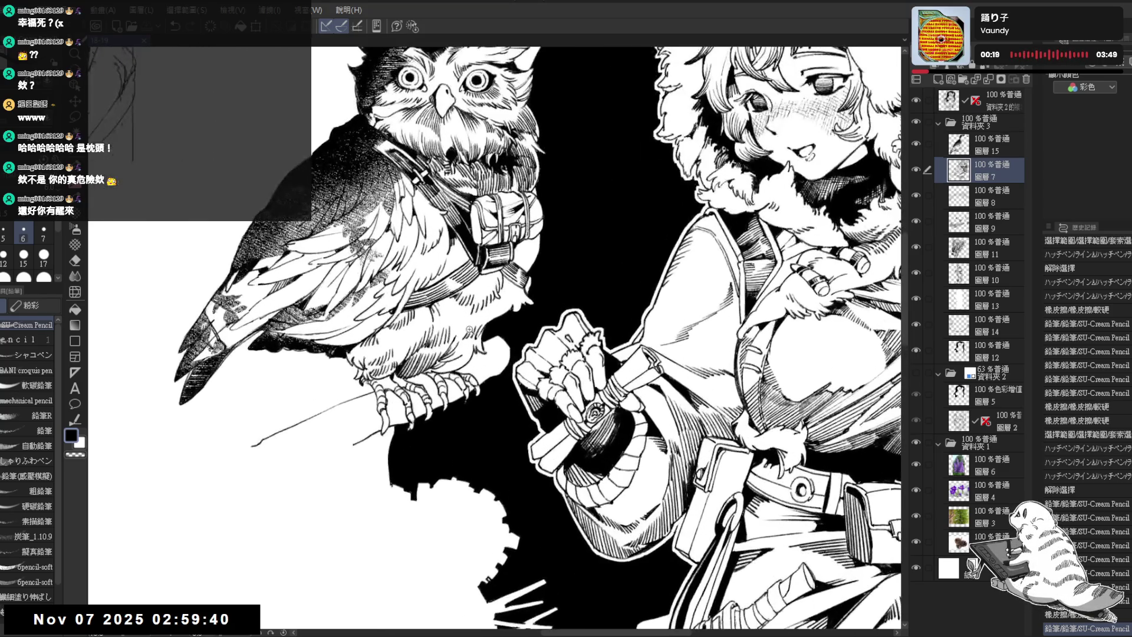
With the pencil reduced to size 5, redraw short line-art strokes after undoing one
{"action": "key", "text": "asciicircum"}
{"action": "key", "text": "asciicircum"}
{"action": "key", "text": "asciicircum"}
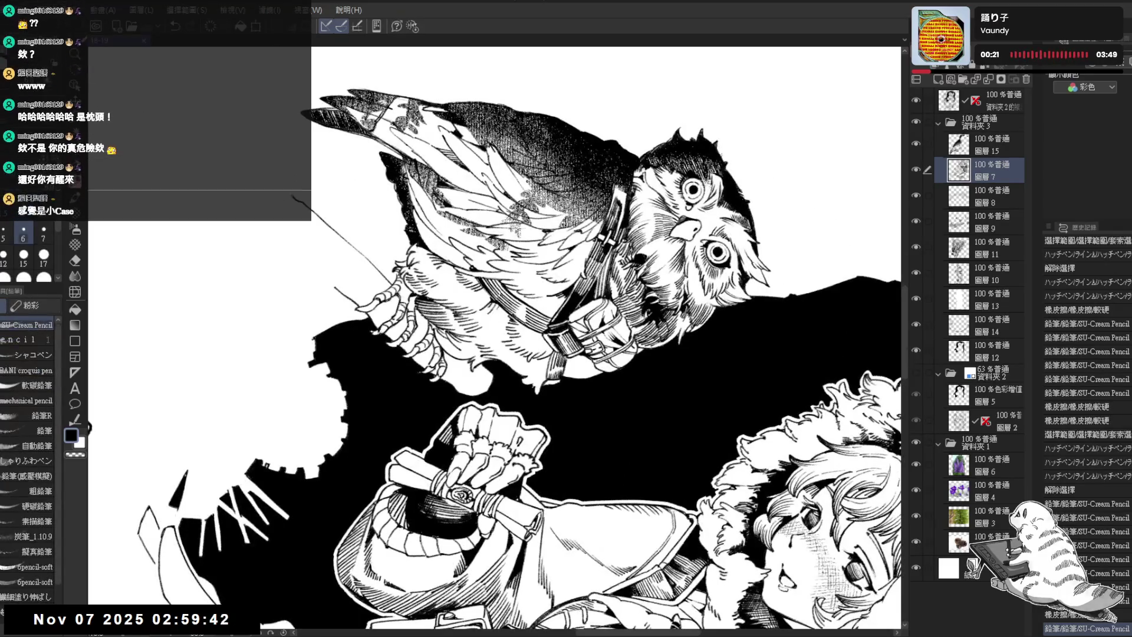
{"action": "key", "text": "bracketleft"}
{"action": "key", "text": "ctrl+z"}
{"action": "mouse_move", "coordinate": [434, 327]}
{"action": "left_mouse_down"}
{"action": "mouse_move", "coordinate": [447, 348]}
{"action": "mouse_move", "coordinate": [495, 358]}
{"action": "mouse_move", "coordinate": [470, 309]}
{"action": "left_mouse_up"}
{"action": "key", "text": "ctrl+at"}
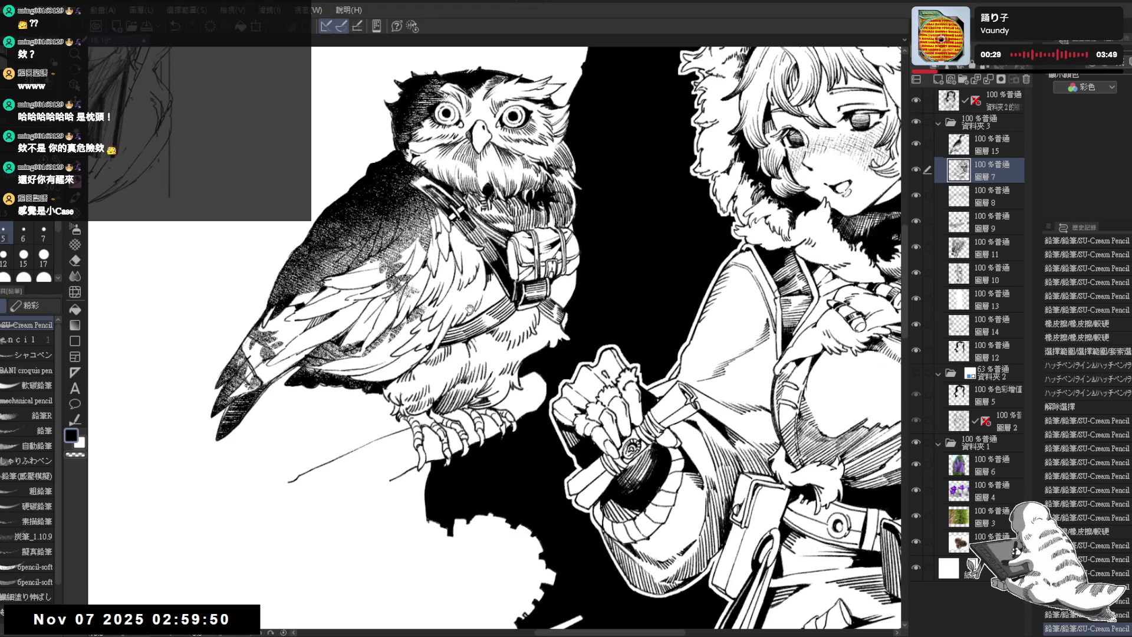
{"action": "scroll", "coordinate": [470, 308], "scroll_direction": "down", "scroll_amount": 3}
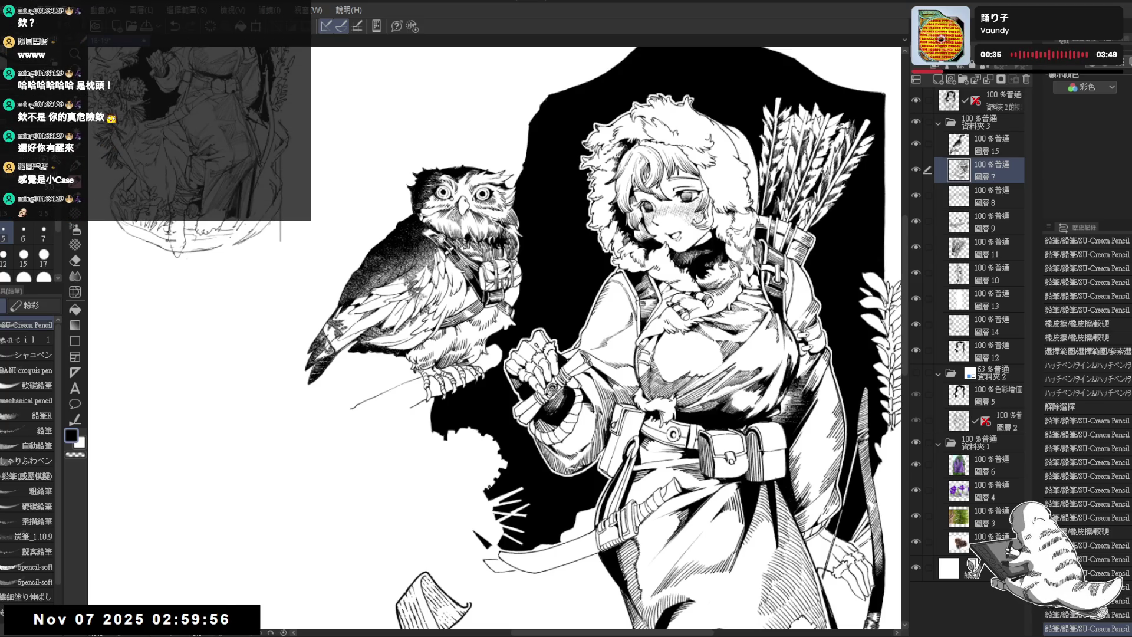
{"action": "scroll", "coordinate": [460, 307], "scroll_direction": "up", "scroll_amount": 3}
On 圖層 15, erase stray lines on the owl's head and add a small pencil fix
{"action": "key", "text": "minus"}
{"action": "key", "text": "minus"}
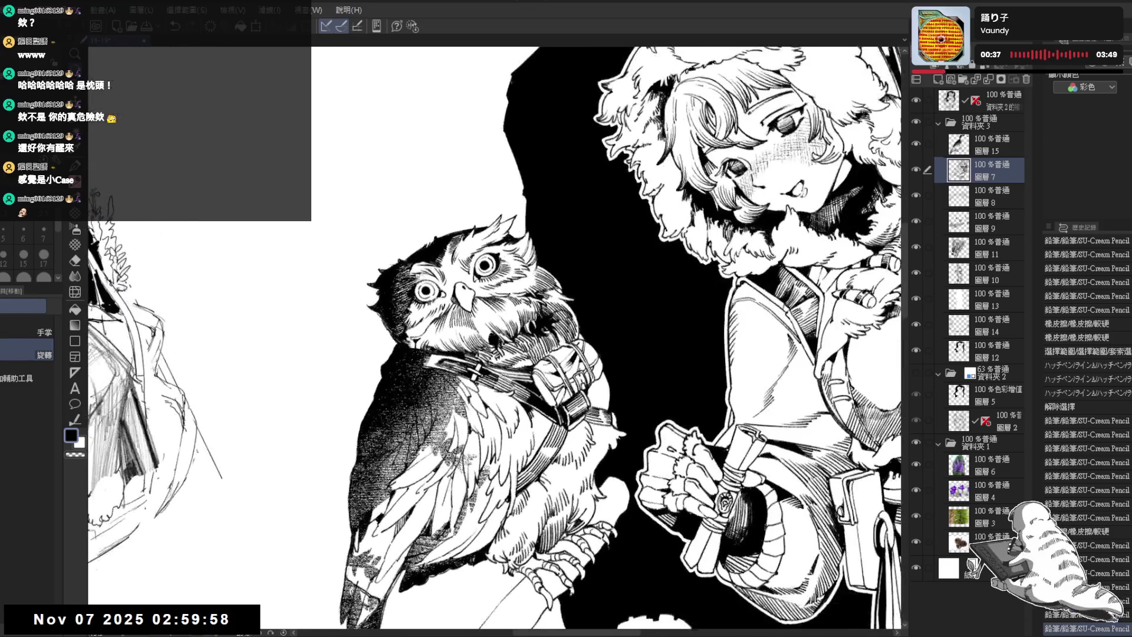
{"action": "left_click", "coordinate": [929, 144]}
{"action": "key", "text": "e"}
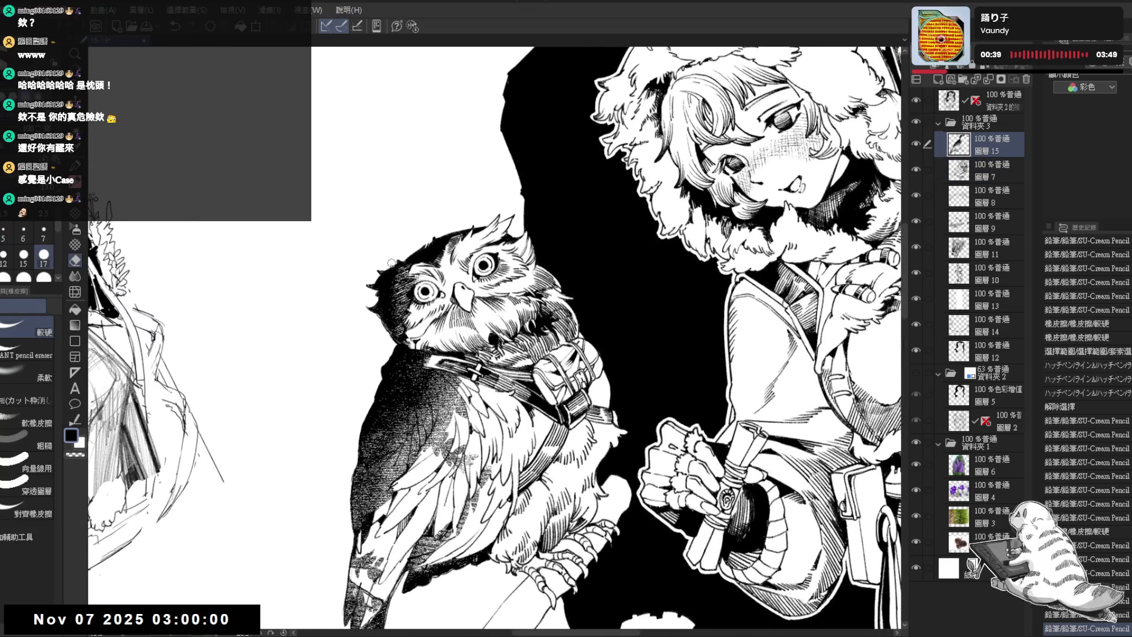
{"action": "left_click_drag", "start_coordinate": [389, 265], "coordinate": [385, 270]}
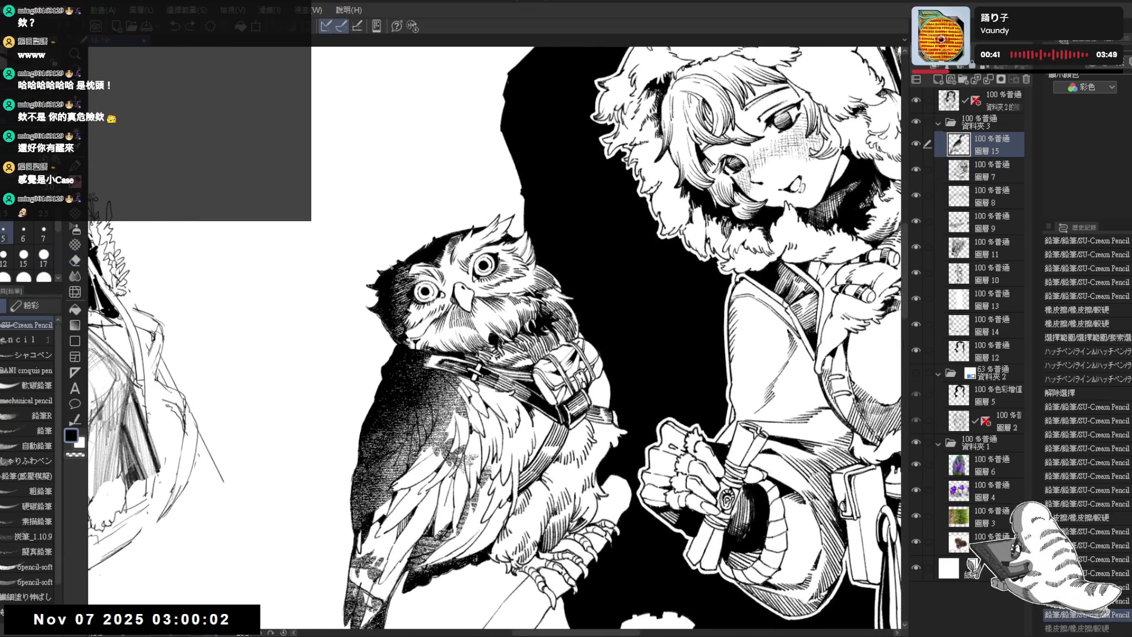
{"action": "key", "text": "p"}
{"action": "key", "text": "minus"}
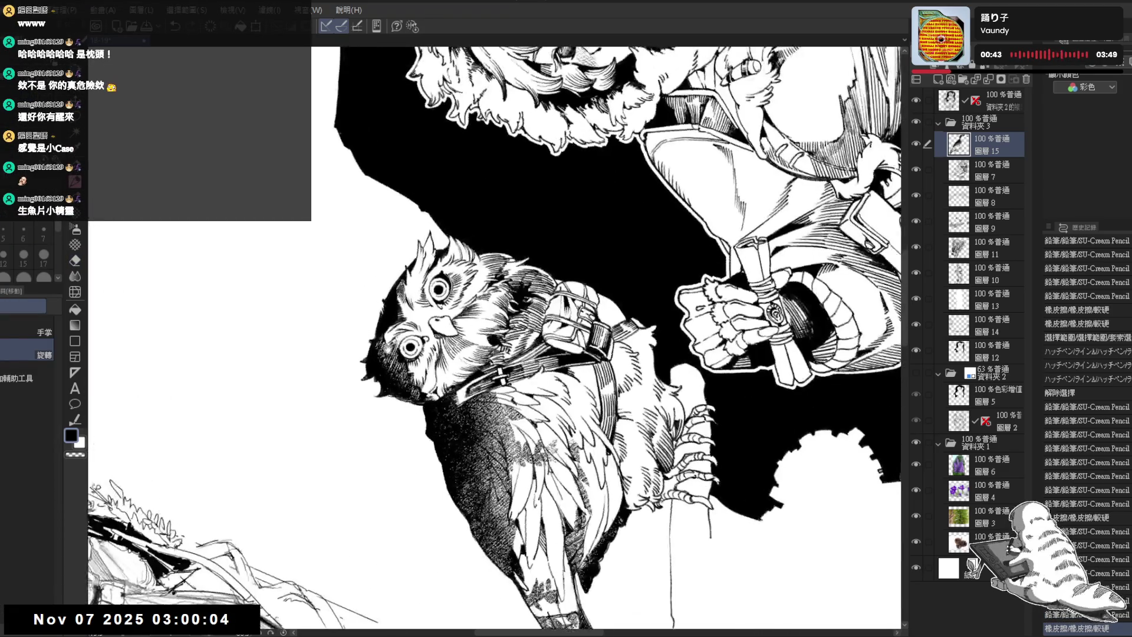
{"action": "key", "text": "minus"}
{"action": "left_click_drag", "start_coordinate": [400, 294], "coordinate": [404, 303]}
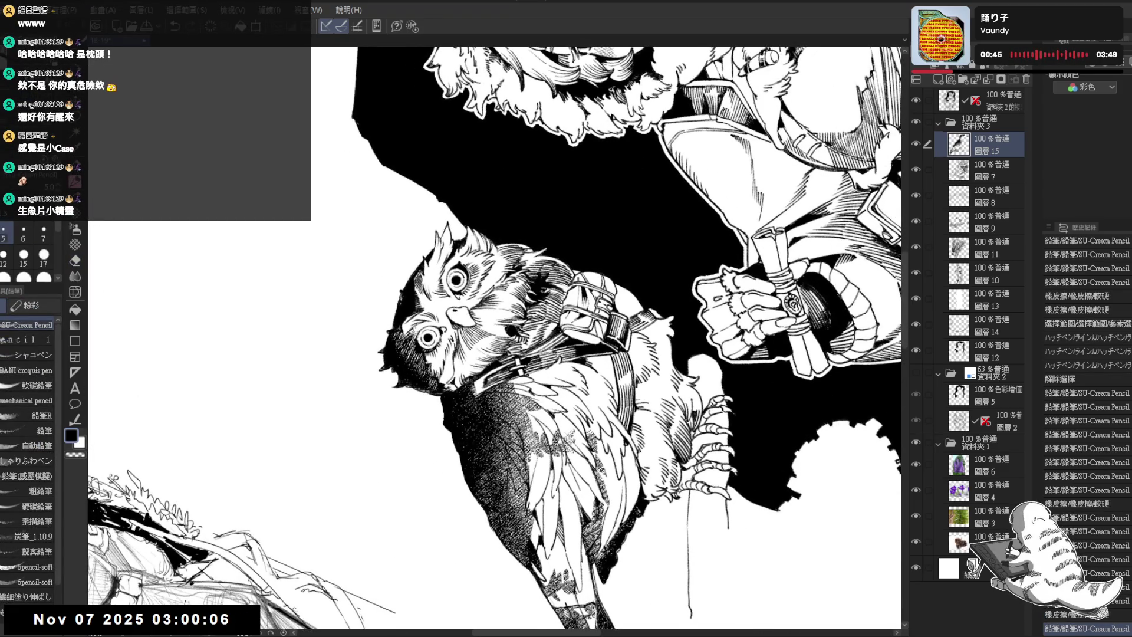
{"action": "key", "text": "at"}
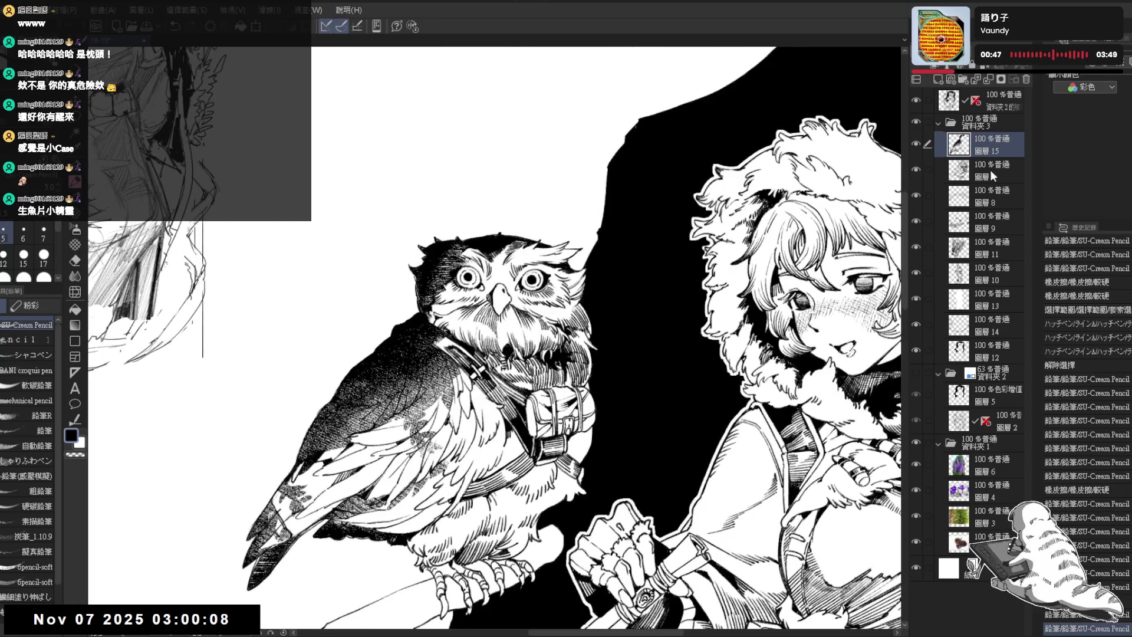
Alternating between 圖層 7 and 圖層 15, erase the remaining stray marks on the owl
{"action": "left_click", "coordinate": [990, 170]}
{"action": "key", "text": "e"}
{"action": "key", "text": "asciicircum"}
{"action": "key", "text": "asciicircum"}
{"action": "key", "text": "asciicircum"}
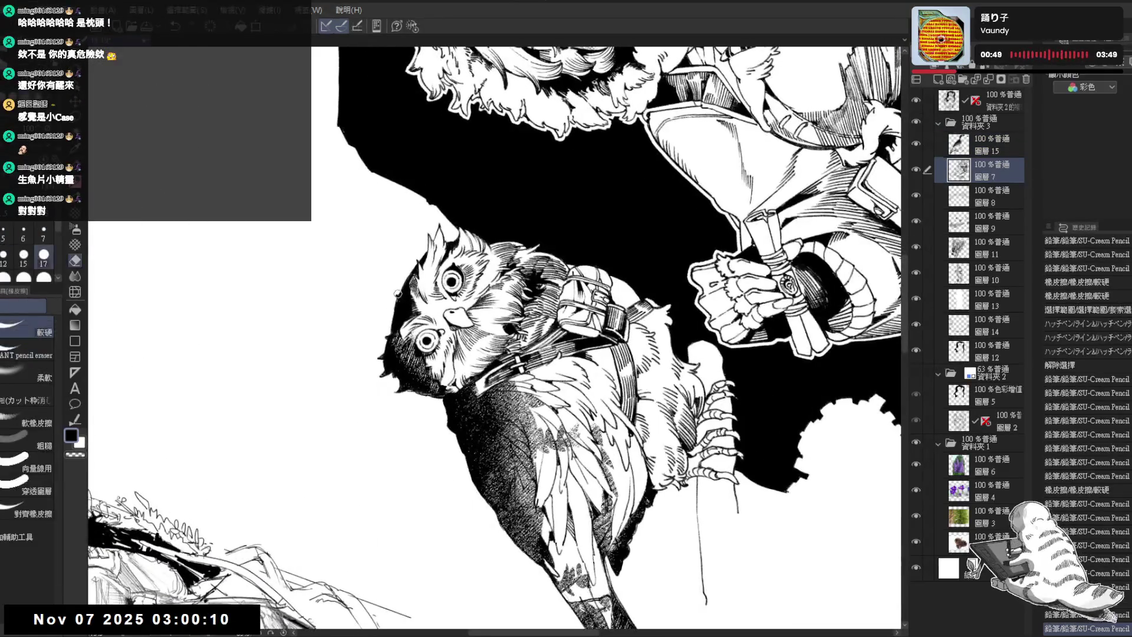
{"action": "left_click", "coordinate": [971, 145]}
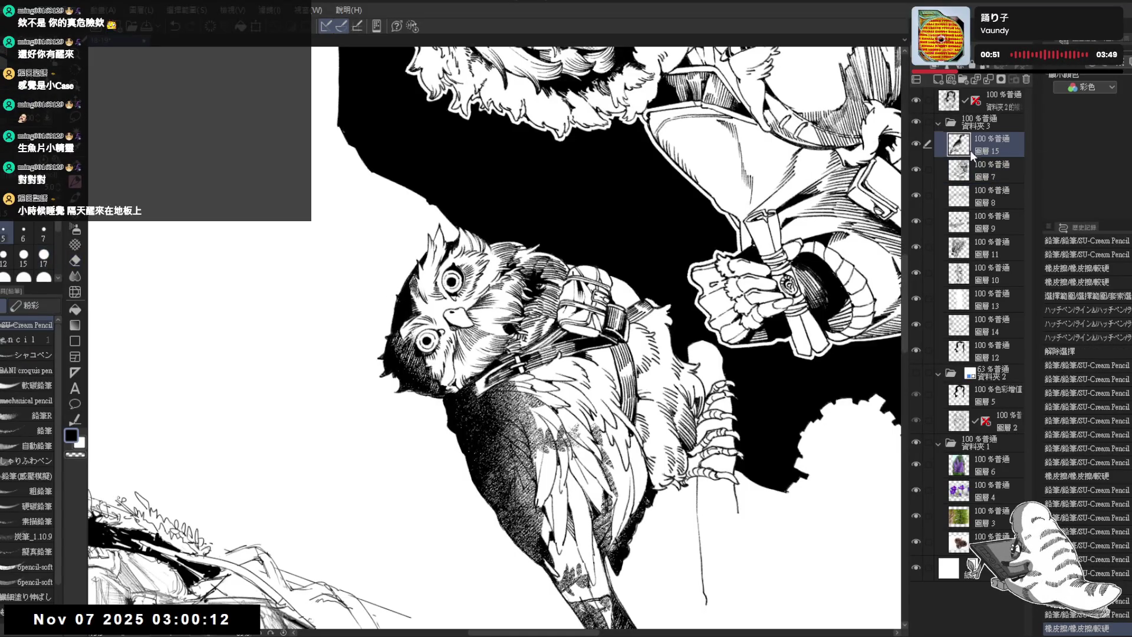
{"action": "left_click", "coordinate": [395, 297]}
{"action": "key", "text": "p"}
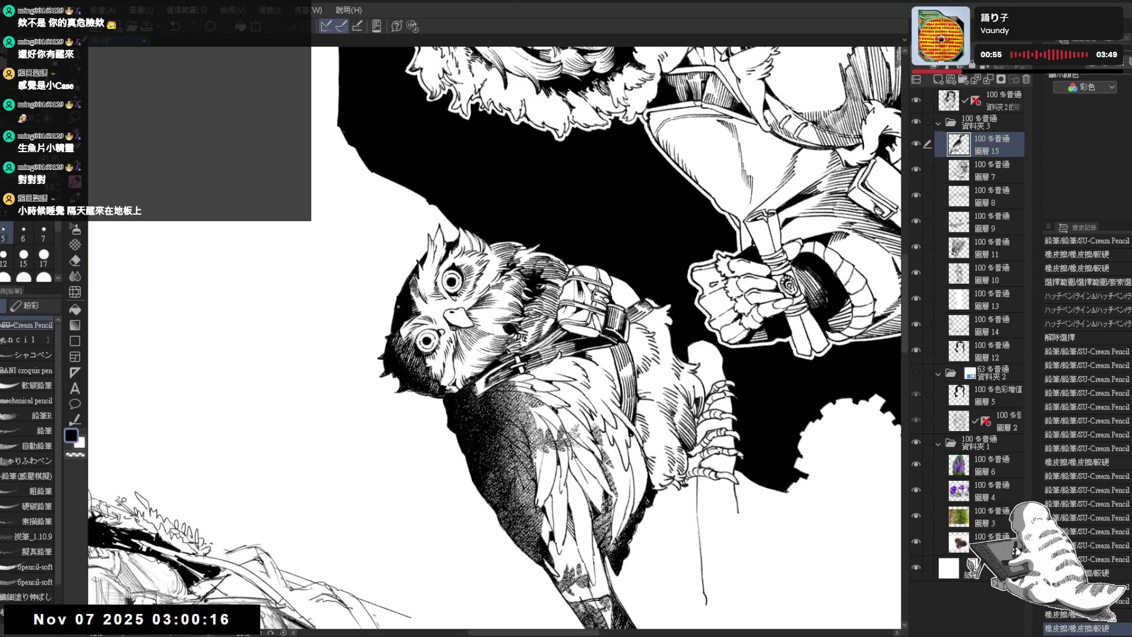
{"action": "left_click", "coordinate": [997, 171]}
{"action": "key", "text": "e"}
{"action": "left_click_drag", "start_coordinate": [398, 291], "coordinate": [390, 319]}
{"action": "key", "text": "p"}
{"action": "mouse_move", "coordinate": [348, 370]}
{"action": "left_mouse_down"}
{"action": "mouse_move", "coordinate": [341, 299]}
{"action": "mouse_move", "coordinate": [333, 406]}
{"action": "mouse_move", "coordinate": [357, 430]}
{"action": "left_mouse_up"}
Zoom out, straighten the view on 圖層 7, and reveal the blue sketch folder
{"action": "scroll", "coordinate": [341, 299], "scroll_direction": "down", "scroll_amount": 2}
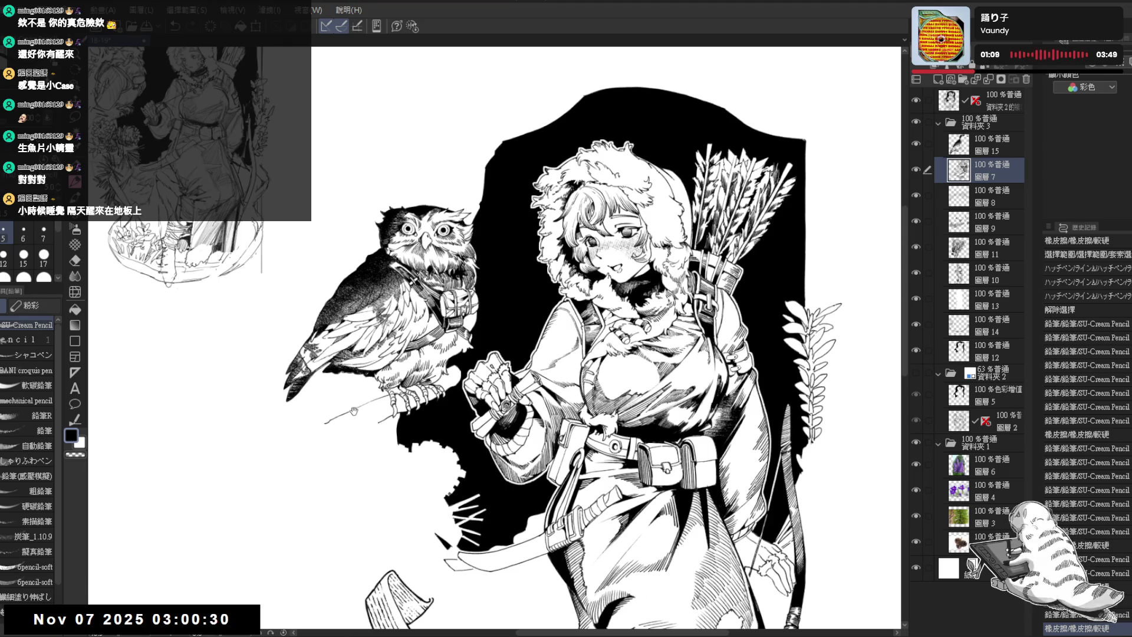
{"action": "left_click_drag", "start_coordinate": [359, 406], "coordinate": [363, 381]}
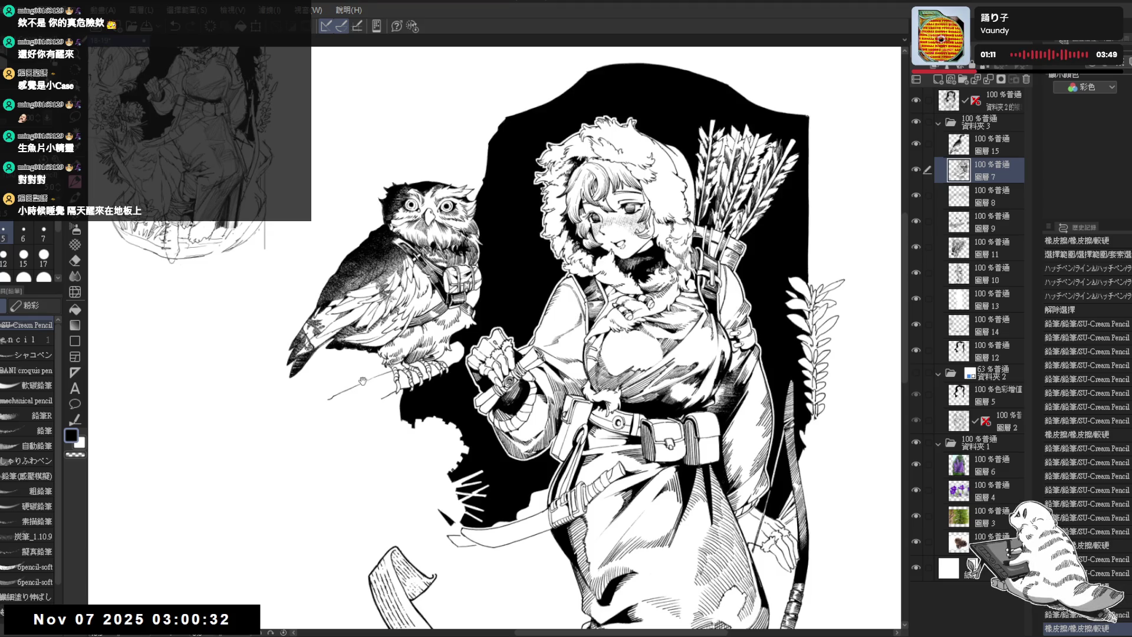
{"action": "left_click", "coordinate": [990, 143]}
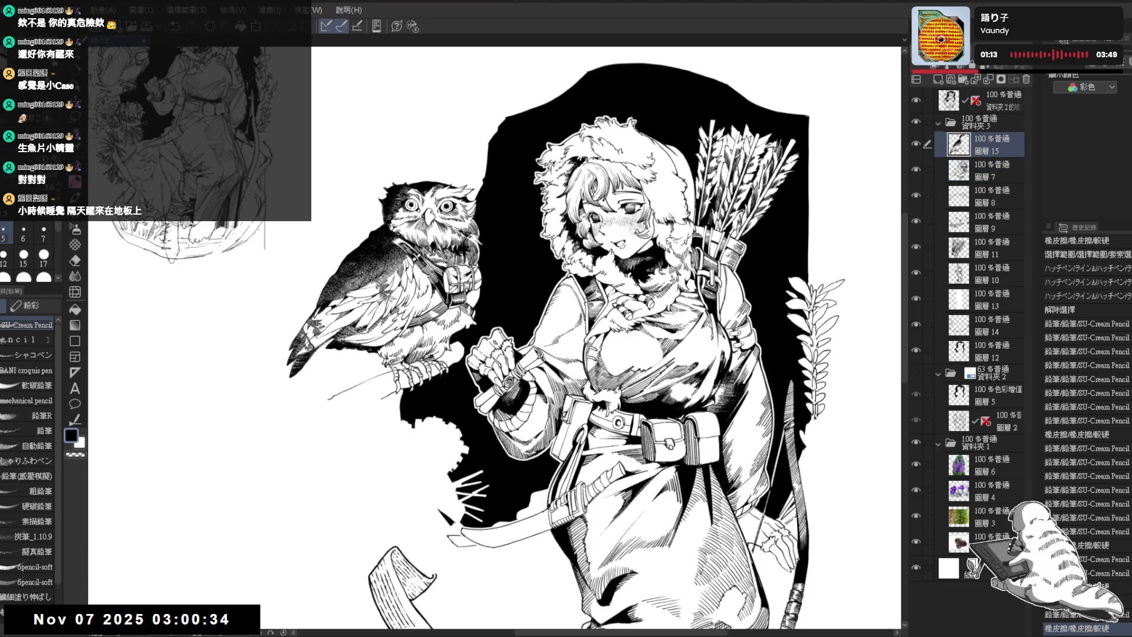
{"action": "left_click", "coordinate": [989, 165]}
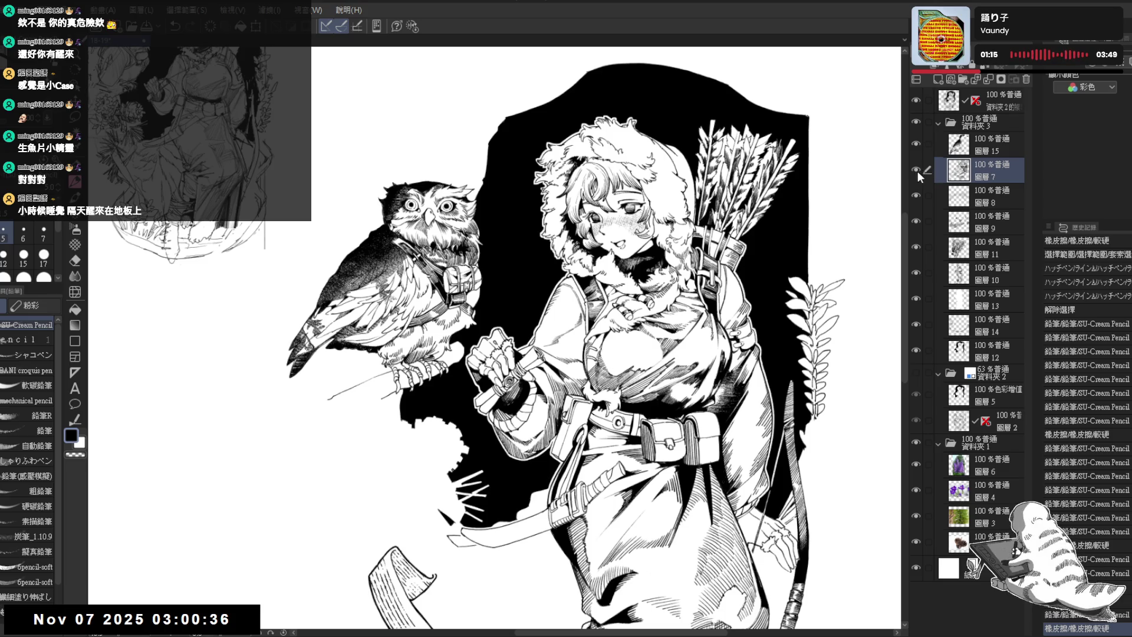
{"action": "scroll", "coordinate": [490, 342], "scroll_direction": "down", "scroll_amount": 5}
{"action": "key", "text": "asciicircum"}
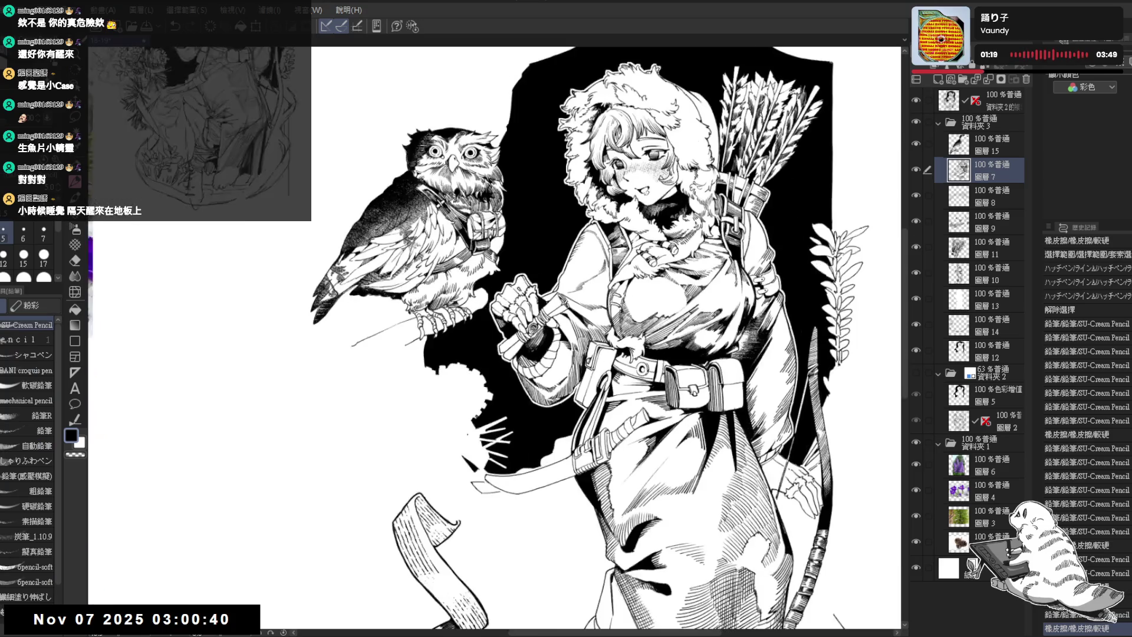
{"action": "key", "text": "minus"}
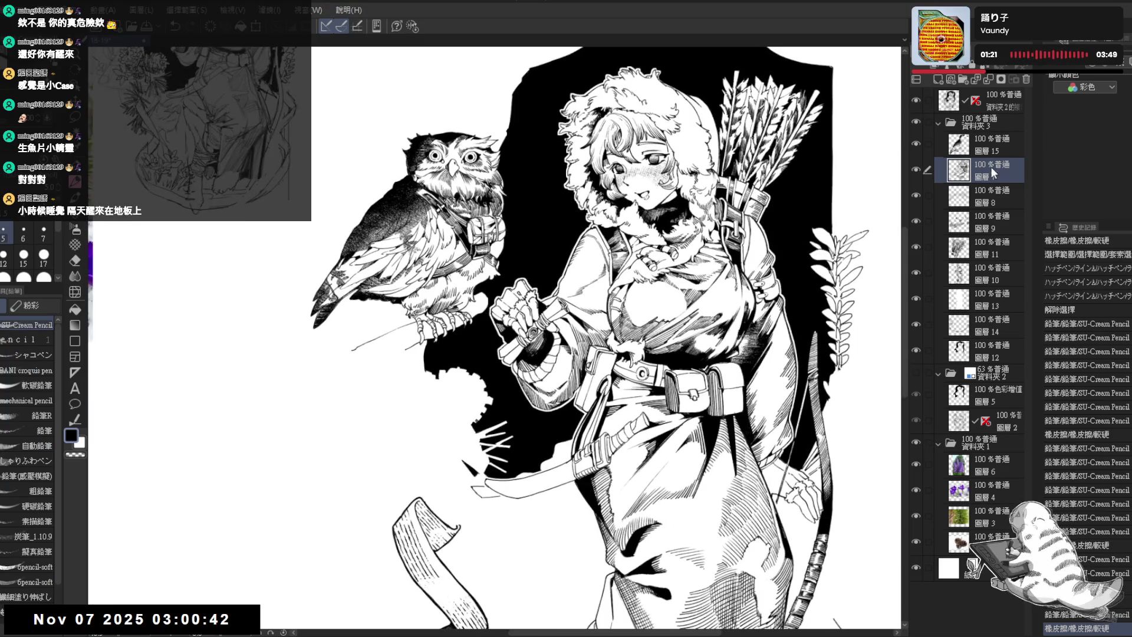
{"action": "left_click", "coordinate": [917, 373]}
Add a new raster layer 圖層 16 and place it above 圖層 15
{"action": "mouse_move", "coordinate": [482, 219]}
{"action": "left_mouse_down"}
{"action": "mouse_move", "coordinate": [405, 376]}
{"action": "mouse_move", "coordinate": [398, 304]}
{"action": "left_mouse_up"}
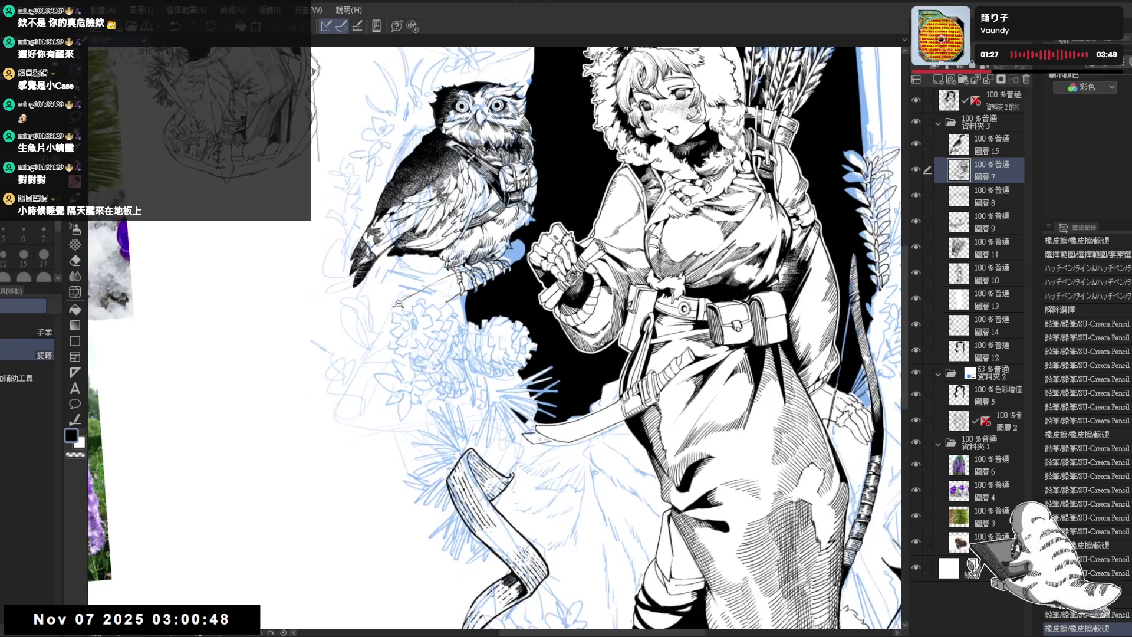
{"action": "scroll", "coordinate": [406, 309], "scroll_direction": "up", "scroll_amount": 3}
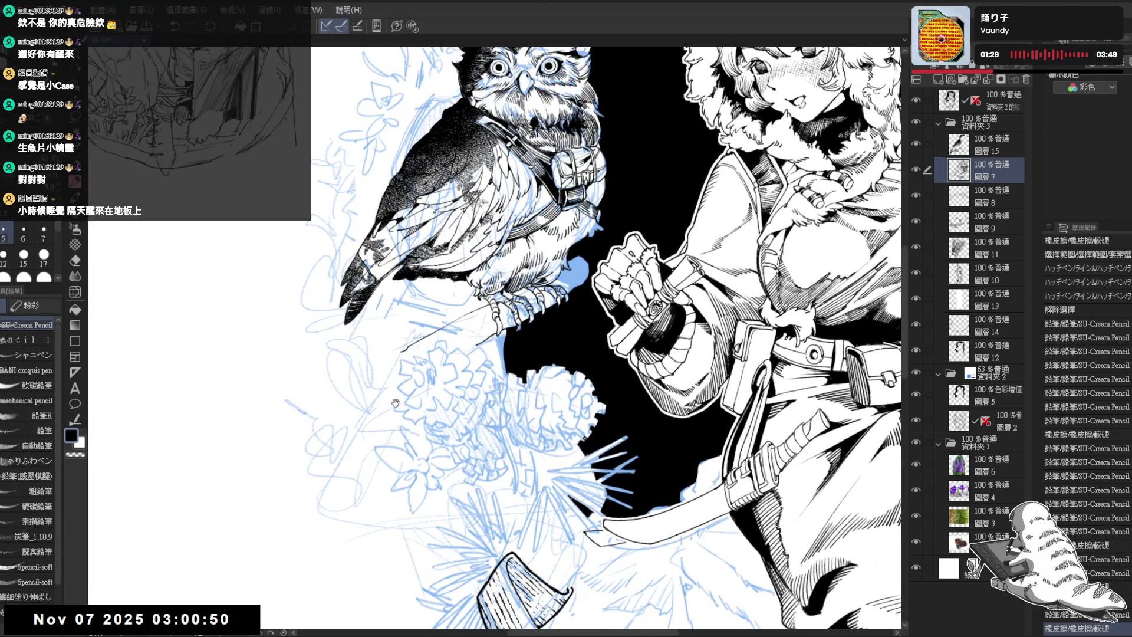
{"action": "left_click_drag", "start_coordinate": [395, 403], "coordinate": [390, 340]}
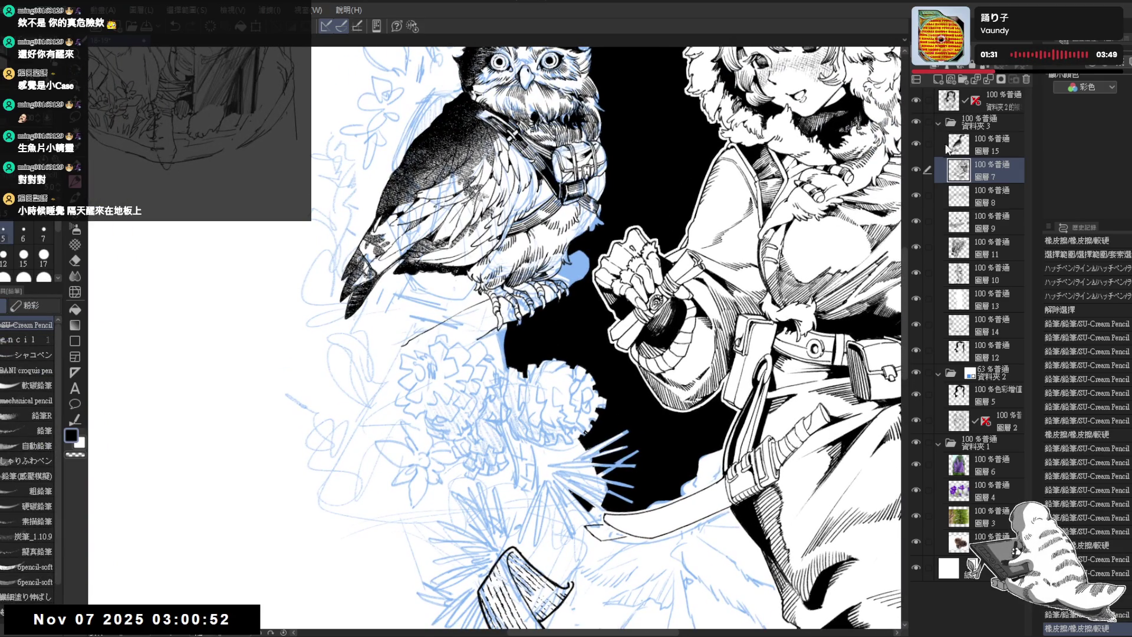
{"action": "left_click", "coordinate": [939, 79]}
{"action": "left_click_drag", "start_coordinate": [990, 143], "coordinate": [988, 142]}
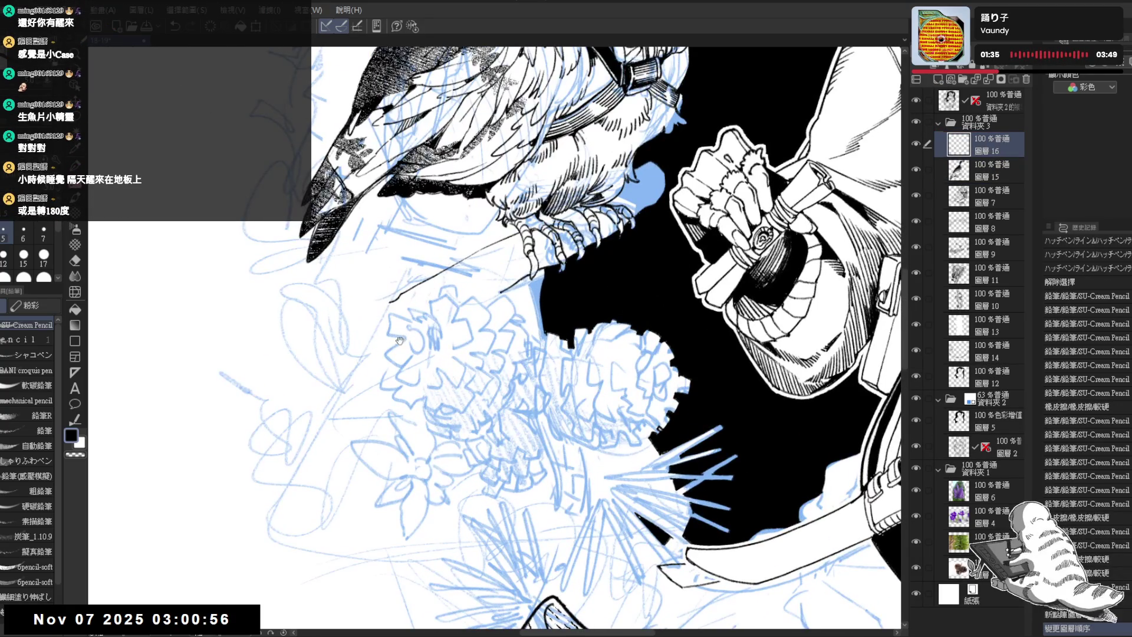
Draw short pencil strokes below the owl's perch near the flowers, undoing one curved stroke
{"action": "left_click_drag", "start_coordinate": [403, 337], "coordinate": [391, 331]}
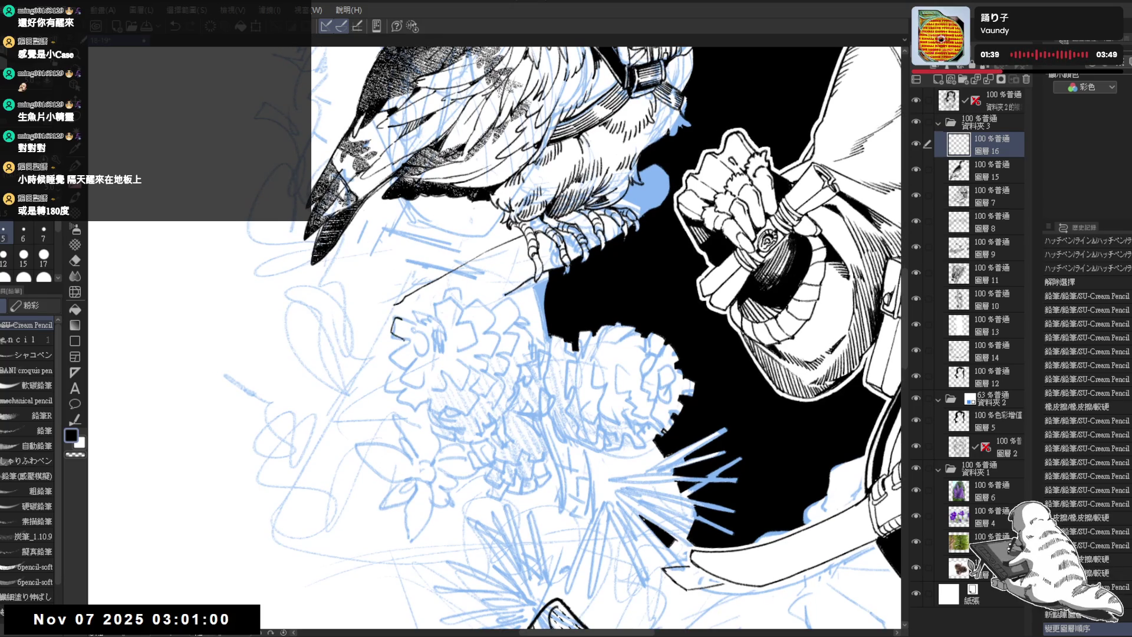
{"action": "left_click_drag", "start_coordinate": [377, 70], "coordinate": [413, 188]}
{"action": "left_click_drag", "start_coordinate": [394, 321], "coordinate": [429, 337]}
{"action": "key", "text": "ctrl+z"}
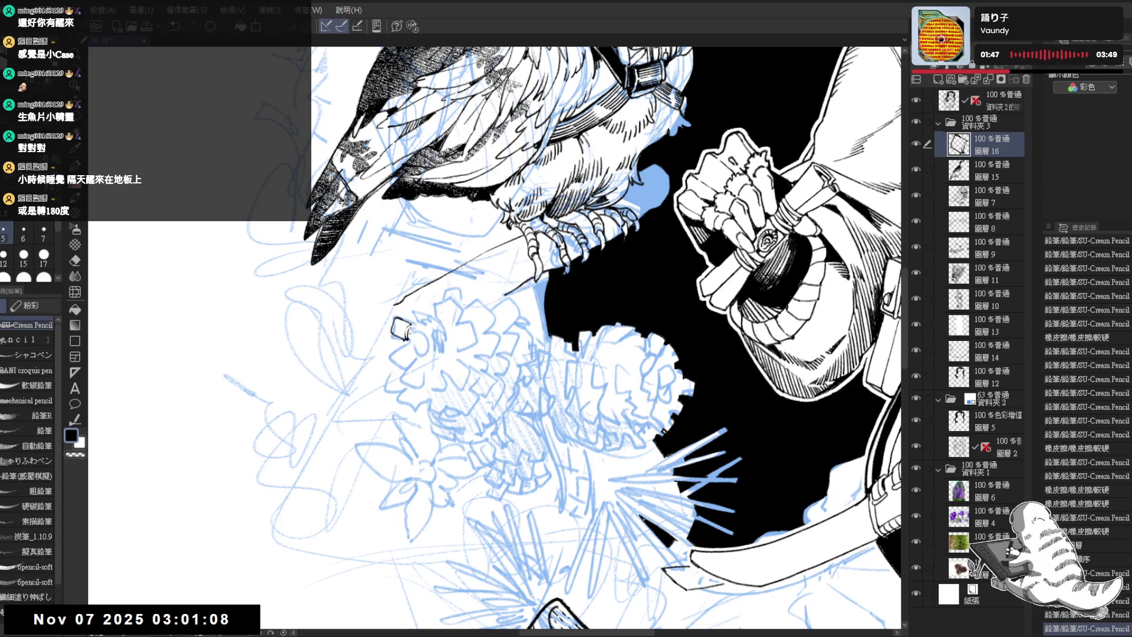
{"action": "left_click_drag", "start_coordinate": [413, 329], "coordinate": [429, 354]}
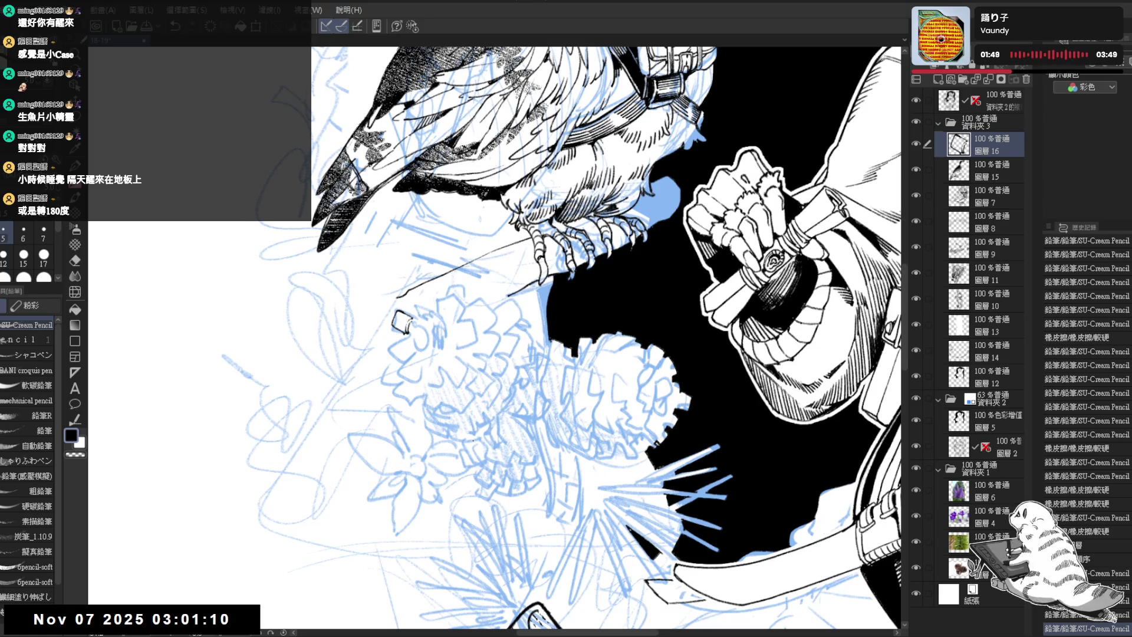
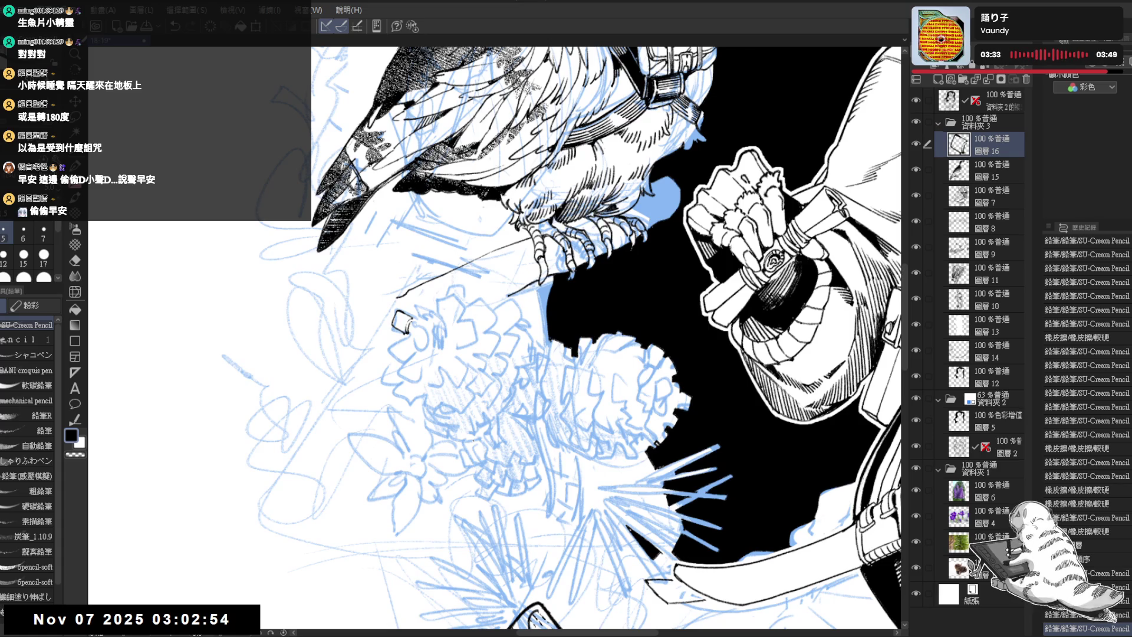
Position and rotate the view over the flower sketch and undo a stray pencil mark
{"action": "mouse_move", "coordinate": [403, 322]}
{"action": "left_mouse_down"}
{"action": "mouse_move", "coordinate": [419, 322]}
{"action": "mouse_move", "coordinate": [429, 356]}
{"action": "left_mouse_up"}
{"action": "key", "text": "e"}
{"action": "key", "text": "p"}
{"action": "left_click_drag", "start_coordinate": [451, 273], "coordinate": [450, 282]}
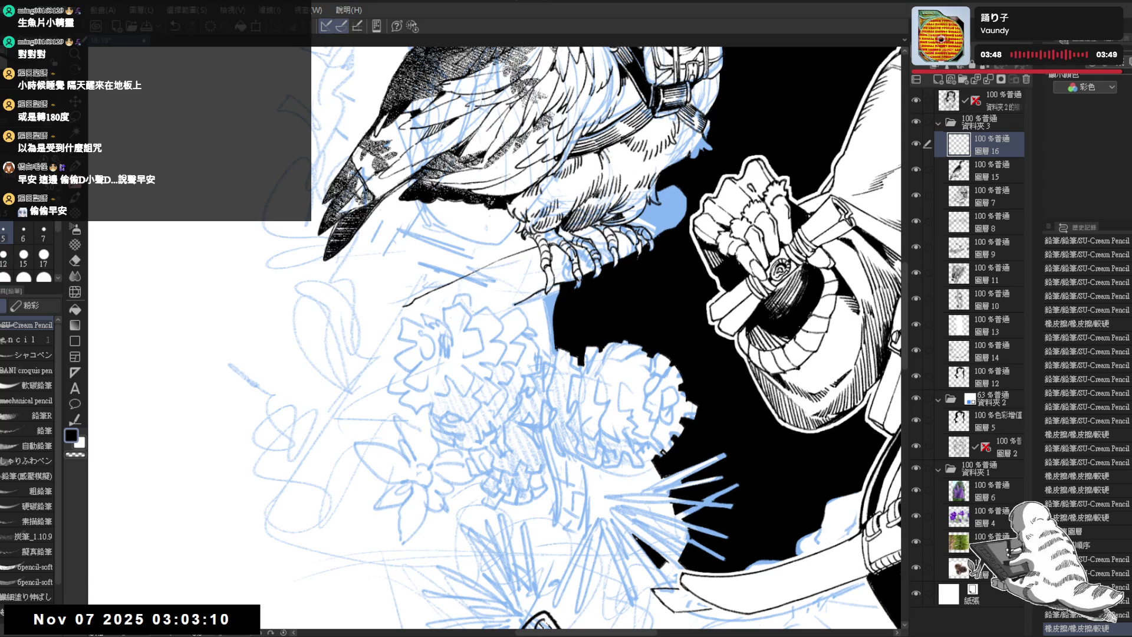
{"action": "mouse_move", "coordinate": [503, 278]}
{"action": "left_mouse_down"}
{"action": "mouse_move", "coordinate": [469, 288]}
{"action": "mouse_move", "coordinate": [442, 277]}
{"action": "left_mouse_up"}
{"action": "left_click_drag", "start_coordinate": [410, 315], "coordinate": [412, 319]}
{"action": "key", "text": "ctrl+z"}
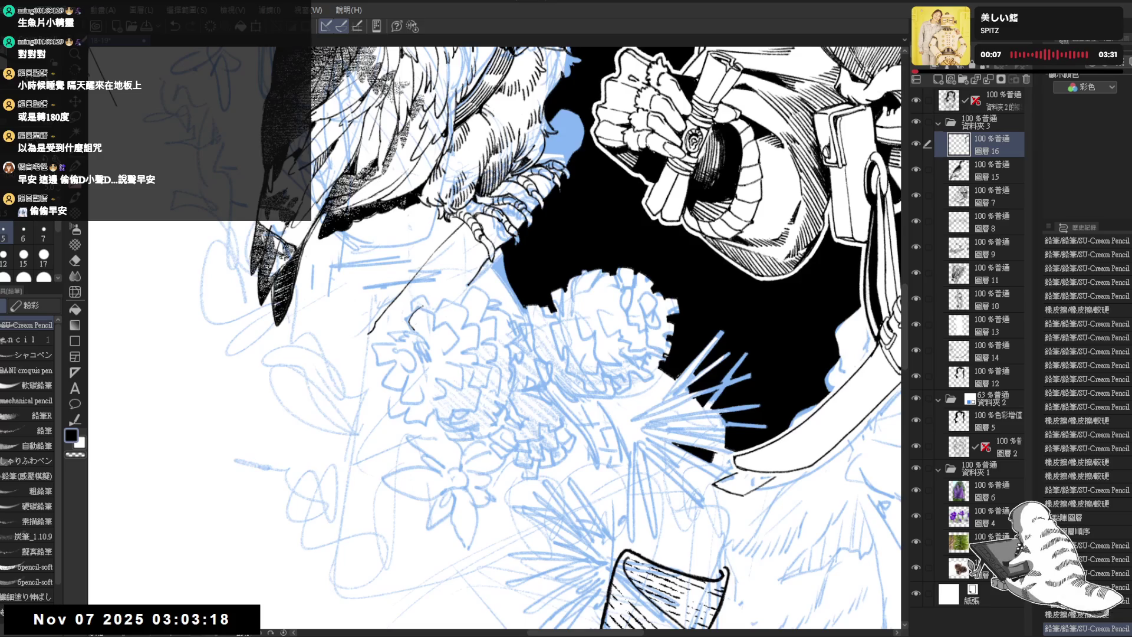
{"action": "left_click_drag", "start_coordinate": [453, 349], "coordinate": [446, 341]}
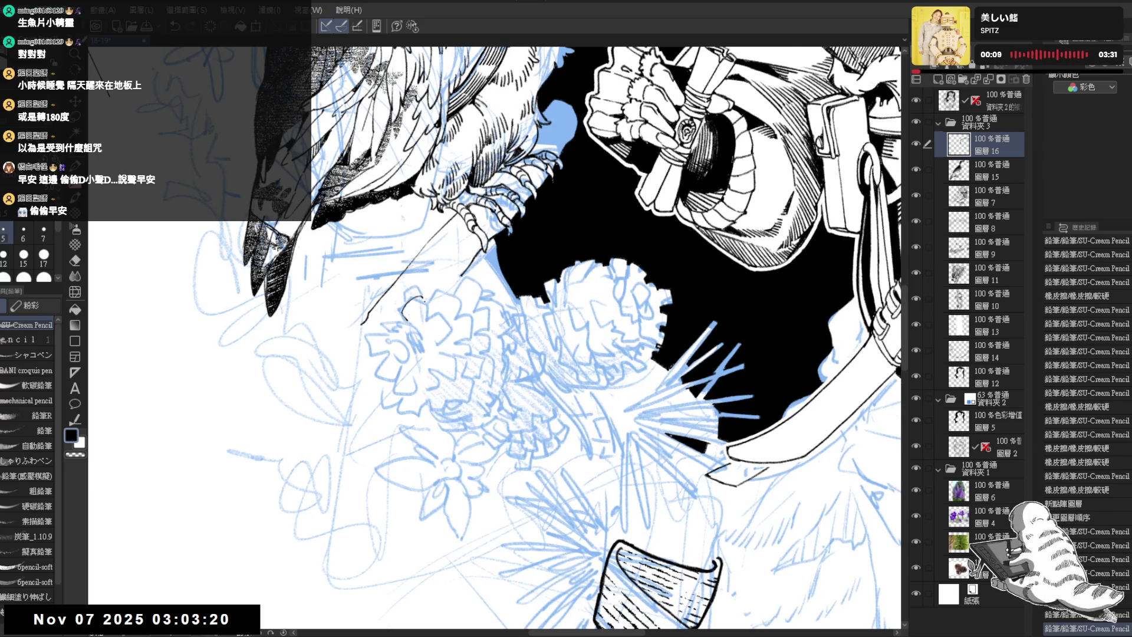
Ink the first petal loops on the flower, erasing and undoing stray strokes
{"action": "left_click_drag", "start_coordinate": [405, 306], "coordinate": [426, 305]}
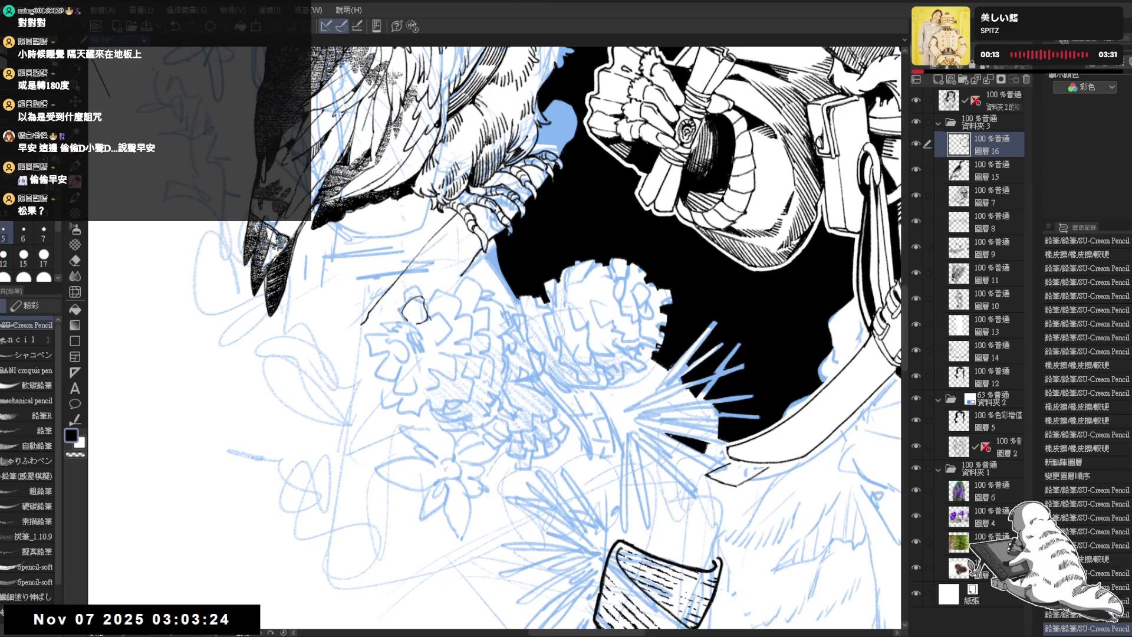
{"action": "mouse_move", "coordinate": [431, 317]}
{"action": "left_mouse_down"}
{"action": "mouse_move", "coordinate": [452, 319]}
{"action": "mouse_move", "coordinate": [432, 341]}
{"action": "mouse_move", "coordinate": [441, 327]}
{"action": "left_mouse_up"}
{"action": "key", "text": "e"}
{"action": "key", "text": "p"}
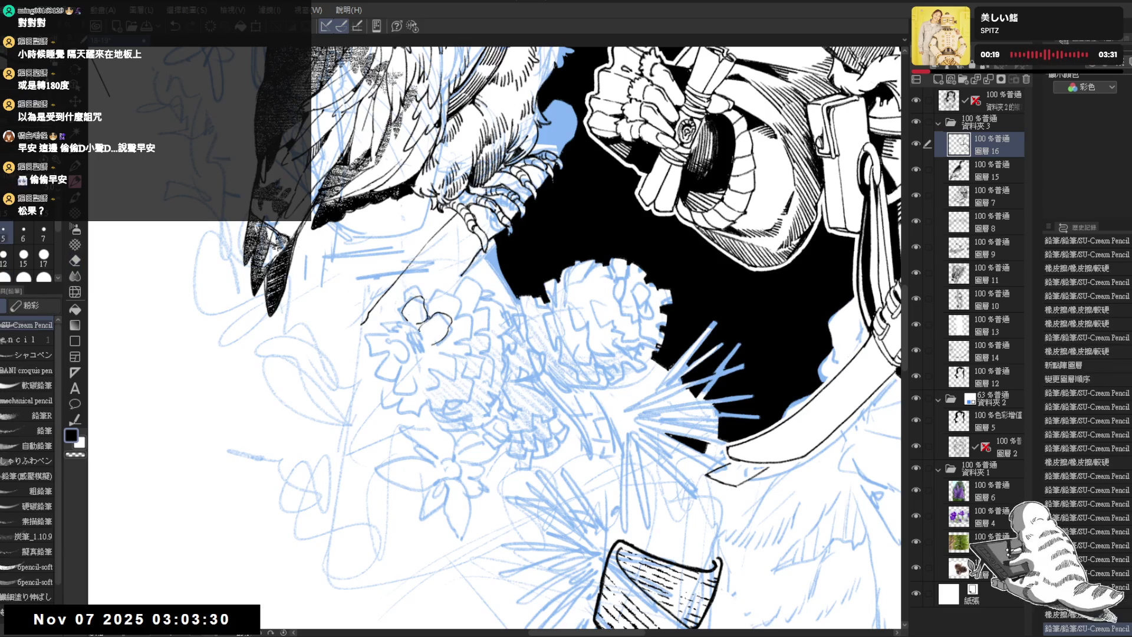
{"action": "left_click_drag", "start_coordinate": [434, 322], "coordinate": [449, 338]}
{"action": "left_click_drag", "start_coordinate": [412, 378], "coordinate": [391, 392]}
{"action": "key", "text": "e"}
{"action": "mouse_move", "coordinate": [420, 303]}
{"action": "left_mouse_down"}
{"action": "mouse_move", "coordinate": [433, 333]}
{"action": "mouse_move", "coordinate": [413, 331]}
{"action": "mouse_move", "coordinate": [434, 304]}
{"action": "mouse_move", "coordinate": [431, 328]}
{"action": "mouse_move", "coordinate": [446, 300]}
{"action": "left_mouse_up"}
{"action": "key", "text": "p"}
{"action": "key", "text": "ctrl+z"}
{"action": "key", "text": "ctrl+z"}
{"action": "key", "text": "ctrl+z"}
{"action": "key", "text": "e"}
{"action": "key", "text": "p"}
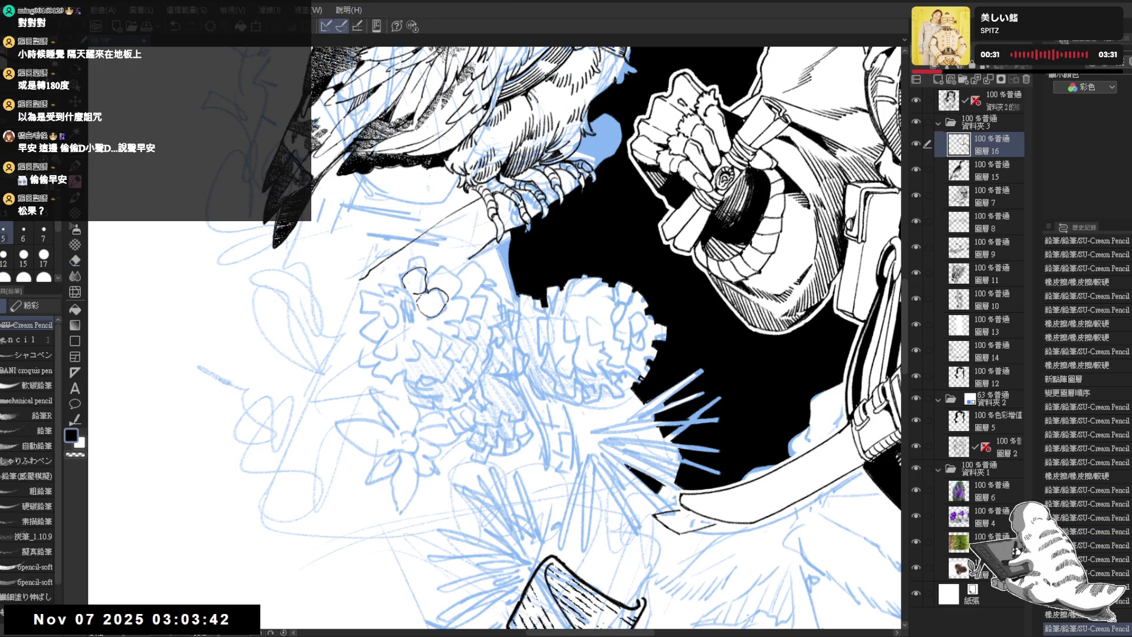
Fill one small petal loop solid black and ink two more petal lines
{"action": "key", "text": "g"}
{"action": "left_click", "coordinate": [415, 296]}
{"action": "key", "text": "p"}
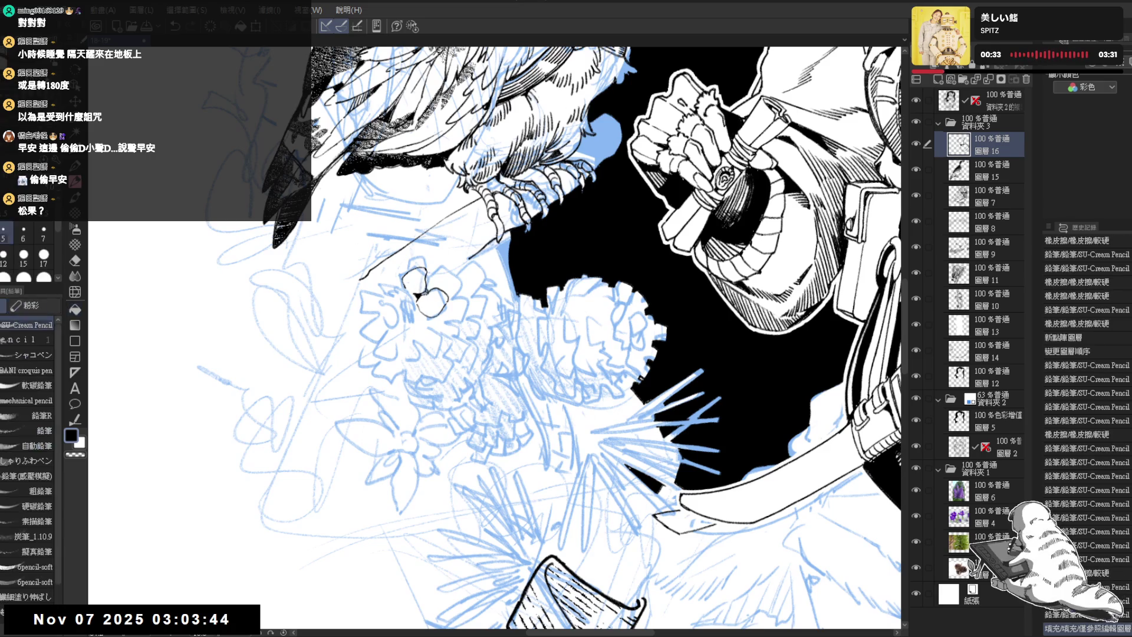
{"action": "left_click_drag", "start_coordinate": [426, 307], "coordinate": [439, 313]}
{"action": "left_click_drag", "start_coordinate": [649, 236], "coordinate": [619, 212]}
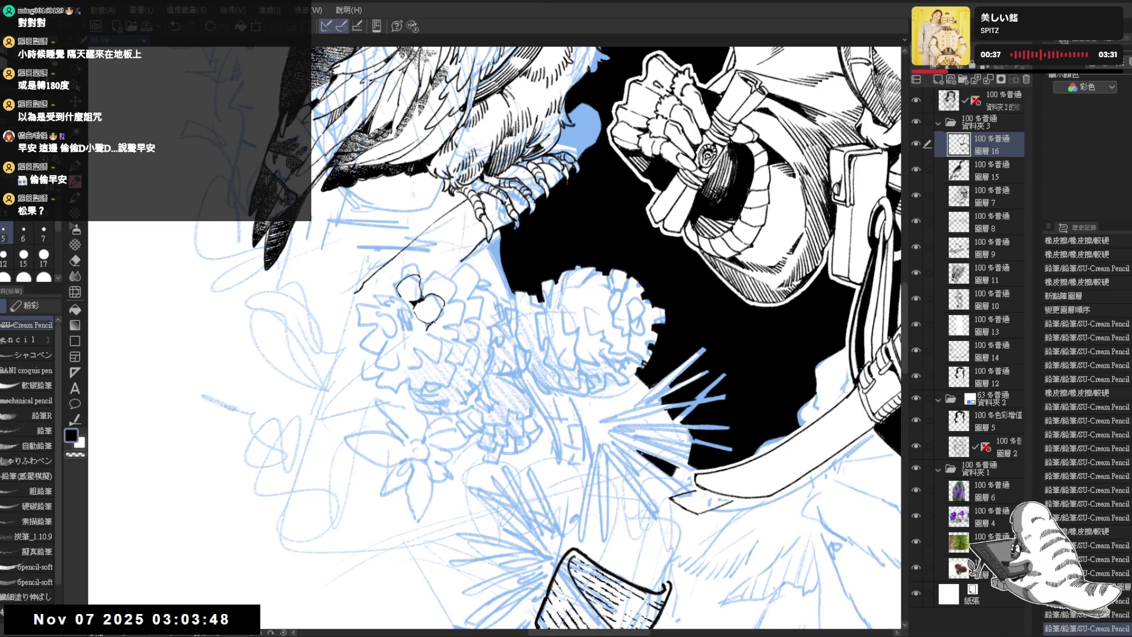
{"action": "mouse_move", "coordinate": [447, 334]}
{"action": "left_mouse_down"}
{"action": "mouse_move", "coordinate": [453, 347]}
{"action": "mouse_move", "coordinate": [439, 352]}
{"action": "left_mouse_up"}
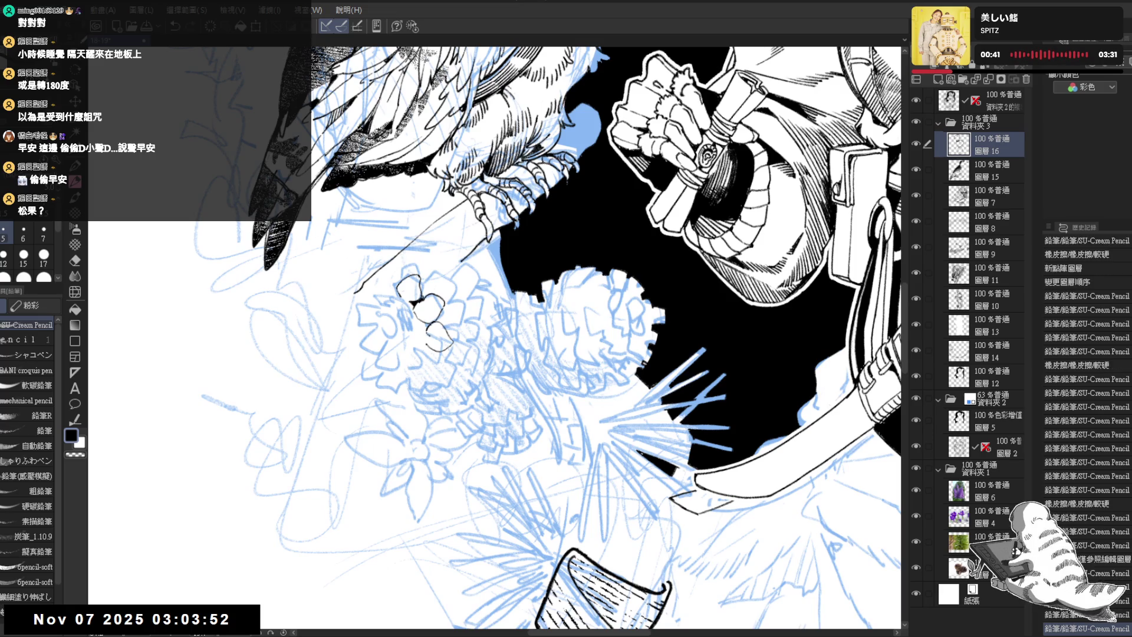
{"action": "scroll", "coordinate": [418, 332], "scroll_direction": "down", "scroll_amount": 3}
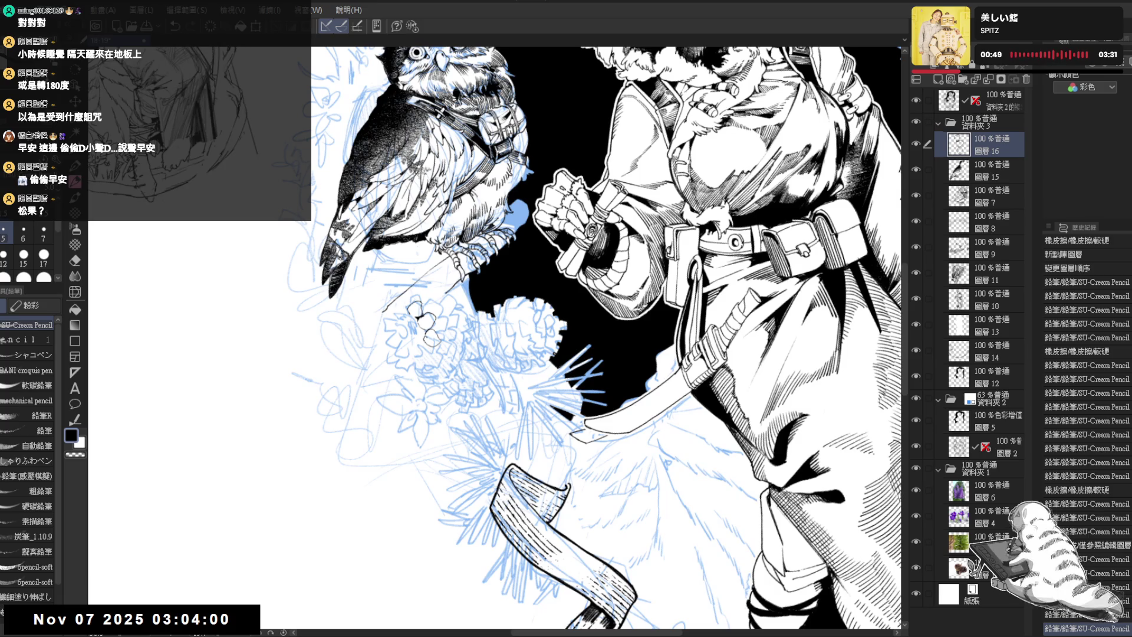
Zoom in on the owl's flowers and ink new petal loops, undoing the last stroke
{"action": "key", "text": "minus"}
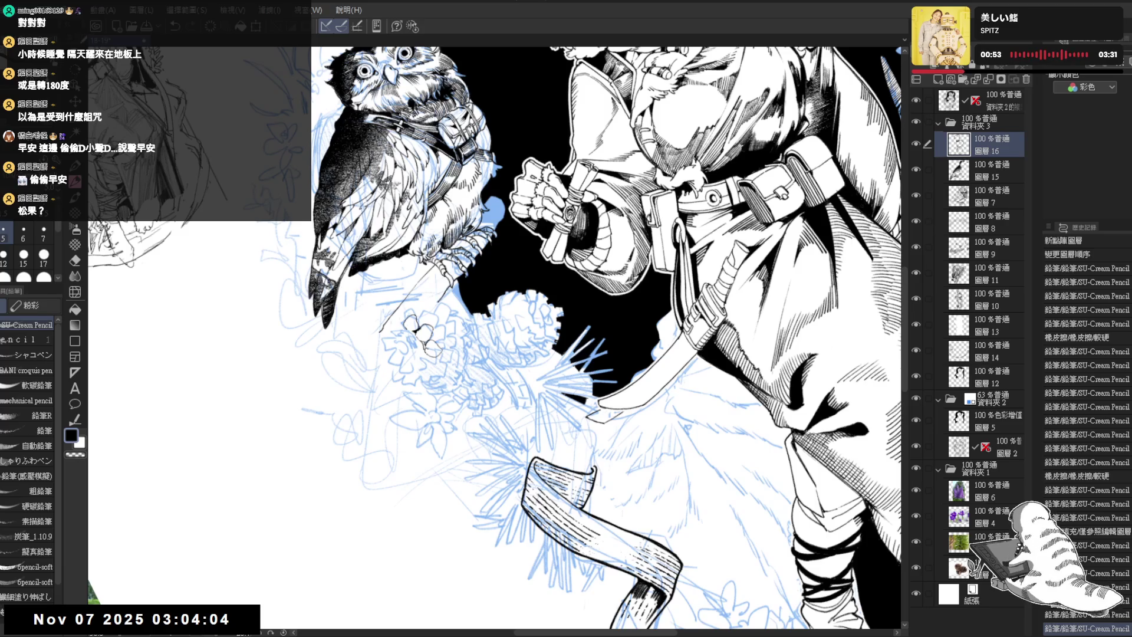
{"action": "key", "text": "ctrl+plus"}
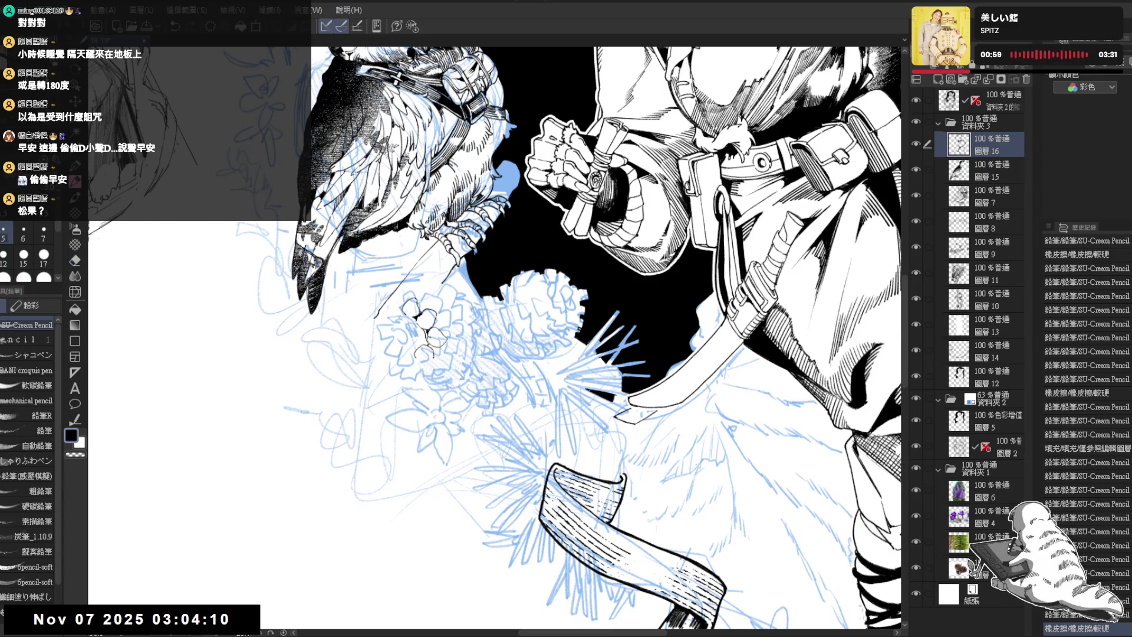
{"action": "mouse_move", "coordinate": [419, 349]}
{"action": "left_mouse_down"}
{"action": "mouse_move", "coordinate": [428, 358]}
{"action": "mouse_move", "coordinate": [410, 359]}
{"action": "left_mouse_up"}
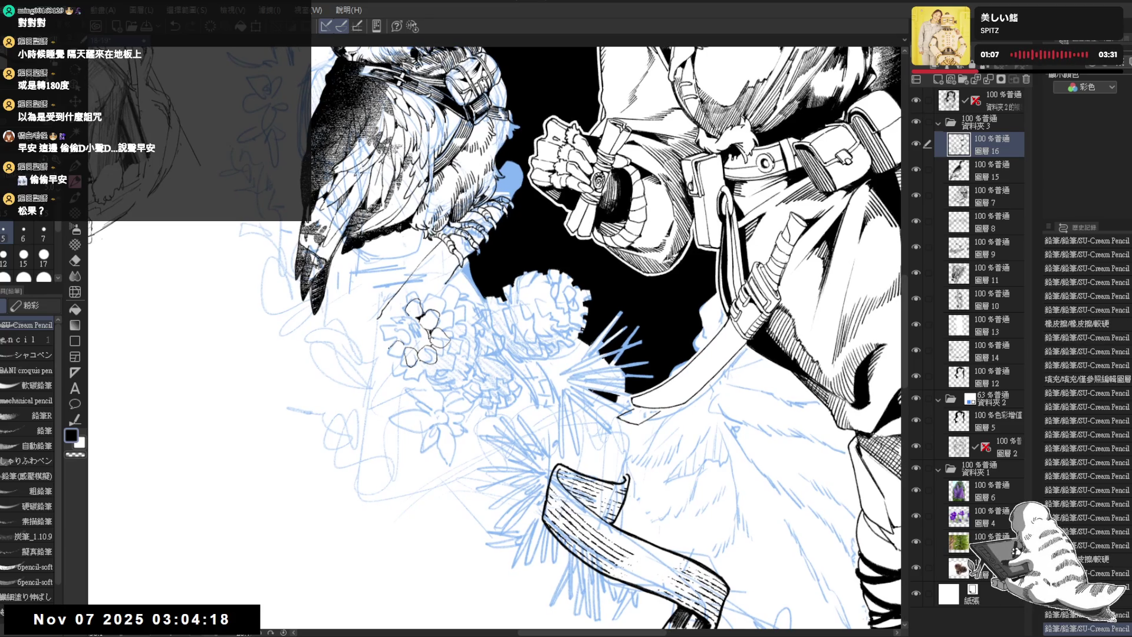
{"action": "left_click_drag", "start_coordinate": [401, 331], "coordinate": [405, 339]}
{"action": "key", "text": "ctrl+z"}
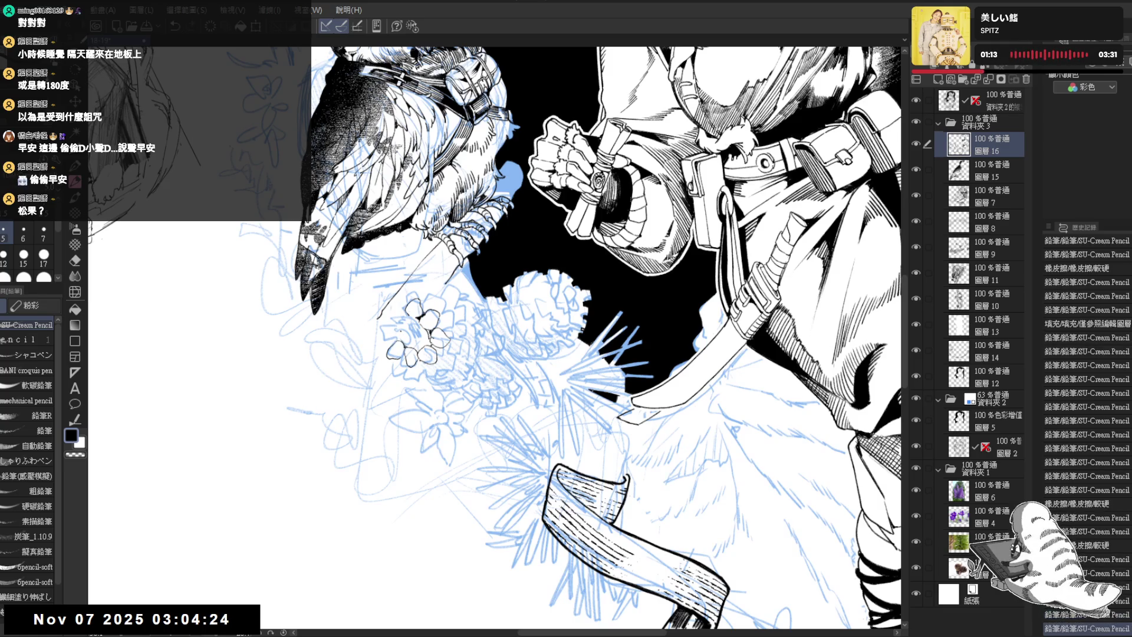
Rotate and zoom closer on the flower, redo the undone strokes, and erase a small outline spot
{"action": "key", "text": "asciicircum"}
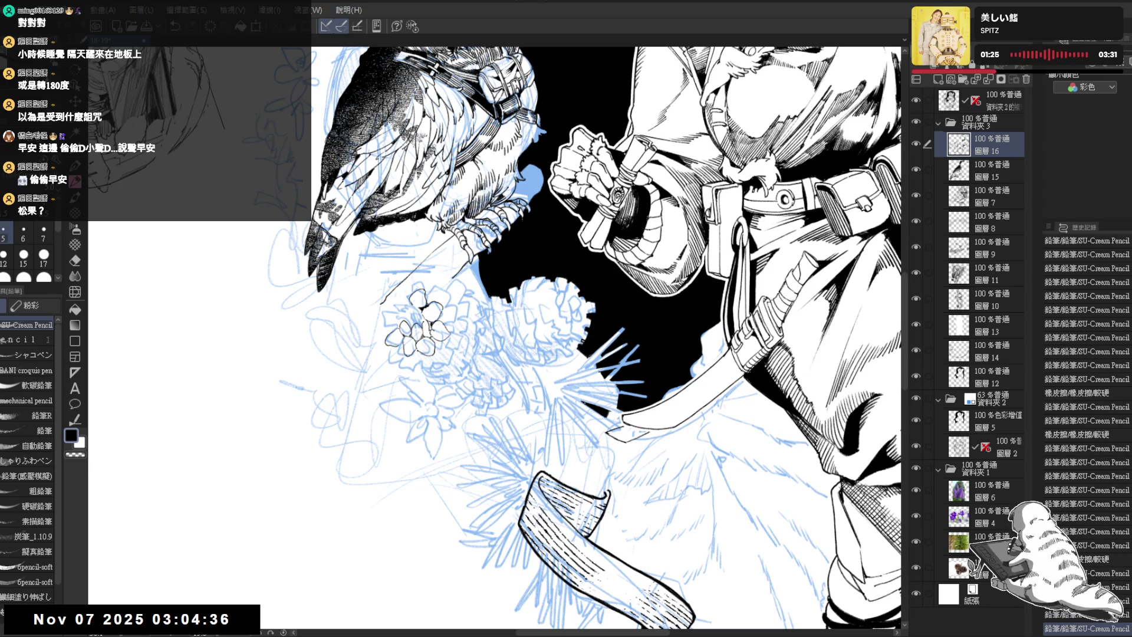
{"action": "key", "text": "asciicircum"}
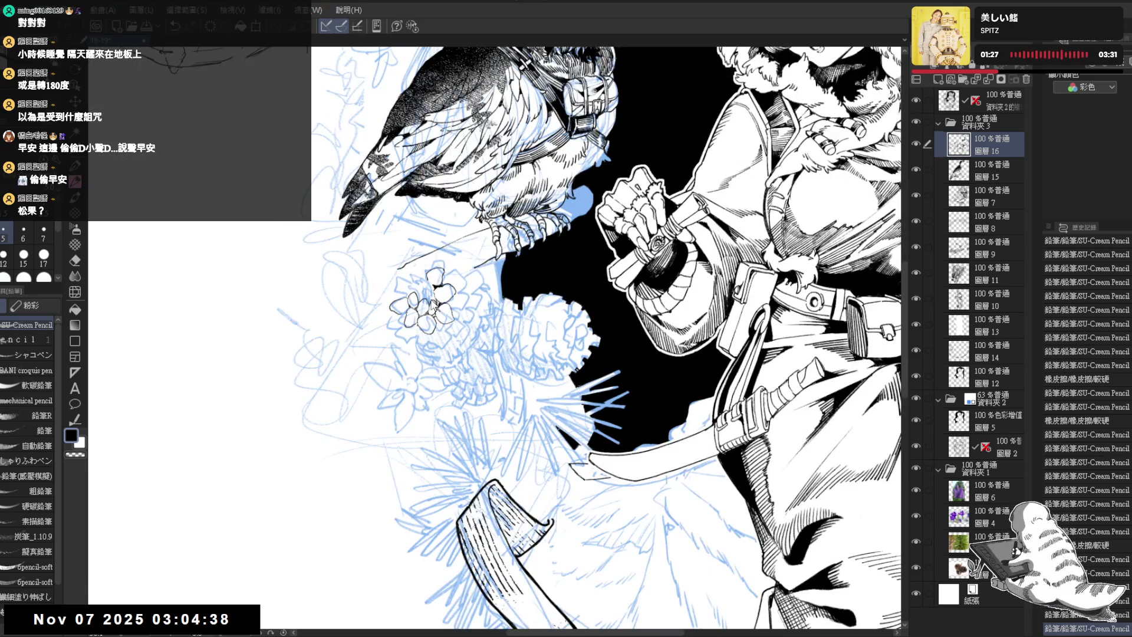
{"action": "key", "text": "ctrl+z"}
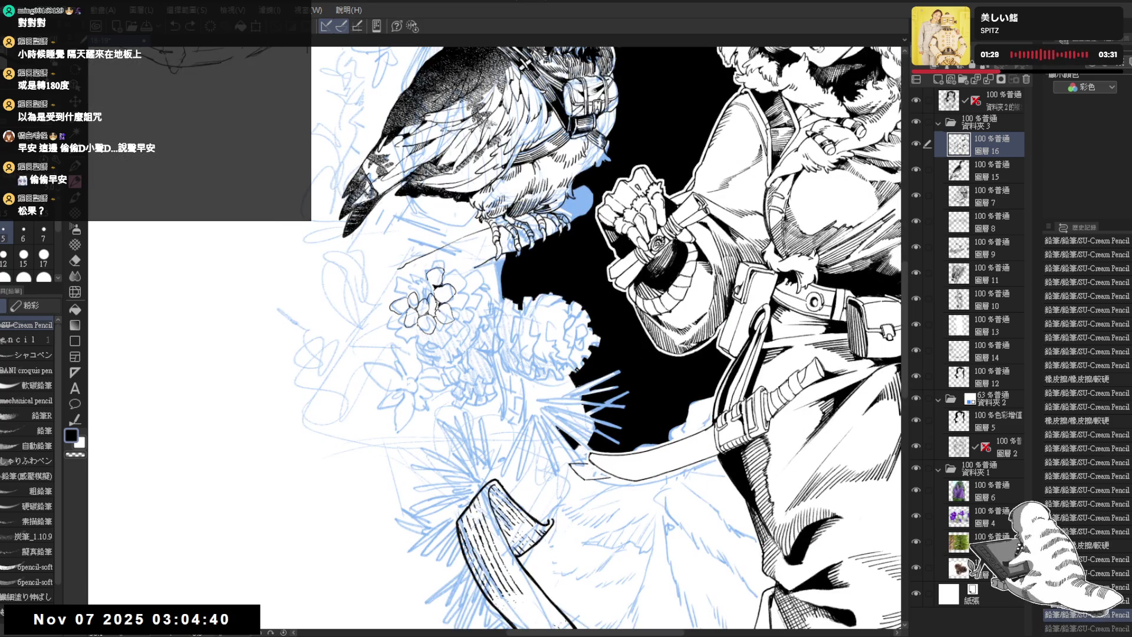
{"action": "key", "text": "ctrl+y"}
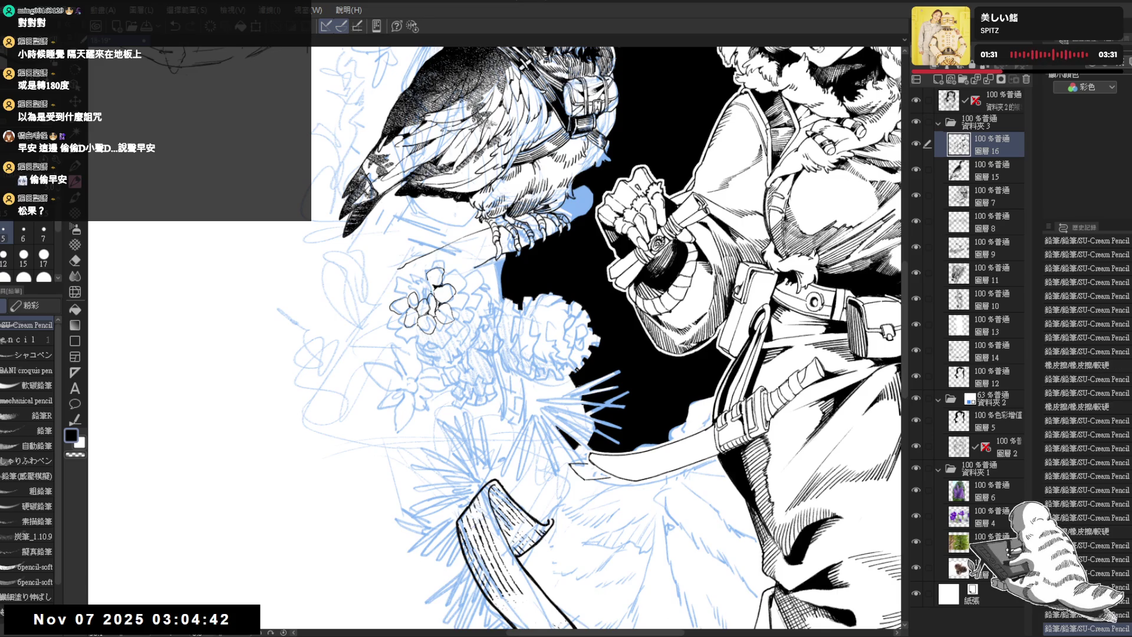
{"action": "key", "text": "ctrl+y"}
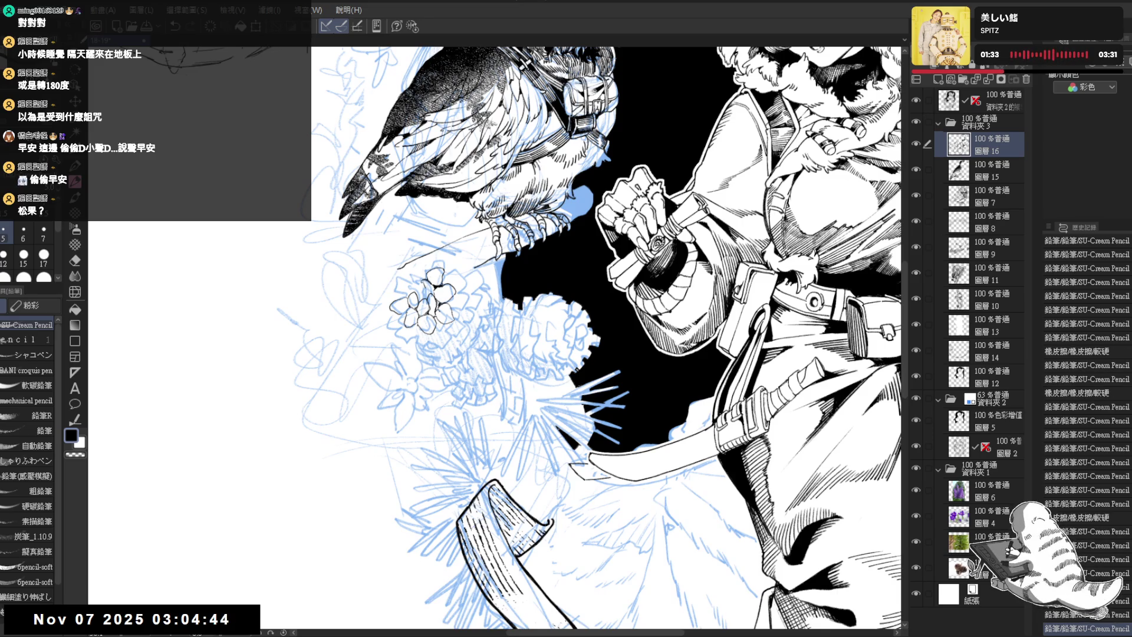
{"action": "key", "text": "ctrl+y"}
{"action": "key", "text": "ctrl+plus"}
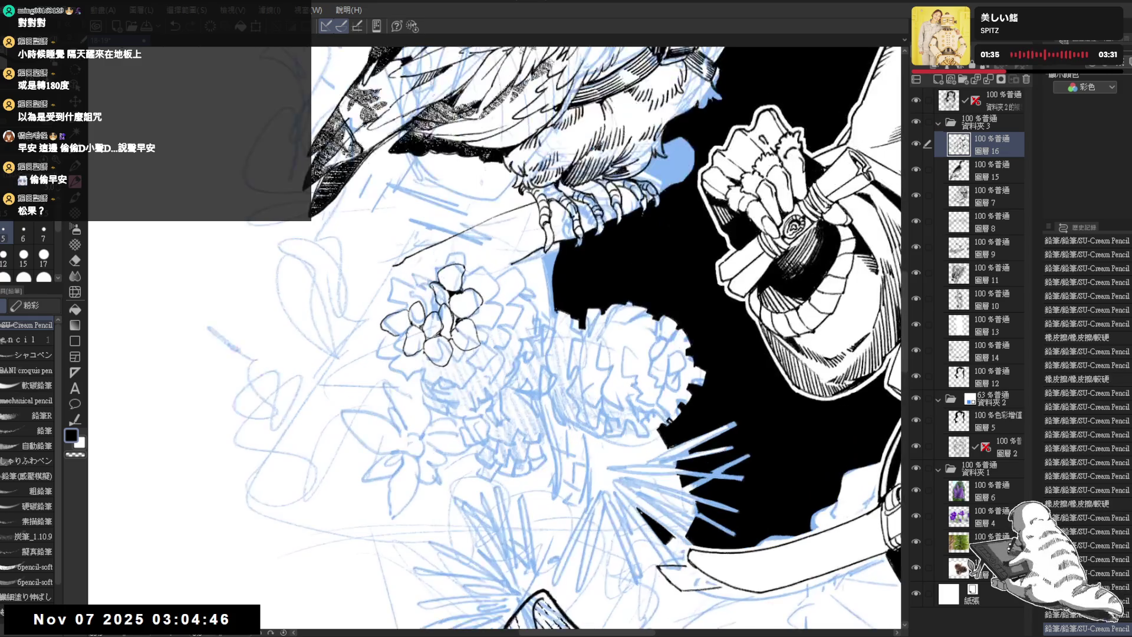
{"action": "key", "text": "ctrl+y"}
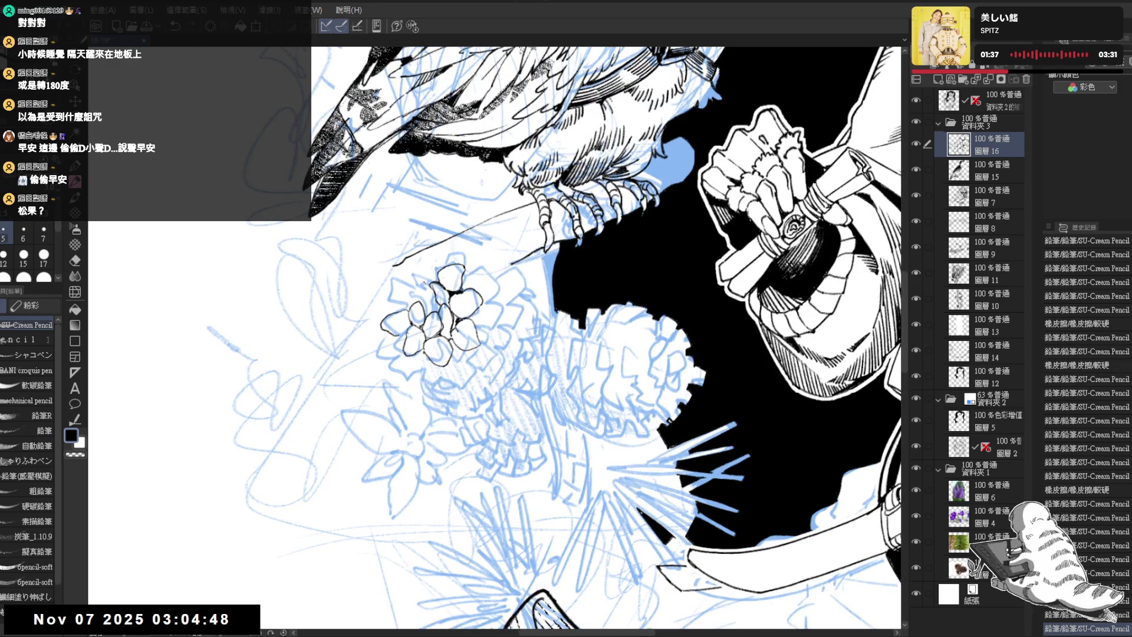
{"action": "key", "text": "ctrl+y"}
{"action": "key", "text": "ctrl+y"}
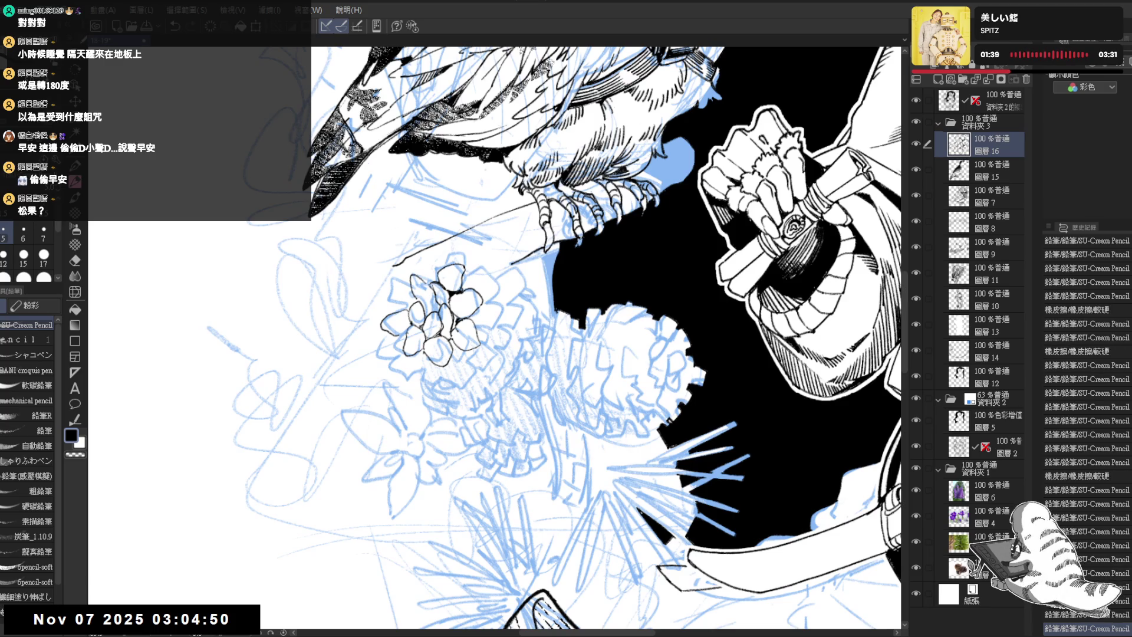
{"action": "mouse_move", "coordinate": [480, 304]}
{"action": "left_mouse_down"}
{"action": "mouse_move", "coordinate": [484, 354]}
{"action": "mouse_move", "coordinate": [481, 345]}
{"action": "left_mouse_up"}
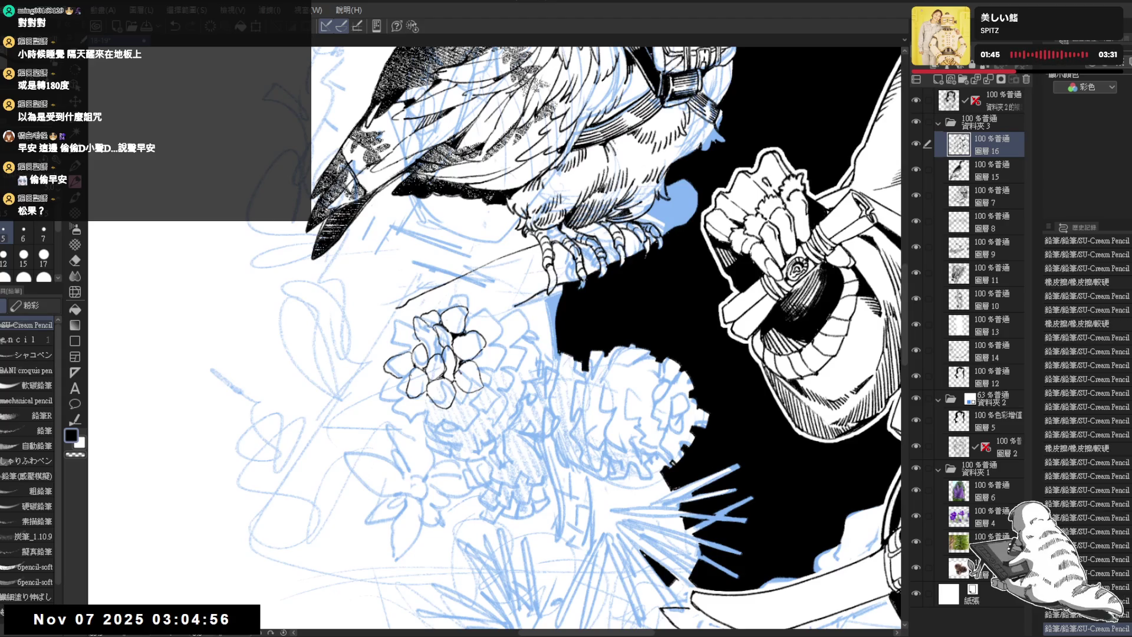
{"action": "left_click_drag", "start_coordinate": [425, 349], "coordinate": [435, 359]}
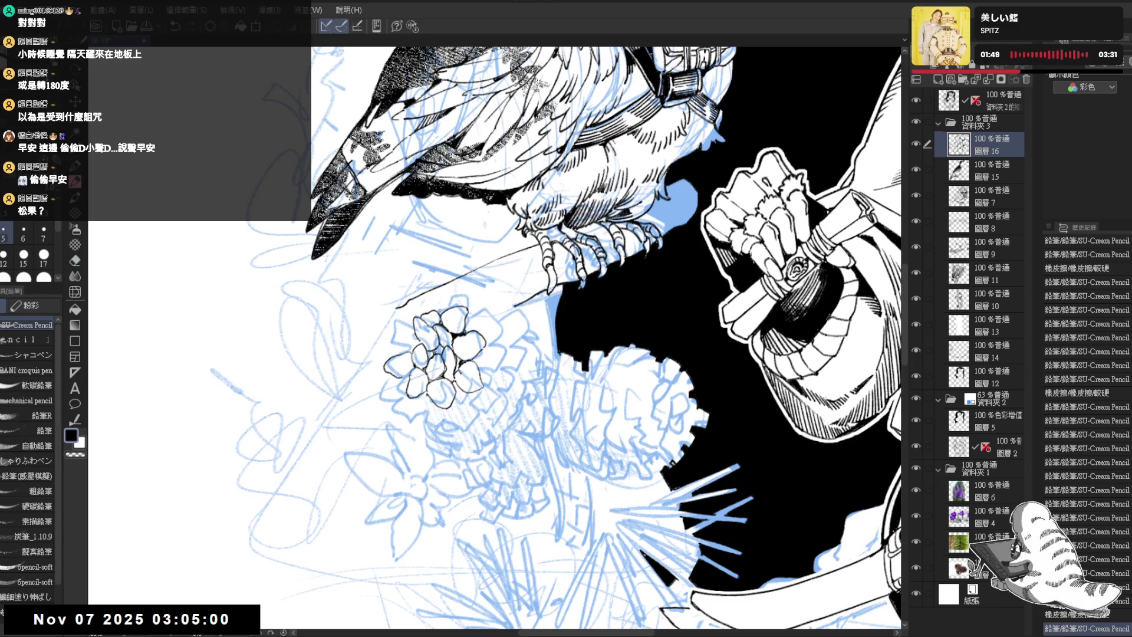
{"action": "scroll", "coordinate": [424, 257], "scroll_direction": "down", "scroll_amount": 2}
{"action": "scroll", "coordinate": [434, 295], "scroll_direction": "down", "scroll_amount": 3}
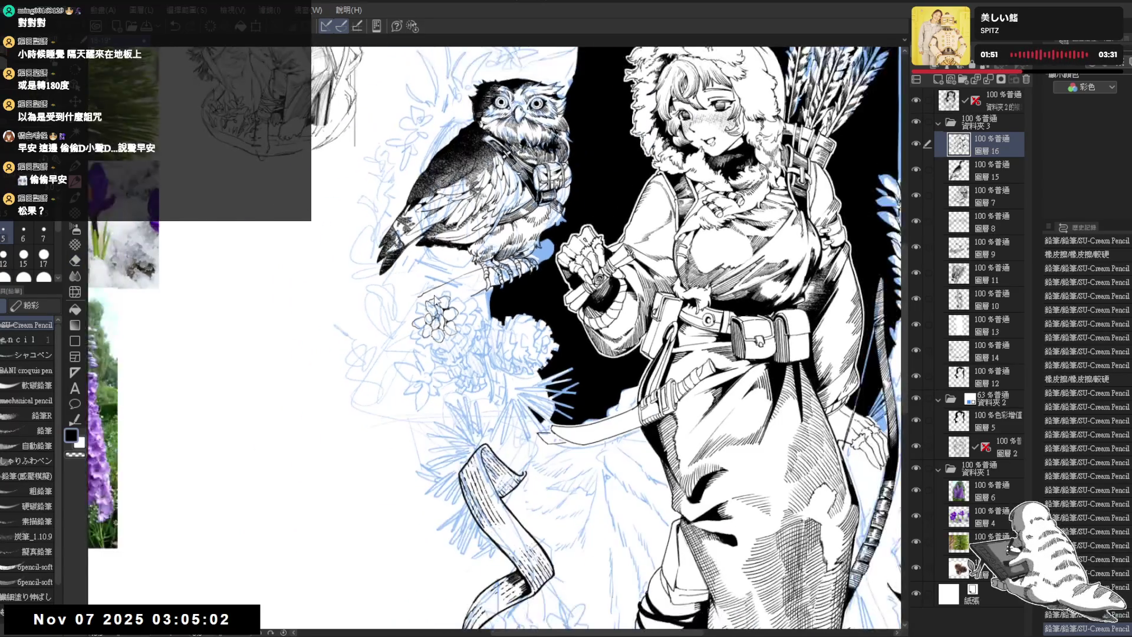
Zoom in and slightly rotate the canvas over the inked flower cluster
{"action": "scroll", "coordinate": [434, 295], "scroll_direction": "up", "scroll_amount": 3}
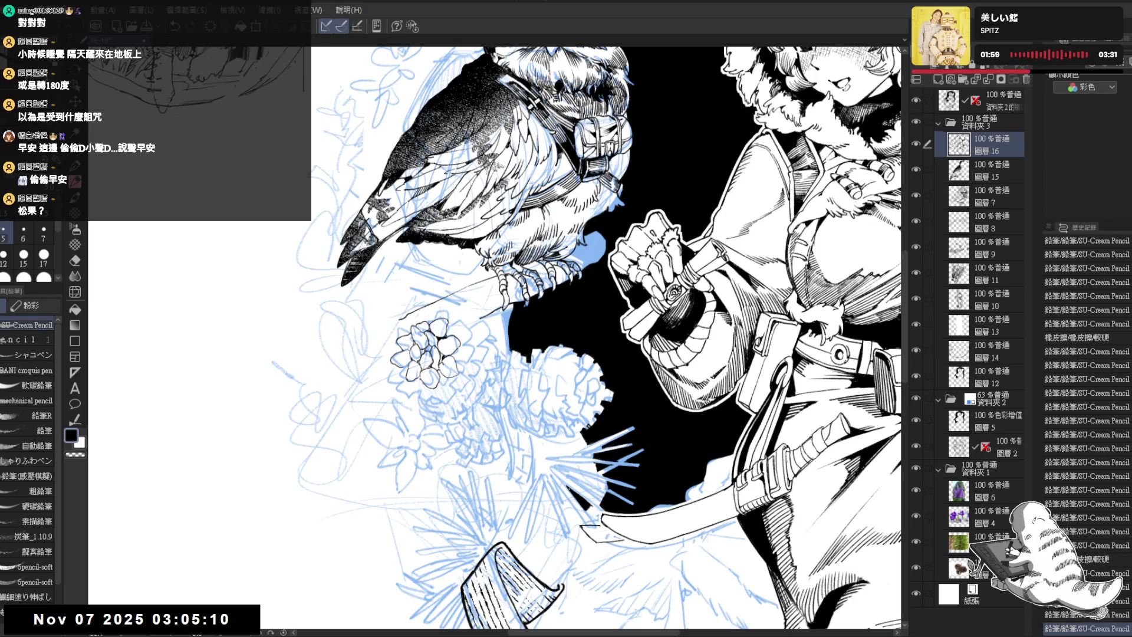
{"action": "scroll", "coordinate": [598, 340], "scroll_direction": "up", "scroll_amount": 1}
{"action": "mouse_move", "coordinate": [430, 240]}
{"action": "left_mouse_down"}
{"action": "mouse_move", "coordinate": [478, 348]}
{"action": "mouse_move", "coordinate": [466, 319]}
{"action": "left_mouse_up"}
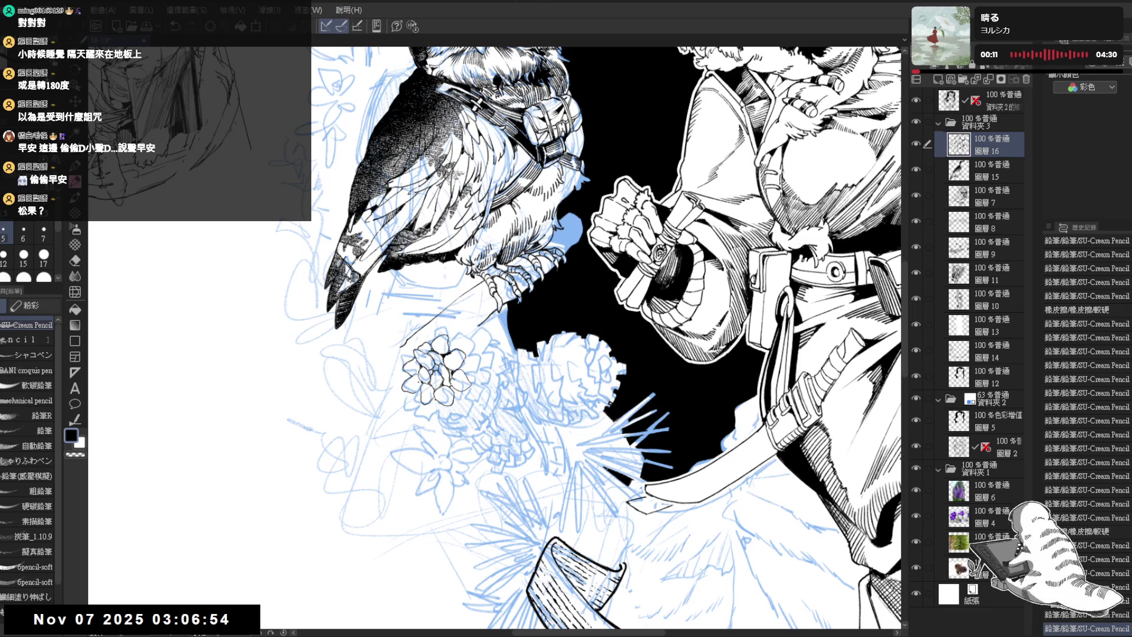
Add a couple of pencil strokes to the inked flower, then zoom out to the whole figure
{"action": "scroll", "coordinate": [478, 253], "scroll_direction": "down", "scroll_amount": 1}
{"action": "key", "text": "e"}
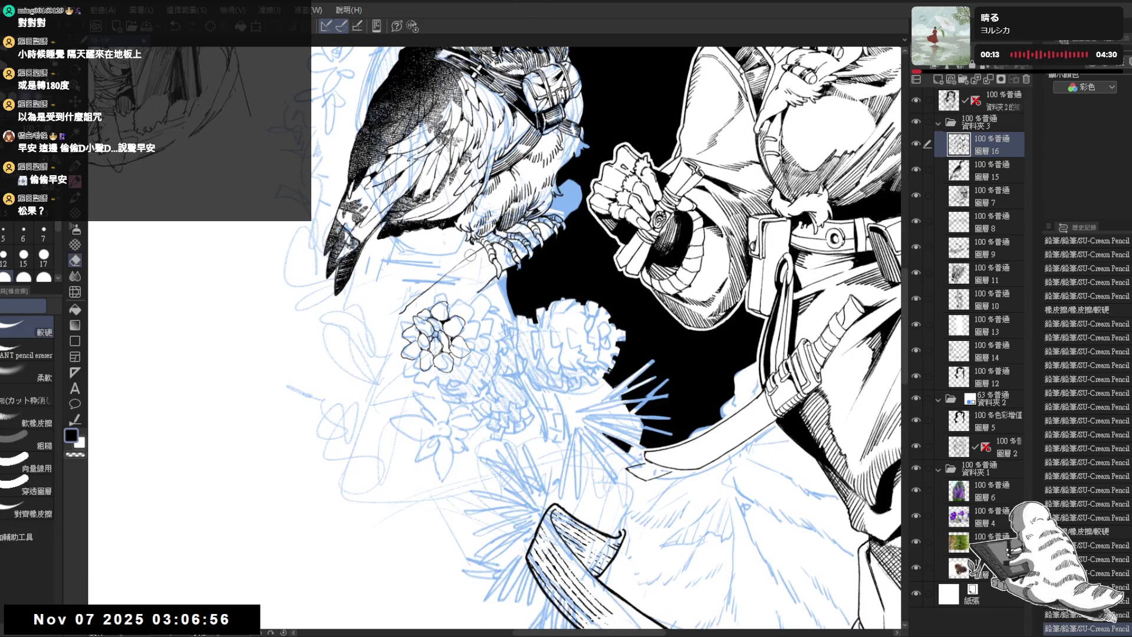
{"action": "key", "text": "p"}
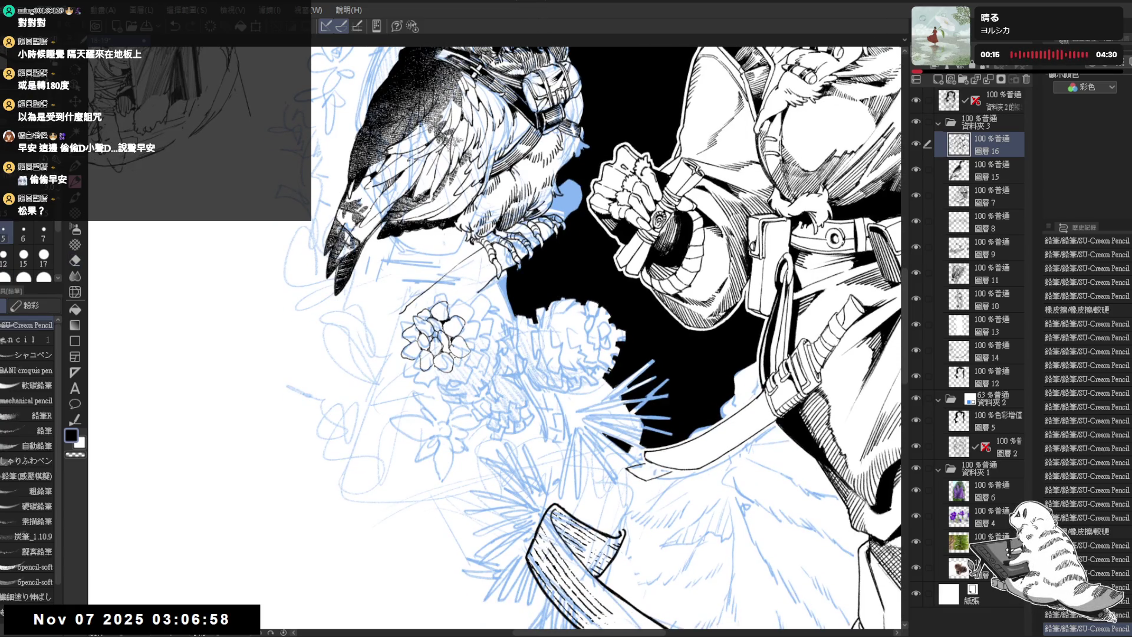
{"action": "left_click_drag", "start_coordinate": [482, 410], "coordinate": [454, 431]}
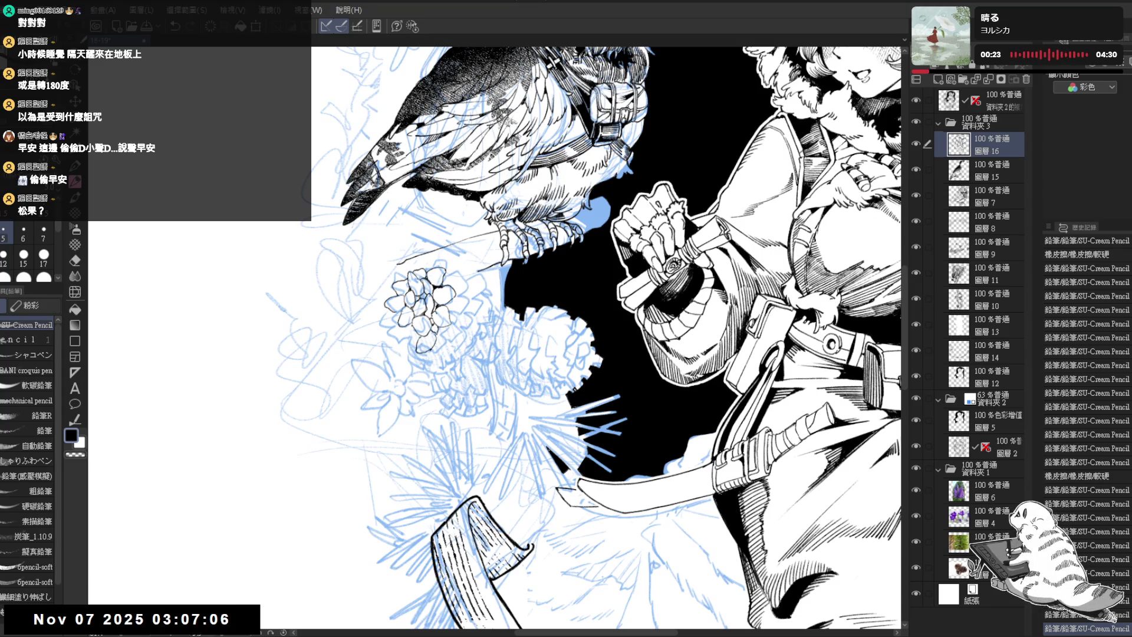
{"action": "left_click_drag", "start_coordinate": [429, 336], "coordinate": [435, 345]}
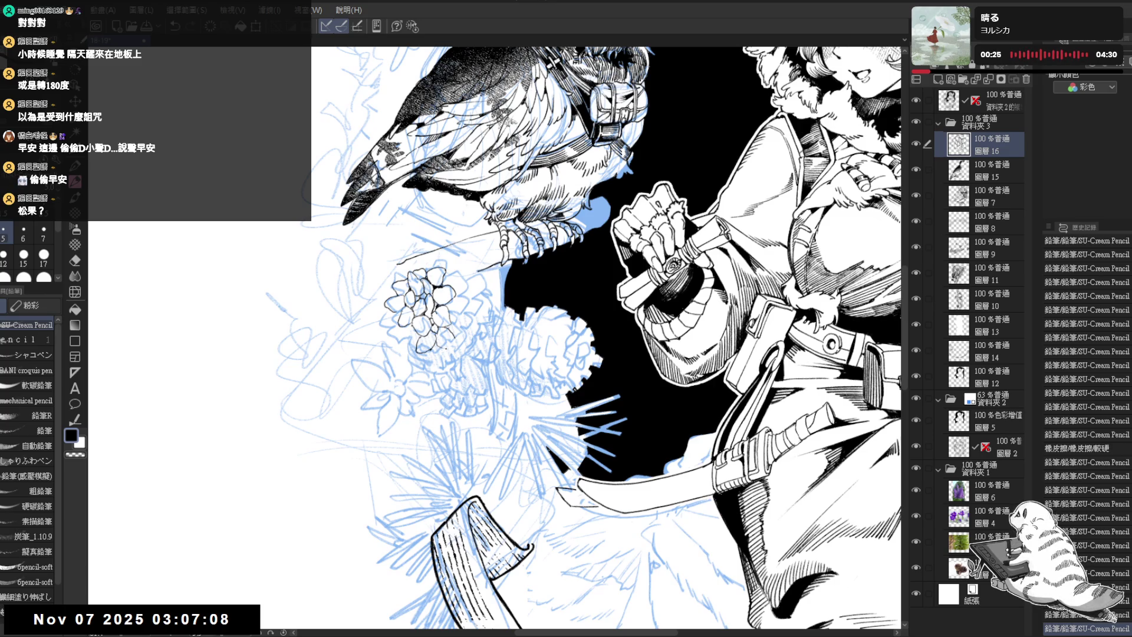
{"action": "key", "text": "minus"}
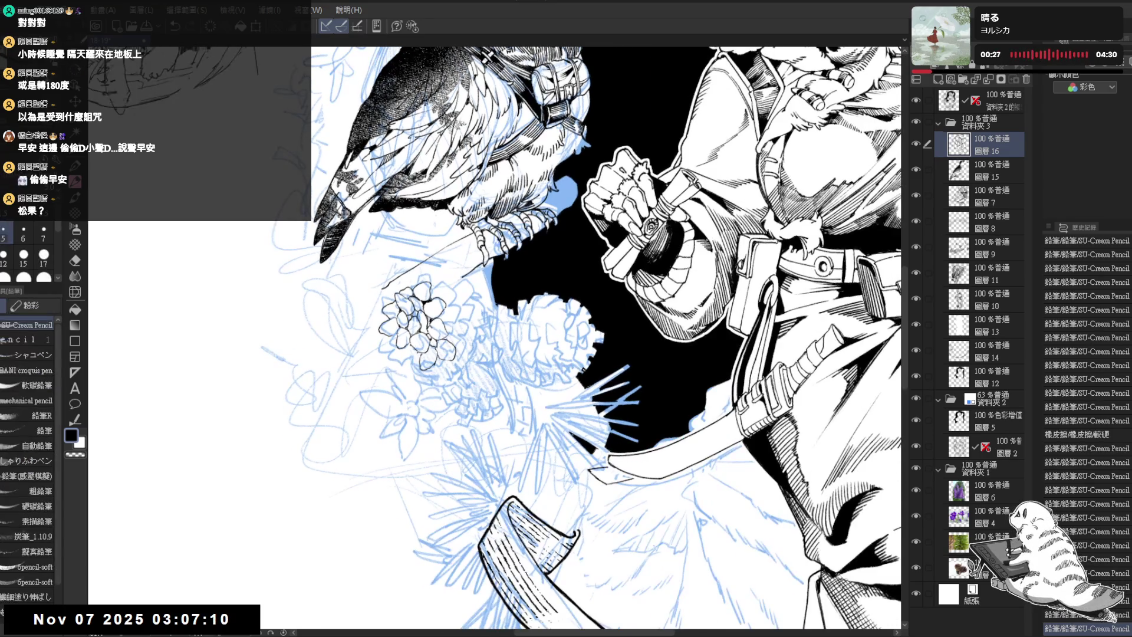
{"action": "key", "text": "minus"}
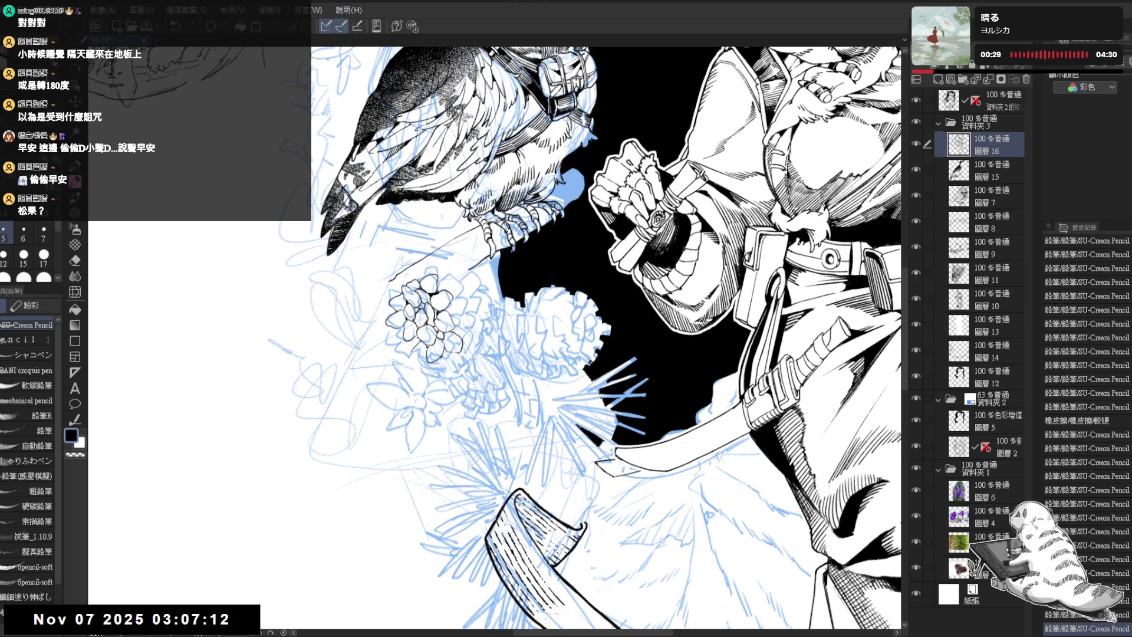
{"action": "left_click_drag", "start_coordinate": [412, 330], "coordinate": [418, 339]}
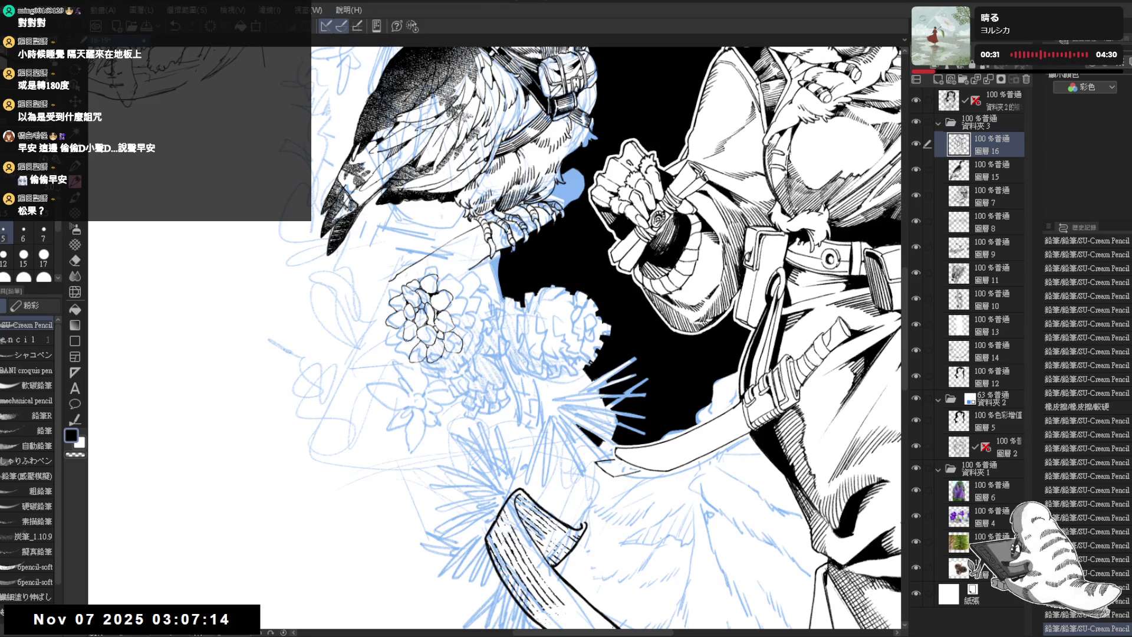
{"action": "key", "text": "minus"}
{"action": "key", "text": "minus"}
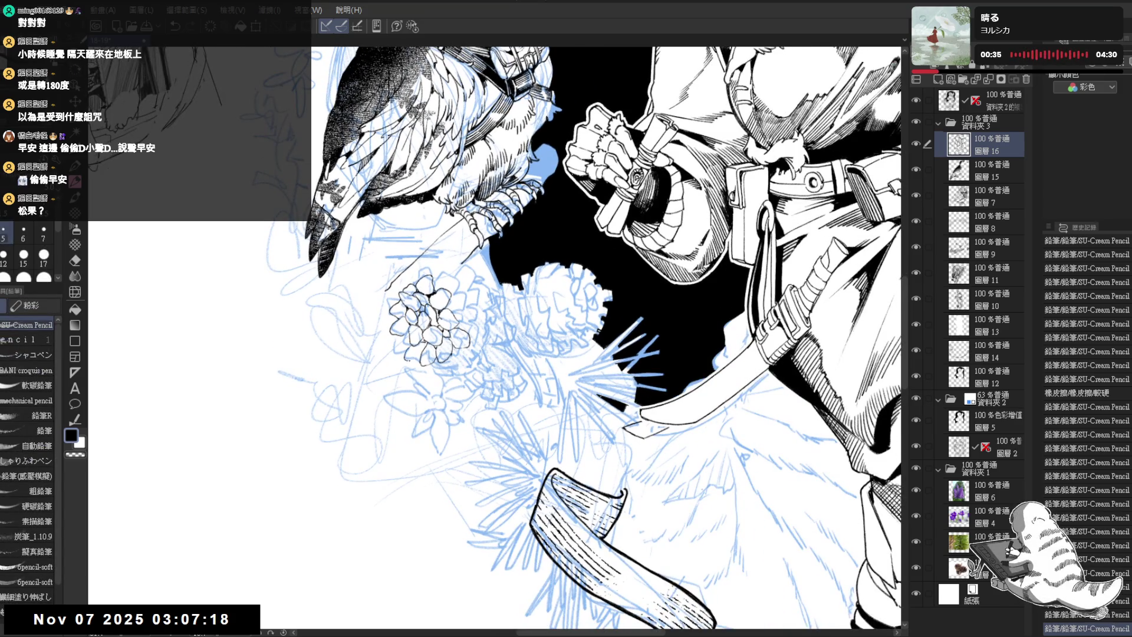
{"action": "key", "text": "minus"}
{"action": "key", "text": "minus"}
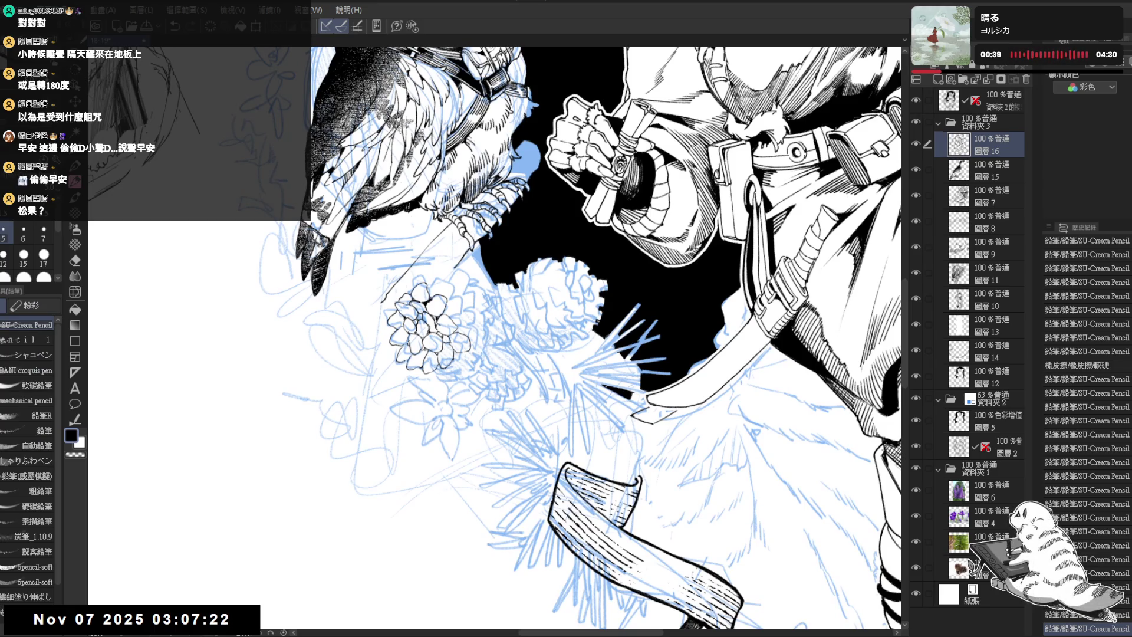
{"action": "key", "text": "ctrl+minus"}
{"action": "key", "text": "ctrl+minus"}
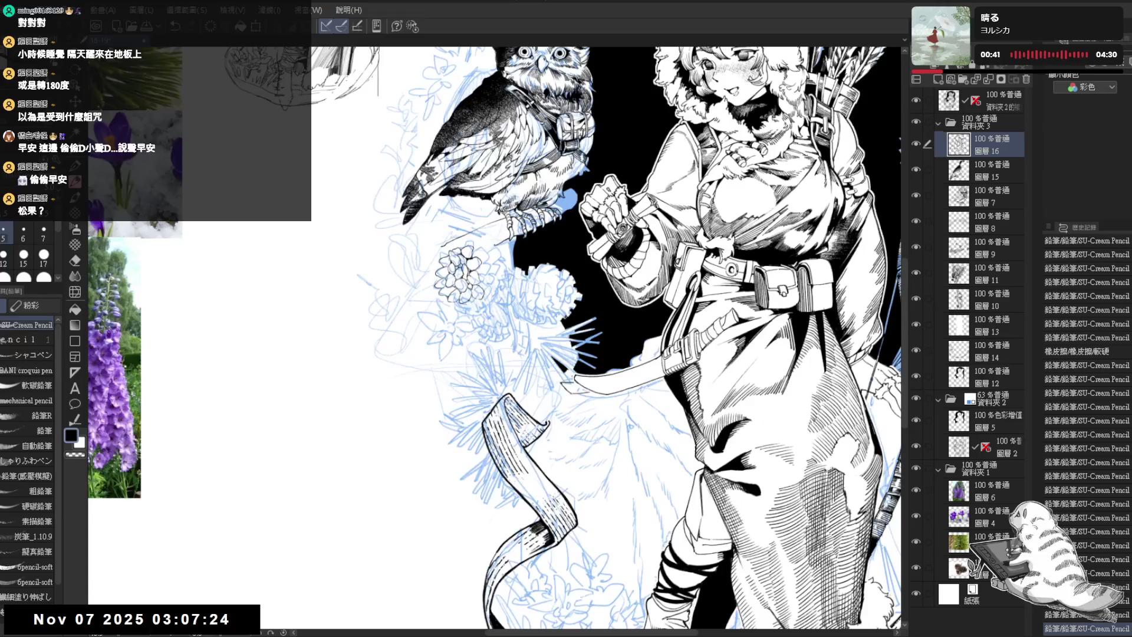
{"action": "scroll", "coordinate": [463, 244], "scroll_direction": "up", "scroll_amount": 1}
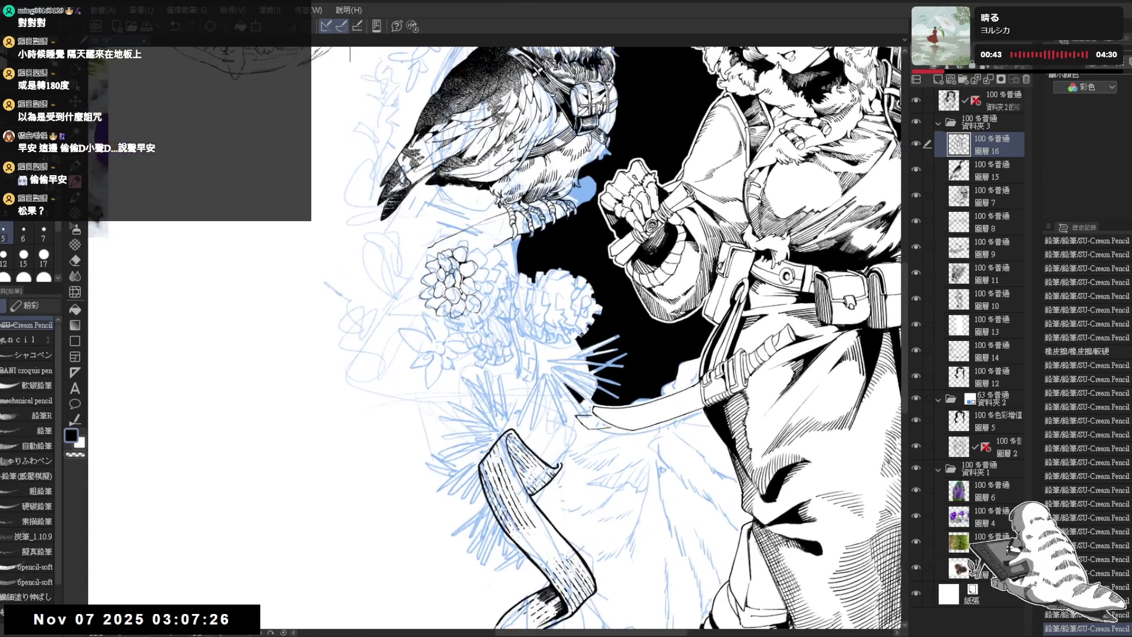
Lasso the inked flower, delete it and deselect, then return to the pencil
{"action": "key", "text": "m"}
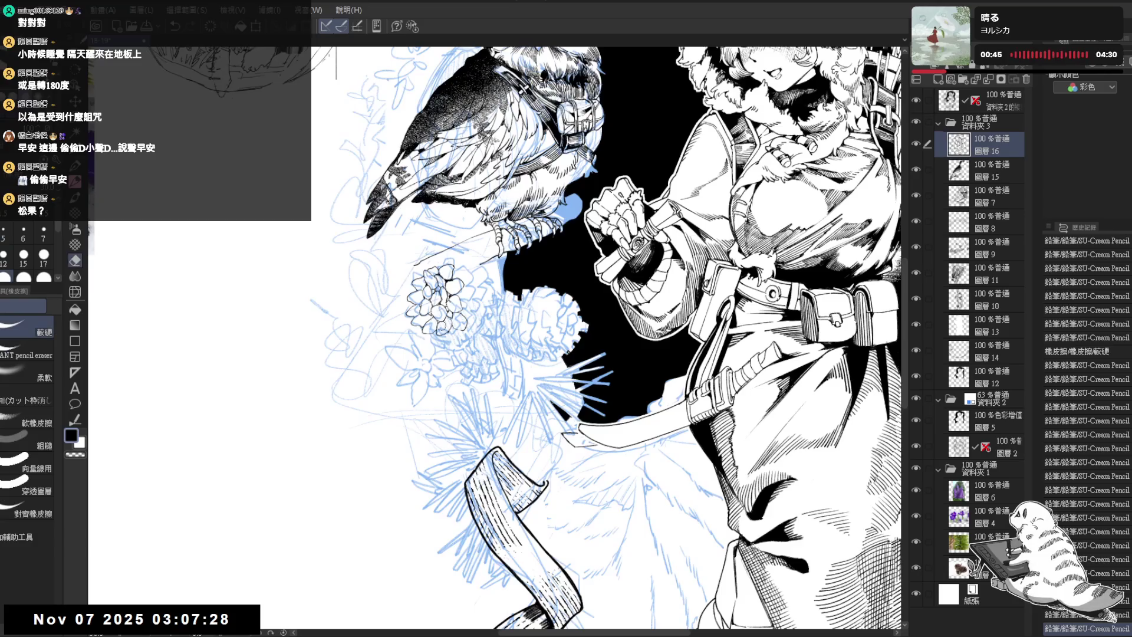
{"action": "key", "text": "m"}
{"action": "mouse_move", "coordinate": [450, 241]}
{"action": "left_mouse_down"}
{"action": "mouse_move", "coordinate": [440, 340]}
{"action": "mouse_move", "coordinate": [452, 251]}
{"action": "left_mouse_up"}
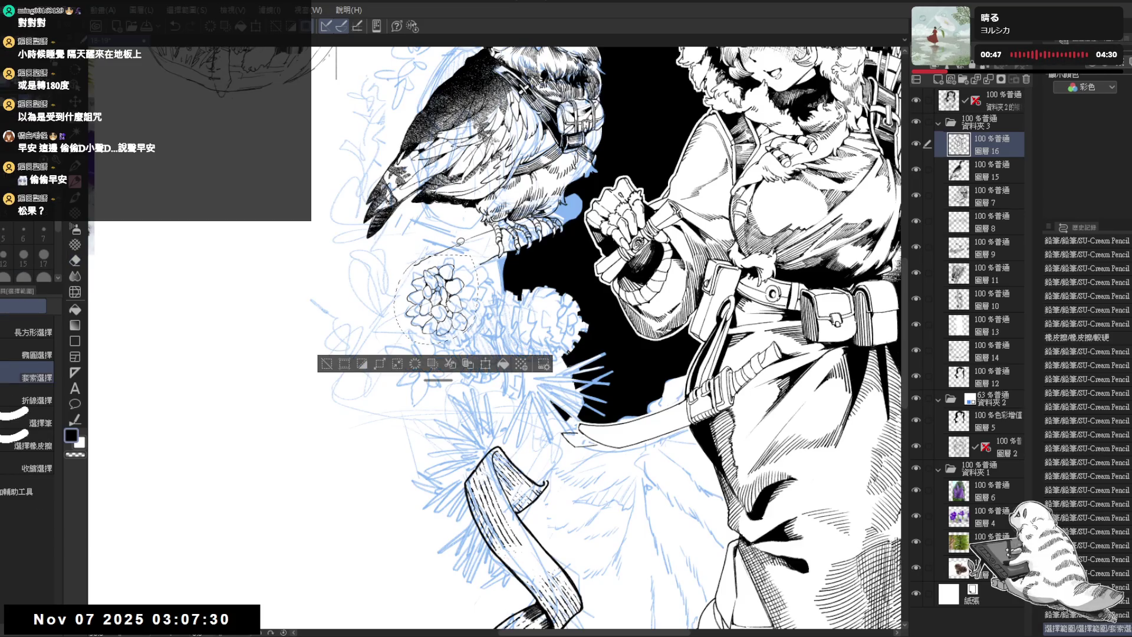
{"action": "key", "text": "Delete"}
{"action": "key", "text": "ctrl+d"}
{"action": "key", "text": "p"}
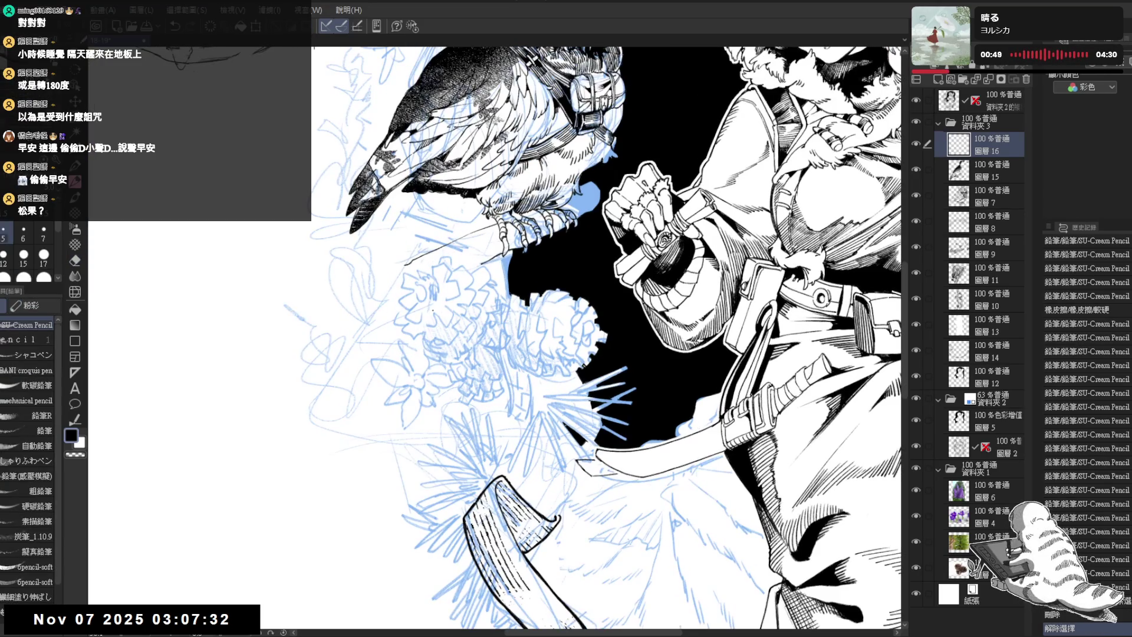
{"action": "left_click_drag", "start_coordinate": [432, 309], "coordinate": [436, 312]}
{"action": "key", "text": "shift+space"}
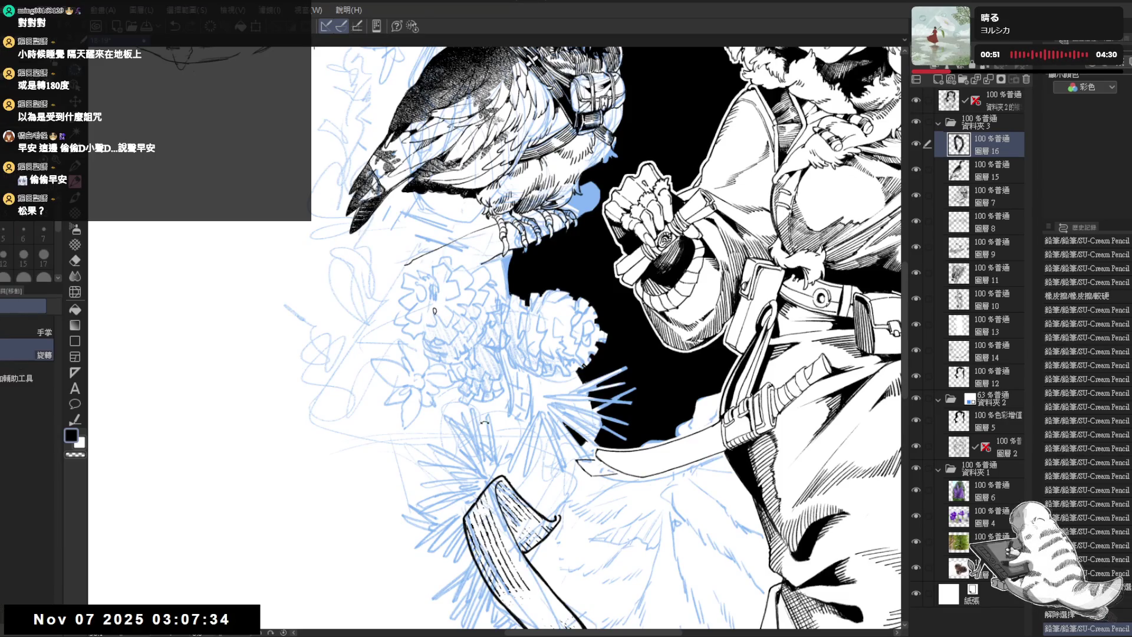
{"action": "left_click_drag", "start_coordinate": [484, 422], "coordinate": [436, 307]}
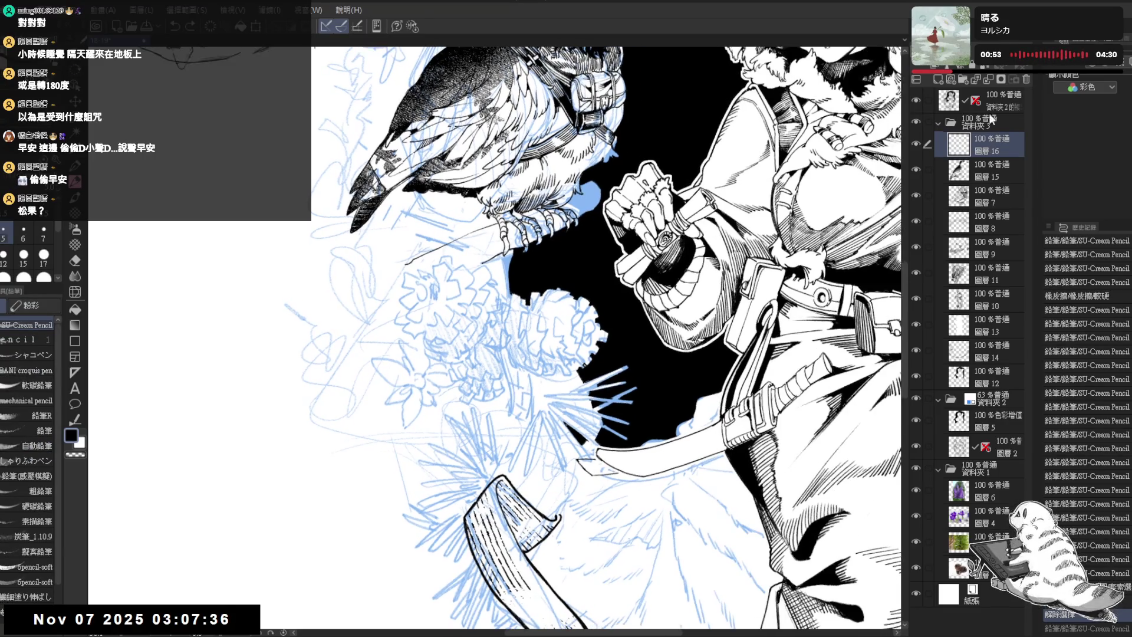
Add a new raster layer, fade folder 資料夾 2 to 33% opacity, and reselect 圖層 17
{"action": "left_click", "coordinate": [938, 79]}
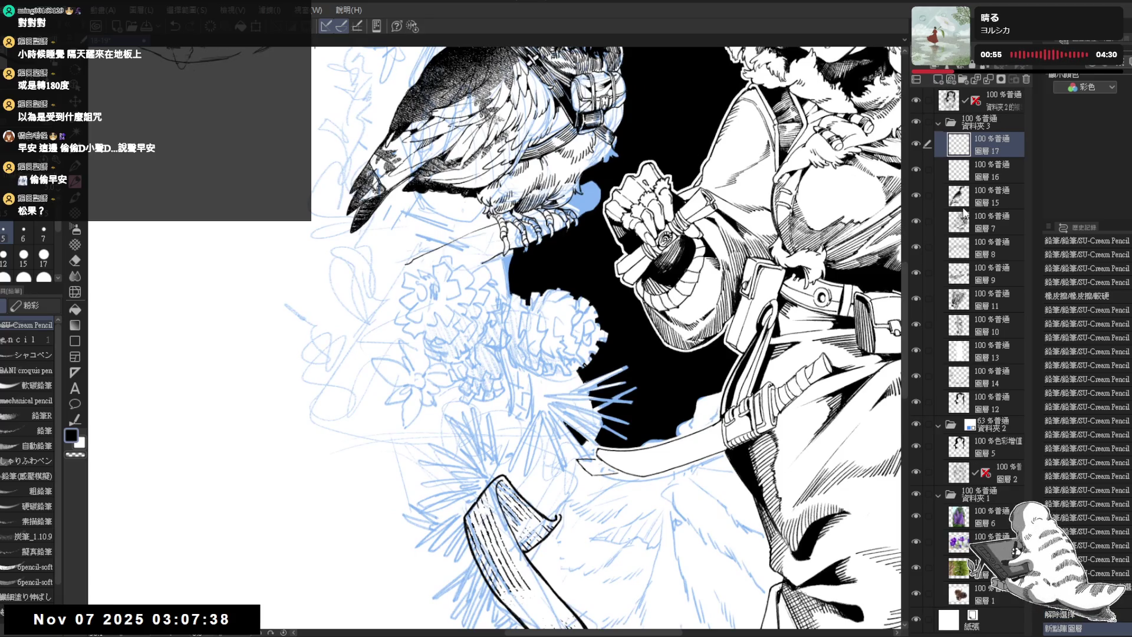
{"action": "left_click", "coordinate": [993, 424]}
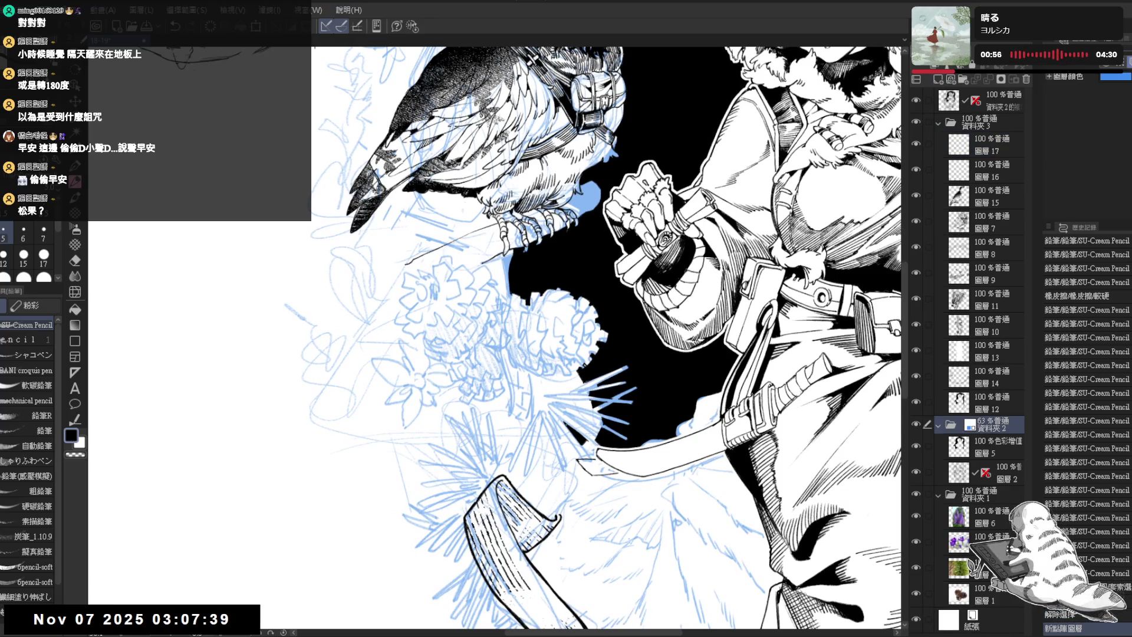
{"action": "left_click", "coordinate": [991, 145]}
Enlarge the pencil slightly and draw the oval pine cone outline below the owl
{"action": "left_click_drag", "start_coordinate": [480, 306], "coordinate": [426, 296]}
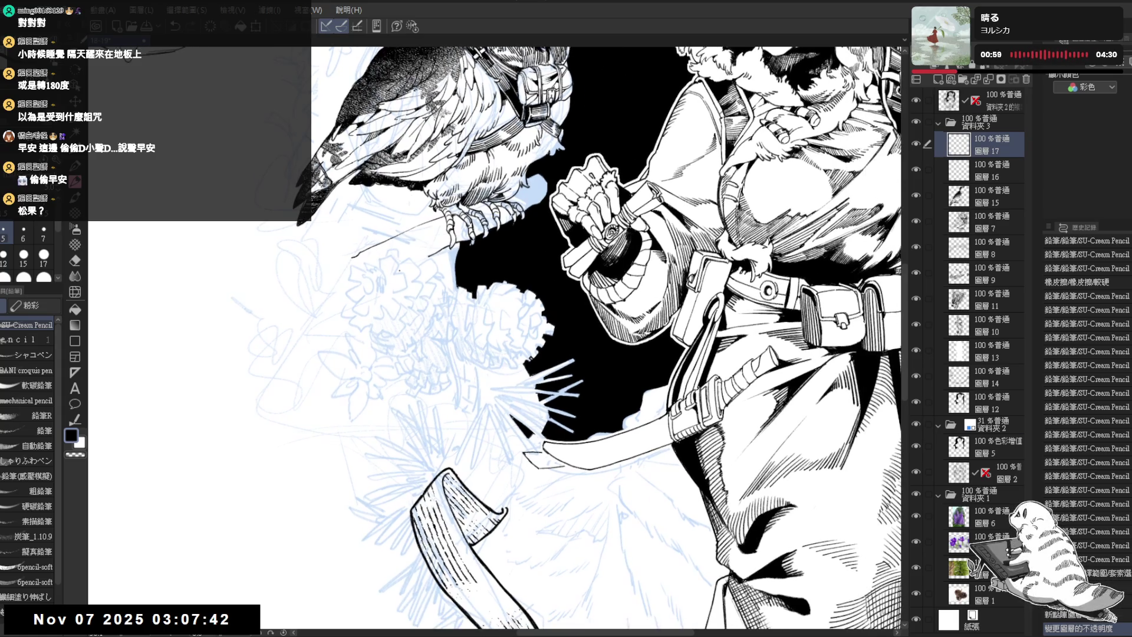
{"action": "key", "text": "]"}
{"action": "mouse_move", "coordinate": [396, 261]}
{"action": "left_mouse_down"}
{"action": "mouse_move", "coordinate": [369, 255]}
{"action": "mouse_move", "coordinate": [373, 322]}
{"action": "mouse_move", "coordinate": [391, 363]}
{"action": "mouse_move", "coordinate": [361, 275]}
{"action": "mouse_move", "coordinate": [400, 378]}
{"action": "left_mouse_up"}
{"action": "key", "text": "ctrl+z"}
{"action": "mouse_move", "coordinate": [379, 252]}
{"action": "left_mouse_down"}
{"action": "mouse_move", "coordinate": [364, 266]}
{"action": "mouse_move", "coordinate": [413, 255]}
{"action": "mouse_move", "coordinate": [448, 298]}
{"action": "left_mouse_up"}
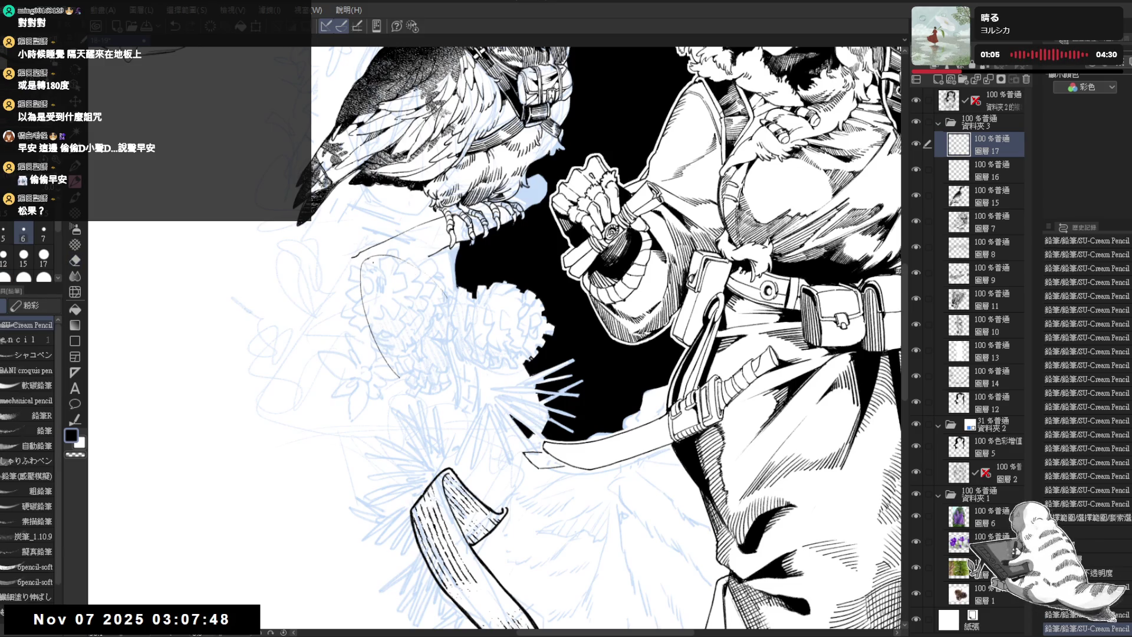
{"action": "mouse_move", "coordinate": [400, 258]}
{"action": "left_mouse_down"}
{"action": "mouse_move", "coordinate": [440, 290]}
{"action": "mouse_move", "coordinate": [462, 370]}
{"action": "mouse_move", "coordinate": [411, 387]}
{"action": "left_mouse_up"}
Sketch short top lines and curved scale bands across the oval, erasing a small part
{"action": "left_click_drag", "start_coordinate": [362, 263], "coordinate": [394, 255]}
{"action": "mouse_move", "coordinate": [395, 260]}
{"action": "left_mouse_down"}
{"action": "mouse_move", "coordinate": [390, 294]}
{"action": "mouse_move", "coordinate": [386, 271]}
{"action": "left_mouse_up"}
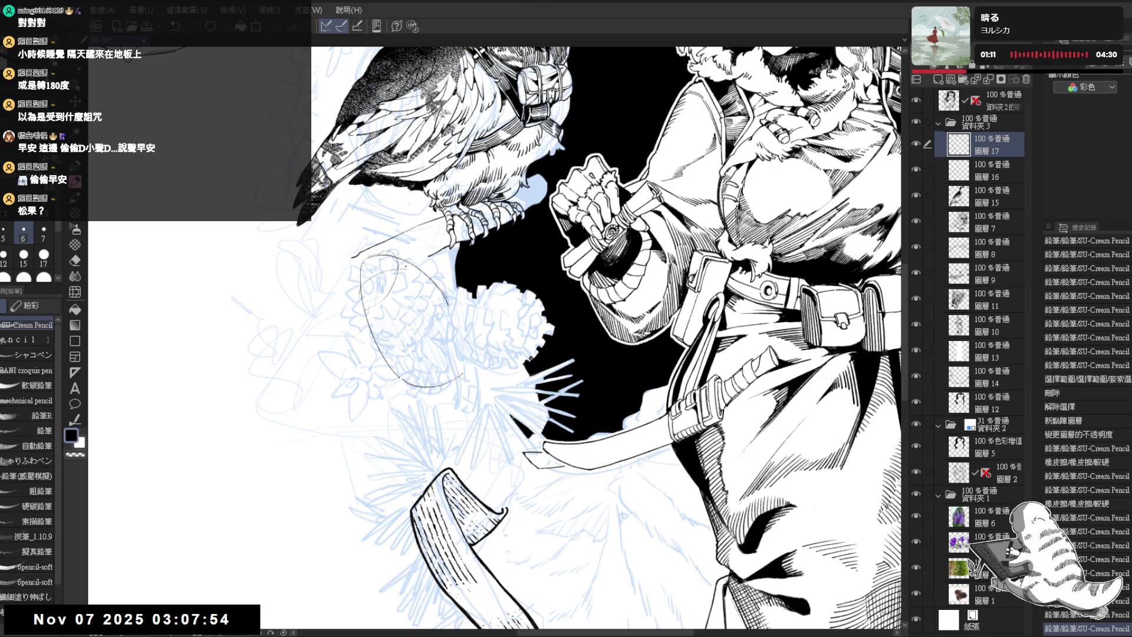
{"action": "mouse_move", "coordinate": [378, 321]}
{"action": "left_mouse_down"}
{"action": "mouse_move", "coordinate": [413, 285]}
{"action": "mouse_move", "coordinate": [394, 338]}
{"action": "left_mouse_up"}
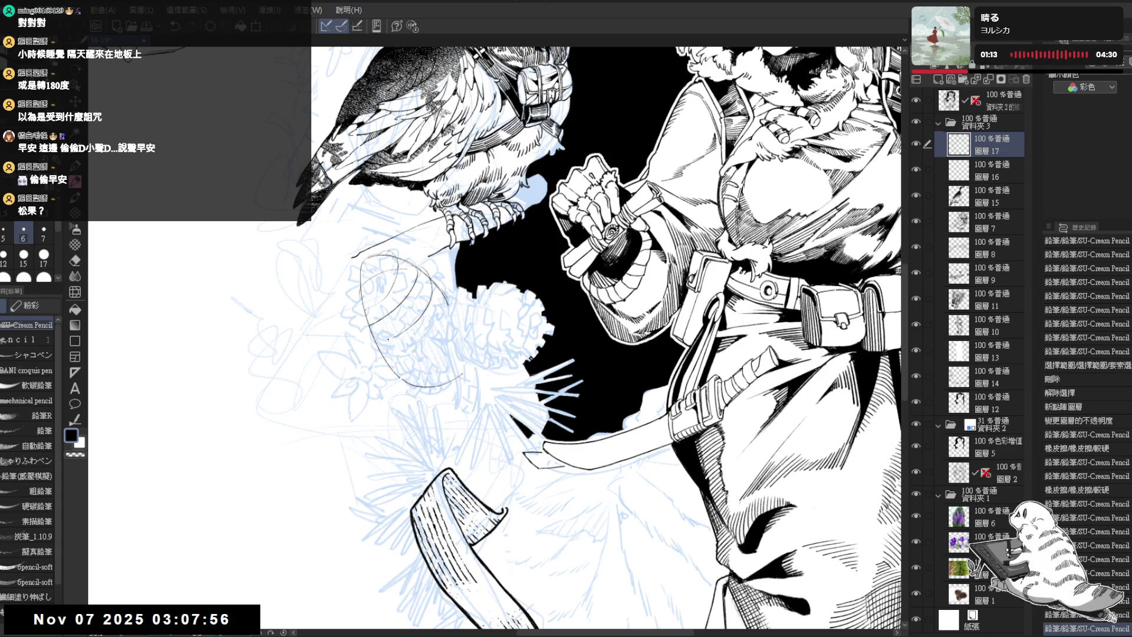
{"action": "left_click_drag", "start_coordinate": [442, 287], "coordinate": [411, 346]}
{"action": "left_click_drag", "start_coordinate": [447, 296], "coordinate": [399, 370]}
{"action": "mouse_move", "coordinate": [457, 295]}
{"action": "left_mouse_down"}
{"action": "mouse_move", "coordinate": [446, 341]}
{"action": "mouse_move", "coordinate": [455, 371]}
{"action": "left_mouse_up"}
{"action": "left_click_drag", "start_coordinate": [473, 319], "coordinate": [458, 369]}
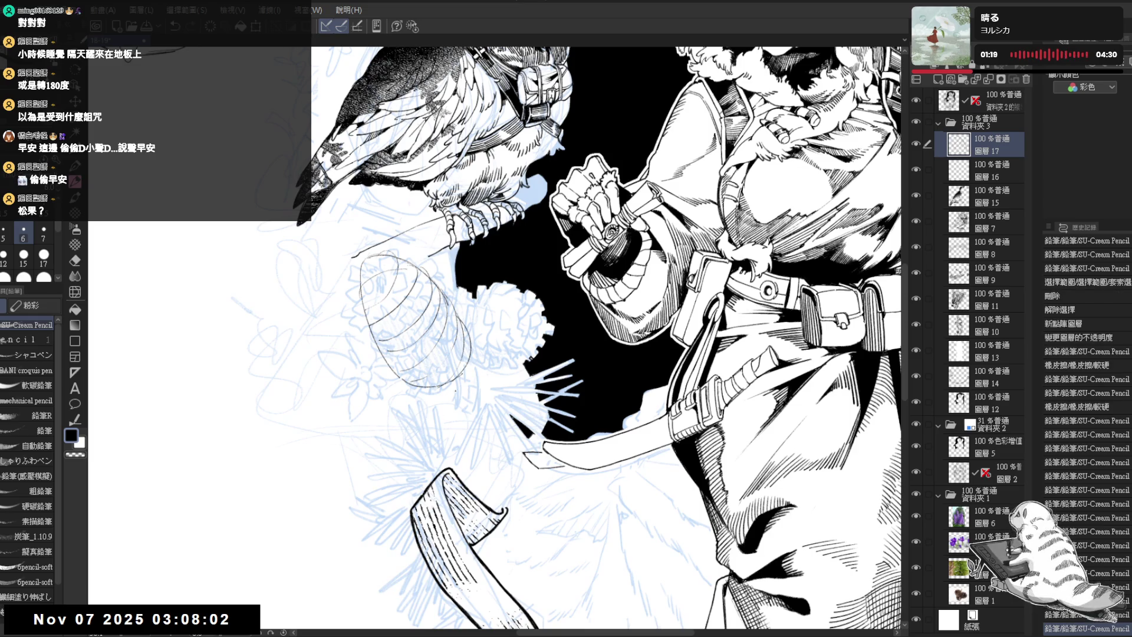
{"action": "left_click_drag", "start_coordinate": [462, 316], "coordinate": [455, 358]}
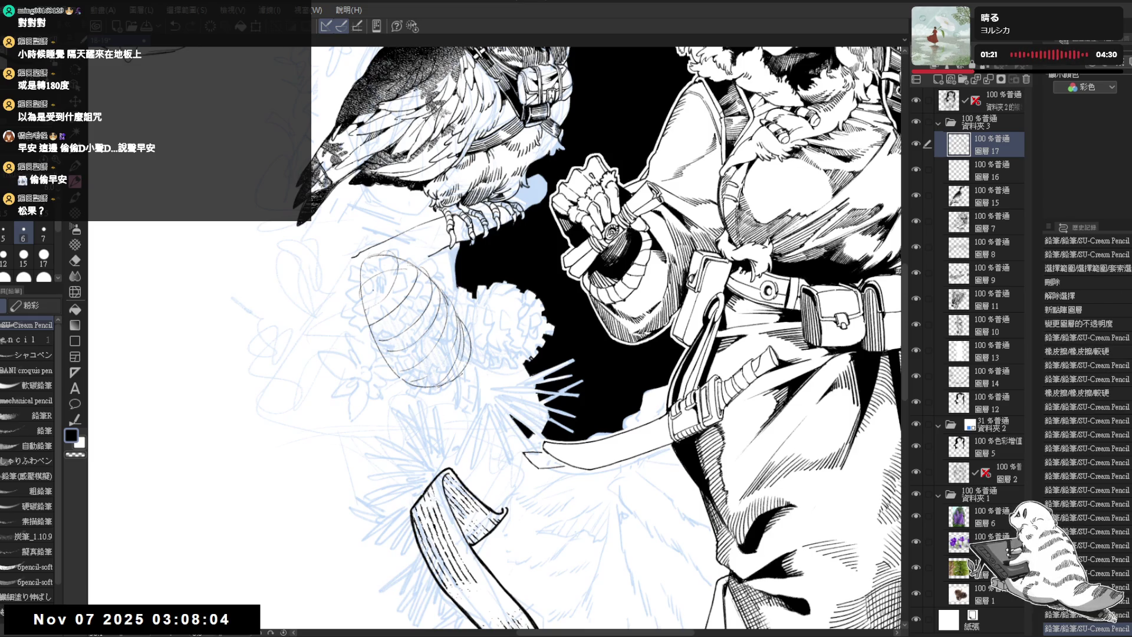
{"action": "key", "text": "e"}
{"action": "mouse_move", "coordinate": [386, 313]}
{"action": "left_mouse_down"}
{"action": "mouse_move", "coordinate": [371, 329]}
{"action": "mouse_move", "coordinate": [403, 348]}
{"action": "mouse_move", "coordinate": [420, 309]}
{"action": "mouse_move", "coordinate": [414, 279]}
{"action": "mouse_move", "coordinate": [419, 312]}
{"action": "mouse_move", "coordinate": [454, 307]}
{"action": "mouse_move", "coordinate": [497, 328]}
{"action": "left_mouse_up"}
{"action": "key", "text": "p"}
Add more scale lines and curved bands inside the oval, undoing and erasing stray marks
{"action": "key", "text": "e"}
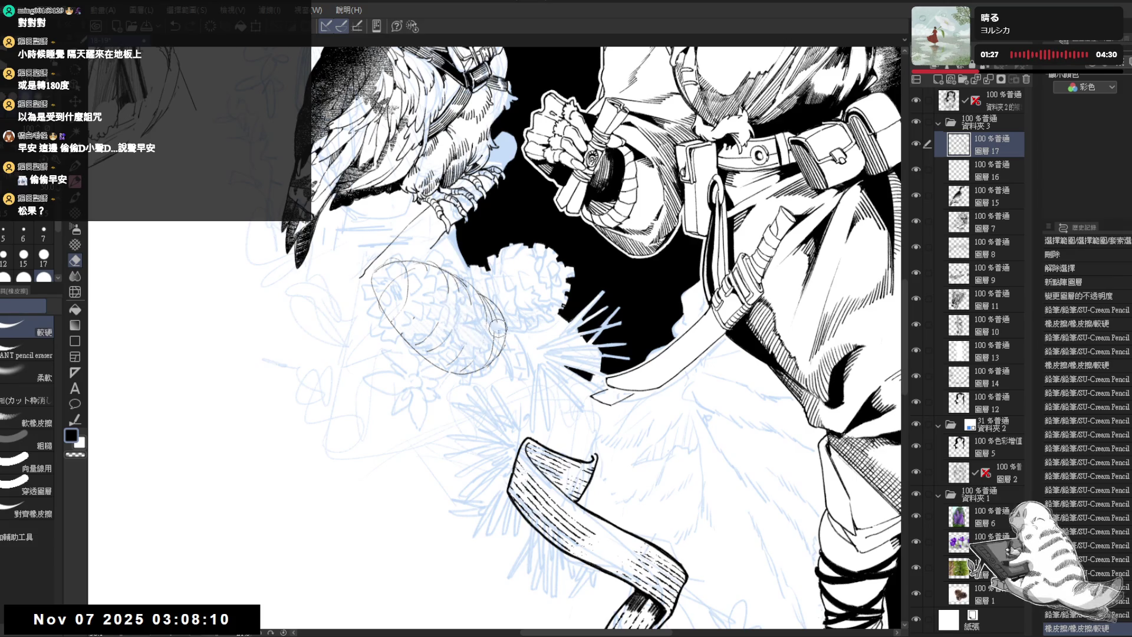
{"action": "key", "text": "p"}
{"action": "mouse_move", "coordinate": [378, 294]}
{"action": "left_mouse_down"}
{"action": "mouse_move", "coordinate": [376, 266]}
{"action": "mouse_move", "coordinate": [395, 269]}
{"action": "mouse_move", "coordinate": [397, 301]}
{"action": "left_mouse_up"}
{"action": "mouse_move", "coordinate": [391, 263]}
{"action": "left_mouse_down"}
{"action": "mouse_move", "coordinate": [415, 288]}
{"action": "mouse_move", "coordinate": [402, 321]}
{"action": "mouse_move", "coordinate": [435, 289]}
{"action": "mouse_move", "coordinate": [416, 324]}
{"action": "left_mouse_up"}
{"action": "key", "text": "ctrl+z"}
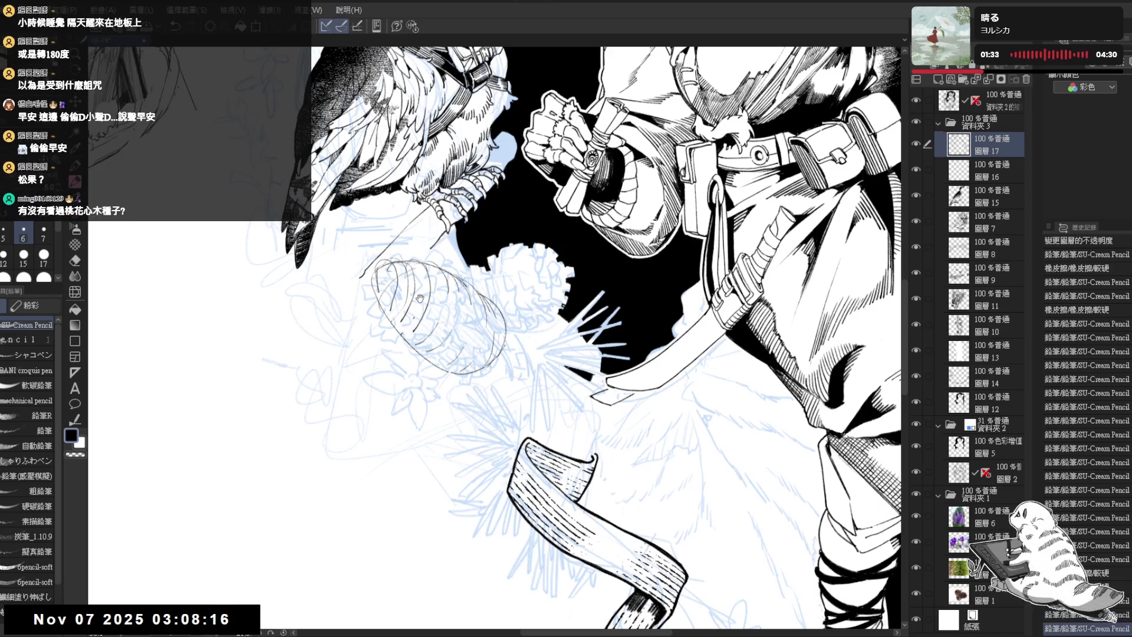
{"action": "left_click_drag", "start_coordinate": [430, 260], "coordinate": [424, 253]}
{"action": "mouse_move", "coordinate": [420, 306]}
{"action": "left_mouse_down"}
{"action": "mouse_move", "coordinate": [423, 258]}
{"action": "mouse_move", "coordinate": [439, 304]}
{"action": "mouse_move", "coordinate": [401, 321]}
{"action": "mouse_move", "coordinate": [457, 301]}
{"action": "mouse_move", "coordinate": [460, 274]}
{"action": "left_mouse_up"}
{"action": "left_click_drag", "start_coordinate": [464, 324], "coordinate": [410, 337]}
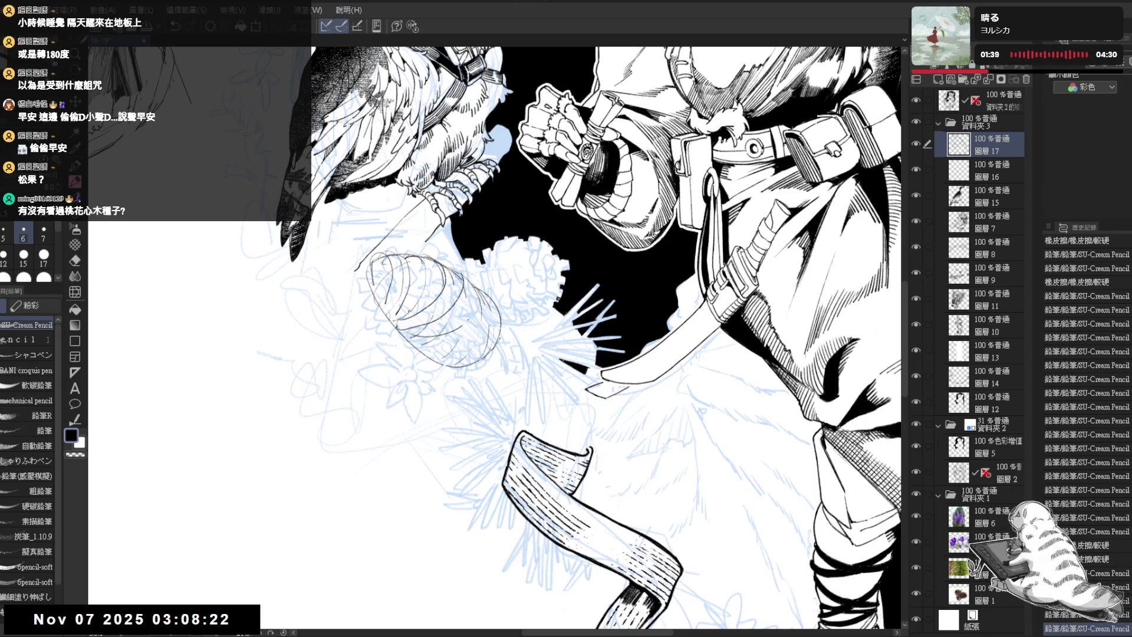
{"action": "left_click_drag", "start_coordinate": [480, 287], "coordinate": [464, 325]}
{"action": "left_click_drag", "start_coordinate": [442, 371], "coordinate": [375, 345]}
{"action": "mouse_move", "coordinate": [465, 288]}
{"action": "left_mouse_down"}
{"action": "mouse_move", "coordinate": [428, 342]}
{"action": "mouse_move", "coordinate": [389, 355]}
{"action": "mouse_move", "coordinate": [466, 313]}
{"action": "left_mouse_up"}
{"action": "key", "text": "e"}
{"action": "left_click_drag", "start_coordinate": [394, 324], "coordinate": [375, 341]}
{"action": "key", "text": "p"}
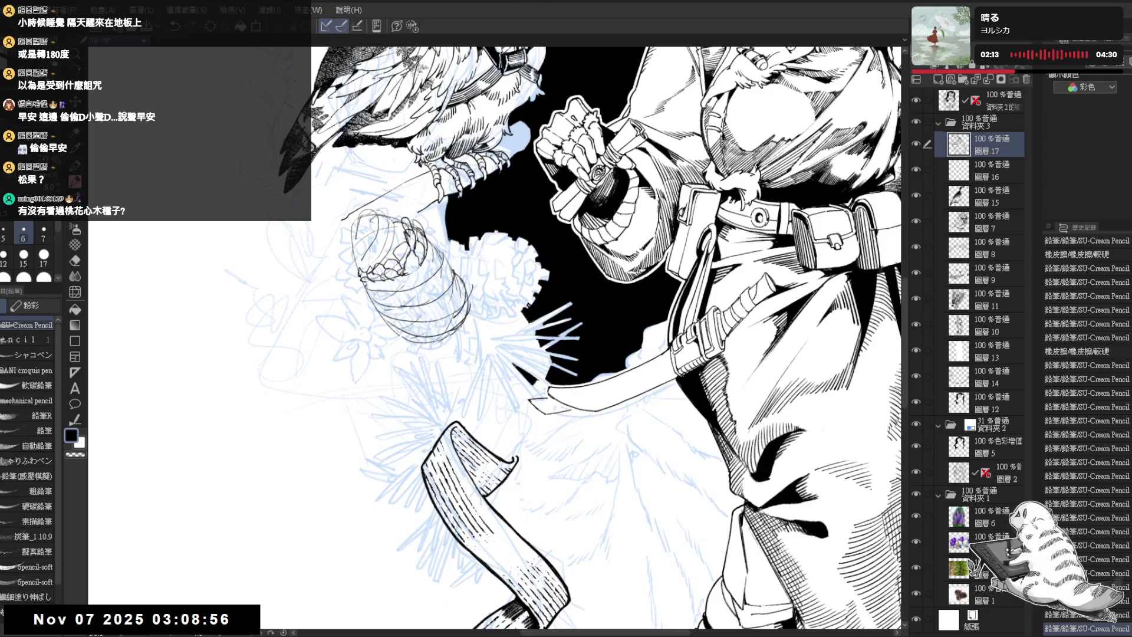
Ink small overlapping scales at the pine cone's tip and along its left side
{"action": "mouse_move", "coordinate": [390, 235]}
{"action": "left_mouse_down"}
{"action": "mouse_move", "coordinate": [398, 240]}
{"action": "mouse_move", "coordinate": [380, 266]}
{"action": "left_mouse_up"}
{"action": "mouse_move", "coordinate": [376, 255]}
{"action": "left_mouse_down"}
{"action": "mouse_move", "coordinate": [380, 267]}
{"action": "mouse_move", "coordinate": [366, 269]}
{"action": "left_mouse_up"}
{"action": "left_click_drag", "start_coordinate": [361, 257], "coordinate": [368, 271]}
{"action": "mouse_move", "coordinate": [385, 211]}
{"action": "left_mouse_down"}
{"action": "mouse_move", "coordinate": [394, 230]}
{"action": "mouse_move", "coordinate": [380, 247]}
{"action": "left_mouse_up"}
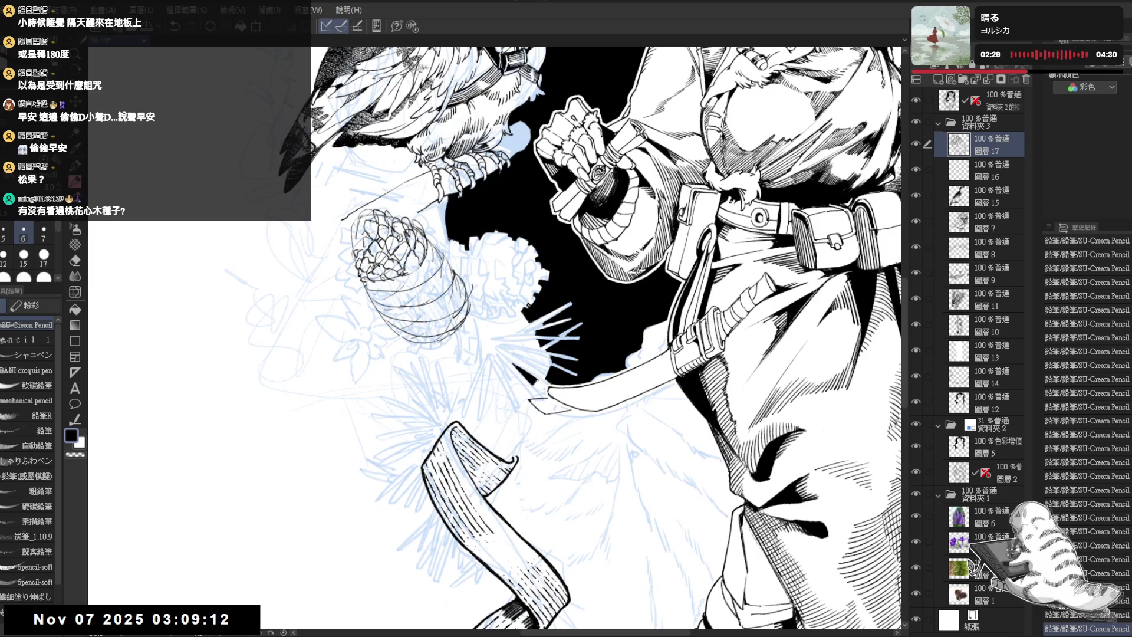
Ink the pine cone's right and left edges, rotating the view, then zoom out
{"action": "mouse_move", "coordinate": [326, 323]}
{"action": "left_mouse_down"}
{"action": "mouse_move", "coordinate": [361, 351]}
{"action": "mouse_move", "coordinate": [357, 378]}
{"action": "left_mouse_up"}
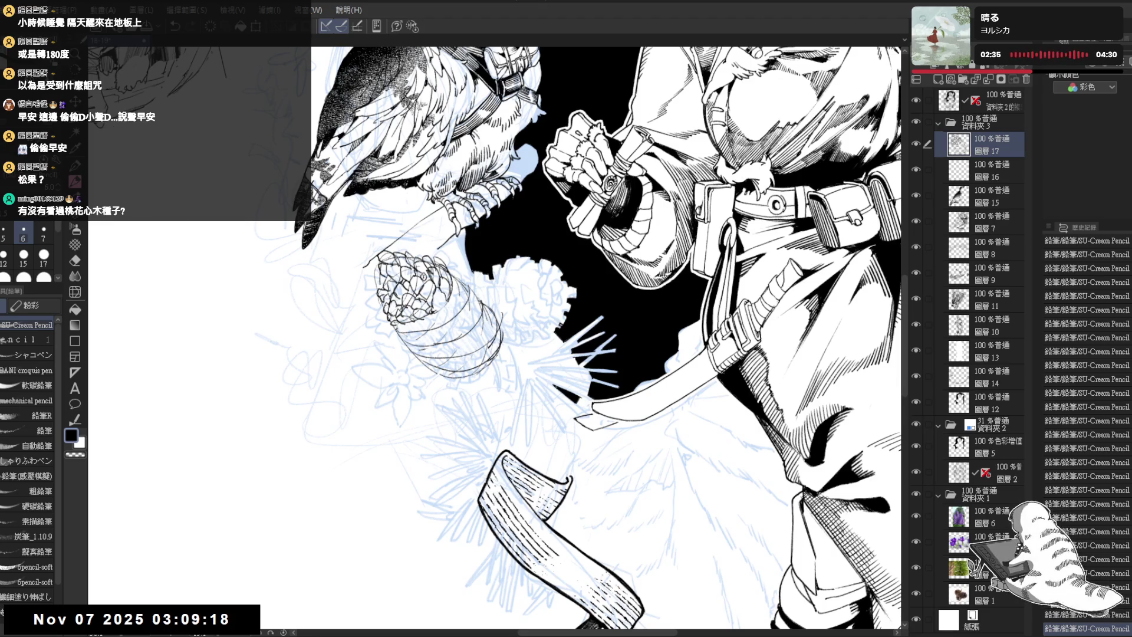
{"action": "left_click_drag", "start_coordinate": [377, 274], "coordinate": [374, 288]}
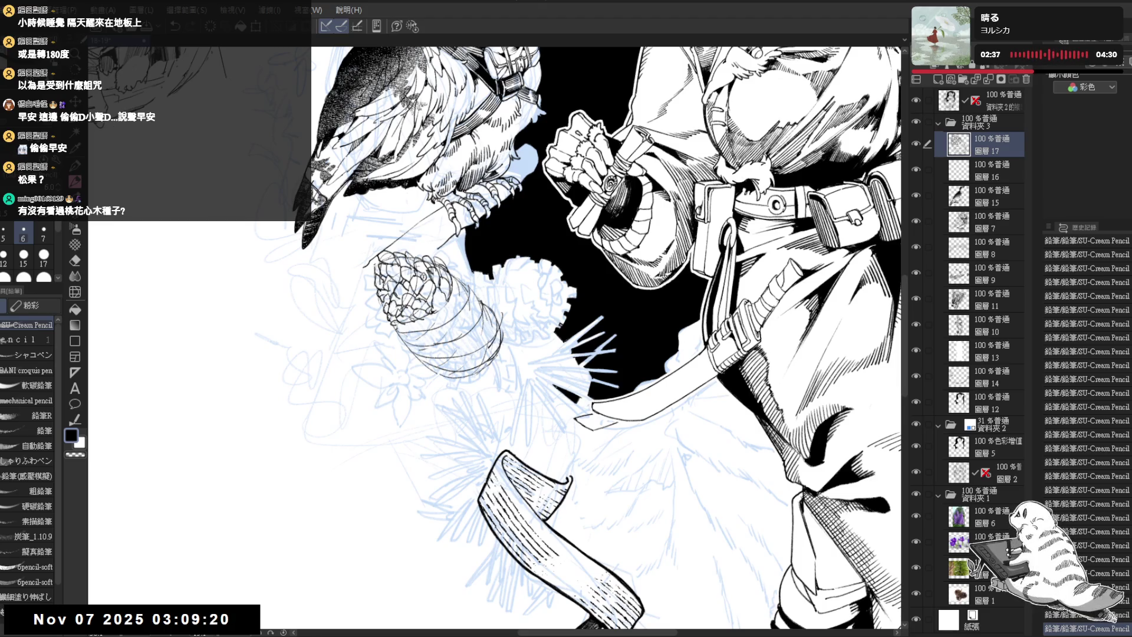
{"action": "mouse_move", "coordinate": [477, 334]}
{"action": "left_mouse_down"}
{"action": "mouse_move", "coordinate": [454, 283]}
{"action": "mouse_move", "coordinate": [442, 282]}
{"action": "mouse_move", "coordinate": [464, 284]}
{"action": "mouse_move", "coordinate": [459, 244]}
{"action": "mouse_move", "coordinate": [467, 252]}
{"action": "left_mouse_up"}
{"action": "mouse_move", "coordinate": [465, 249]}
{"action": "left_mouse_down"}
{"action": "mouse_move", "coordinate": [468, 265]}
{"action": "mouse_move", "coordinate": [414, 294]}
{"action": "mouse_move", "coordinate": [429, 301]}
{"action": "mouse_move", "coordinate": [410, 282]}
{"action": "mouse_move", "coordinate": [370, 284]}
{"action": "left_mouse_up"}
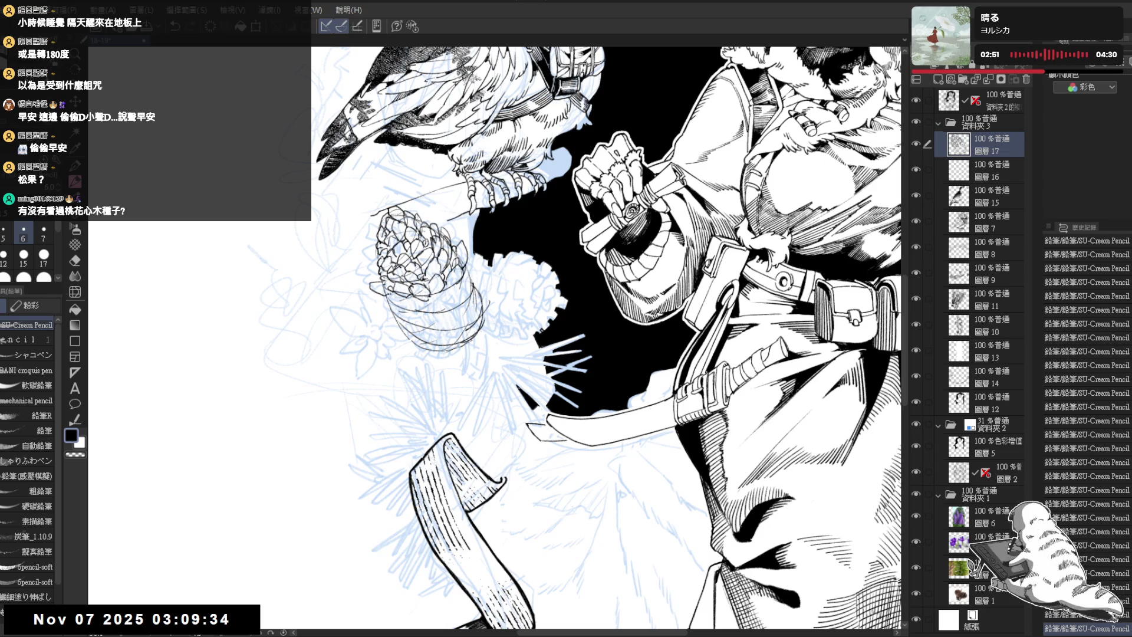
{"action": "key", "text": "minus"}
{"action": "key", "text": "minus"}
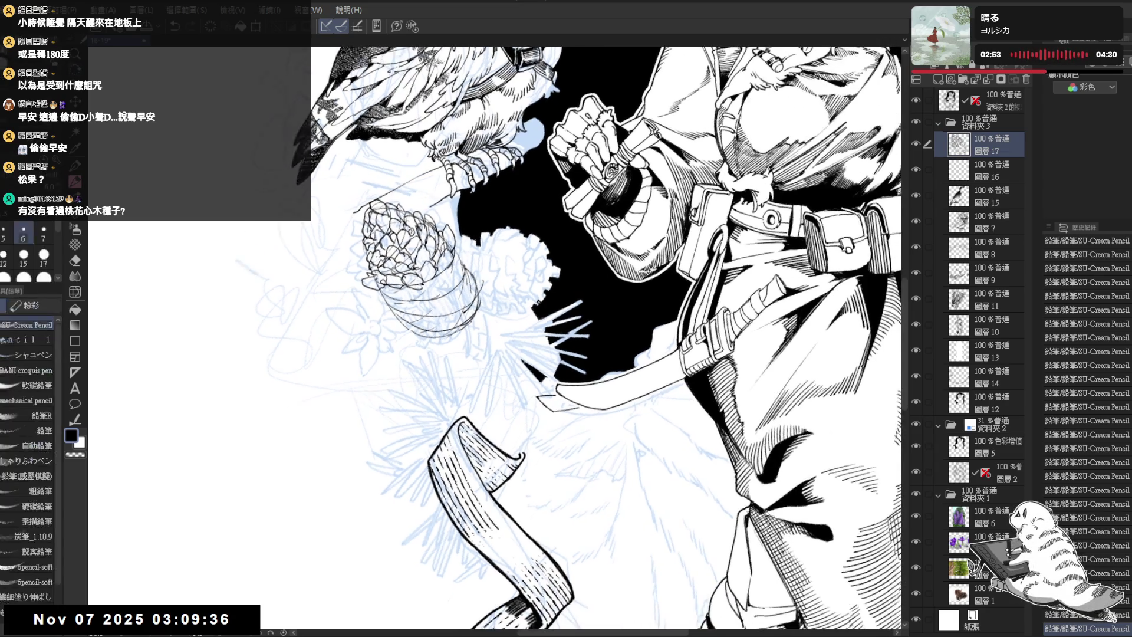
{"action": "left_click_drag", "start_coordinate": [376, 277], "coordinate": [363, 283]}
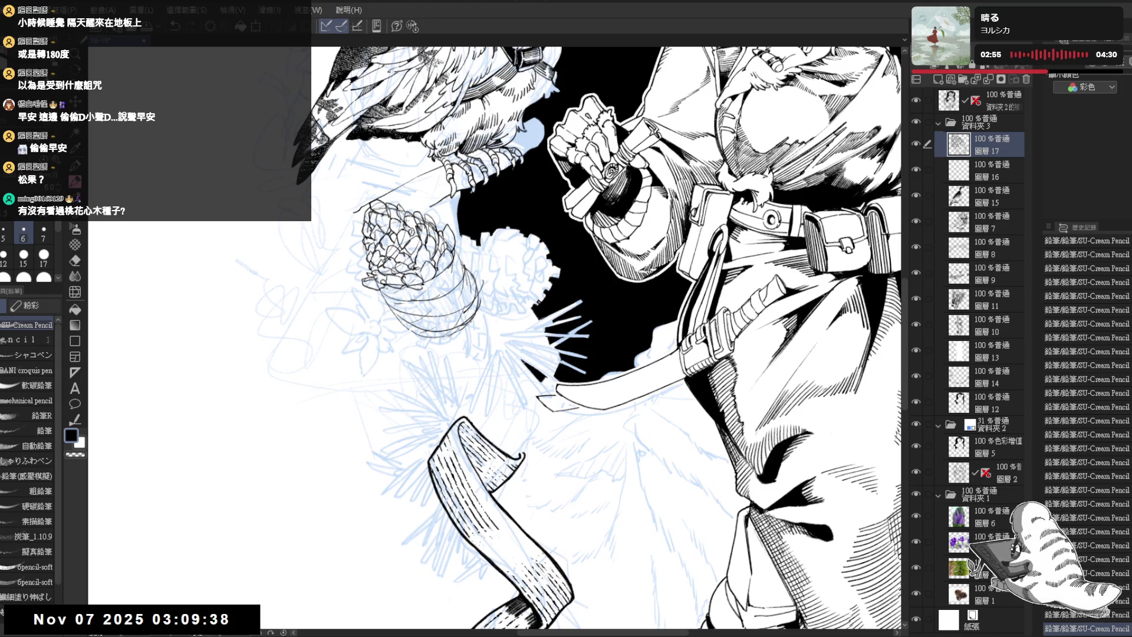
{"action": "key", "text": "minus"}
{"action": "key", "text": "minus"}
{"action": "key", "text": "minus"}
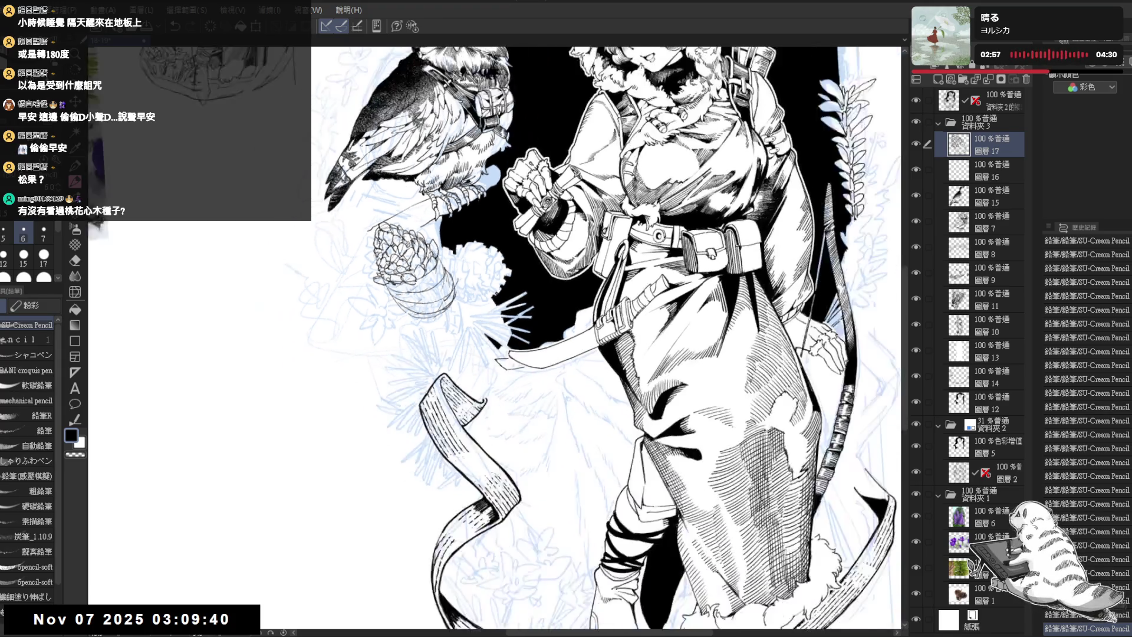
Erase a stray mark on the pine cone and ink scale lines into its lower half
{"action": "key", "text": "plus"}
{"action": "key", "text": "plus"}
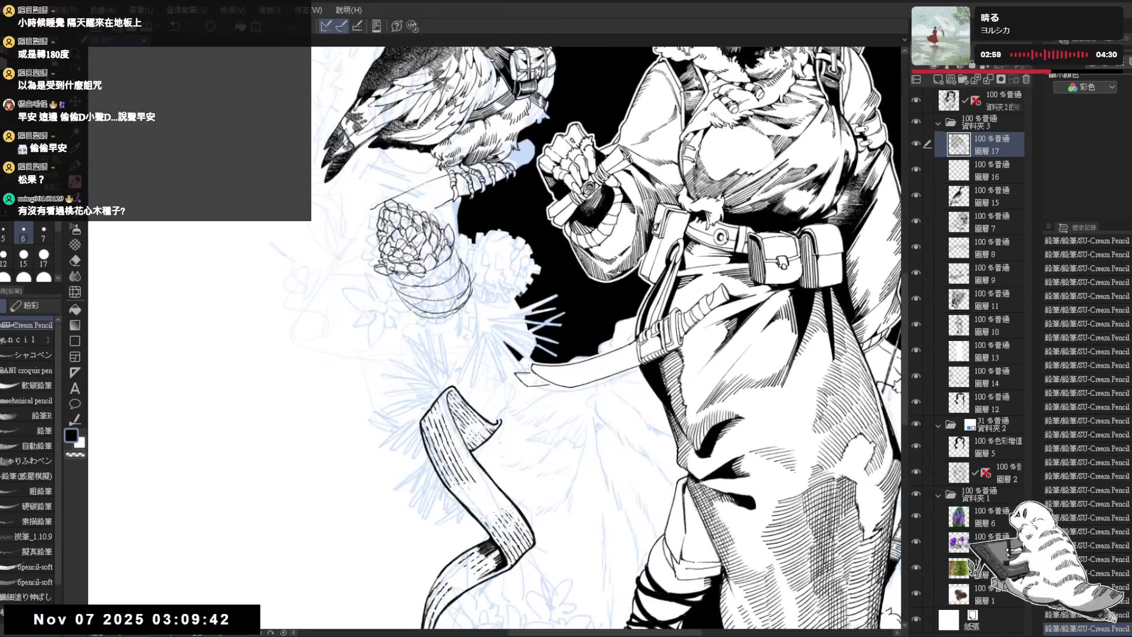
{"action": "key", "text": "minus"}
{"action": "key", "text": "minus"}
{"action": "key", "text": "minus"}
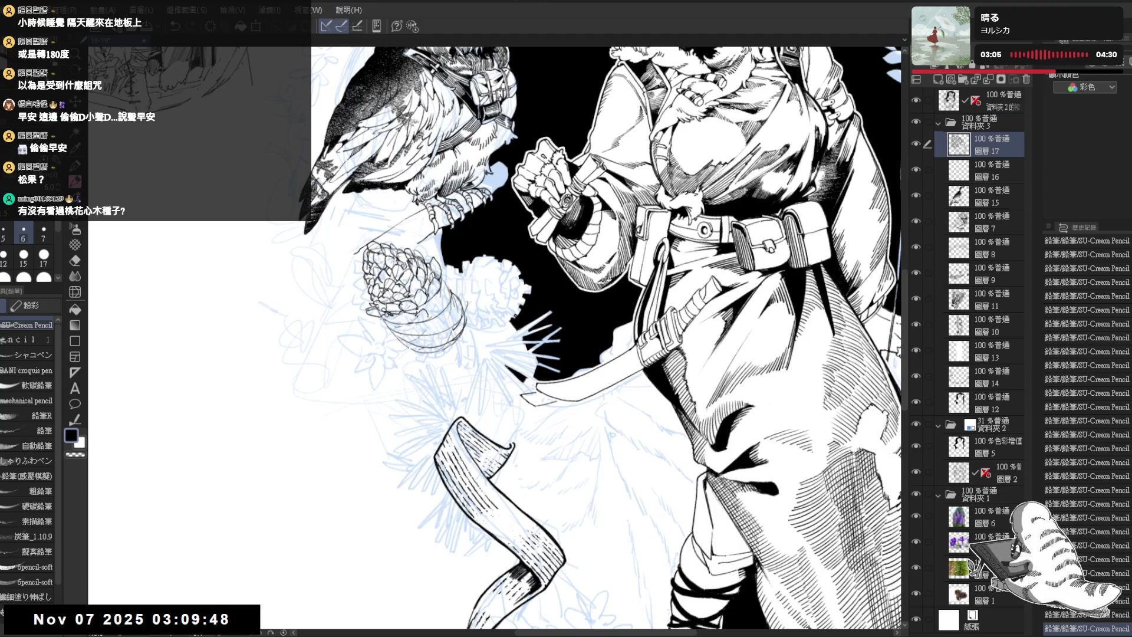
{"action": "left_click_drag", "start_coordinate": [407, 318], "coordinate": [433, 324]}
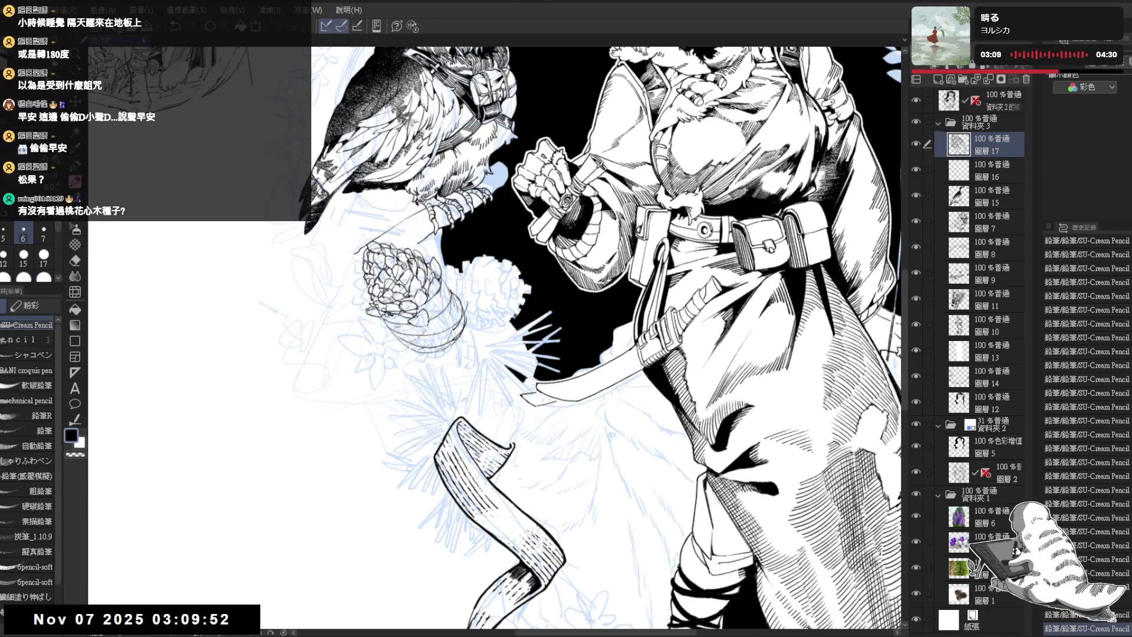
{"action": "left_click_drag", "start_coordinate": [407, 330], "coordinate": [399, 325]}
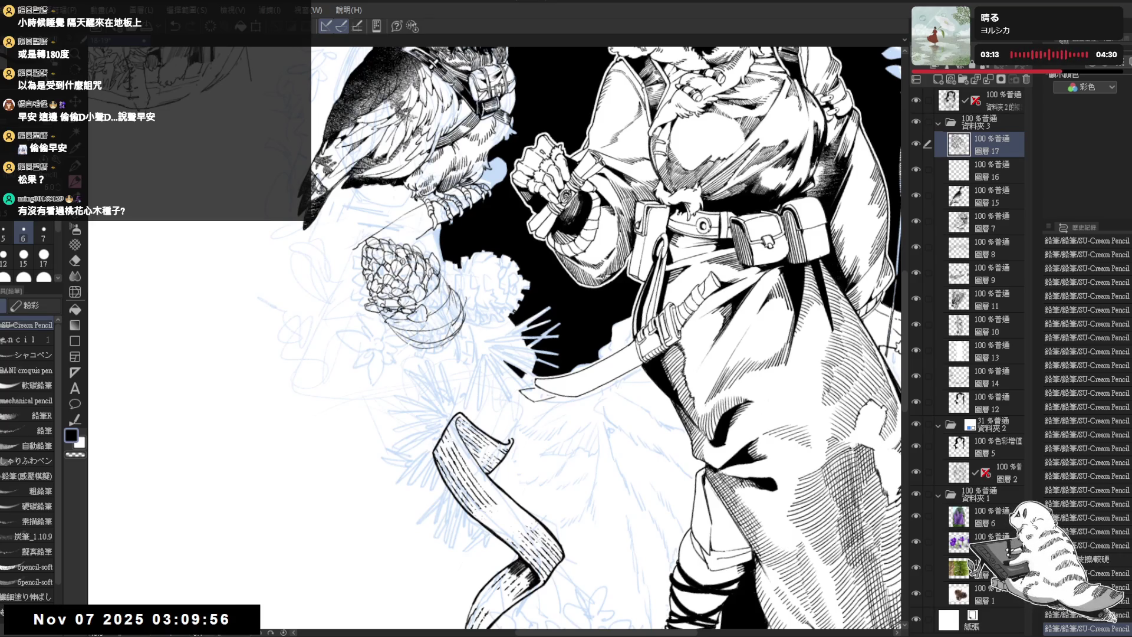
{"action": "left_click_drag", "start_coordinate": [369, 314], "coordinate": [374, 318]}
{"action": "left_click_drag", "start_coordinate": [370, 315], "coordinate": [374, 319]}
{"action": "left_click_drag", "start_coordinate": [369, 315], "coordinate": [426, 333]}
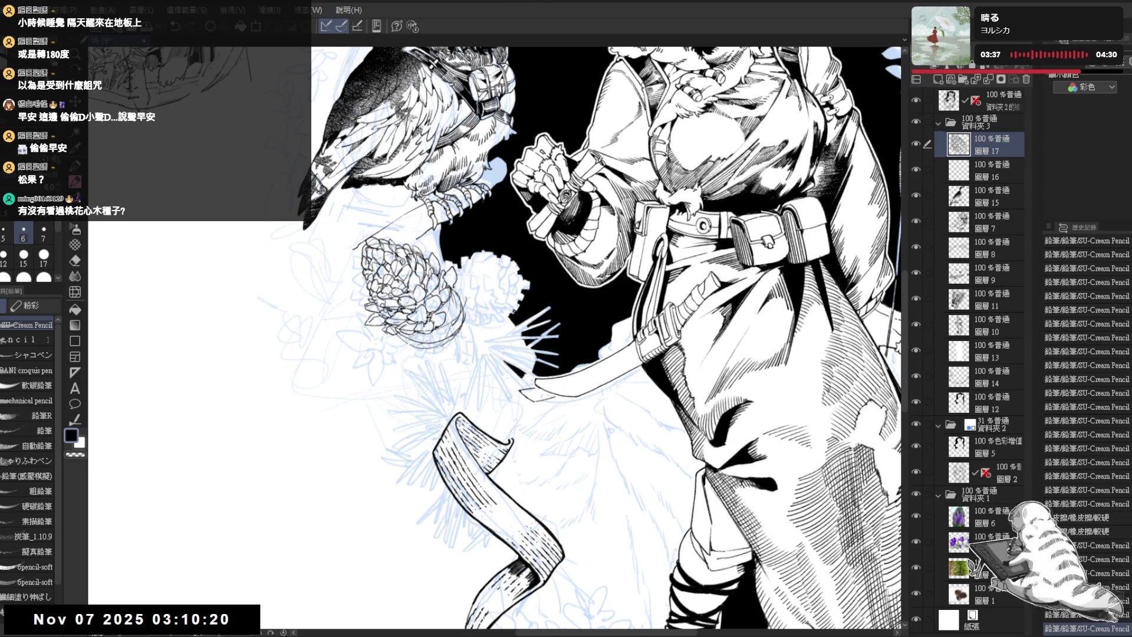
Ink the remaining lower scales, base and right edge of the pine cone, with small eraser fixes
{"action": "mouse_move", "coordinate": [450, 306]}
{"action": "left_mouse_down"}
{"action": "mouse_move", "coordinate": [457, 317]}
{"action": "mouse_move", "coordinate": [471, 295]}
{"action": "mouse_move", "coordinate": [481, 328]}
{"action": "left_mouse_up"}
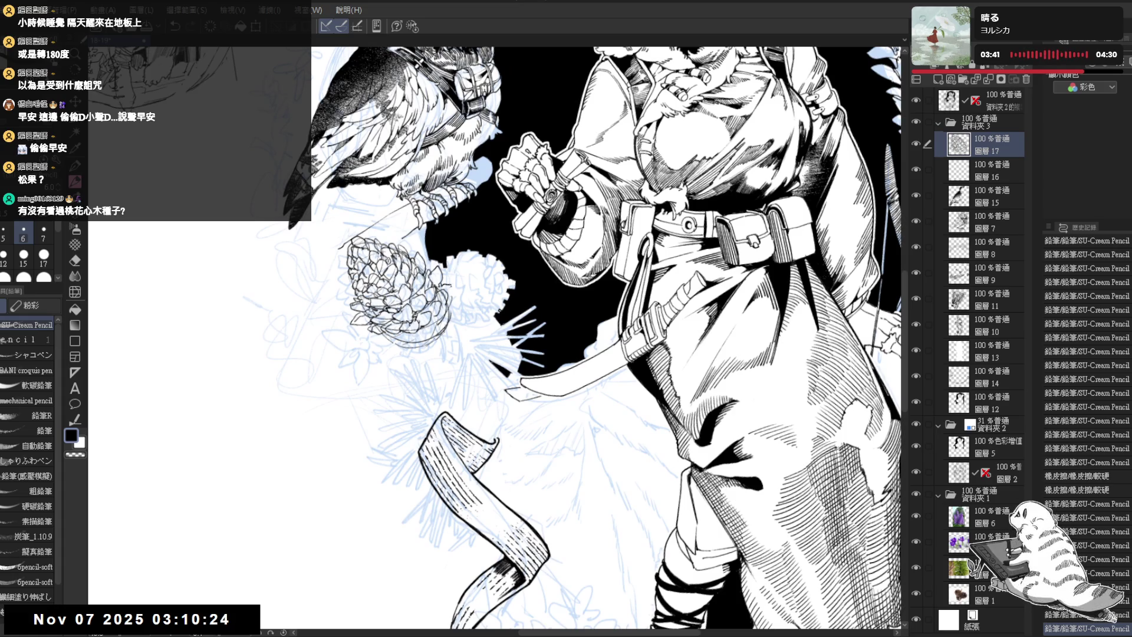
{"action": "left_click_drag", "start_coordinate": [590, 331], "coordinate": [614, 312]}
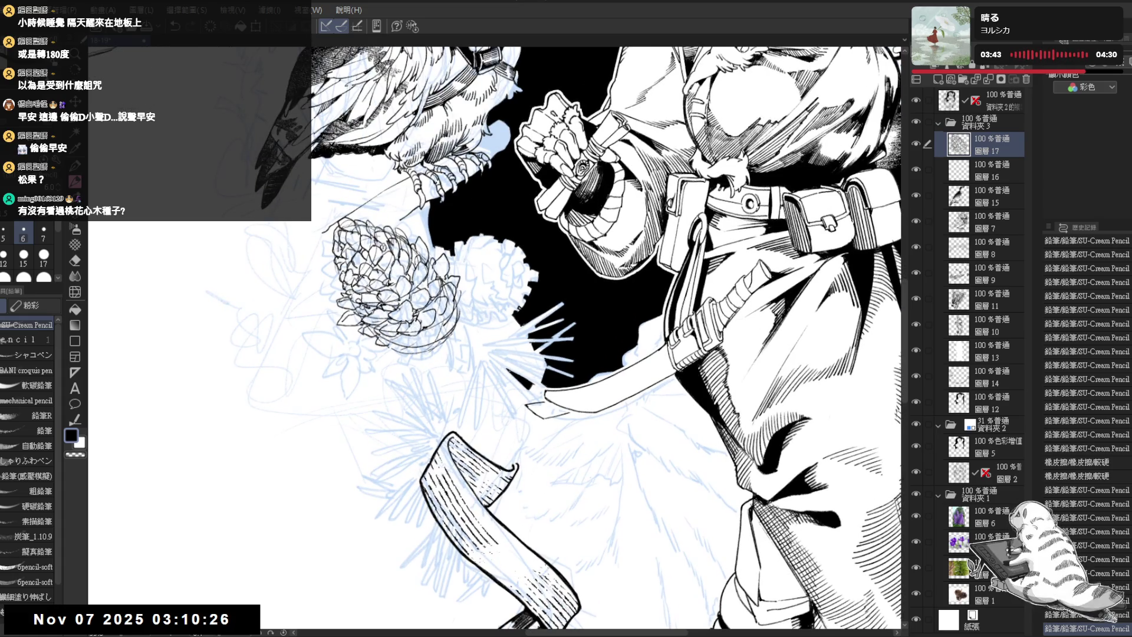
{"action": "left_click_drag", "start_coordinate": [391, 348], "coordinate": [396, 354]}
{"action": "left_click_drag", "start_coordinate": [398, 280], "coordinate": [404, 289]}
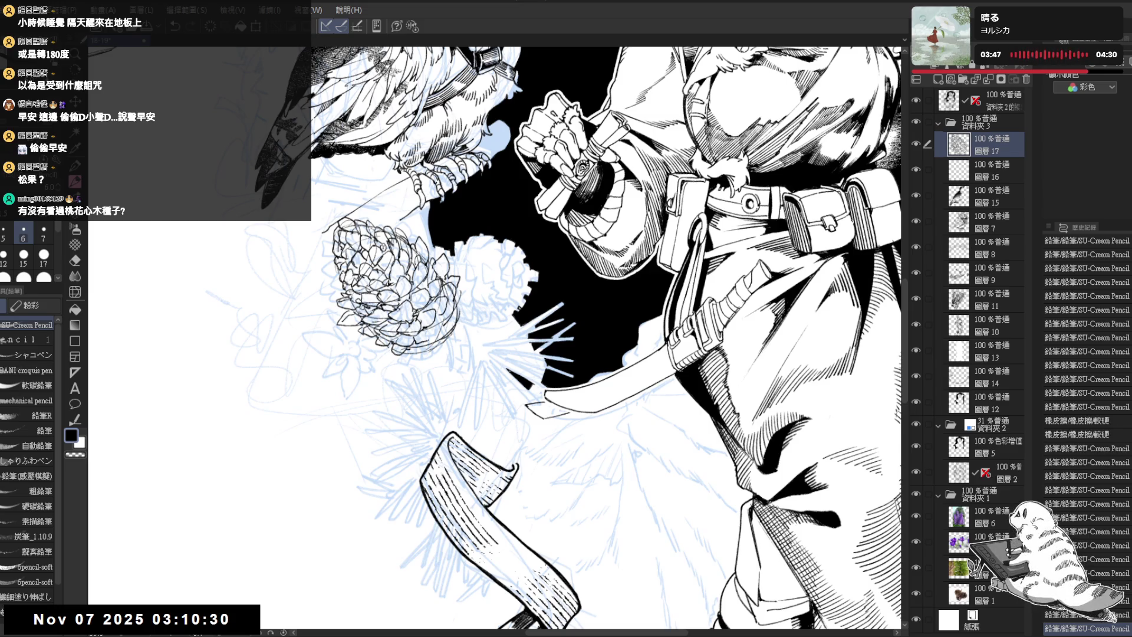
{"action": "mouse_move", "coordinate": [436, 325]}
{"action": "left_mouse_down"}
{"action": "mouse_move", "coordinate": [447, 335]}
{"action": "mouse_move", "coordinate": [460, 302]}
{"action": "left_mouse_up"}
{"action": "key", "text": "e"}
{"action": "key", "text": "p"}
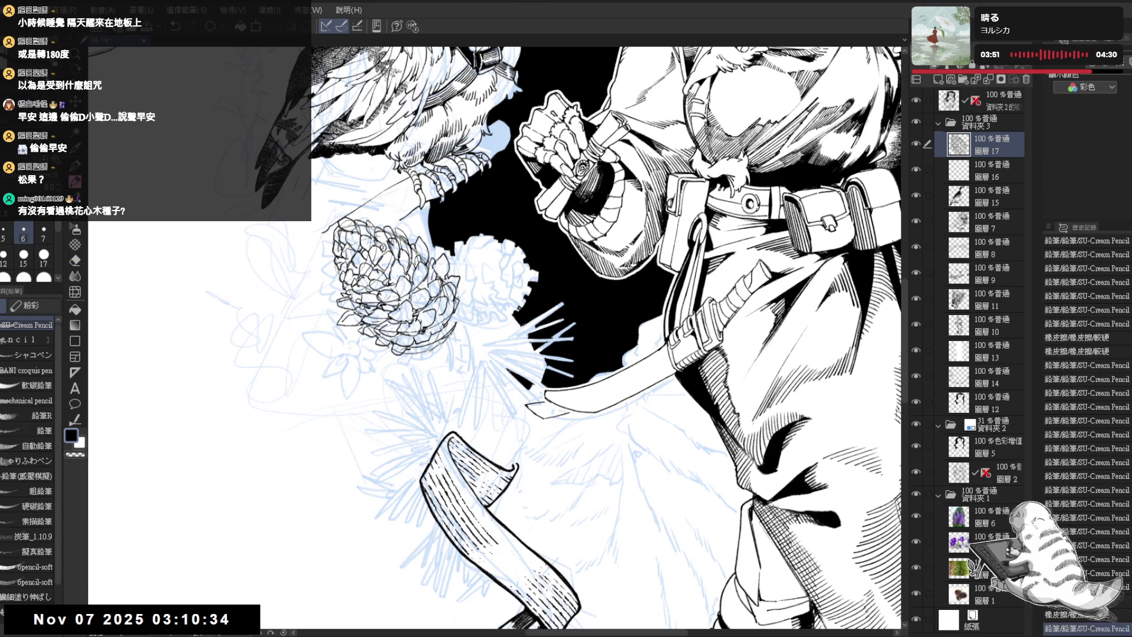
{"action": "key", "text": "e"}
{"action": "mouse_move", "coordinate": [407, 348]}
{"action": "left_mouse_down"}
{"action": "mouse_move", "coordinate": [444, 367]}
{"action": "mouse_move", "coordinate": [410, 358]}
{"action": "left_mouse_up"}
{"action": "key", "text": "p"}
{"action": "key", "text": "e"}
{"action": "key", "text": "p"}
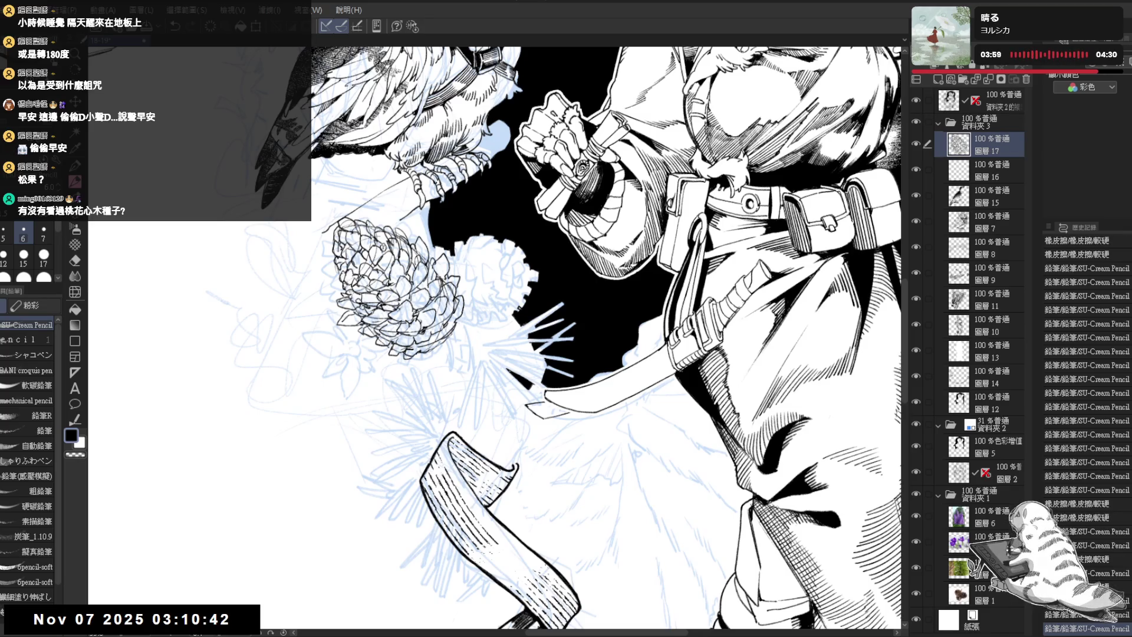
{"action": "left_click_drag", "start_coordinate": [454, 321], "coordinate": [460, 334]}
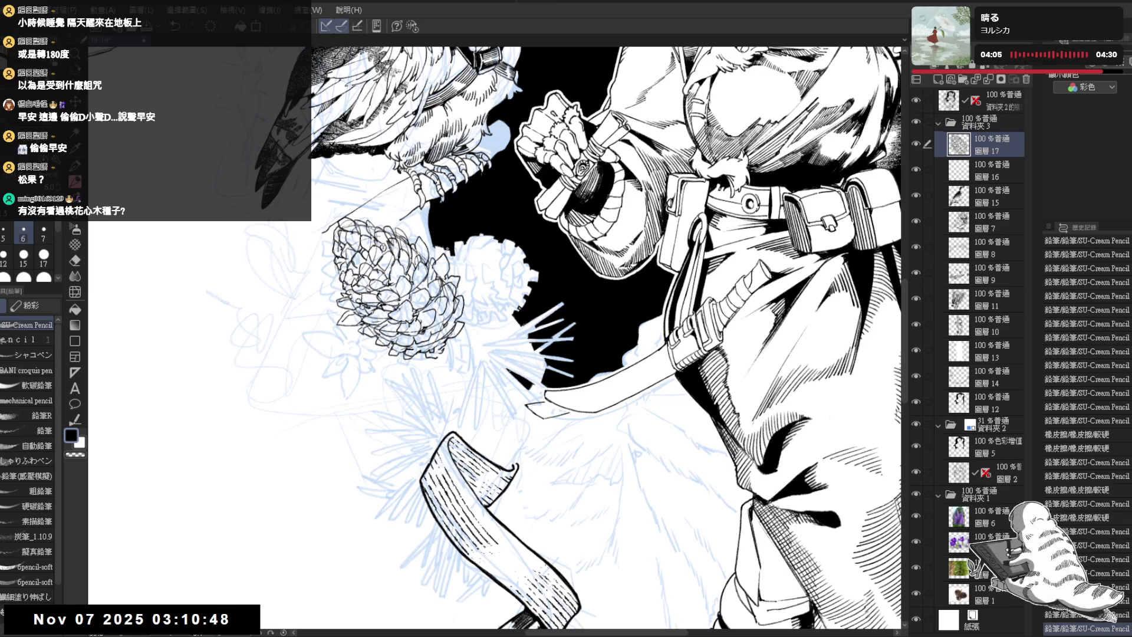
{"action": "scroll", "coordinate": [478, 230], "scroll_direction": "down", "scroll_amount": 3}
{"action": "scroll", "coordinate": [479, 230], "scroll_direction": "up", "scroll_amount": 2}
Shrink and tilt the inked pine cone with Ctrl+T and confirm the transform
{"action": "key", "text": "ctrl+t"}
{"action": "mouse_move", "coordinate": [453, 254]}
{"action": "left_mouse_down"}
{"action": "mouse_move", "coordinate": [406, 260]}
{"action": "mouse_move", "coordinate": [420, 288]}
{"action": "left_mouse_up"}
{"action": "left_click", "coordinate": [377, 363]}
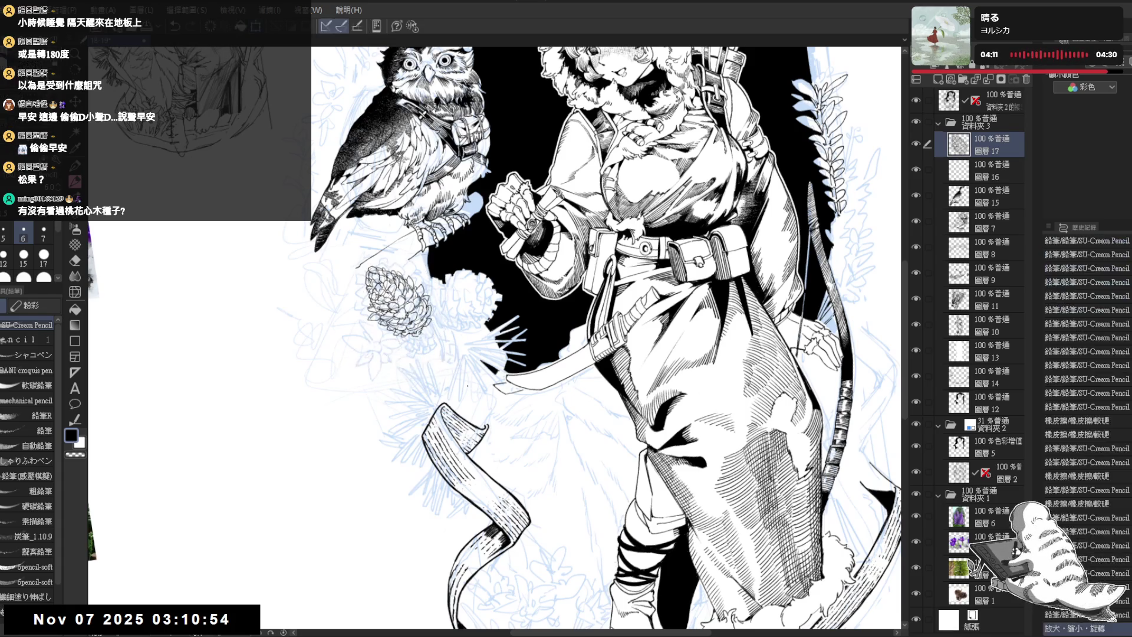
Draw a curved pencil stroke off the pine cone's right side, redoing the first attempt
{"action": "scroll", "coordinate": [413, 295], "scroll_direction": "up", "scroll_amount": 2}
{"action": "mouse_move", "coordinate": [436, 271]}
{"action": "left_mouse_down"}
{"action": "mouse_move", "coordinate": [450, 329]}
{"action": "mouse_move", "coordinate": [466, 317]}
{"action": "left_mouse_up"}
{"action": "key", "text": "ctrl+z"}
{"action": "key", "text": "ctrl+z"}
{"action": "left_click_drag", "start_coordinate": [443, 270], "coordinate": [420, 310]}
{"action": "left_click_drag", "start_coordinate": [492, 377], "coordinate": [519, 448]}
Hide black fill layer 12 so the blue sky shows, and return to layer 17
{"action": "left_click", "coordinate": [992, 407]}
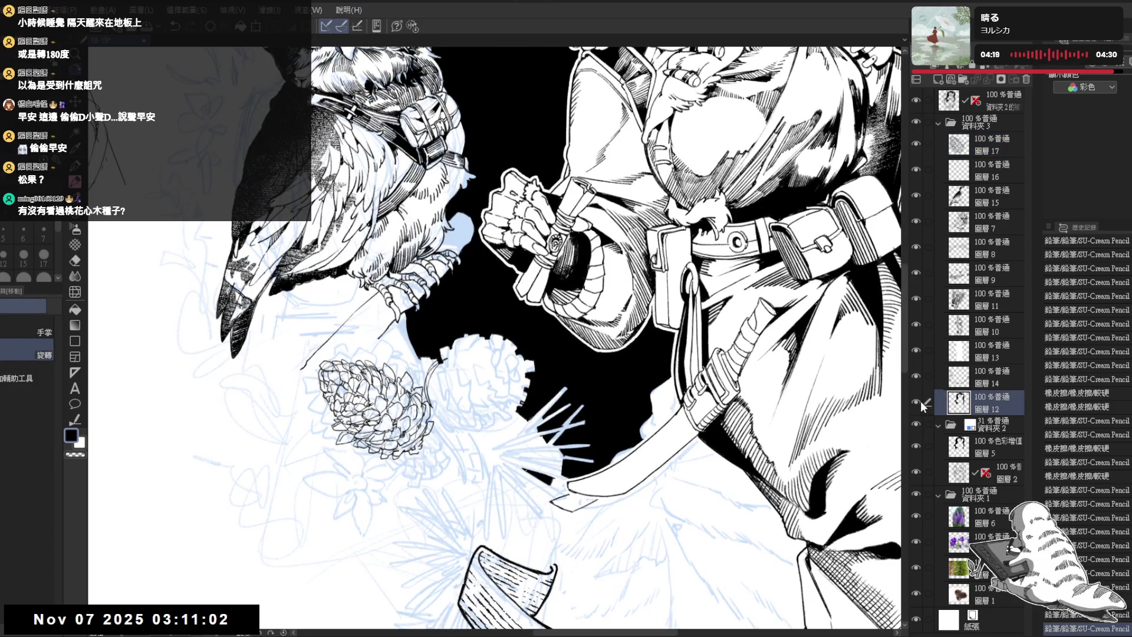
{"action": "left_click", "coordinate": [916, 402]}
{"action": "left_click_drag", "start_coordinate": [881, 429], "coordinate": [377, 294]}
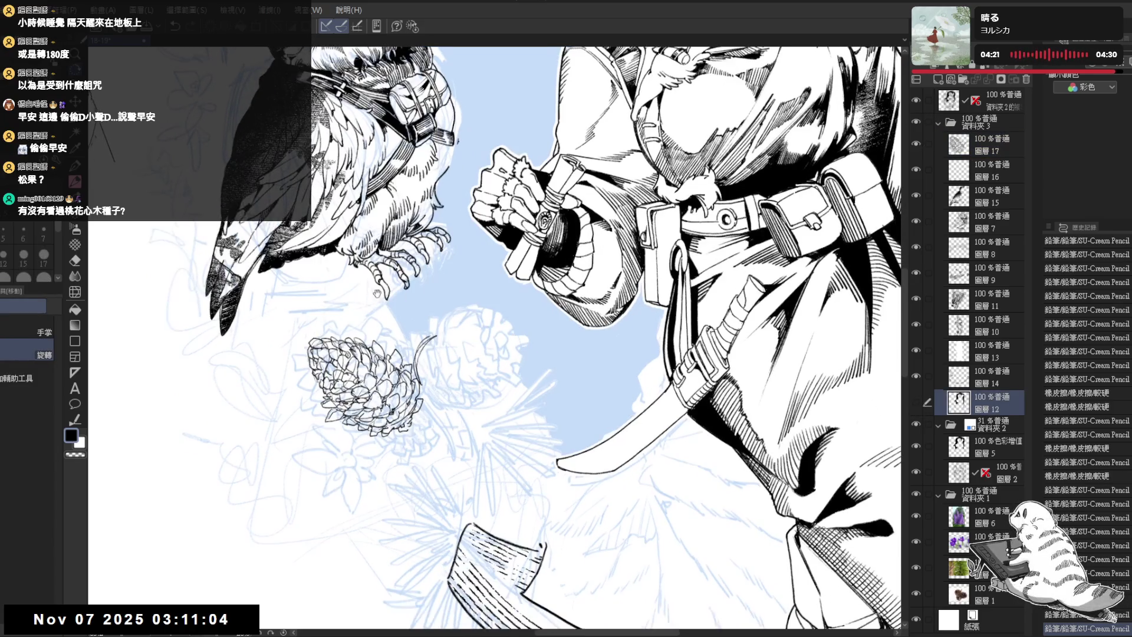
{"action": "left_click", "coordinate": [412, 381], "text": "ctrl+shift"}
{"action": "mouse_move", "coordinate": [412, 380]}
{"action": "left_mouse_down"}
{"action": "mouse_move", "coordinate": [464, 351]}
{"action": "mouse_move", "coordinate": [439, 365]}
{"action": "mouse_move", "coordinate": [437, 323]}
{"action": "mouse_move", "coordinate": [417, 346]}
{"action": "mouse_move", "coordinate": [423, 354]}
{"action": "left_mouse_up"}
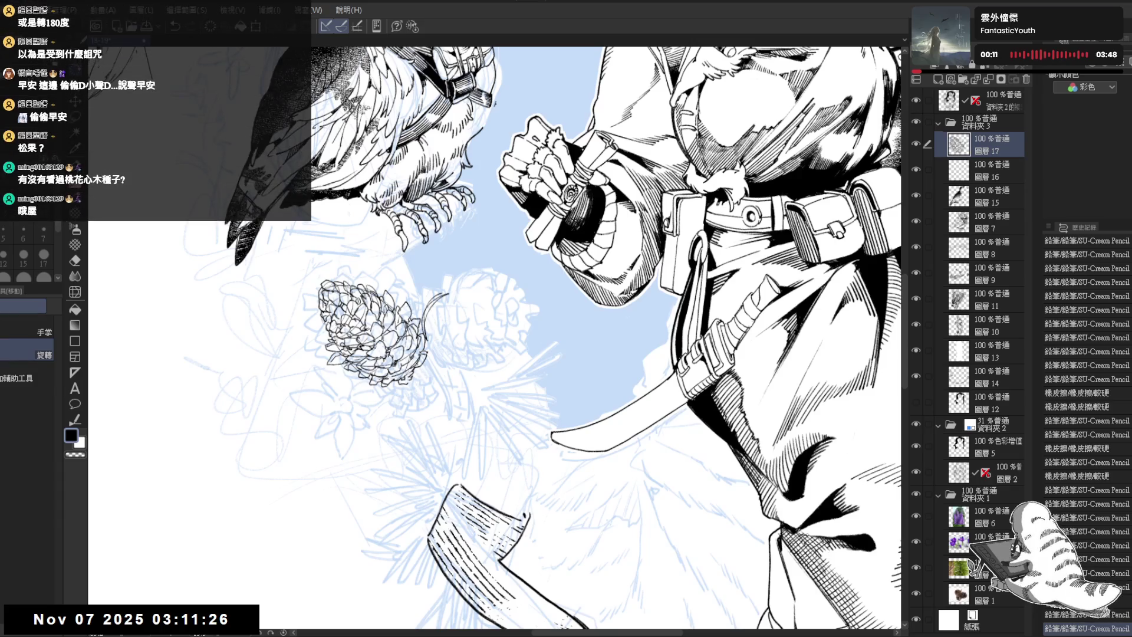
Rework the pencil stroke right of the pine cone, undoing the failed attempts
{"action": "key", "text": "e"}
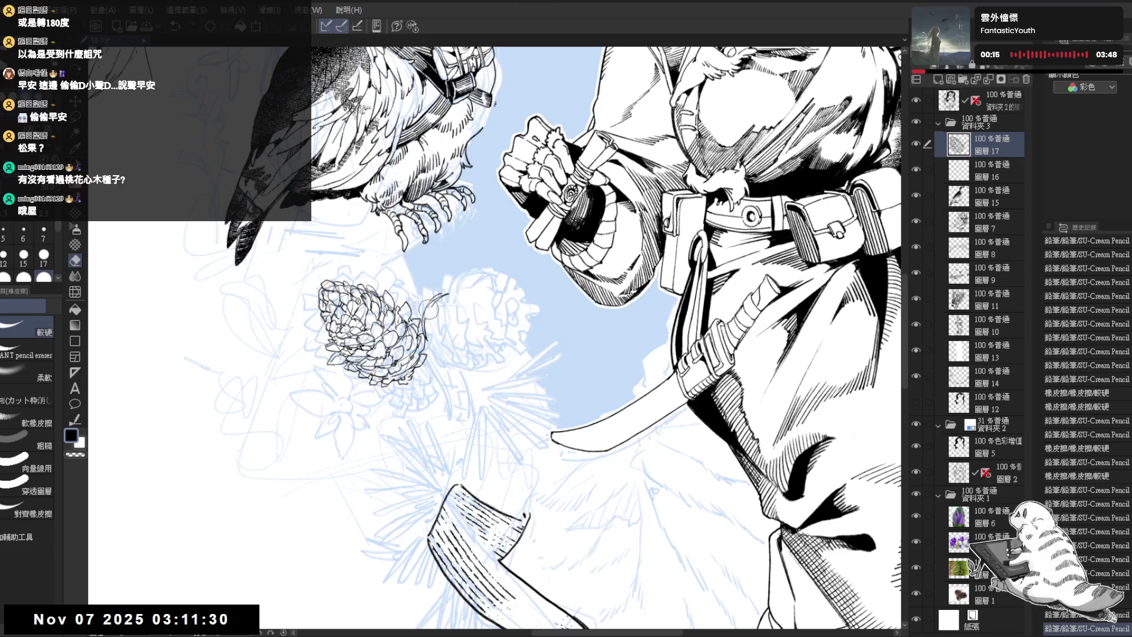
{"action": "key", "text": "p"}
{"action": "key", "text": "e"}
{"action": "key", "text": "p"}
{"action": "mouse_move", "coordinate": [441, 294]}
{"action": "left_mouse_down"}
{"action": "mouse_move", "coordinate": [429, 304]}
{"action": "mouse_move", "coordinate": [525, 289]}
{"action": "mouse_move", "coordinate": [535, 318]}
{"action": "mouse_move", "coordinate": [489, 362]}
{"action": "left_mouse_up"}
{"action": "key", "text": "e"}
{"action": "key", "text": "p"}
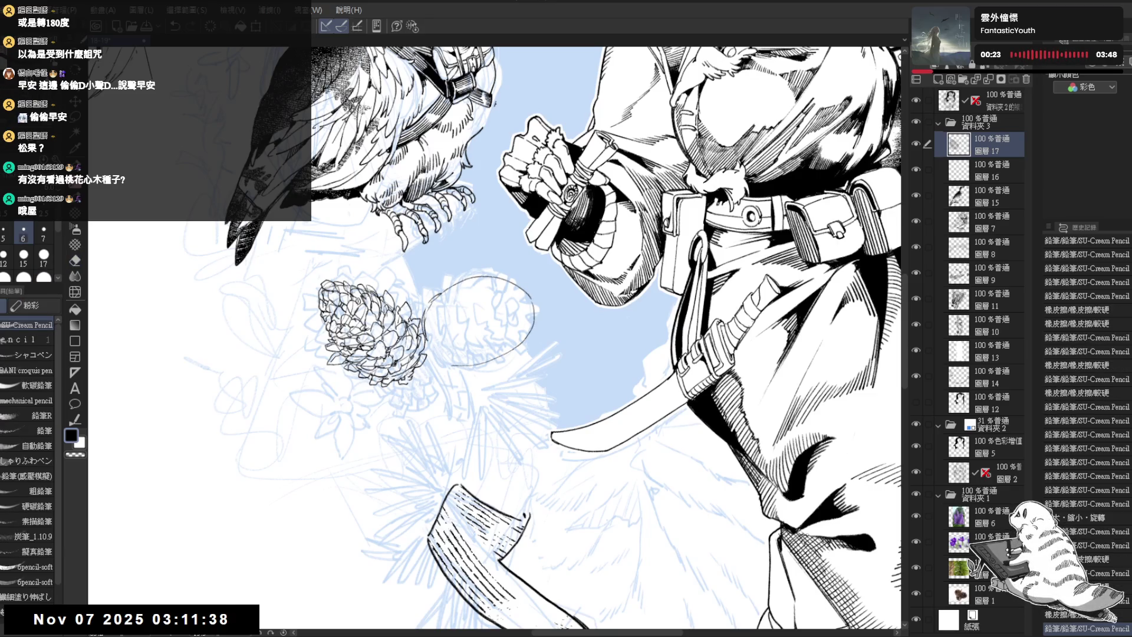
{"action": "key", "text": "ctrl+z"}
{"action": "key", "text": "e"}
{"action": "left_click_drag", "start_coordinate": [450, 285], "coordinate": [424, 317]}
{"action": "key", "text": "p"}
{"action": "key", "text": "ctrl+z"}
Sketch a second cone's ellipse outline with curved scale lines inside, undoing misfires
{"action": "mouse_move", "coordinate": [497, 278]}
{"action": "left_mouse_down"}
{"action": "mouse_move", "coordinate": [532, 301]}
{"action": "mouse_move", "coordinate": [502, 347]}
{"action": "mouse_move", "coordinate": [444, 357]}
{"action": "left_mouse_up"}
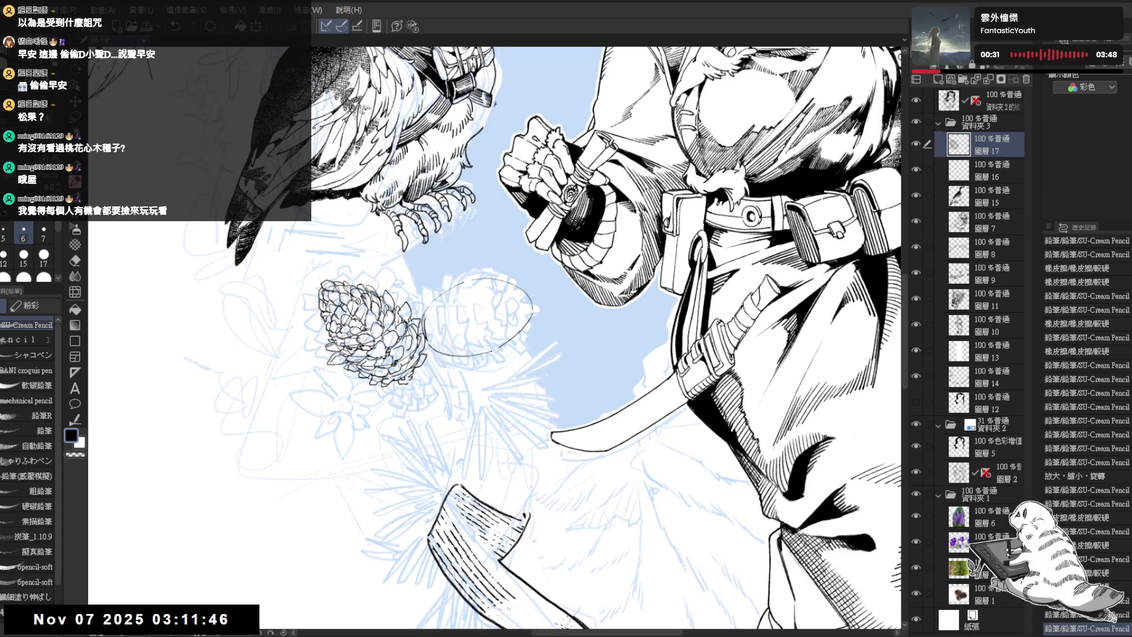
{"action": "key", "text": "minus"}
{"action": "left_click_drag", "start_coordinate": [503, 279], "coordinate": [517, 323]}
{"action": "key", "text": "ctrl+z"}
{"action": "left_click_drag", "start_coordinate": [507, 282], "coordinate": [500, 323]}
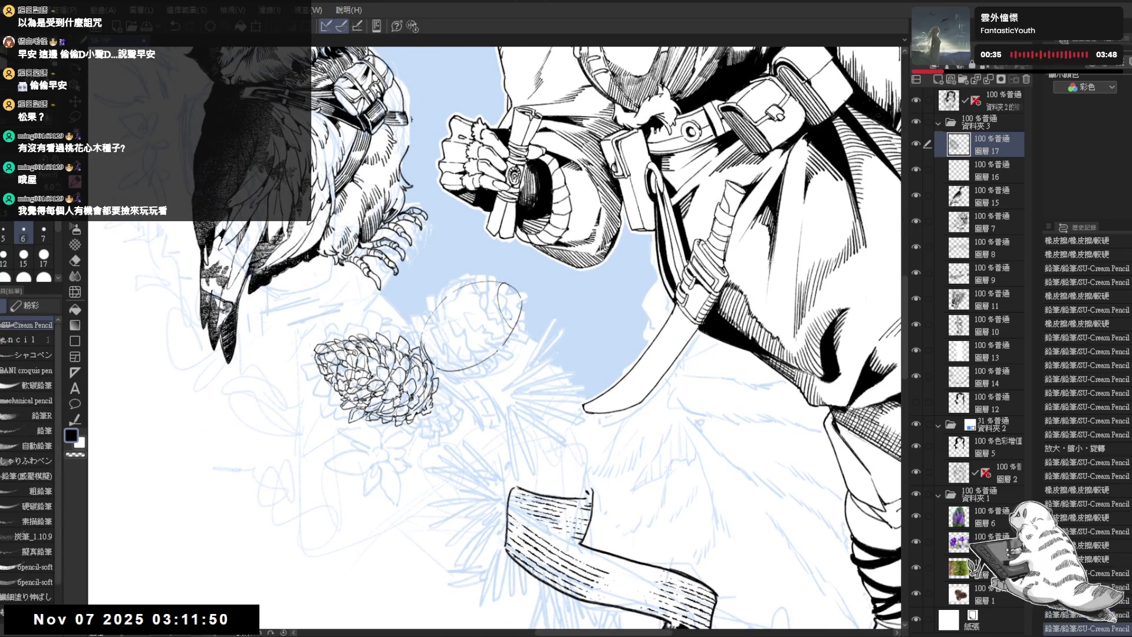
{"action": "key", "text": "ctrl+z"}
{"action": "left_click_drag", "start_coordinate": [490, 284], "coordinate": [506, 334]}
{"action": "left_click_drag", "start_coordinate": [493, 279], "coordinate": [466, 336]}
{"action": "key", "text": "ctrl+z"}
{"action": "mouse_move", "coordinate": [491, 290]}
{"action": "left_mouse_down"}
{"action": "mouse_move", "coordinate": [469, 329]}
{"action": "mouse_move", "coordinate": [504, 351]}
{"action": "mouse_move", "coordinate": [436, 351]}
{"action": "mouse_move", "coordinate": [422, 361]}
{"action": "mouse_move", "coordinate": [427, 375]}
{"action": "mouse_move", "coordinate": [471, 363]}
{"action": "mouse_move", "coordinate": [504, 290]}
{"action": "left_mouse_up"}
{"action": "key", "text": "ctrl+z"}
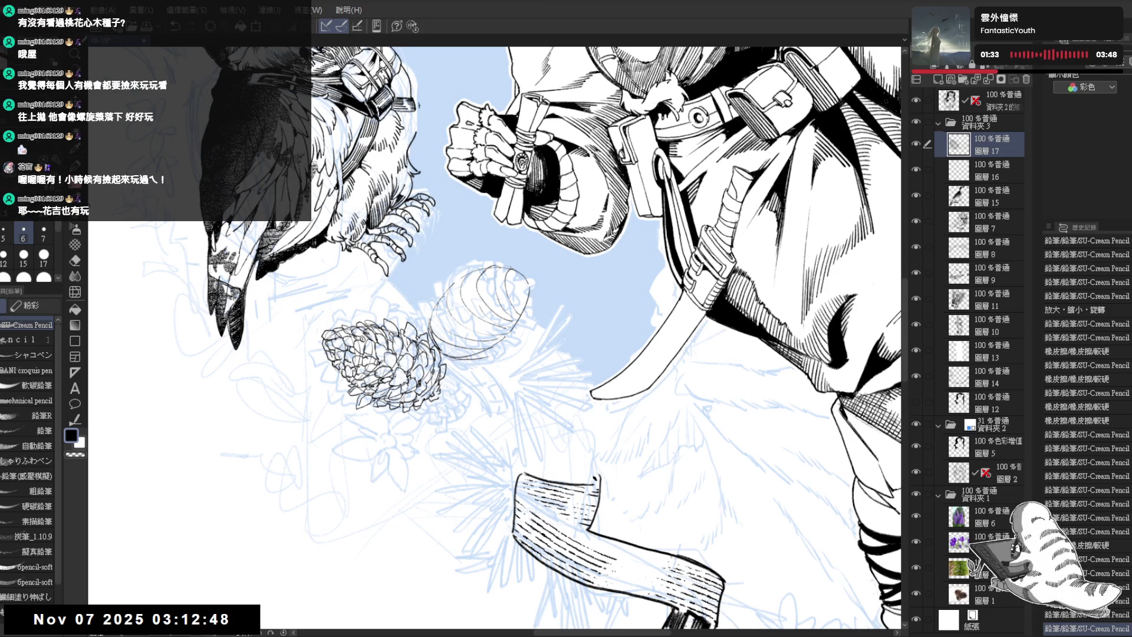
Erase the sketched ellipse beside the inked cone to start the outline over
{"action": "mouse_move", "coordinate": [472, 324]}
{"action": "left_mouse_down"}
{"action": "mouse_move", "coordinate": [428, 295]}
{"action": "mouse_move", "coordinate": [490, 260]}
{"action": "left_mouse_up"}
{"action": "key", "text": "e"}
{"action": "mouse_move", "coordinate": [393, 290]}
{"action": "left_mouse_down"}
{"action": "mouse_move", "coordinate": [395, 318]}
{"action": "mouse_move", "coordinate": [424, 283]}
{"action": "mouse_move", "coordinate": [460, 277]}
{"action": "mouse_move", "coordinate": [475, 298]}
{"action": "left_mouse_up"}
{"action": "key", "text": "p"}
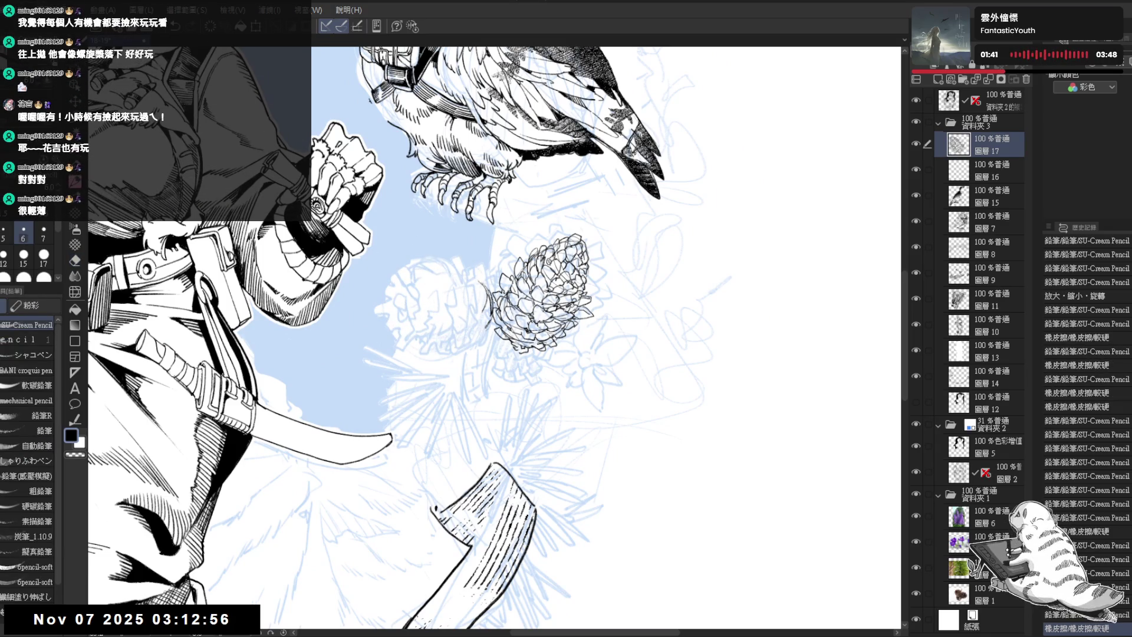
{"action": "left_click", "coordinate": [405, 263]}
Draw the elongated oval outline of the new cone beside the inked pine cone
{"action": "left_click", "coordinate": [405, 263]}
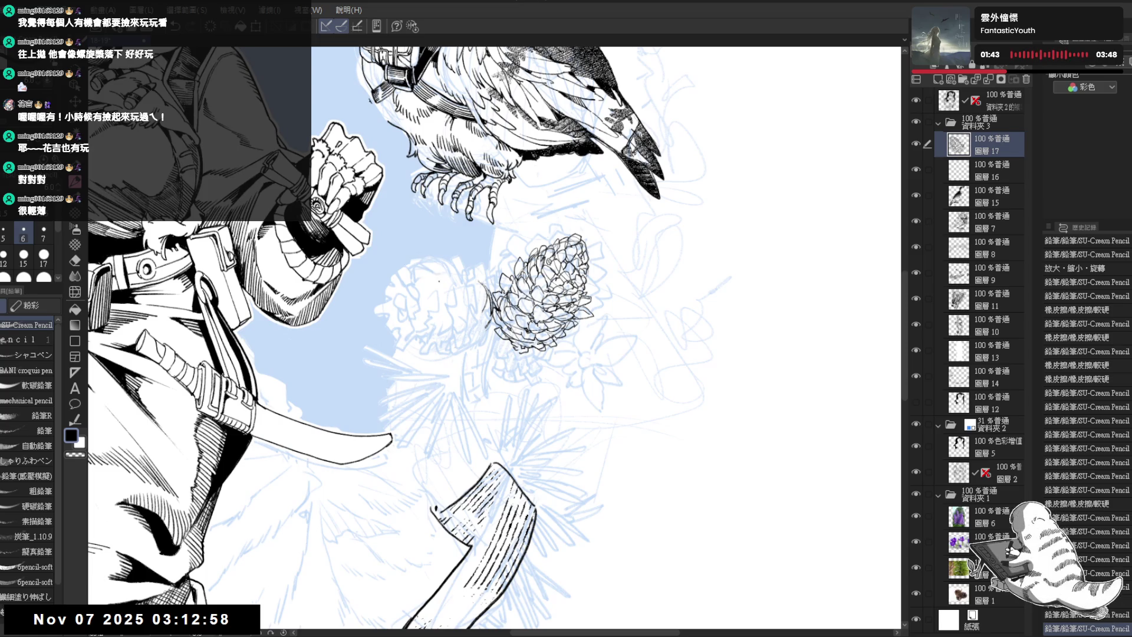
{"action": "left_click_drag", "start_coordinate": [401, 259], "coordinate": [490, 292]}
{"action": "key", "text": "ctrl+z"}
{"action": "left_click_drag", "start_coordinate": [400, 260], "coordinate": [490, 295]}
{"action": "key", "text": "ctrl+z"}
{"action": "mouse_move", "coordinate": [375, 258]}
{"action": "left_mouse_down"}
{"action": "mouse_move", "coordinate": [389, 263]}
{"action": "mouse_move", "coordinate": [378, 289]}
{"action": "mouse_move", "coordinate": [420, 309]}
{"action": "mouse_move", "coordinate": [383, 298]}
{"action": "mouse_move", "coordinate": [487, 332]}
{"action": "left_mouse_up"}
{"action": "mouse_move", "coordinate": [386, 287]}
{"action": "left_mouse_down"}
{"action": "mouse_move", "coordinate": [435, 322]}
{"action": "mouse_move", "coordinate": [489, 333]}
{"action": "left_mouse_up"}
{"action": "left_click_drag", "start_coordinate": [404, 304], "coordinate": [481, 332]}
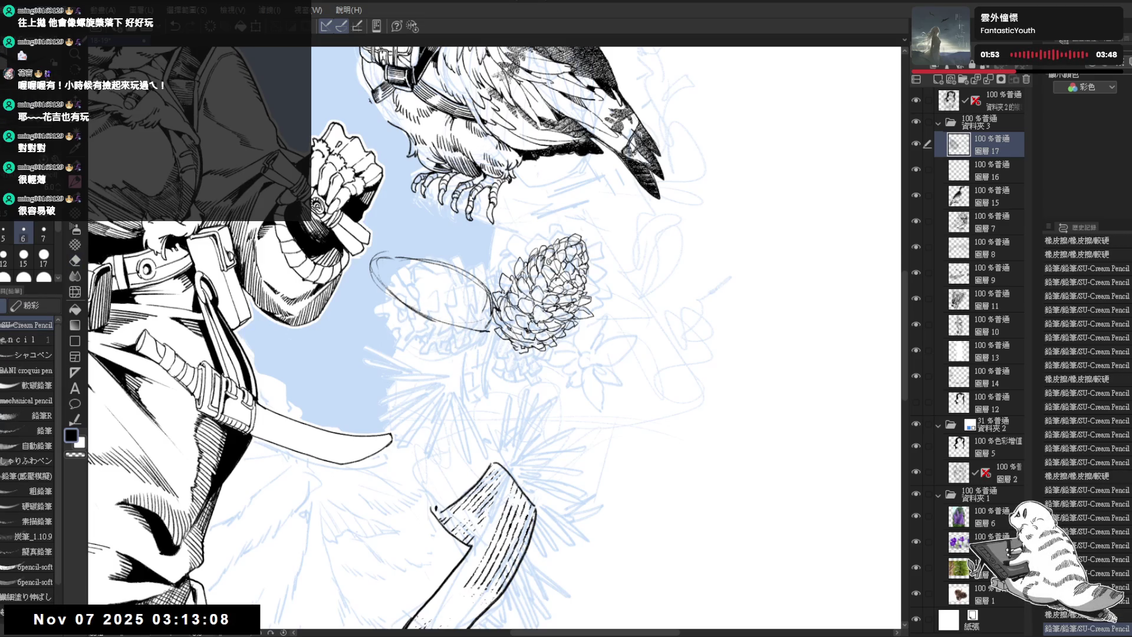
{"action": "left_click_drag", "start_coordinate": [364, 262], "coordinate": [417, 260]}
{"action": "left_click_drag", "start_coordinate": [413, 310], "coordinate": [484, 332]}
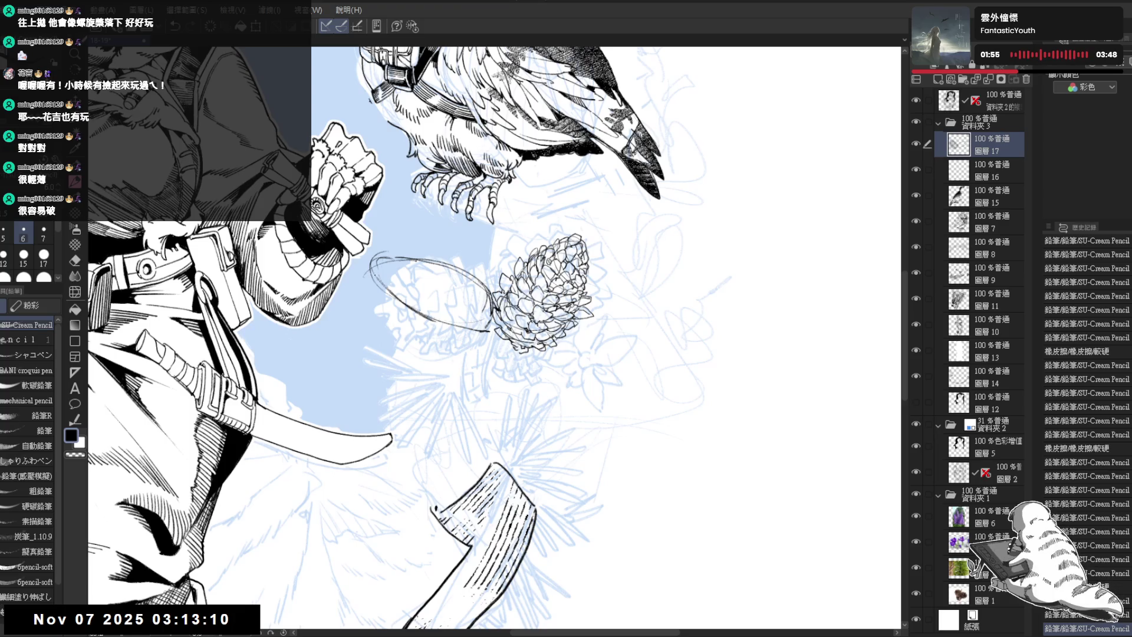
{"action": "left_click_drag", "start_coordinate": [412, 309], "coordinate": [484, 331]}
Add and darken strokes along the oval's edges, strengthening its right and lower side
{"action": "left_click_drag", "start_coordinate": [378, 278], "coordinate": [463, 271]}
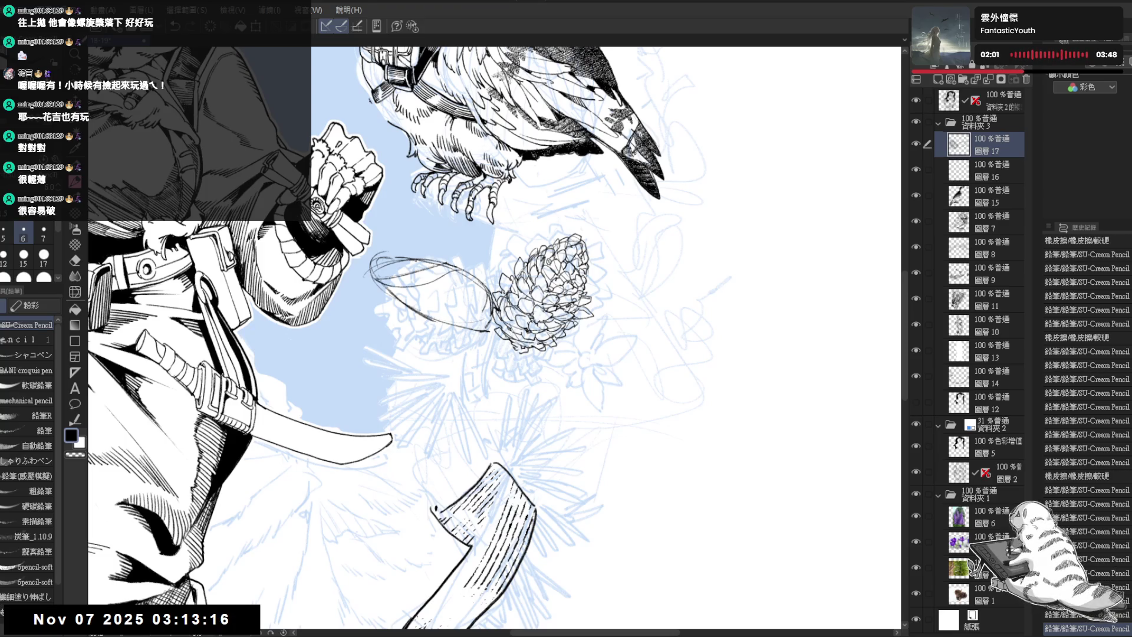
{"action": "left_click_drag", "start_coordinate": [398, 297], "coordinate": [481, 276]}
{"action": "mouse_move", "coordinate": [401, 295]}
{"action": "left_mouse_down"}
{"action": "mouse_move", "coordinate": [472, 277]}
{"action": "mouse_move", "coordinate": [460, 274]}
{"action": "left_mouse_up"}
{"action": "left_click_drag", "start_coordinate": [411, 302], "coordinate": [487, 282]}
{"action": "left_click_drag", "start_coordinate": [415, 311], "coordinate": [485, 291]}
{"action": "mouse_move", "coordinate": [413, 303]}
{"action": "left_mouse_down"}
{"action": "mouse_move", "coordinate": [484, 283]}
{"action": "mouse_move", "coordinate": [489, 295]}
{"action": "mouse_move", "coordinate": [486, 285]}
{"action": "left_mouse_up"}
{"action": "mouse_move", "coordinate": [432, 330]}
{"action": "left_mouse_down"}
{"action": "mouse_move", "coordinate": [487, 322]}
{"action": "mouse_move", "coordinate": [493, 298]}
{"action": "left_mouse_up"}
{"action": "key", "text": "e"}
{"action": "key", "text": "p"}
{"action": "mouse_move", "coordinate": [447, 328]}
{"action": "left_mouse_down"}
{"action": "mouse_move", "coordinate": [425, 313]}
{"action": "mouse_move", "coordinate": [496, 310]}
{"action": "mouse_move", "coordinate": [492, 322]}
{"action": "left_mouse_up"}
Erase and redraw the oval's left and right ends to soften stray lines
{"action": "key", "text": "e"}
{"action": "mouse_move", "coordinate": [404, 243]}
{"action": "left_mouse_down"}
{"action": "mouse_move", "coordinate": [363, 278]}
{"action": "mouse_move", "coordinate": [401, 258]}
{"action": "left_mouse_up"}
{"action": "key", "text": "p"}
{"action": "left_click_drag", "start_coordinate": [489, 366], "coordinate": [476, 357]}
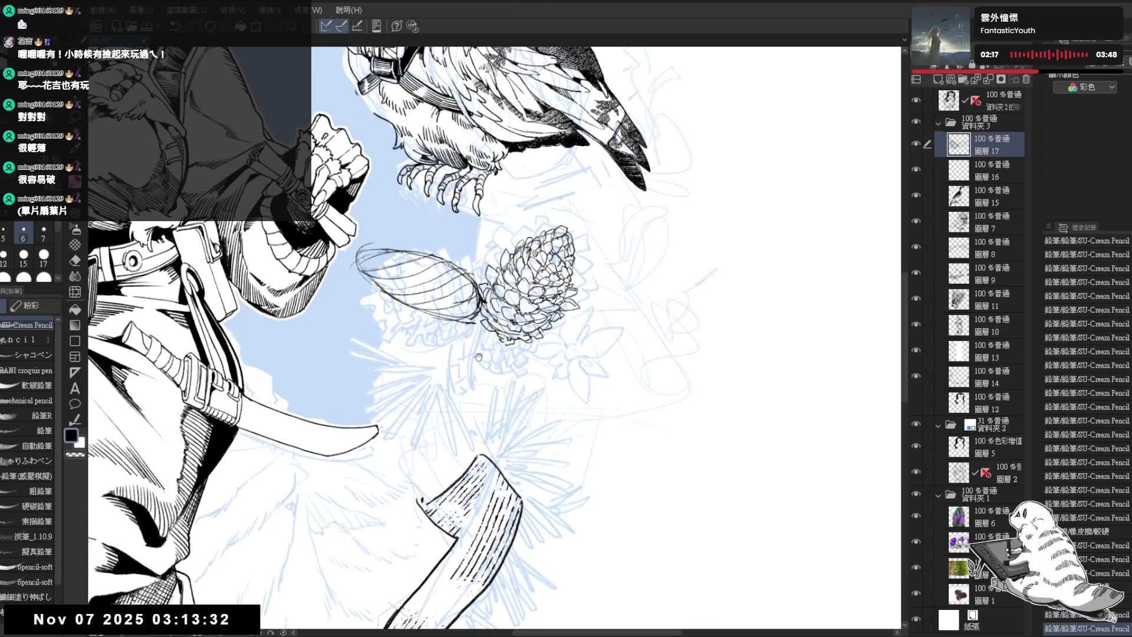
{"action": "key", "text": "e"}
{"action": "left_click_drag", "start_coordinate": [472, 283], "coordinate": [490, 322]}
{"action": "key", "text": "p"}
{"action": "mouse_move", "coordinate": [449, 283]}
{"action": "left_mouse_down"}
{"action": "mouse_move", "coordinate": [419, 312]}
{"action": "mouse_move", "coordinate": [407, 313]}
{"action": "mouse_move", "coordinate": [413, 278]}
{"action": "mouse_move", "coordinate": [443, 288]}
{"action": "mouse_move", "coordinate": [370, 291]}
{"action": "left_mouse_up"}
{"action": "key", "text": "e"}
{"action": "key", "text": "p"}
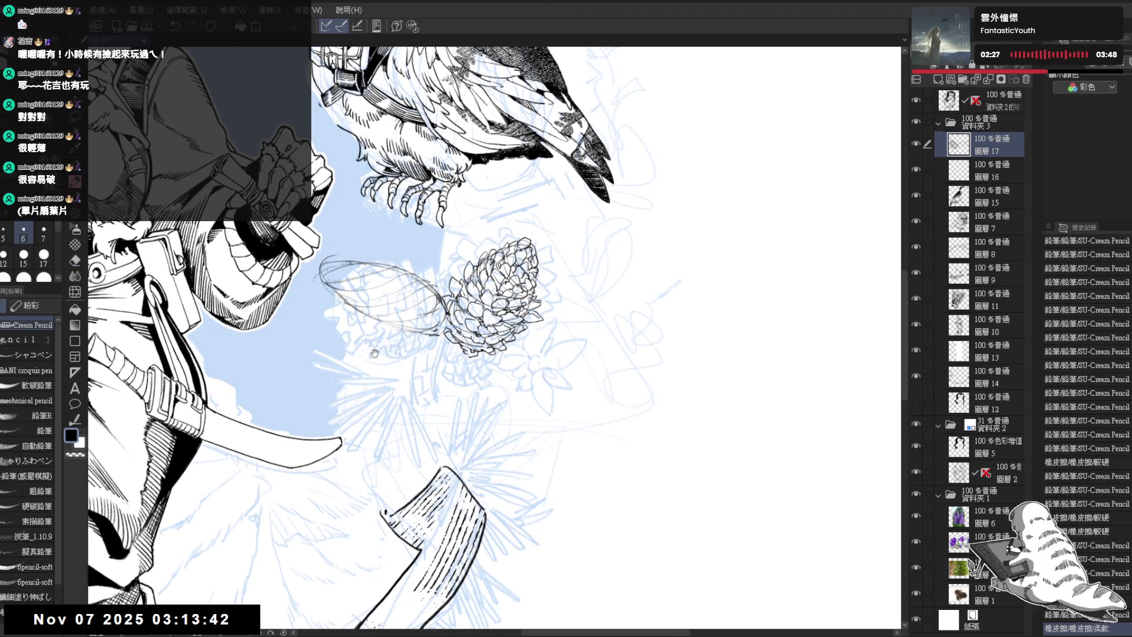
{"action": "left_click_drag", "start_coordinate": [365, 277], "coordinate": [374, 279]}
{"action": "key", "text": "e"}
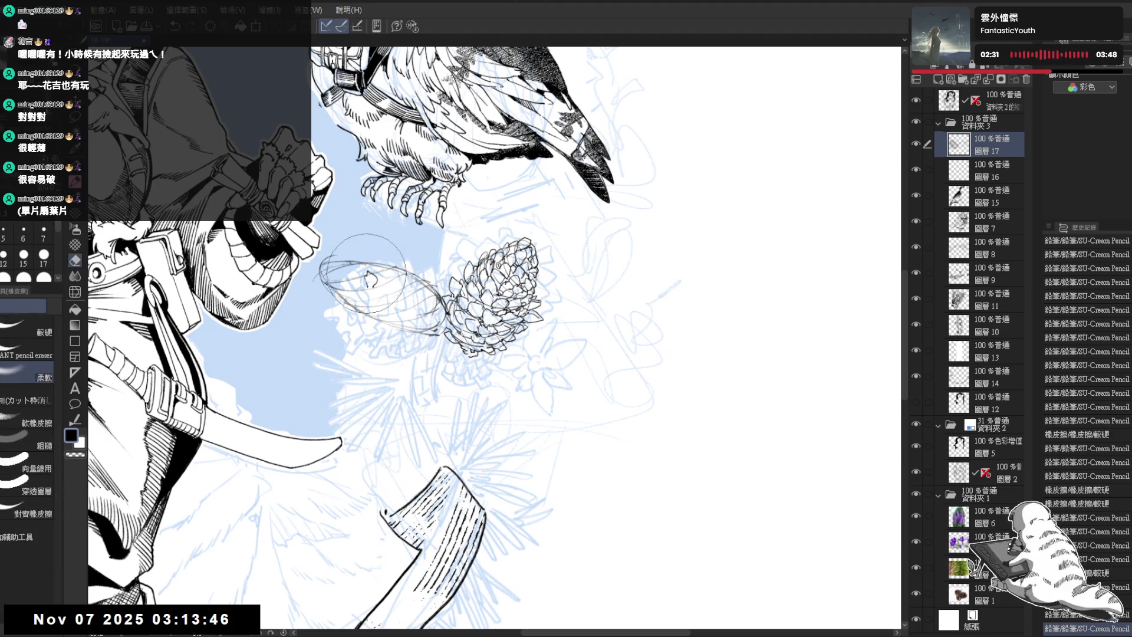
Add small ink marks inside the oval and below the pine cone, undoing and redoing strokes
{"action": "key", "text": "p"}
{"action": "left_click_drag", "start_coordinate": [361, 269], "coordinate": [371, 280]}
{"action": "left_click_drag", "start_coordinate": [531, 413], "coordinate": [495, 428]}
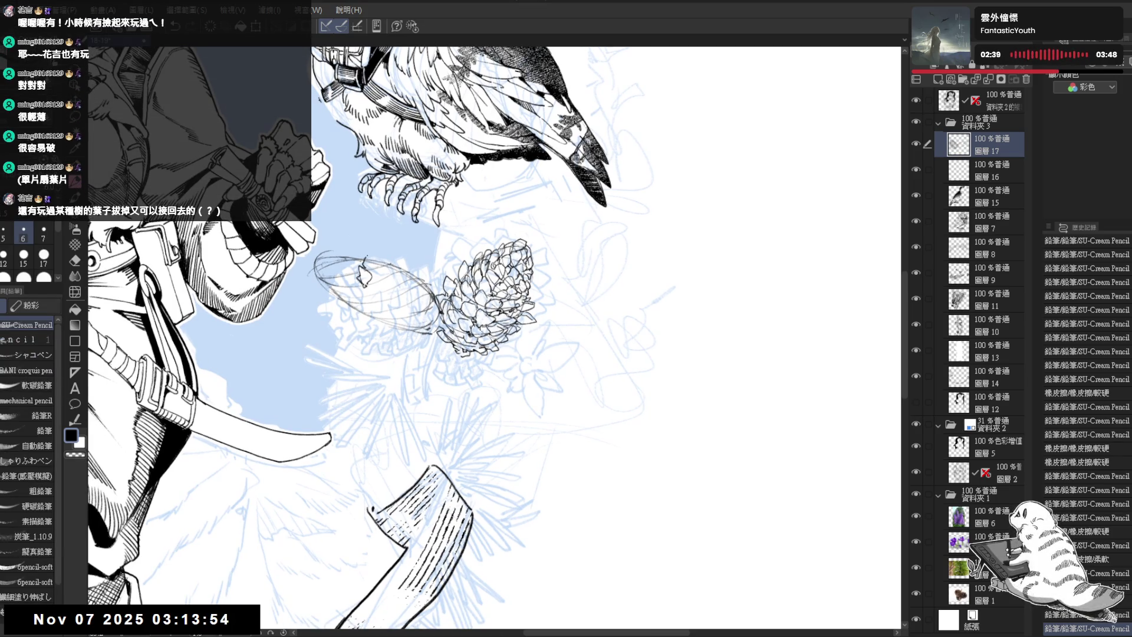
{"action": "key", "text": "ctrl+z"}
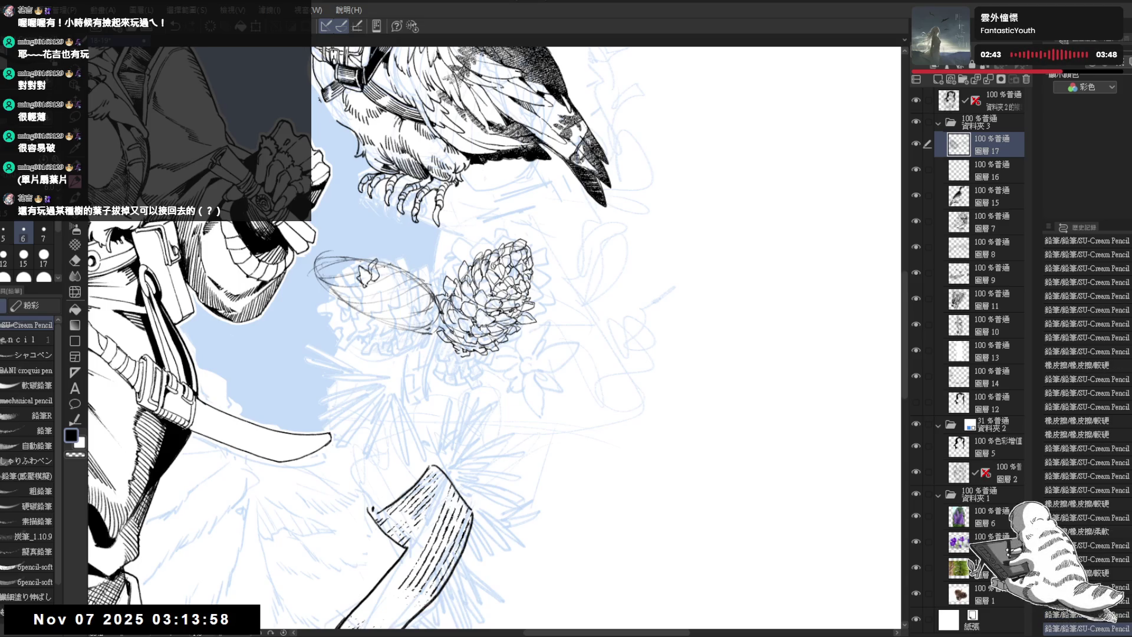
{"action": "mouse_move", "coordinate": [379, 266]}
{"action": "left_mouse_down"}
{"action": "mouse_move", "coordinate": [394, 265]}
{"action": "mouse_move", "coordinate": [330, 277]}
{"action": "mouse_move", "coordinate": [363, 292]}
{"action": "mouse_move", "coordinate": [350, 298]}
{"action": "mouse_move", "coordinate": [364, 274]}
{"action": "left_mouse_up"}
{"action": "key", "text": "ctrl+z"}
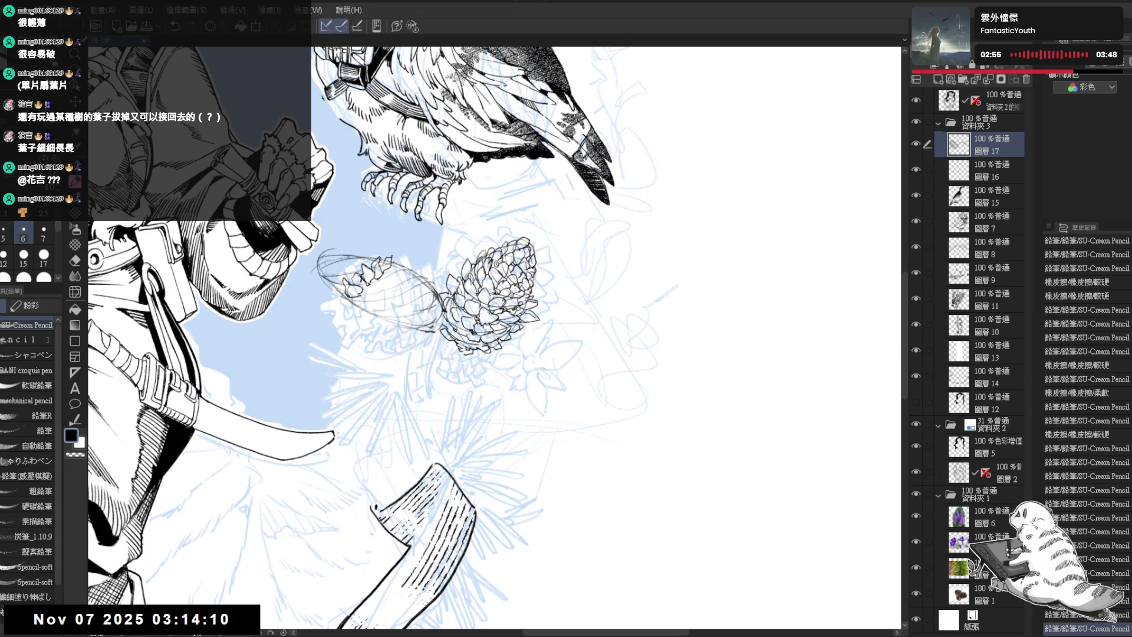
{"action": "key", "text": "ctrl+z"}
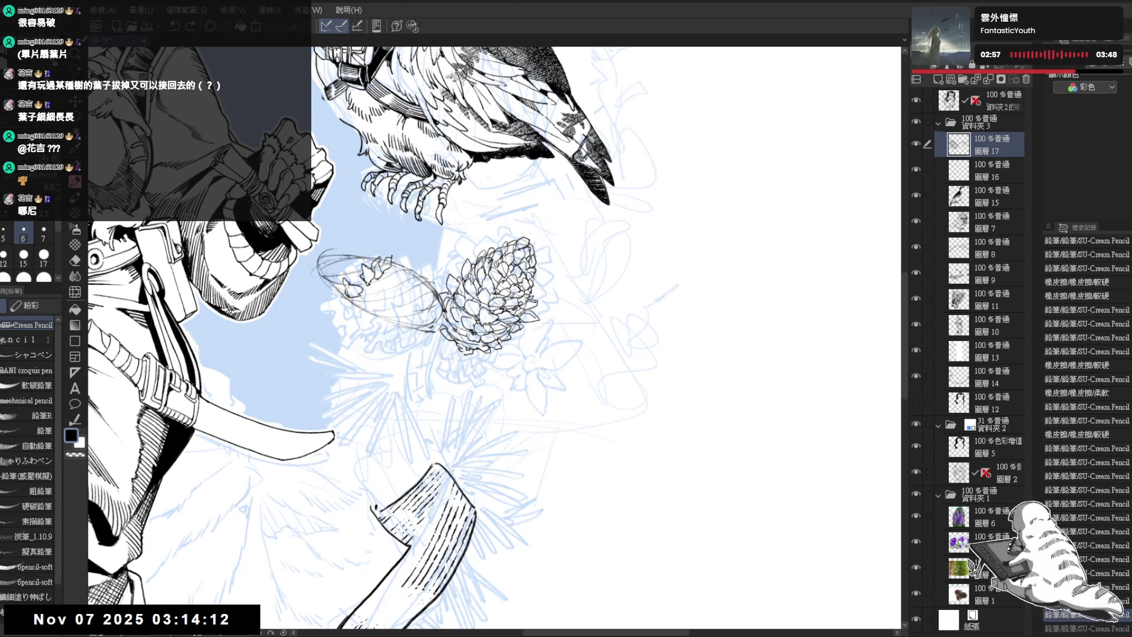
{"action": "key", "text": "ctrl+y"}
{"action": "left_click_drag", "start_coordinate": [343, 272], "coordinate": [348, 275]}
{"action": "left_click_drag", "start_coordinate": [345, 273], "coordinate": [353, 279]}
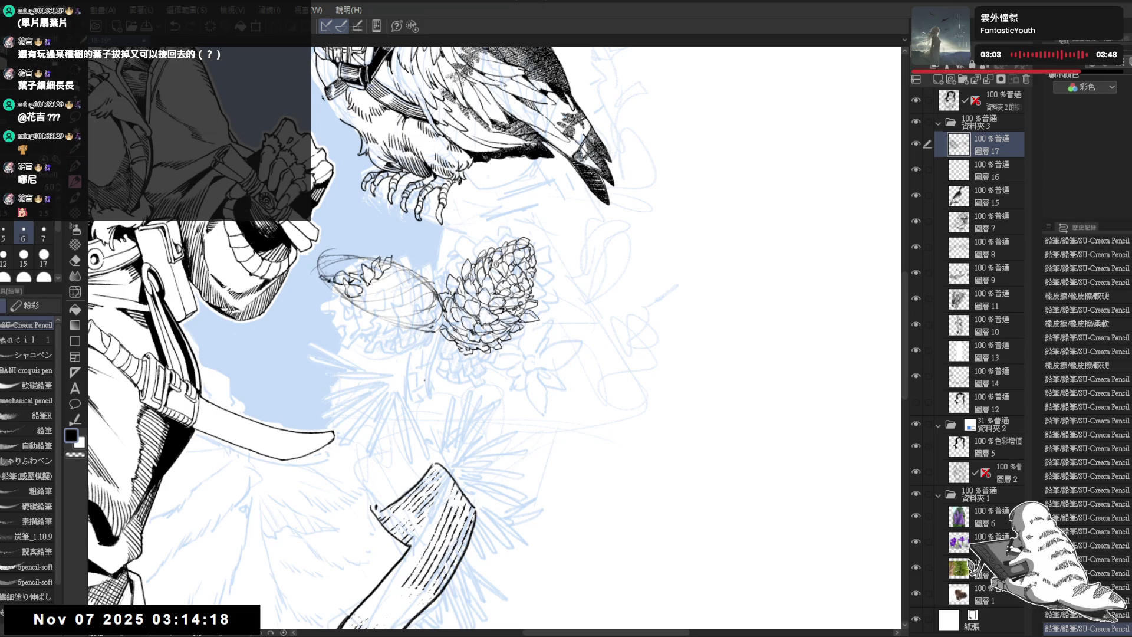
Undo the stray strokes on the small flowers and erase leftover marks around them
{"action": "key", "text": "asciicircum"}
{"action": "scroll", "coordinate": [496, 337], "scroll_direction": "up", "scroll_amount": 2}
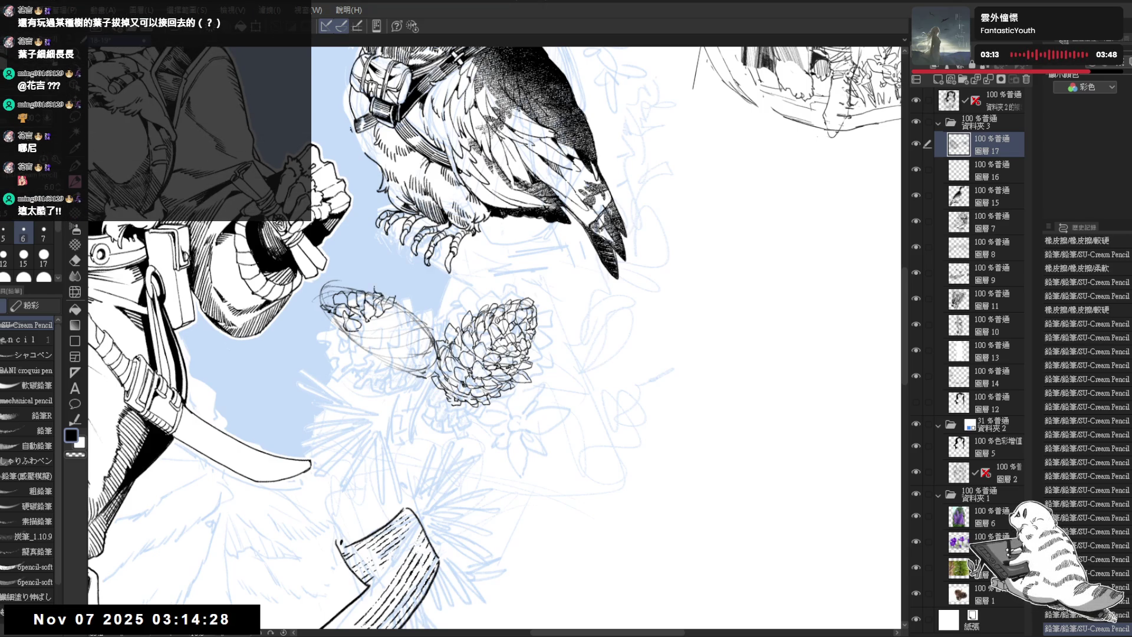
{"action": "mouse_move", "coordinate": [472, 330]}
{"action": "left_mouse_down"}
{"action": "mouse_move", "coordinate": [489, 312]}
{"action": "mouse_move", "coordinate": [460, 312]}
{"action": "left_mouse_up"}
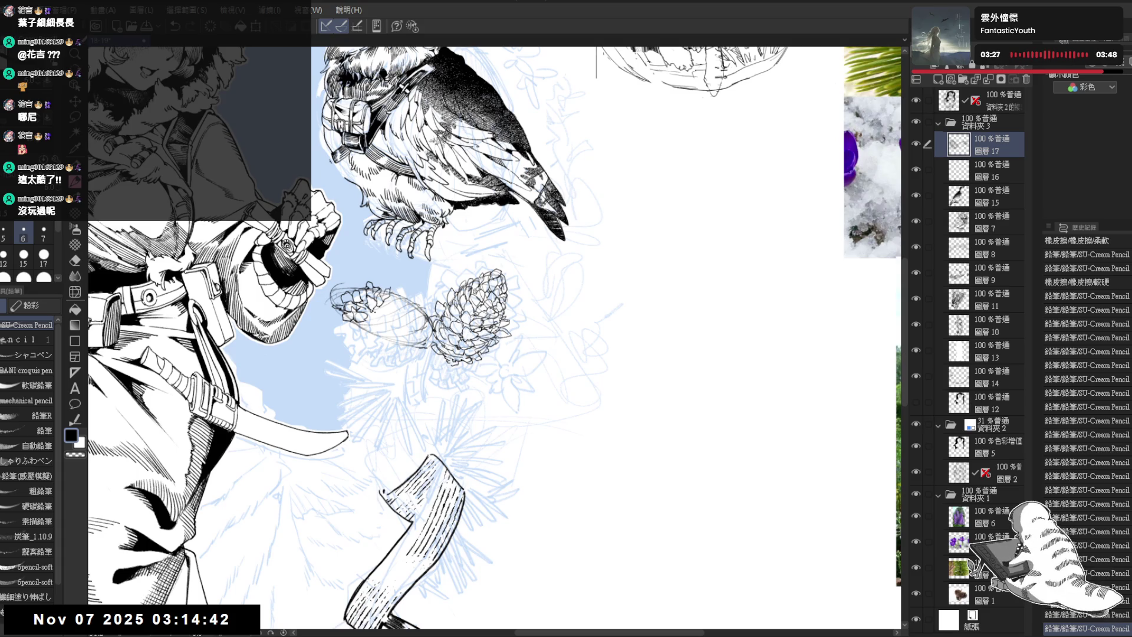
{"action": "key", "text": "ctrl+z"}
{"action": "key", "text": "ctrl+z"}
{"action": "key", "text": "ctrl+z"}
{"action": "key", "text": "ctrl+z"}
{"action": "key", "text": "ctrl+z"}
{"action": "key", "text": "ctrl+z"}
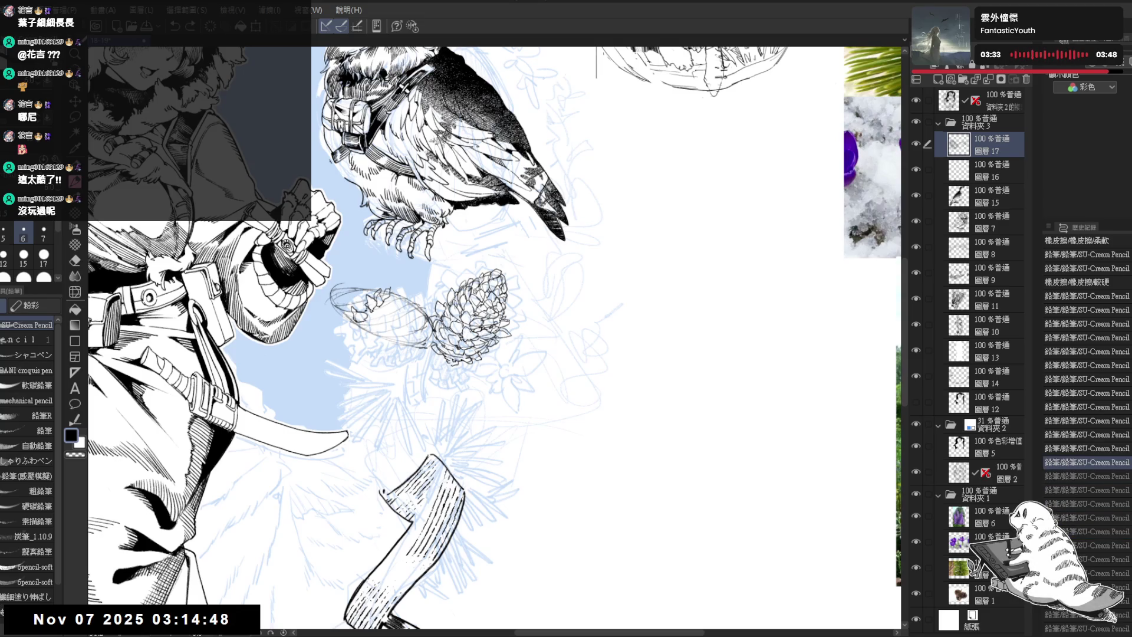
{"action": "key", "text": "e"}
{"action": "left_click_drag", "start_coordinate": [348, 312], "coordinate": [368, 292]}
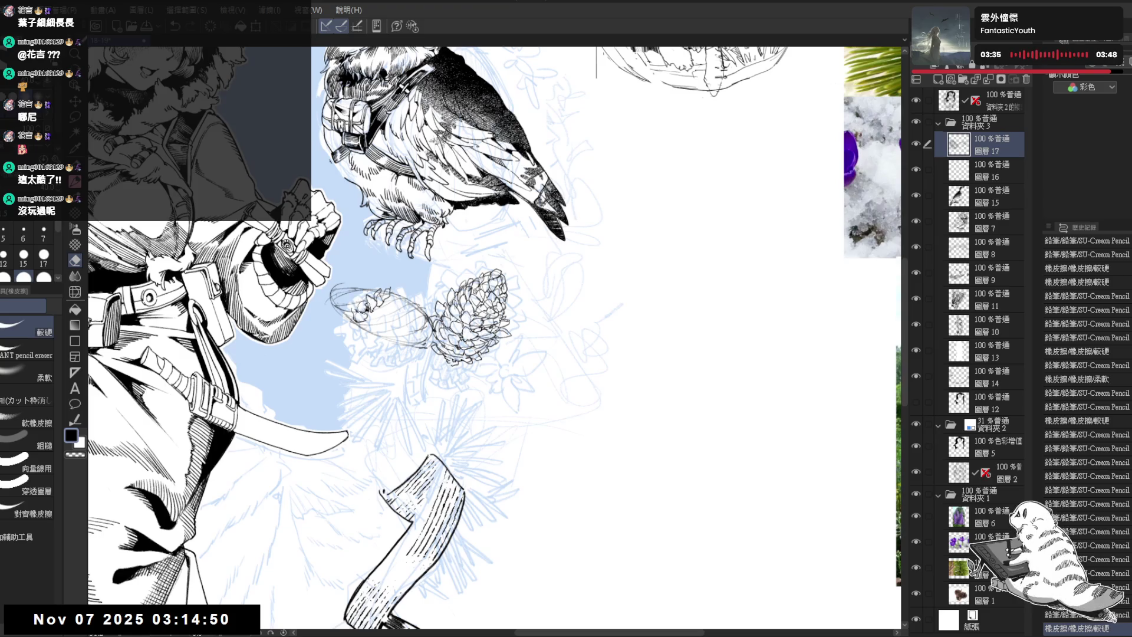
{"action": "key", "text": "p"}
{"action": "left_click_drag", "start_coordinate": [365, 368], "coordinate": [334, 366]}
{"action": "mouse_move", "coordinate": [370, 324]}
{"action": "left_mouse_down"}
{"action": "mouse_move", "coordinate": [386, 341]}
{"action": "mouse_move", "coordinate": [379, 294]}
{"action": "mouse_move", "coordinate": [351, 318]}
{"action": "left_mouse_up"}
{"action": "key", "text": "e"}
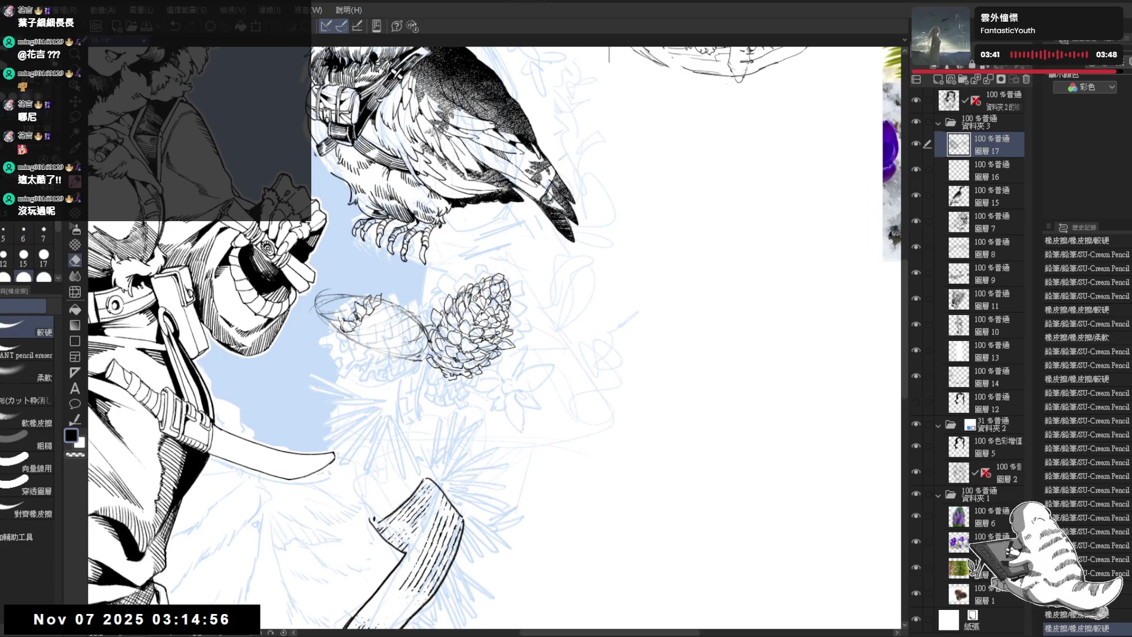
{"action": "left_click_drag", "start_coordinate": [284, 348], "coordinate": [282, 333]}
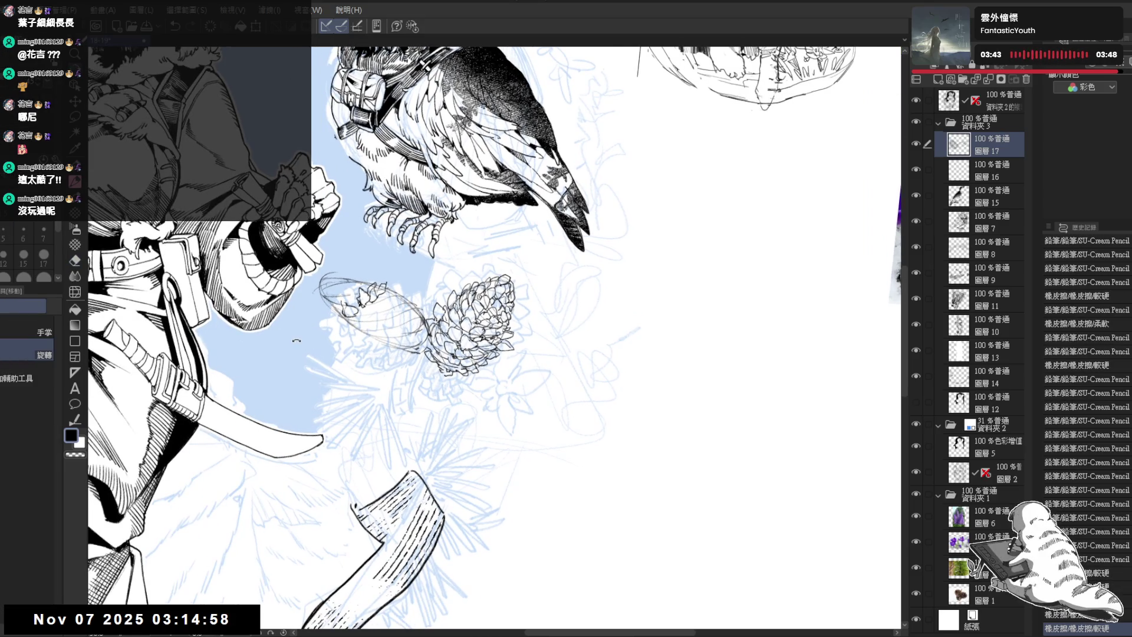
Ink the first small strokes on the left pine cone and lighten its sketchy marks
{"action": "left_click_drag", "start_coordinate": [424, 443], "coordinate": [416, 427]}
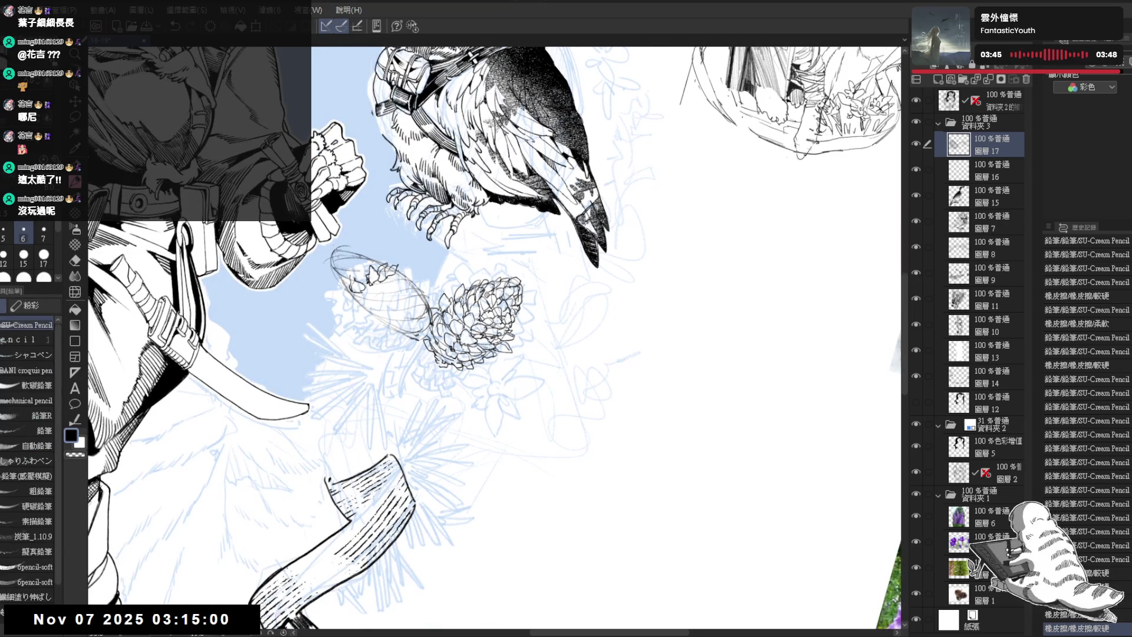
{"action": "left_click_drag", "start_coordinate": [339, 254], "coordinate": [379, 290]}
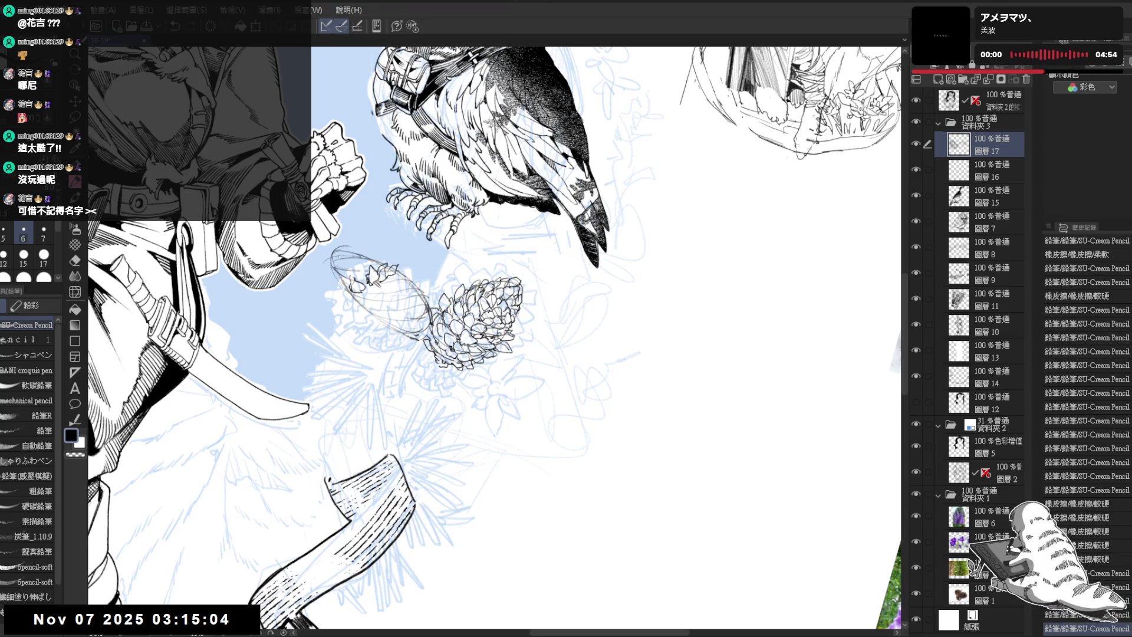
{"action": "left_click_drag", "start_coordinate": [401, 262], "coordinate": [412, 283]}
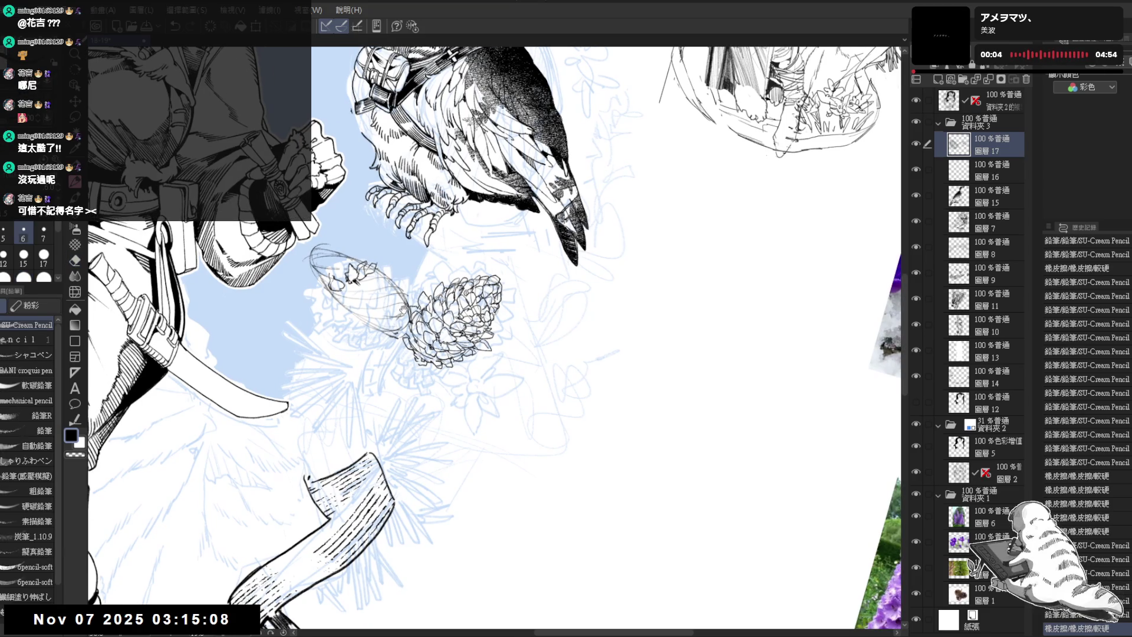
{"action": "key", "text": "e"}
{"action": "mouse_move", "coordinate": [354, 272]}
{"action": "left_mouse_down"}
{"action": "mouse_move", "coordinate": [363, 270]}
{"action": "mouse_move", "coordinate": [333, 288]}
{"action": "left_mouse_up"}
{"action": "key", "text": "p"}
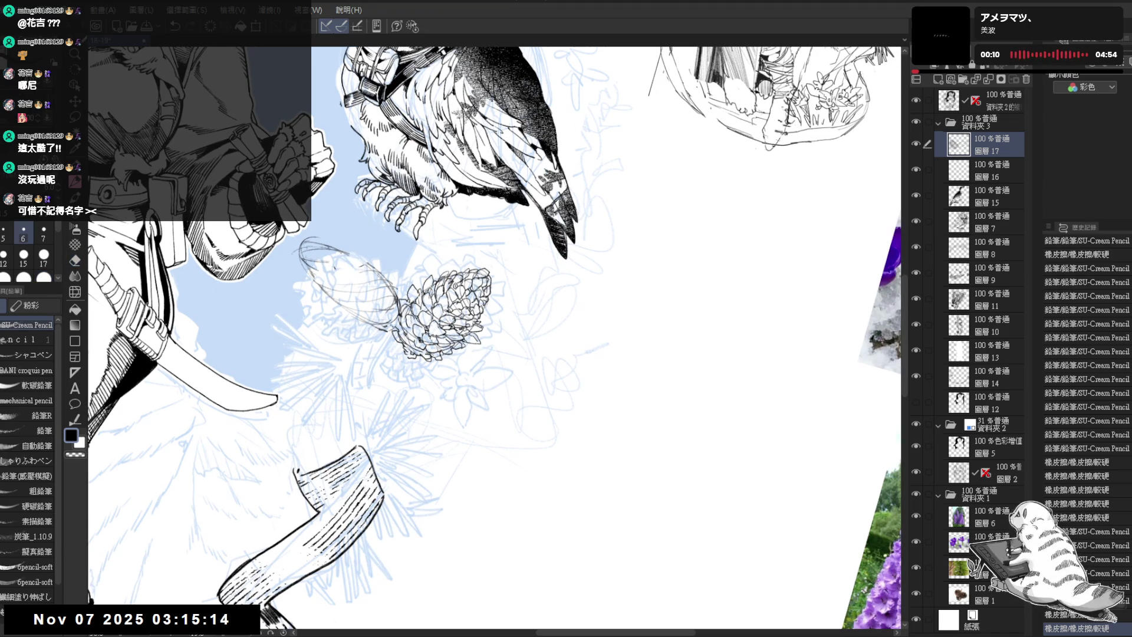
{"action": "left_click", "coordinate": [371, 302]}
{"action": "scroll", "coordinate": [371, 303], "scroll_direction": "up", "scroll_amount": 1}
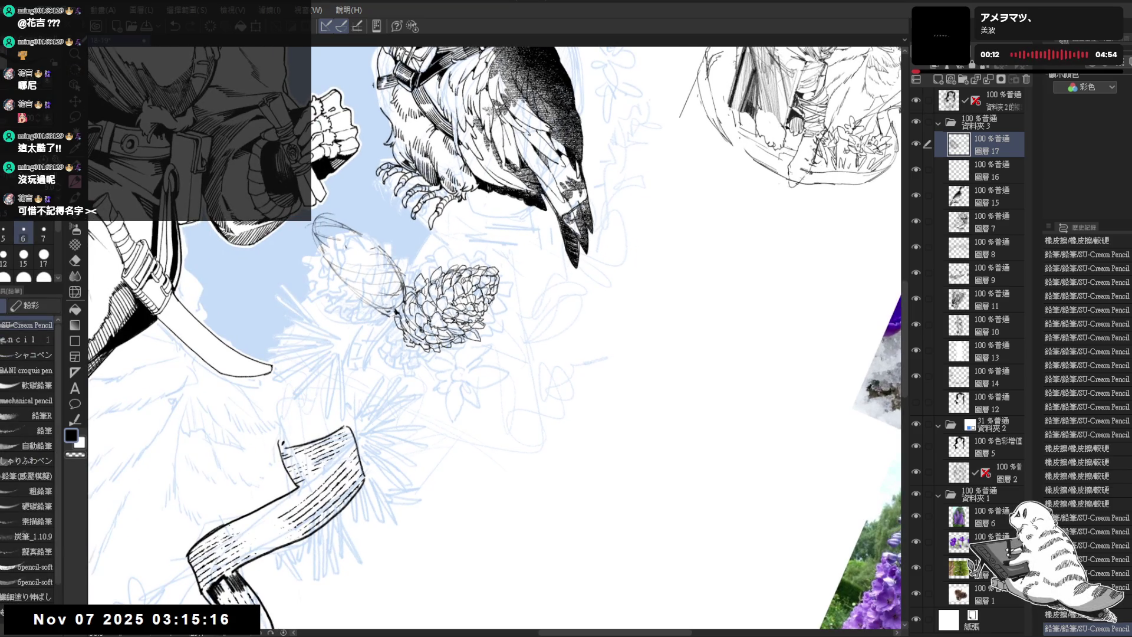
Dab repeated tiny ink marks onto the left pine cone's scales
{"action": "left_click", "coordinate": [389, 313]}
{"action": "left_click", "coordinate": [389, 312]}
{"action": "mouse_move", "coordinate": [389, 312]}
{"action": "left_mouse_down"}
{"action": "mouse_move", "coordinate": [370, 308]}
{"action": "mouse_move", "coordinate": [391, 338]}
{"action": "left_mouse_up"}
{"action": "left_click", "coordinate": [391, 338]}
{"action": "left_click", "coordinate": [390, 337]}
{"action": "left_click", "coordinate": [390, 337]}
{"action": "left_click", "coordinate": [390, 337]}
{"action": "left_click", "coordinate": [390, 337]}
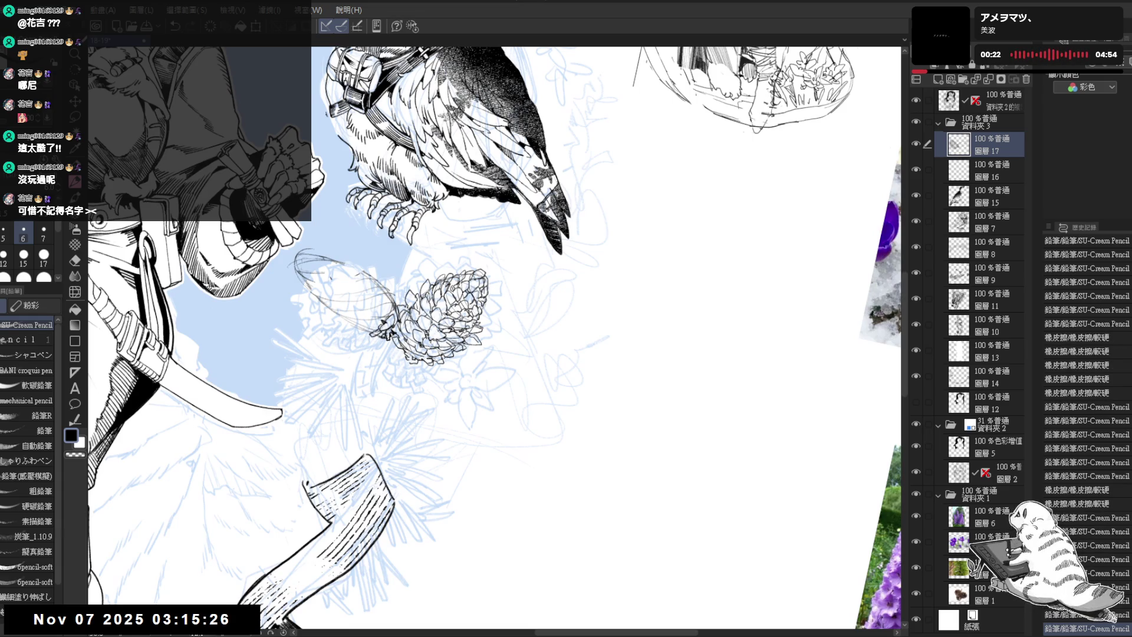
{"action": "left_click", "coordinate": [390, 337]}
{"action": "left_click", "coordinate": [390, 338]}
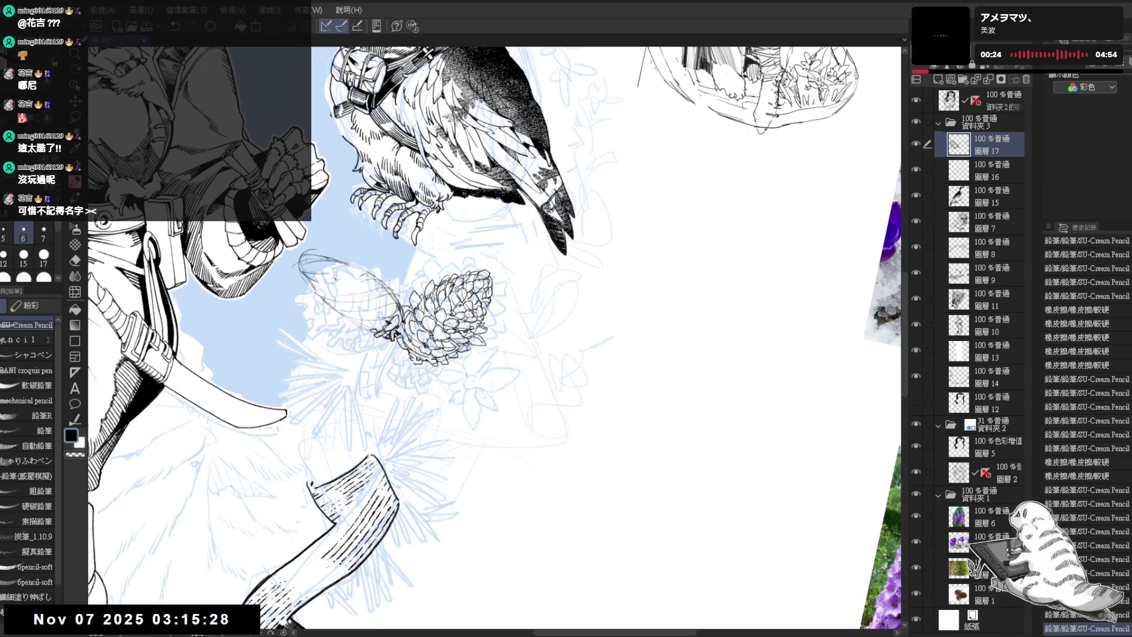
{"action": "left_click", "coordinate": [391, 337]}
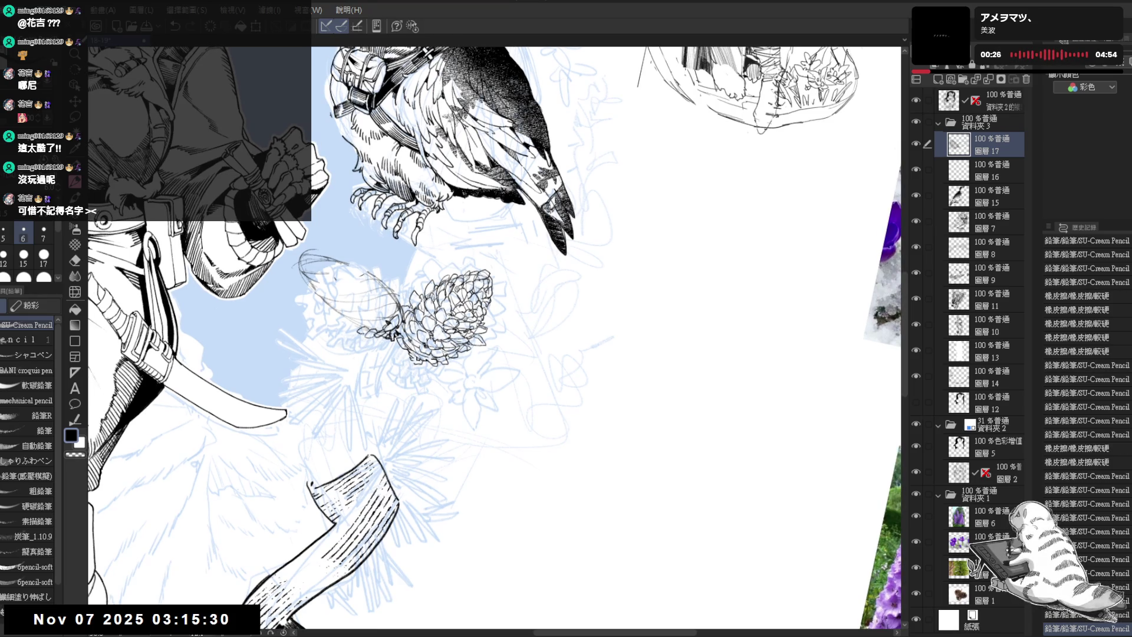
{"action": "left_click", "coordinate": [391, 337]}
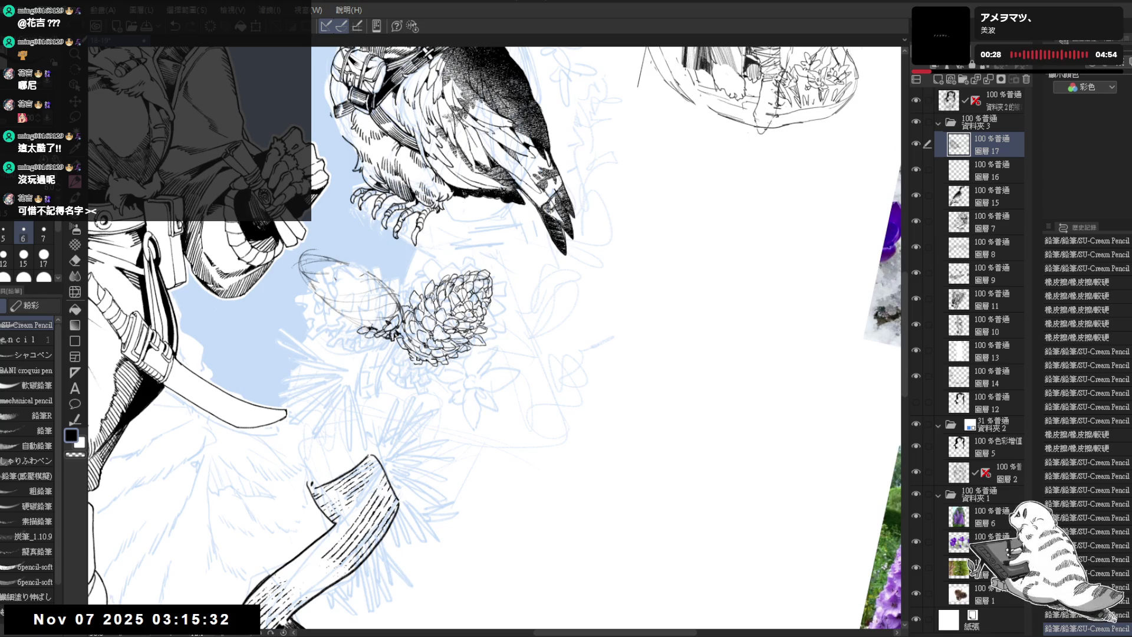
{"action": "left_click", "coordinate": [390, 338]}
{"action": "left_click", "coordinate": [391, 338]}
{"action": "left_click", "coordinate": [390, 337]}
{"action": "left_click", "coordinate": [391, 337]}
{"action": "left_click", "coordinate": [391, 337]}
{"action": "left_click_drag", "start_coordinate": [413, 295], "coordinate": [398, 293]}
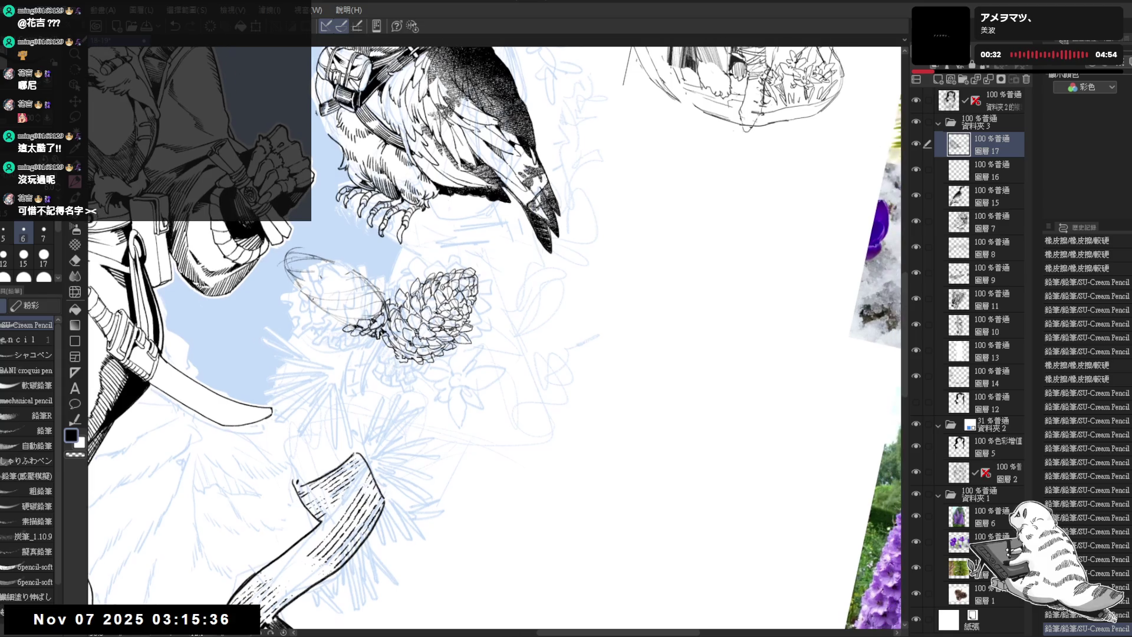
Ink more scale lines on the left pine cone, erasing a stray stroke
{"action": "left_click_drag", "start_coordinate": [346, 322], "coordinate": [361, 319]}
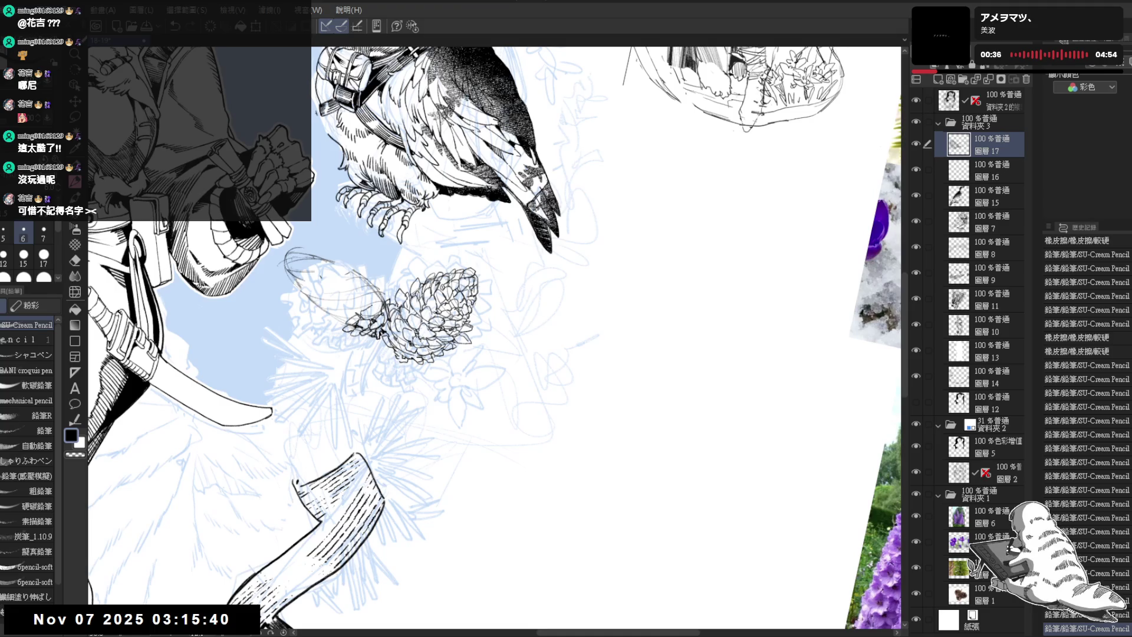
{"action": "mouse_move", "coordinate": [348, 323]}
{"action": "left_mouse_down"}
{"action": "mouse_move", "coordinate": [361, 319]}
{"action": "mouse_move", "coordinate": [348, 313]}
{"action": "mouse_move", "coordinate": [351, 322]}
{"action": "left_mouse_up"}
{"action": "key", "text": "e"}
{"action": "key", "text": "p"}
{"action": "left_click_drag", "start_coordinate": [383, 282], "coordinate": [389, 286]}
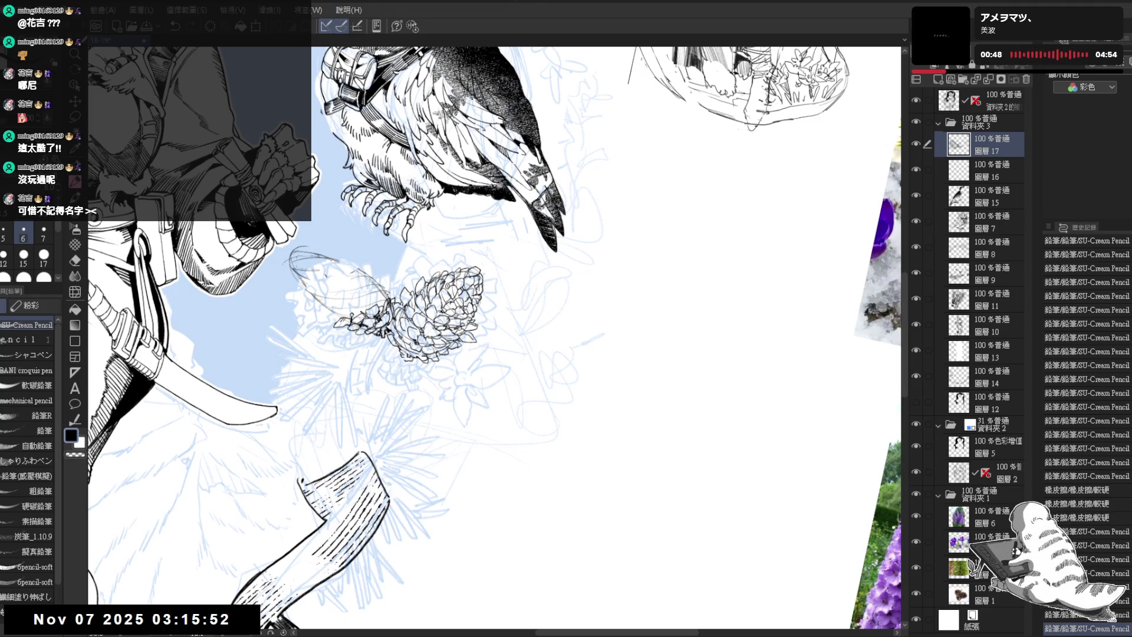
{"action": "mouse_move", "coordinate": [278, 378]}
{"action": "left_mouse_down"}
{"action": "mouse_move", "coordinate": [290, 352]}
{"action": "mouse_move", "coordinate": [272, 353]}
{"action": "mouse_move", "coordinate": [376, 353]}
{"action": "left_mouse_up"}
{"action": "key", "text": "e"}
{"action": "key", "text": "p"}
{"action": "left_click_drag", "start_coordinate": [373, 353], "coordinate": [366, 361]}
{"action": "left_click_drag", "start_coordinate": [363, 360], "coordinate": [367, 361]}
{"action": "left_click_drag", "start_coordinate": [363, 360], "coordinate": [367, 361]}
{"action": "key", "text": "e"}
{"action": "left_click_drag", "start_coordinate": [363, 361], "coordinate": [334, 373]}
{"action": "key", "text": "p"}
{"action": "left_click_drag", "start_coordinate": [531, 354], "coordinate": [566, 401]}
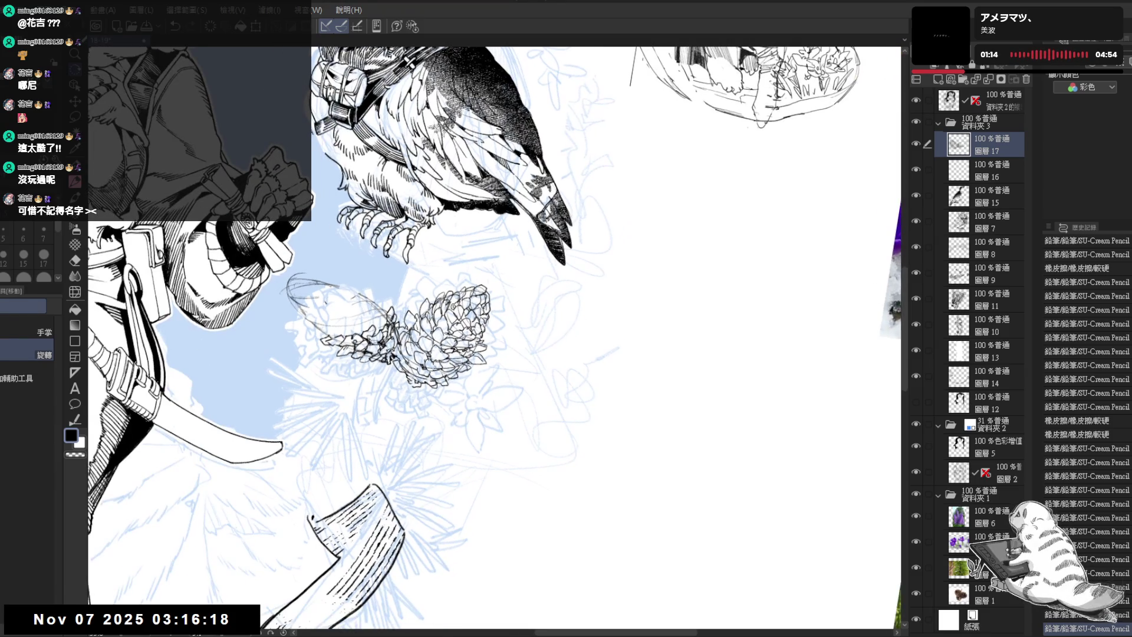
Add two more ink strokes to the left pine cone's lower scales
{"action": "key", "text": "p"}
{"action": "left_click_drag", "start_coordinate": [324, 369], "coordinate": [334, 373]}
{"action": "mouse_move", "coordinate": [424, 265]}
{"action": "left_mouse_down"}
{"action": "mouse_move", "coordinate": [445, 250]}
{"action": "mouse_move", "coordinate": [398, 260]}
{"action": "left_mouse_up"}
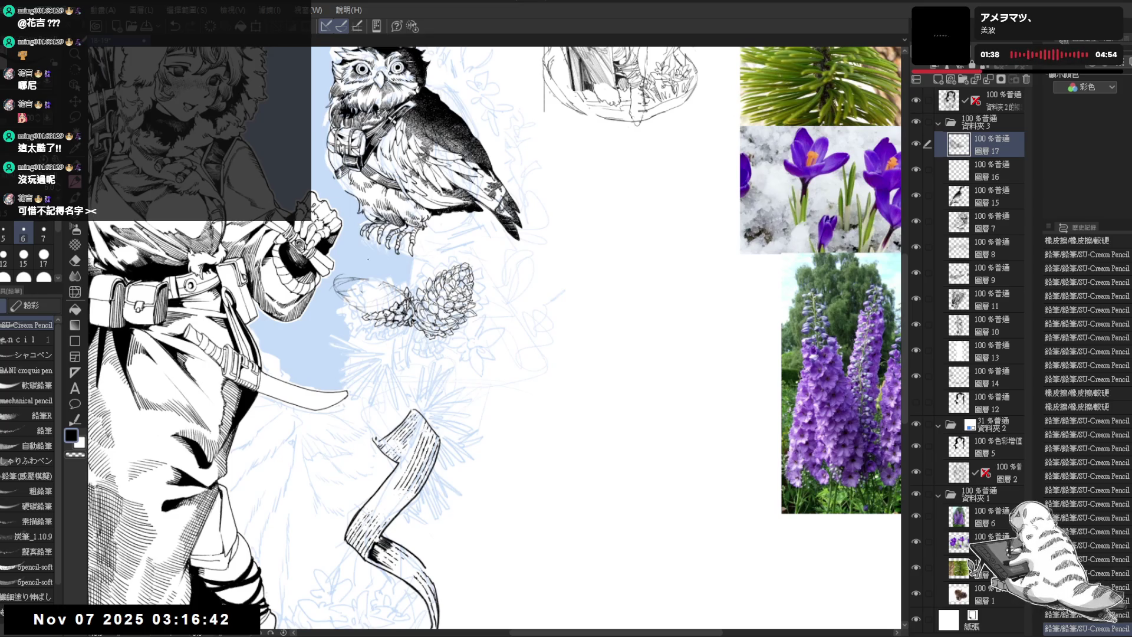
{"action": "scroll", "coordinate": [341, 195], "scroll_direction": "up", "scroll_amount": 1}
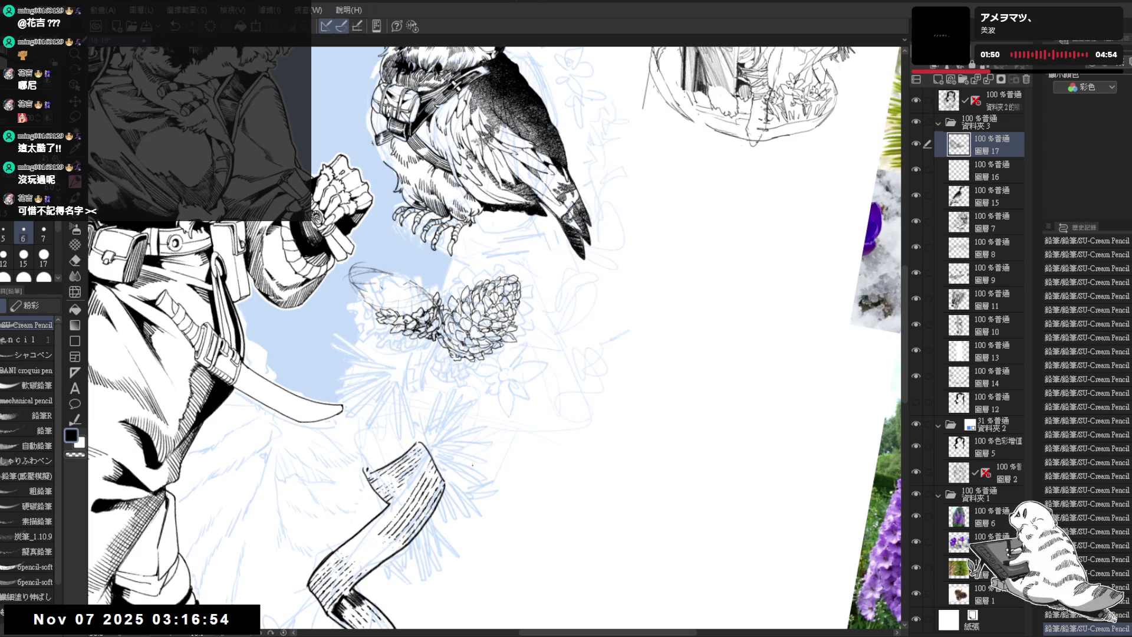
Ink dark strokes along the left pine cone's edge, rotating the canvas as needed
{"action": "key", "text": "asciicircum"}
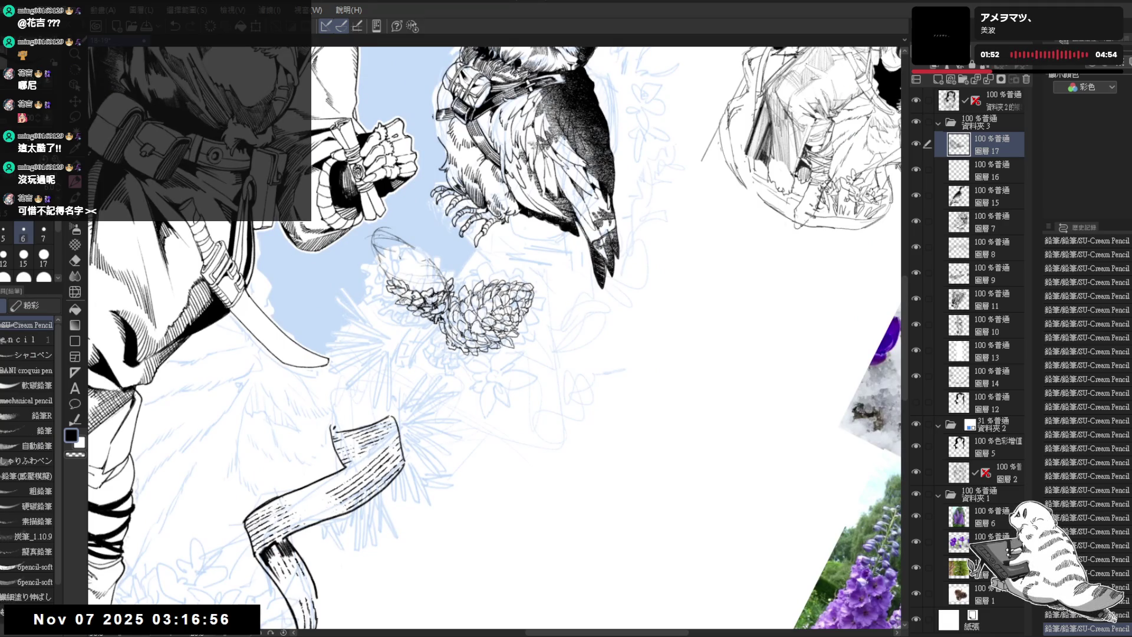
{"action": "left_click_drag", "start_coordinate": [418, 302], "coordinate": [424, 314]}
{"action": "key", "text": "-"}
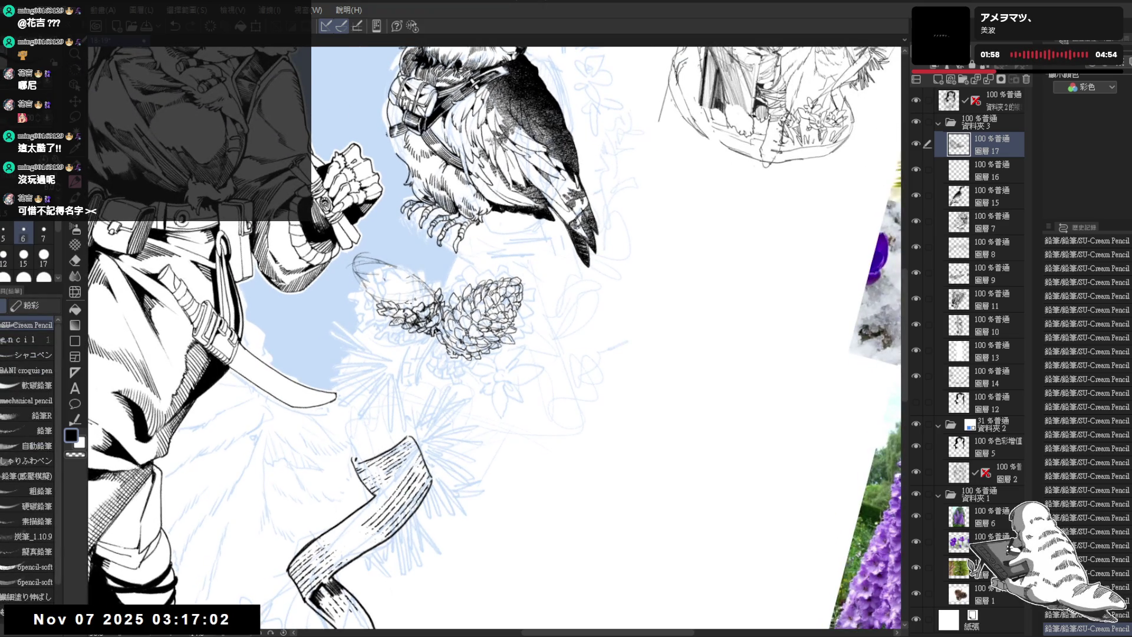
{"action": "left_click_drag", "start_coordinate": [416, 292], "coordinate": [420, 300]}
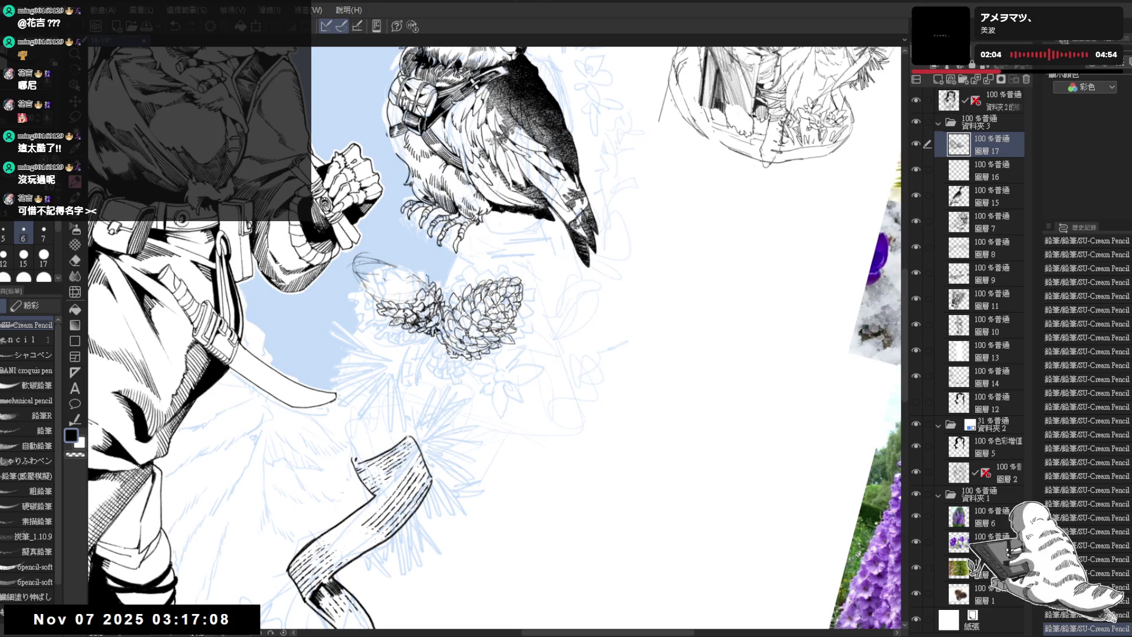
{"action": "left_click_drag", "start_coordinate": [427, 275], "coordinate": [435, 287]}
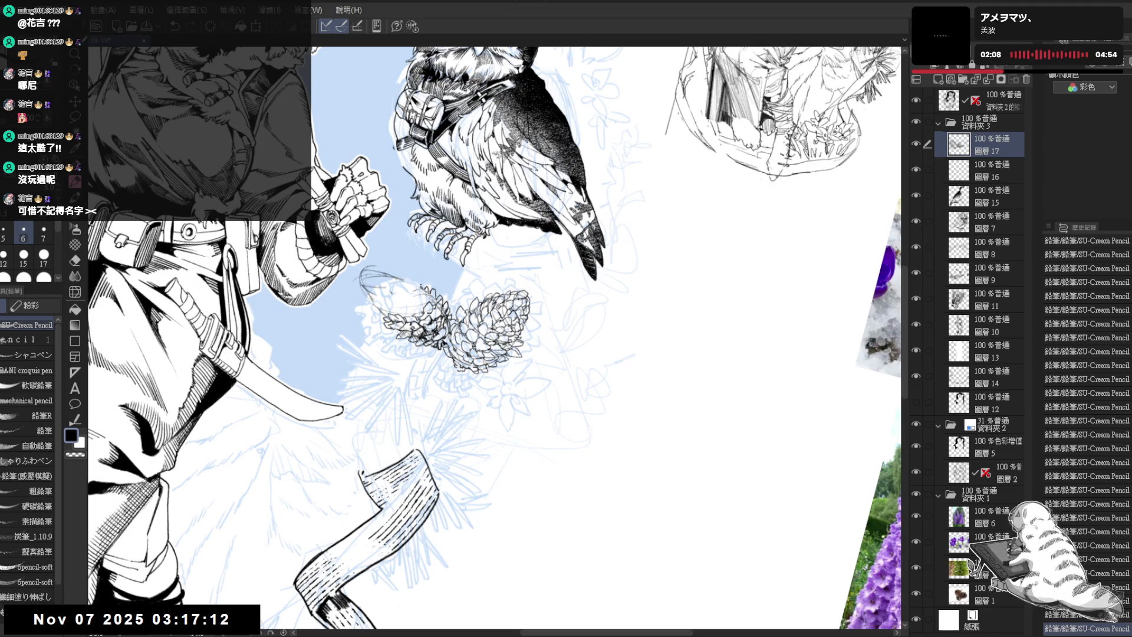
{"action": "left_click_drag", "start_coordinate": [379, 317], "coordinate": [387, 312]}
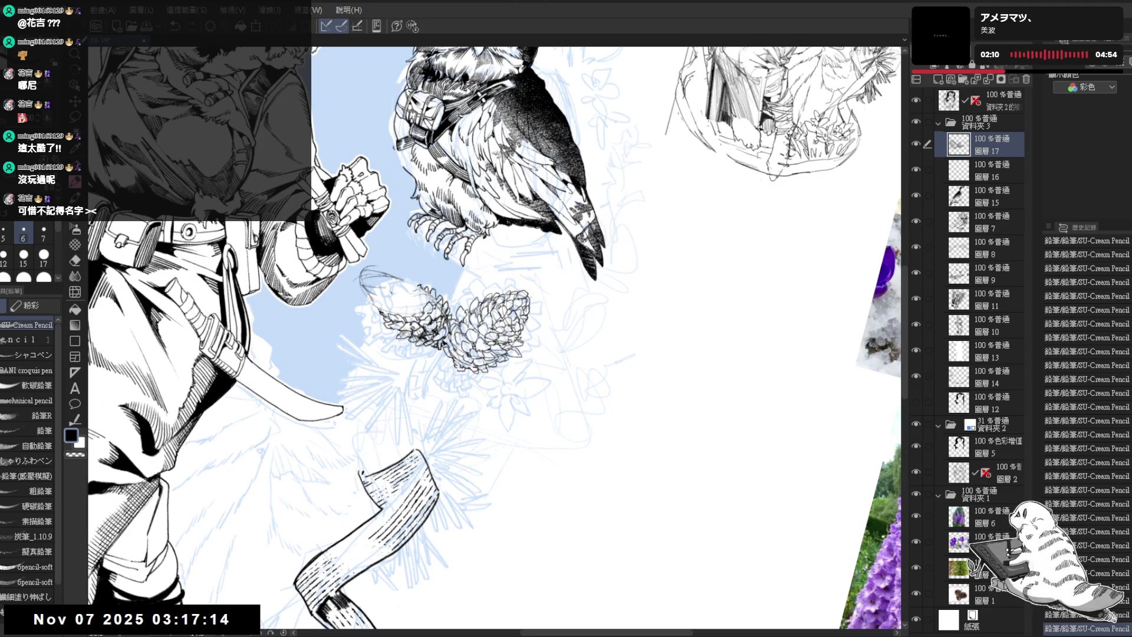
{"action": "key", "text": "e"}
{"action": "key", "text": "p"}
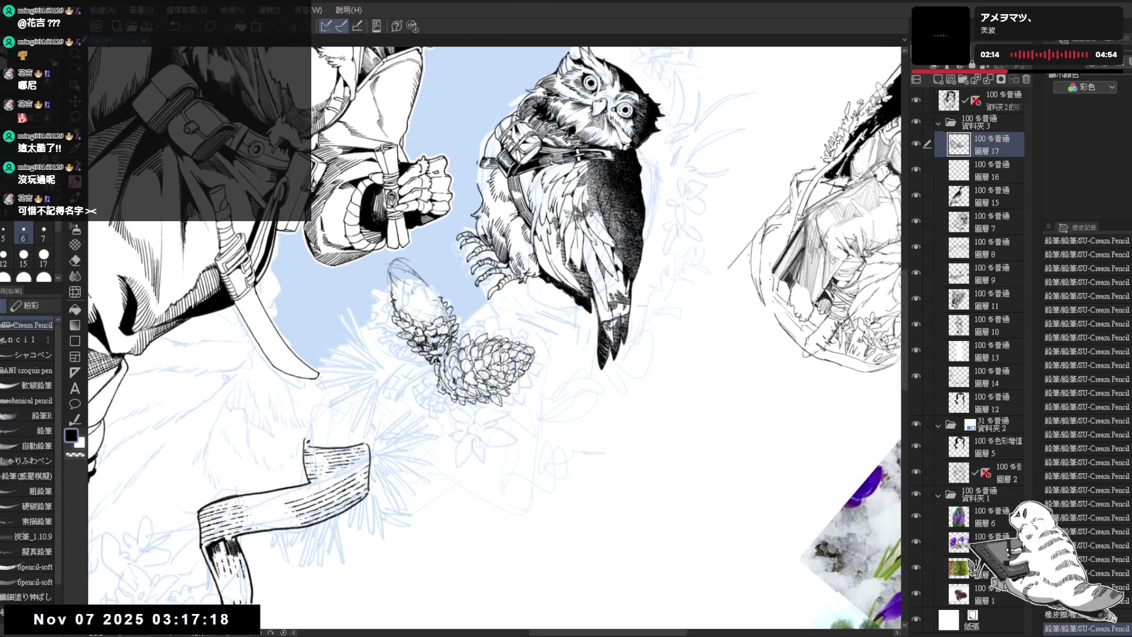
{"action": "key", "text": "e"}
{"action": "key", "text": "p"}
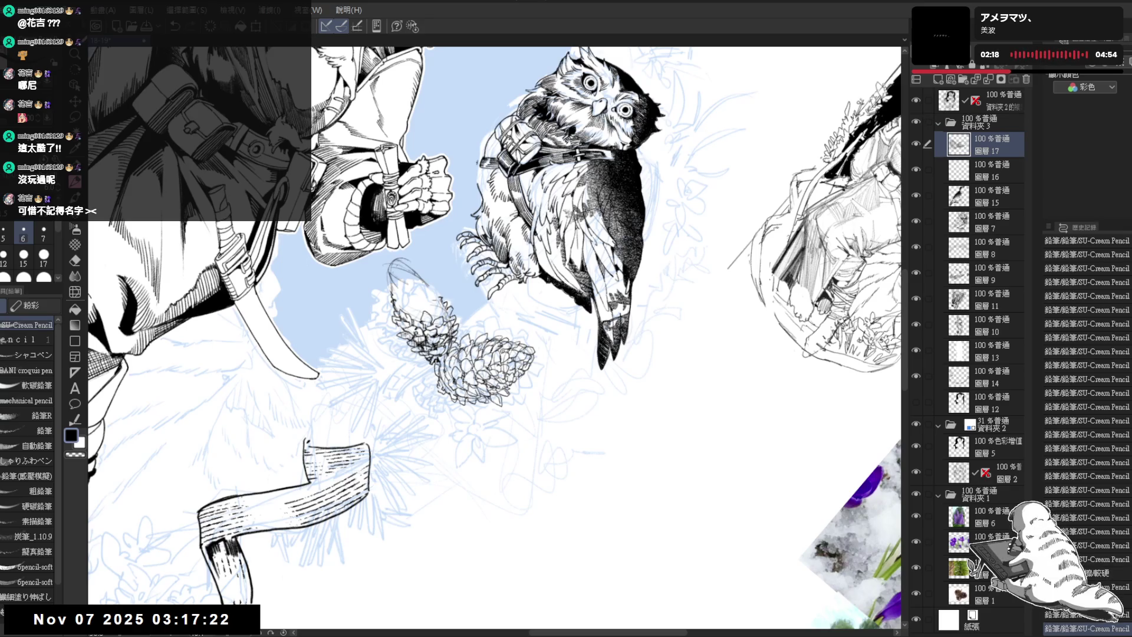
Rotate the canvas counter-clockwise and draw a small ink stroke on the pine cone
{"action": "left_click_drag", "start_coordinate": [425, 321], "coordinate": [442, 440]}
{"action": "key", "text": "p"}
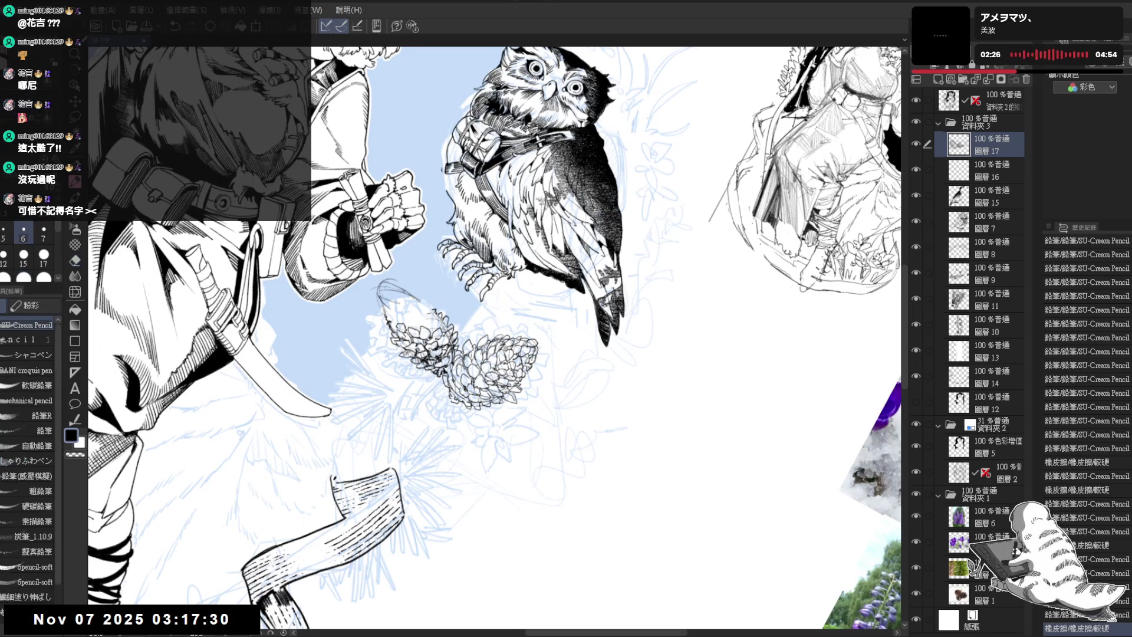
{"action": "key", "text": "minus"}
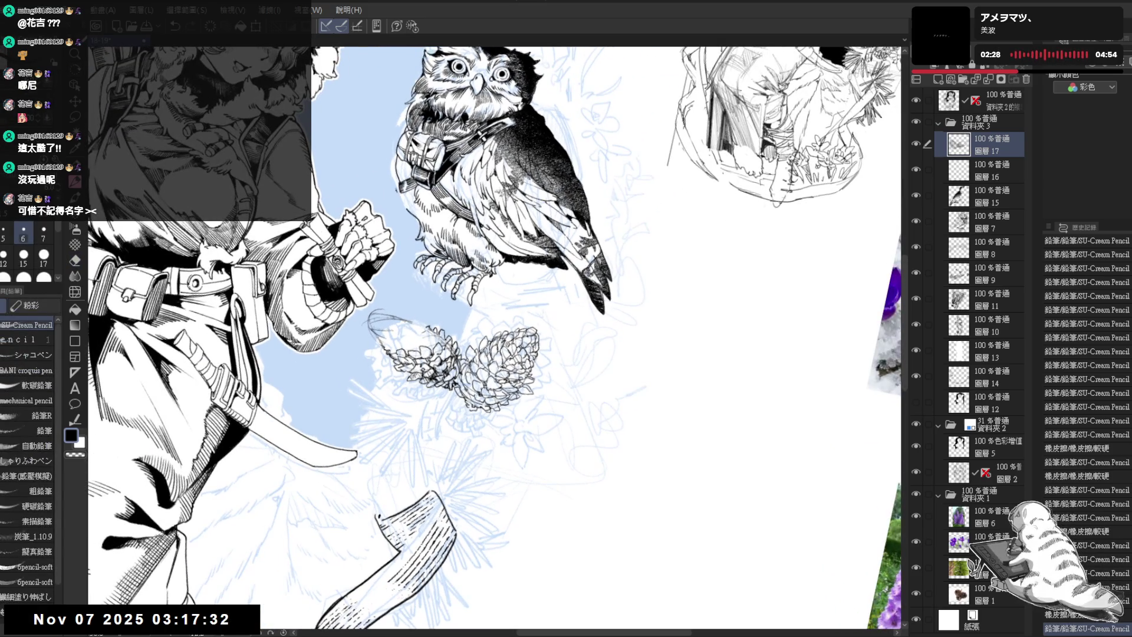
{"action": "key", "text": "minus"}
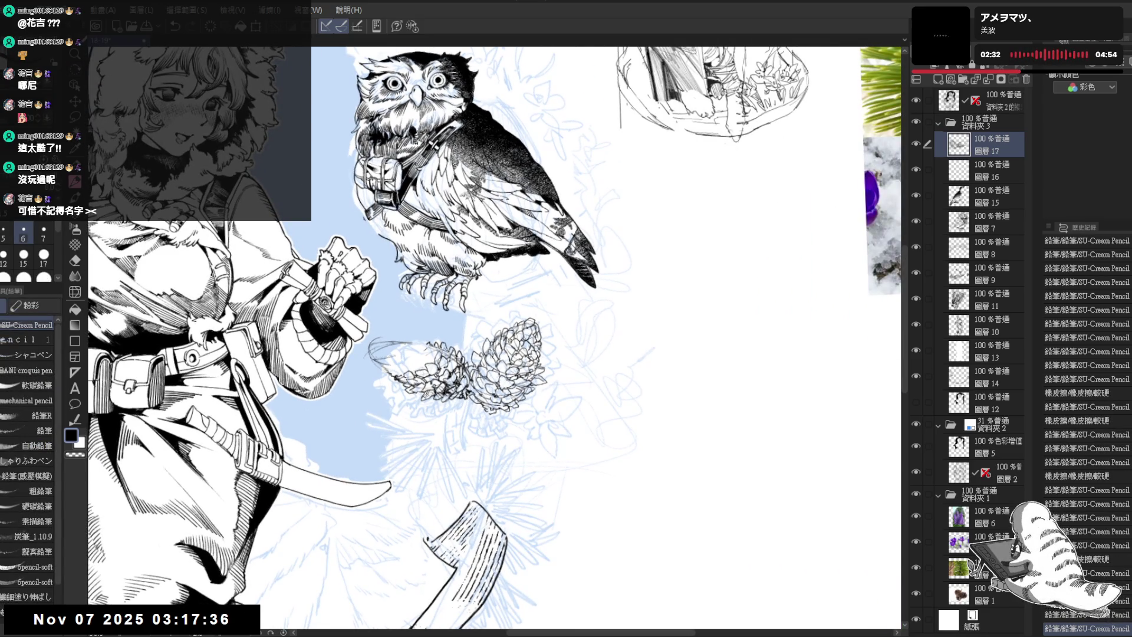
{"action": "key", "text": "minus"}
{"action": "key", "text": "e"}
{"action": "key", "text": "p"}
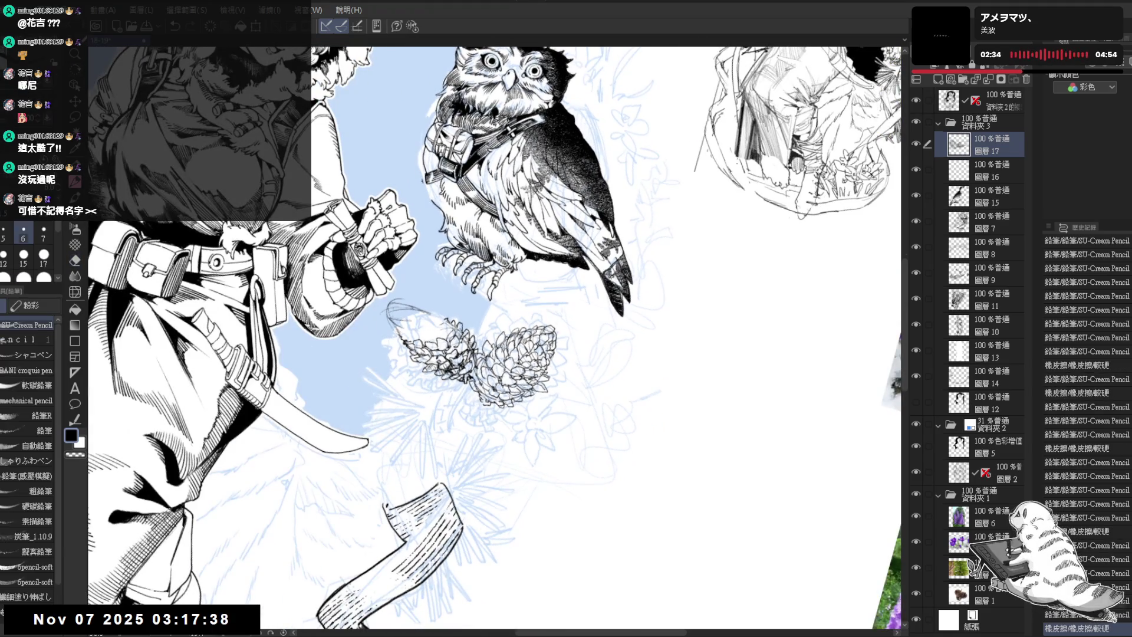
{"action": "left_click_drag", "start_coordinate": [439, 326], "coordinate": [407, 343]}
{"action": "key", "text": "e"}
{"action": "key", "text": "p"}
Add more pencil detail and strokes to the pine cone scales
{"action": "key", "text": "e"}
{"action": "key", "text": "p"}
{"action": "key", "text": "e"}
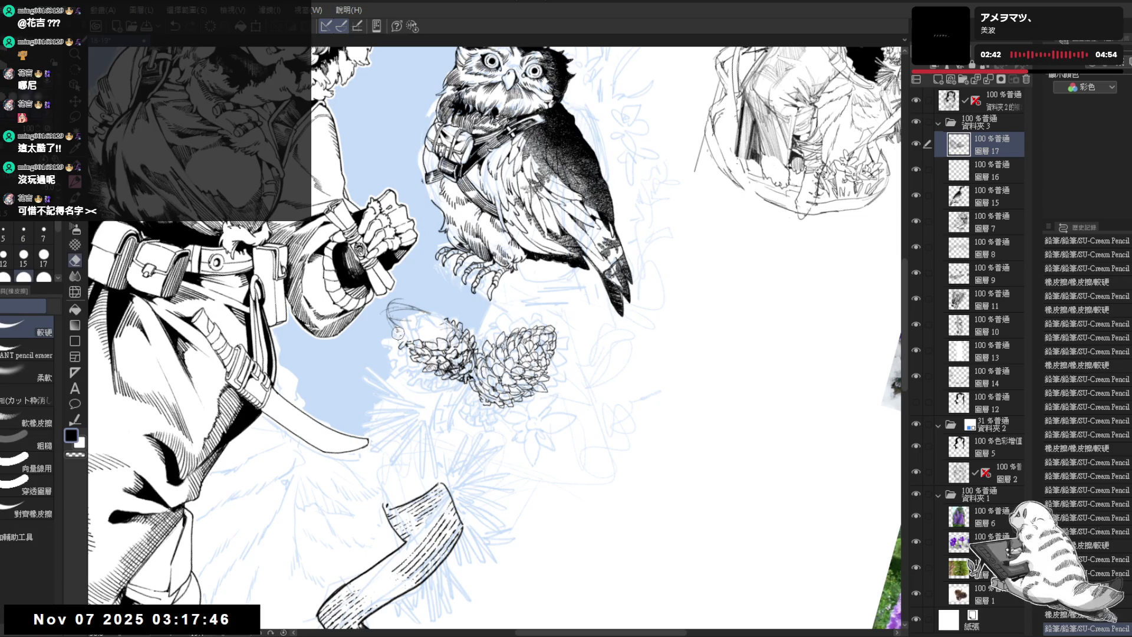
{"action": "key", "text": "p"}
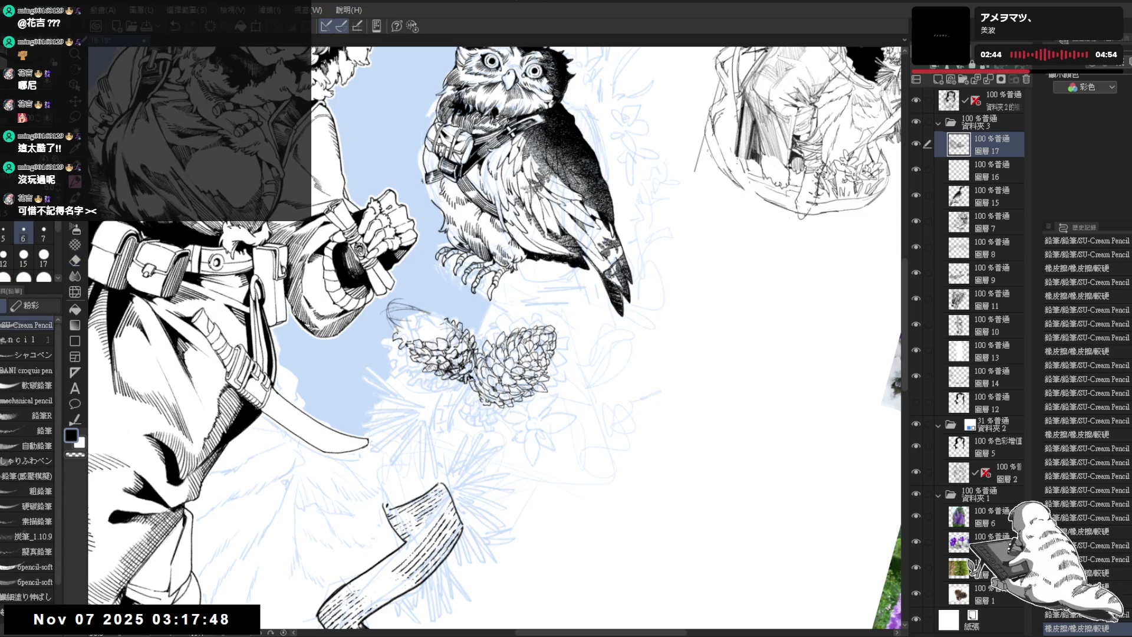
{"action": "left_click_drag", "start_coordinate": [401, 336], "coordinate": [407, 342]}
{"action": "left_click_drag", "start_coordinate": [401, 336], "coordinate": [407, 342]}
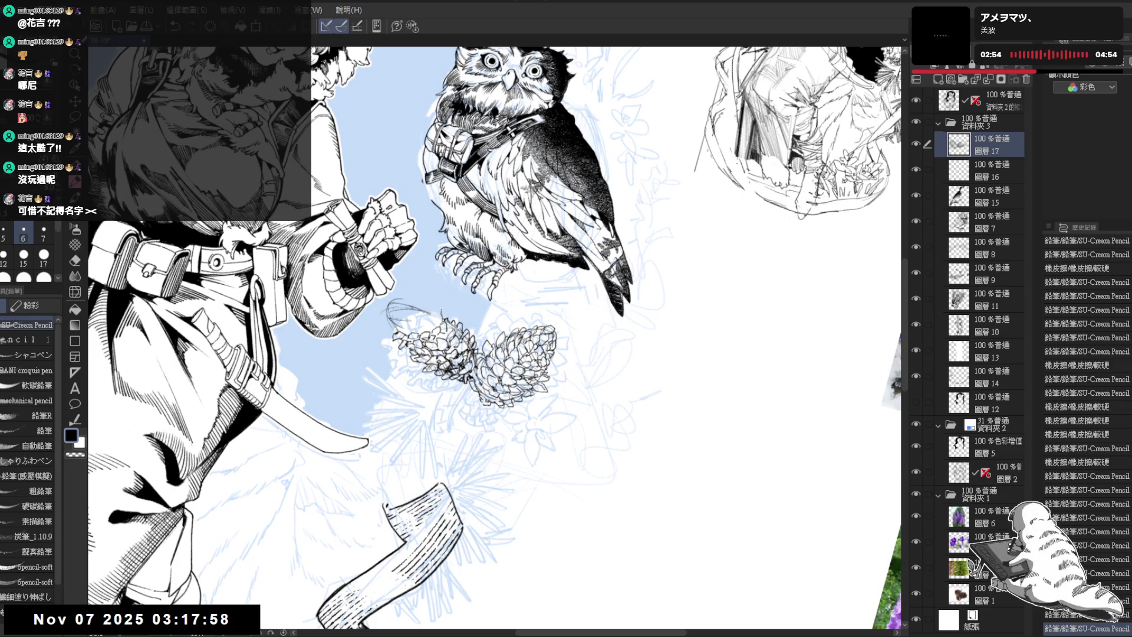
{"action": "mouse_move", "coordinate": [496, 337]}
{"action": "left_mouse_down"}
{"action": "mouse_move", "coordinate": [469, 343]}
{"action": "mouse_move", "coordinate": [507, 366]}
{"action": "left_mouse_up"}
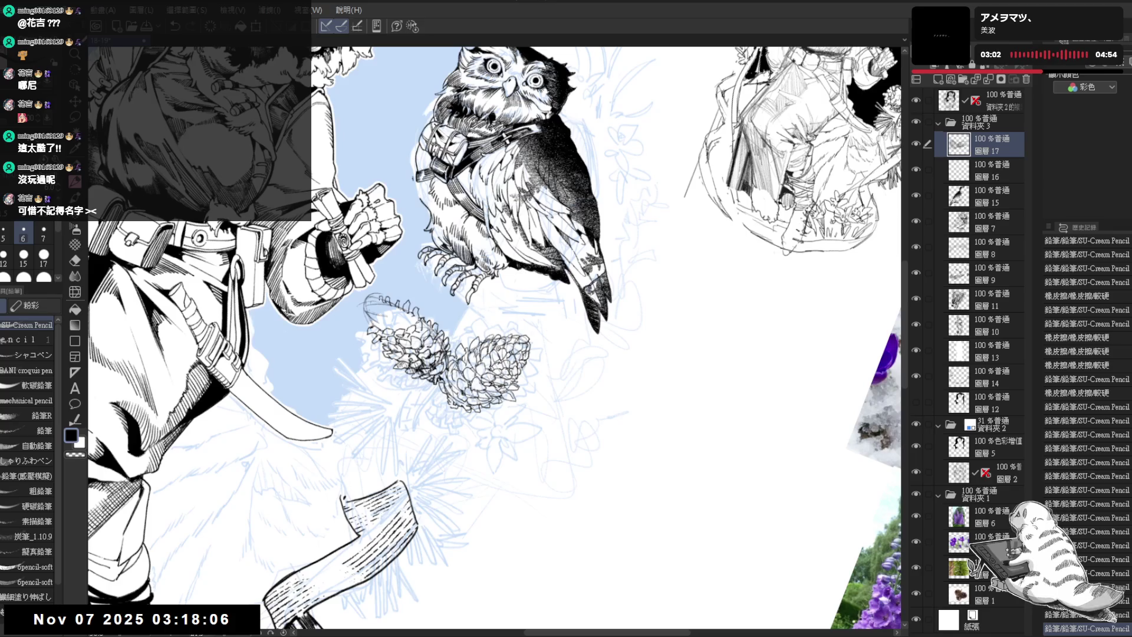
Erase stray marks around the pine cone's top-left, undo a bad stroke, and redraw it
{"action": "left_click_drag", "start_coordinate": [390, 277], "coordinate": [360, 309]}
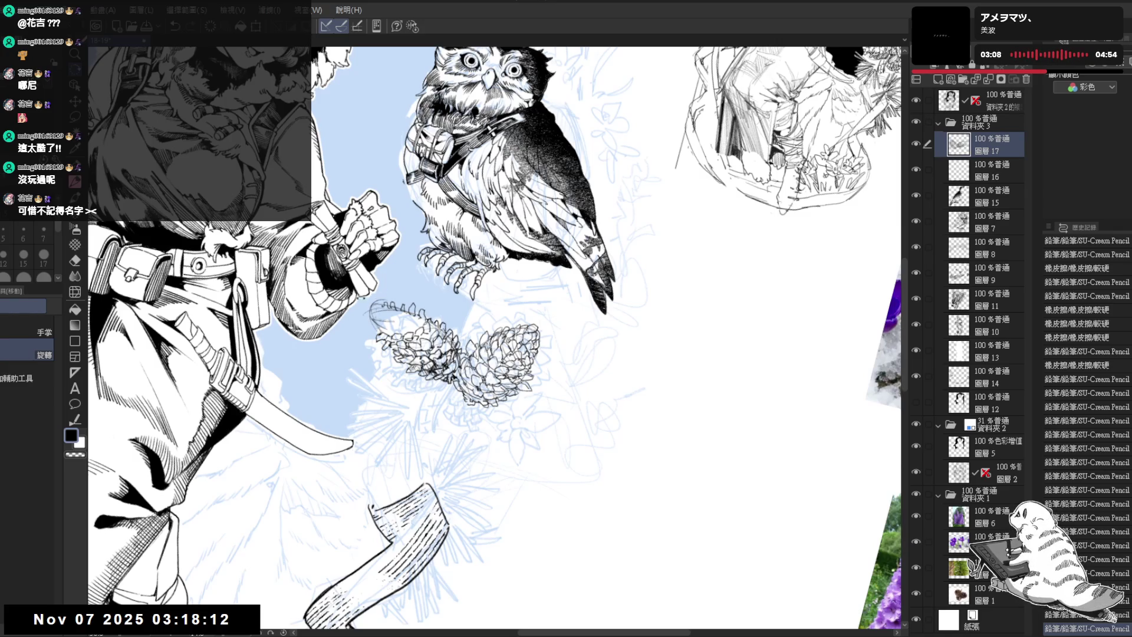
{"action": "key", "text": "e"}
{"action": "mouse_move", "coordinate": [394, 314]}
{"action": "left_mouse_down"}
{"action": "mouse_move", "coordinate": [382, 298]}
{"action": "mouse_move", "coordinate": [418, 328]}
{"action": "left_mouse_up"}
{"action": "key", "text": "p"}
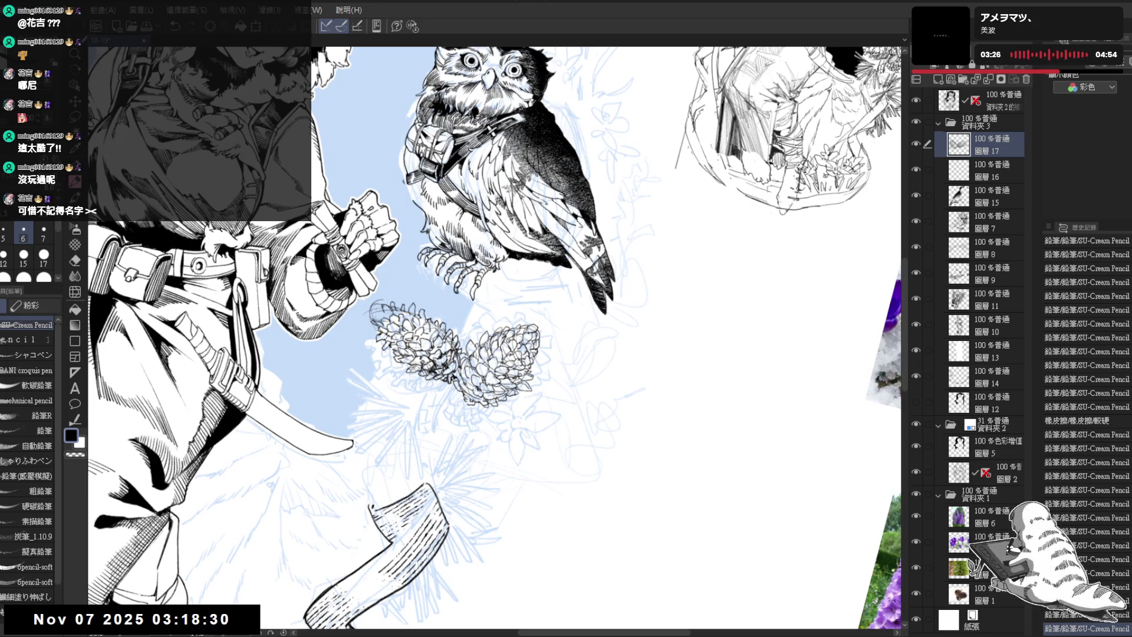
{"action": "left_click_drag", "start_coordinate": [392, 302], "coordinate": [421, 285]}
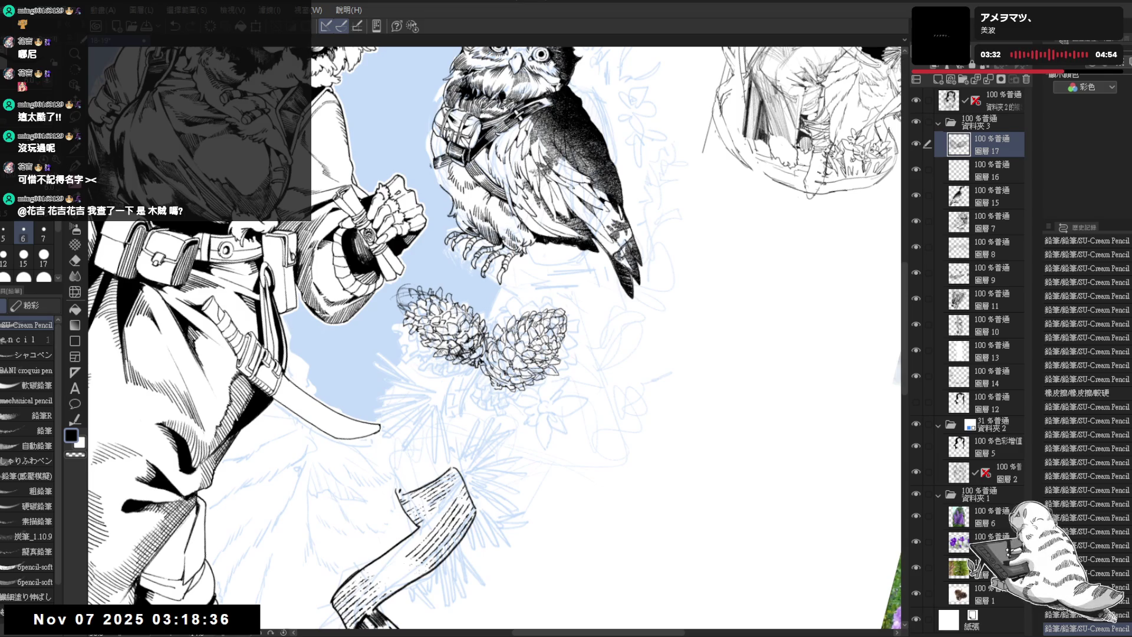
{"action": "key", "text": "e"}
{"action": "mouse_move", "coordinate": [404, 302]}
{"action": "left_mouse_down"}
{"action": "mouse_move", "coordinate": [416, 287]}
{"action": "mouse_move", "coordinate": [403, 291]}
{"action": "left_mouse_up"}
{"action": "key", "text": "p"}
{"action": "key", "text": "ctrl+z"}
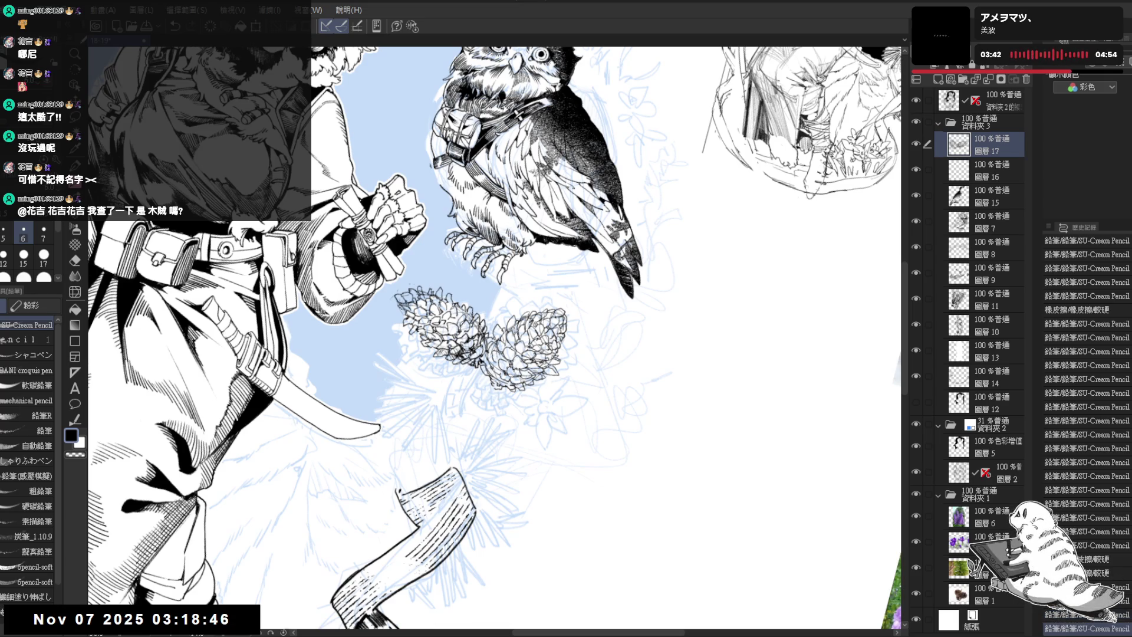
{"action": "left_click_drag", "start_coordinate": [407, 312], "coordinate": [454, 419]}
Mirror the canvas horizontally to check the pine cones, then flip back and zoom out
{"action": "key", "text": "h"}
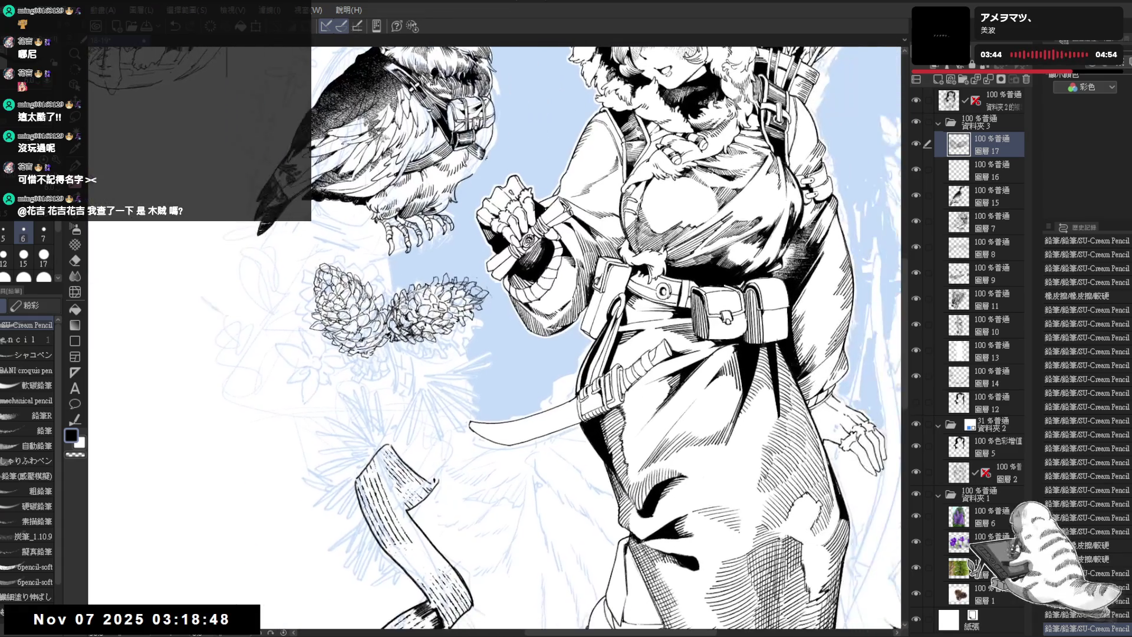
{"action": "left_click_drag", "start_coordinate": [401, 295], "coordinate": [407, 301]}
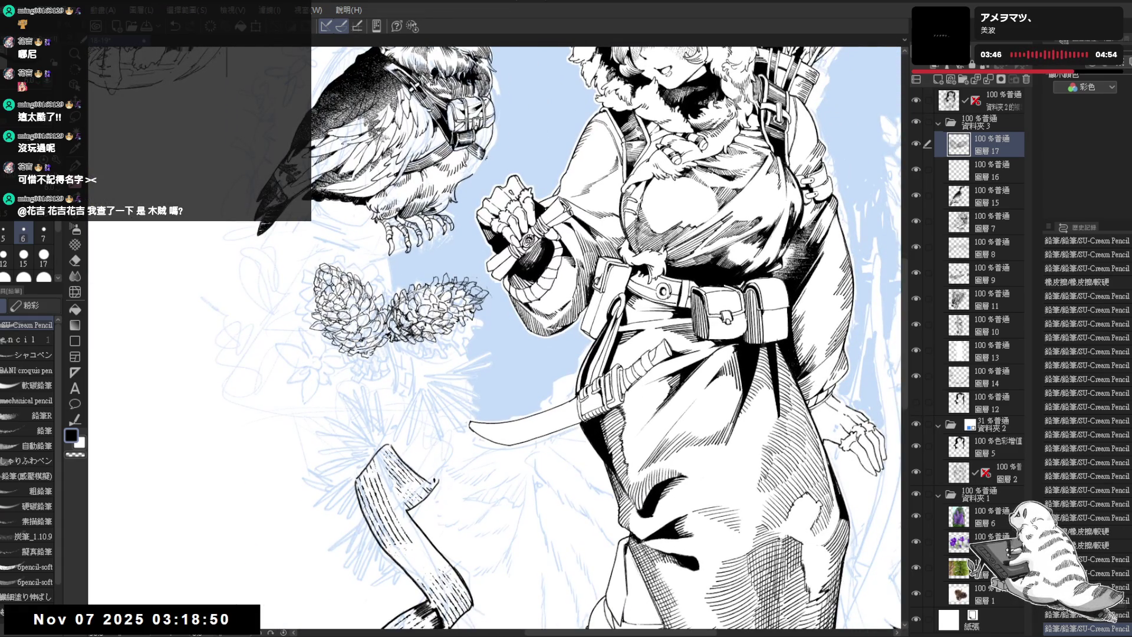
{"action": "left_click_drag", "start_coordinate": [201, 118], "coordinate": [206, 124]}
{"action": "key", "text": "h"}
{"action": "key", "text": "ctrl+minus"}
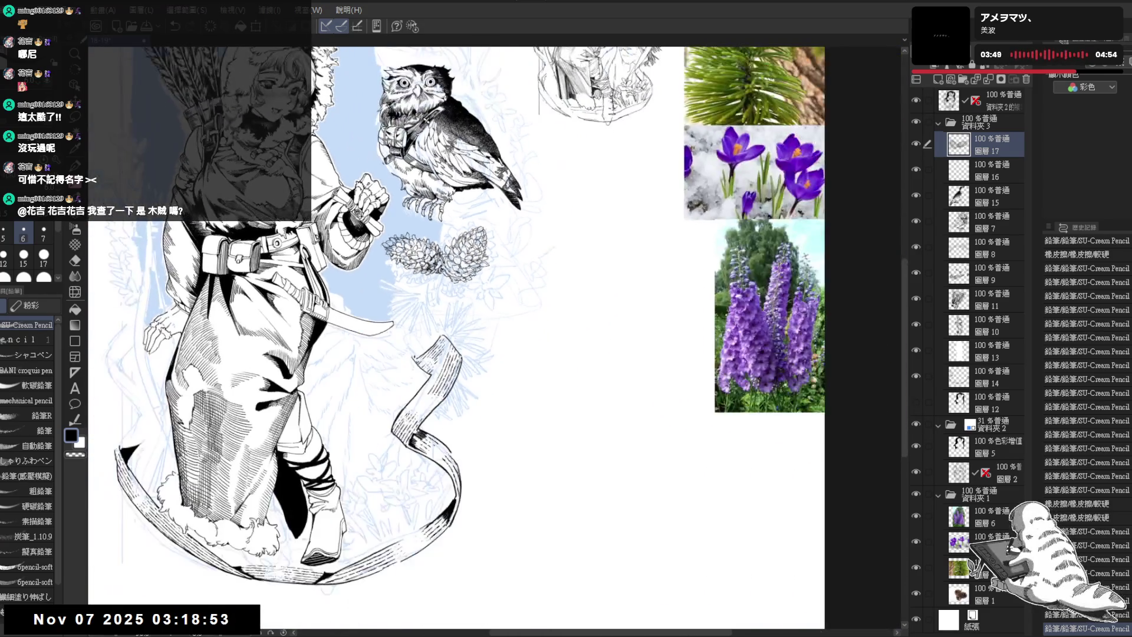
{"action": "left_click_drag", "start_coordinate": [460, 336], "coordinate": [469, 345]}
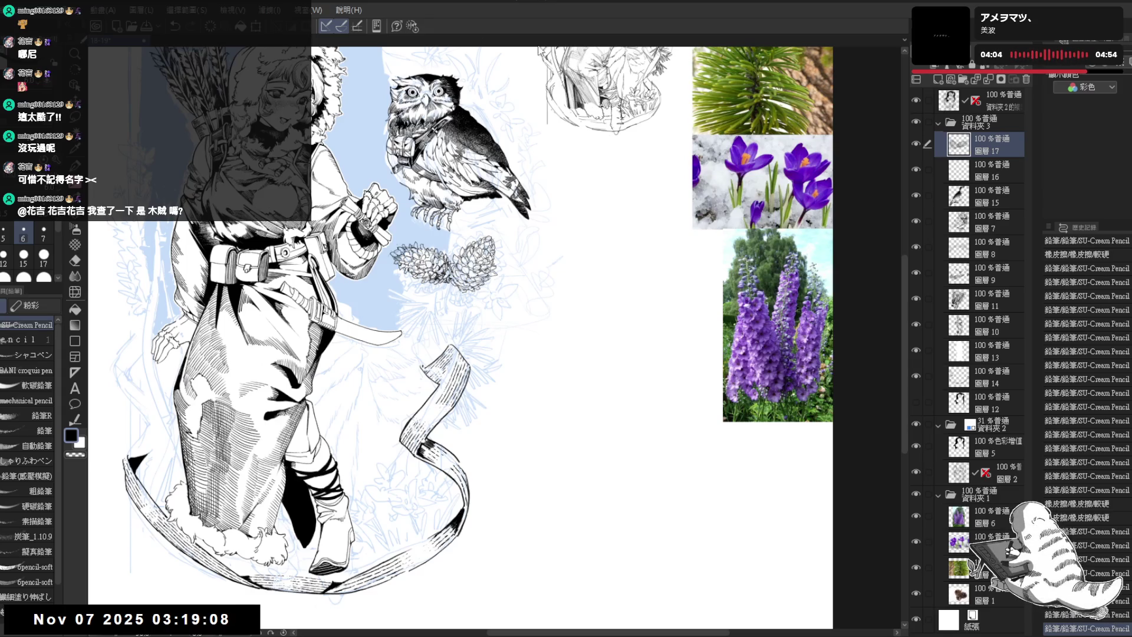
Centre on the owl, undo the small stray stroke, and erase a mark beside the pine cones
{"action": "left_click_drag", "start_coordinate": [499, 310], "coordinate": [476, 299]}
{"action": "scroll", "coordinate": [466, 295], "scroll_direction": "up", "scroll_amount": 1}
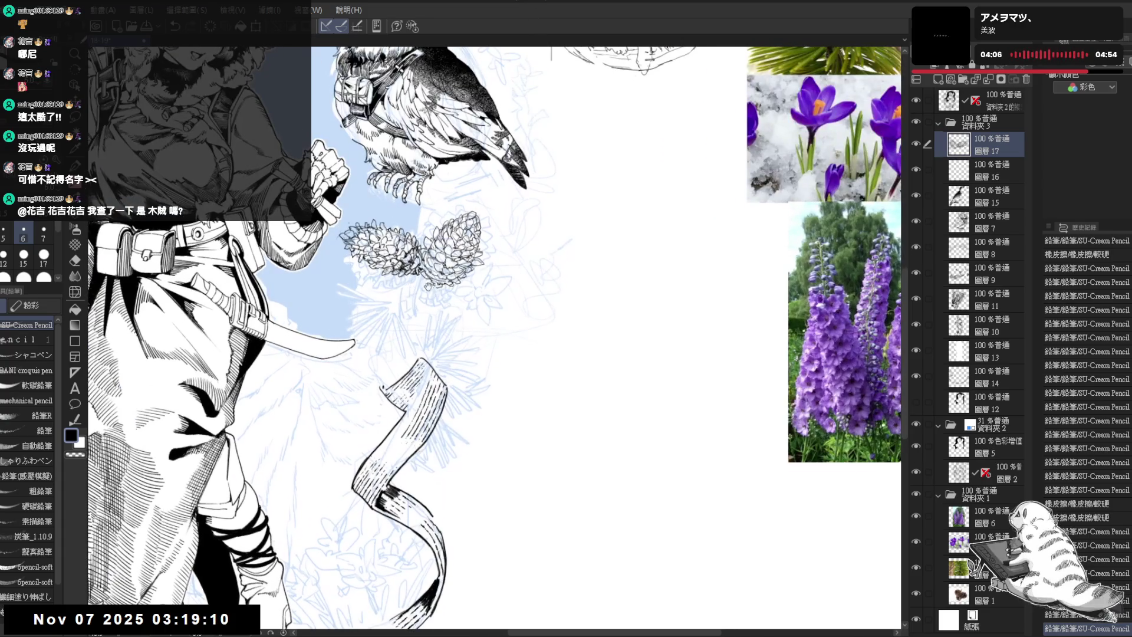
{"action": "scroll", "coordinate": [427, 307], "scroll_direction": "up", "scroll_amount": 1}
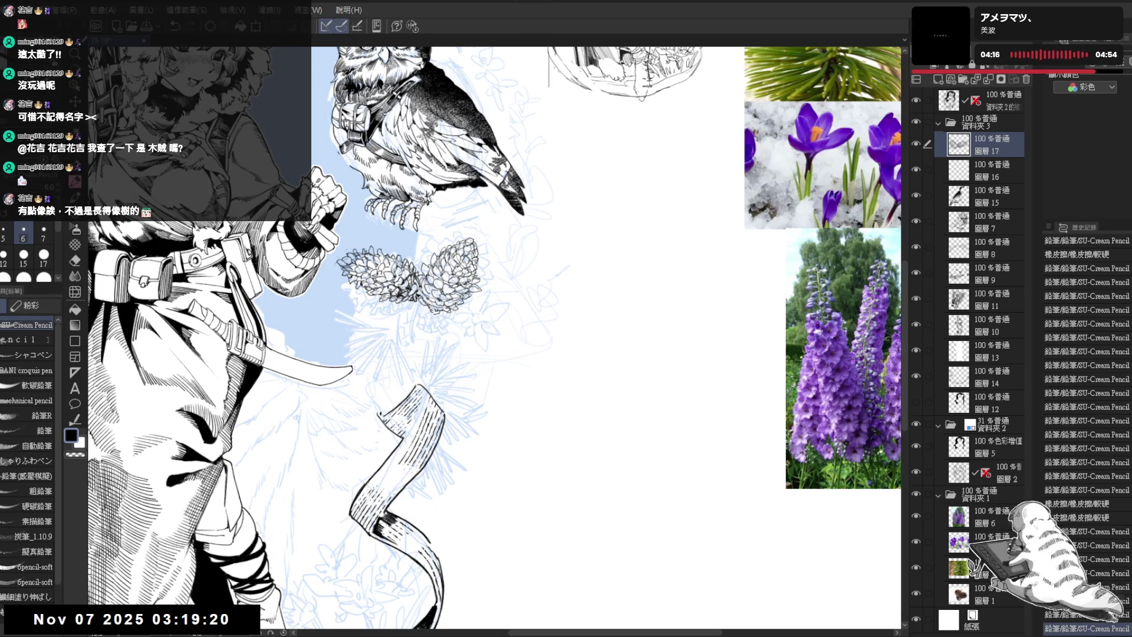
{"action": "scroll", "coordinate": [366, 304], "scroll_direction": "up", "scroll_amount": 1}
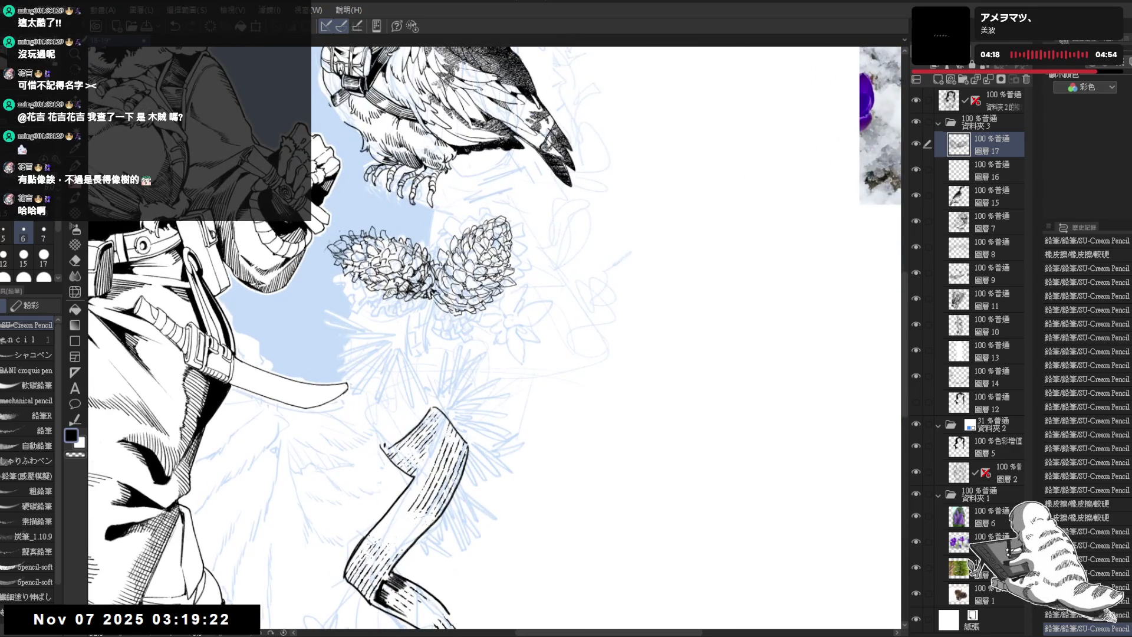
{"action": "key", "text": "ctrl+z"}
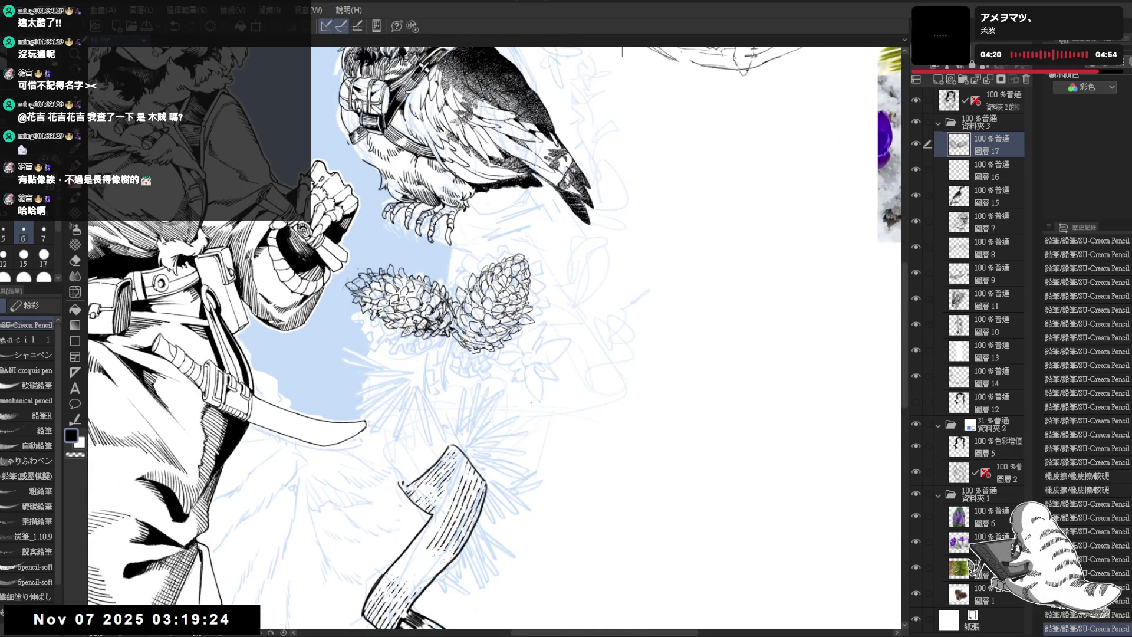
{"action": "key", "text": "h"}
{"action": "left_click_drag", "start_coordinate": [572, 324], "coordinate": [587, 344]}
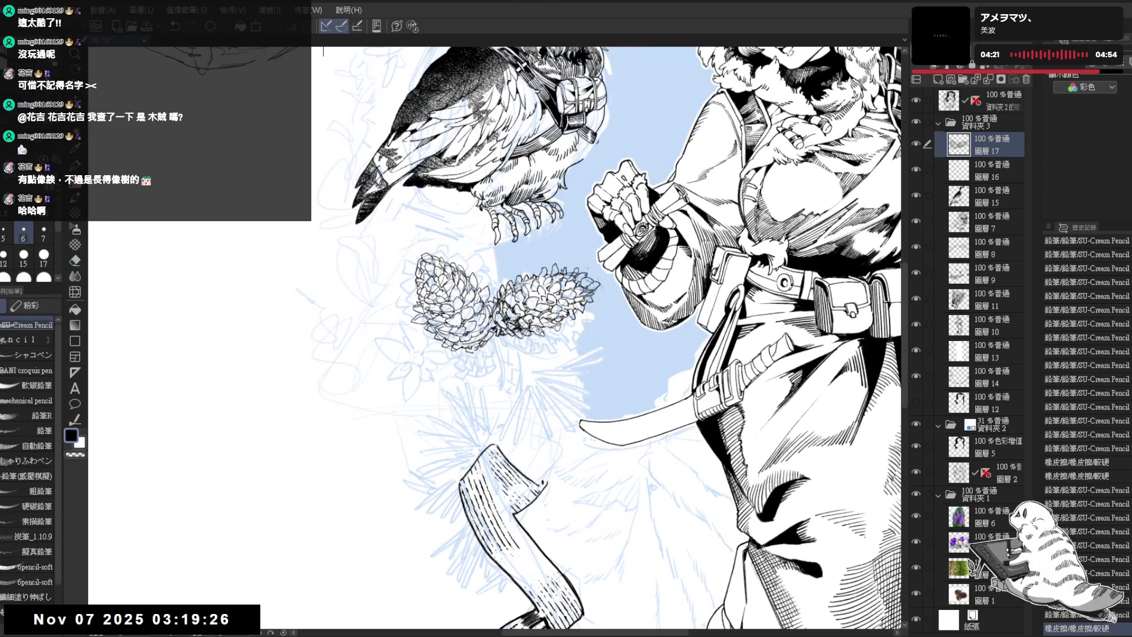
Reset the view rotation, frame the owl and girl, and reselect the pencil
{"action": "key", "text": "ctrl+0"}
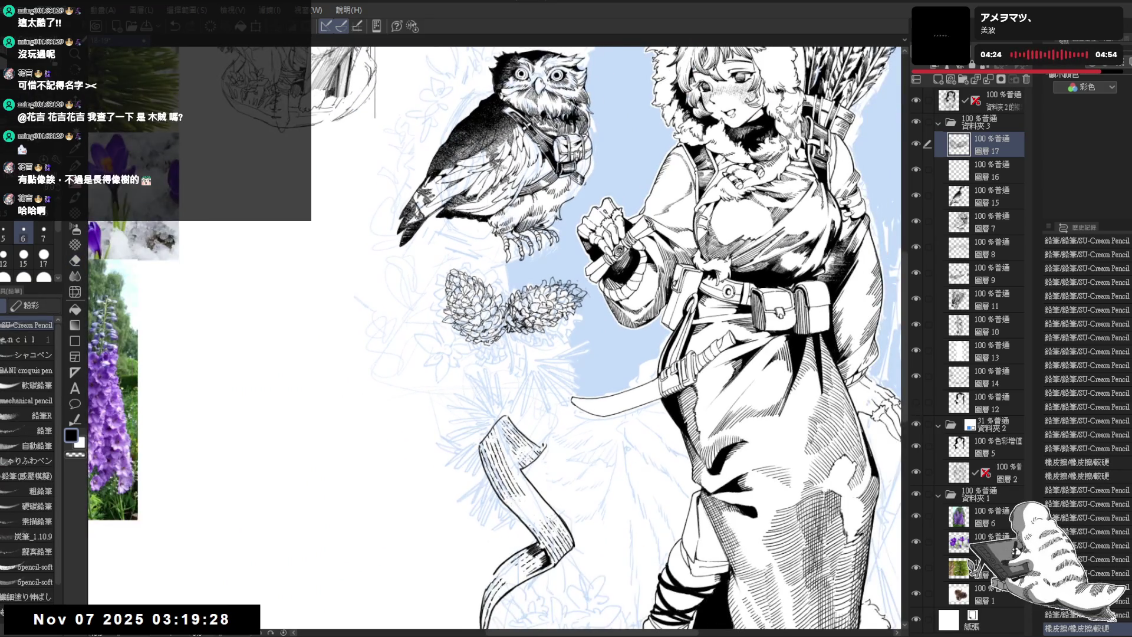
{"action": "left_click_drag", "start_coordinate": [566, 324], "coordinate": [529, 326]}
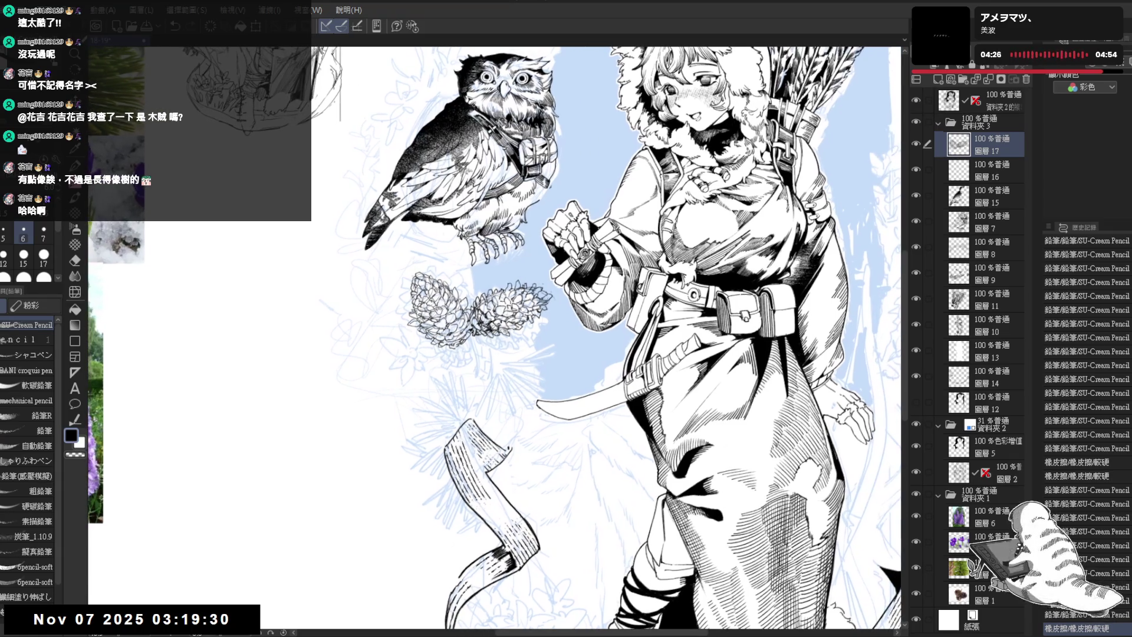
{"action": "mouse_move", "coordinate": [437, 304]}
{"action": "left_mouse_down"}
{"action": "mouse_move", "coordinate": [472, 250]}
{"action": "mouse_move", "coordinate": [570, 366]}
{"action": "mouse_move", "coordinate": [523, 363]}
{"action": "mouse_move", "coordinate": [543, 381]}
{"action": "mouse_move", "coordinate": [549, 436]}
{"action": "mouse_move", "coordinate": [545, 400]}
{"action": "left_mouse_up"}
{"action": "key", "text": "p"}
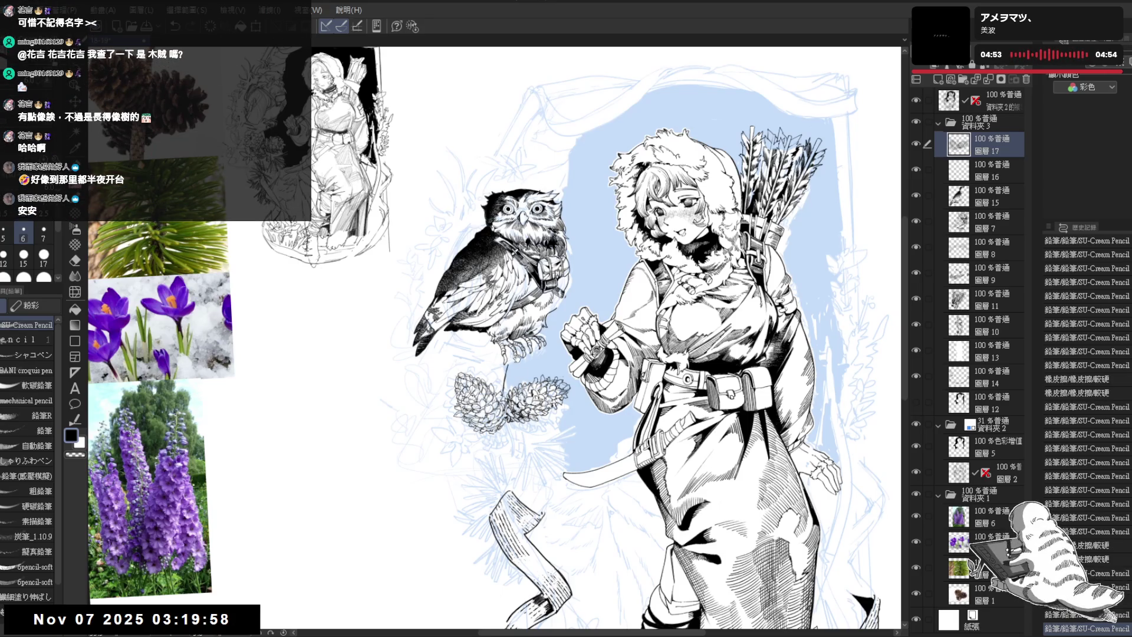
Redo the last pencil stroke and rotate the view toward the pine cones
{"action": "key", "text": "shift+space"}
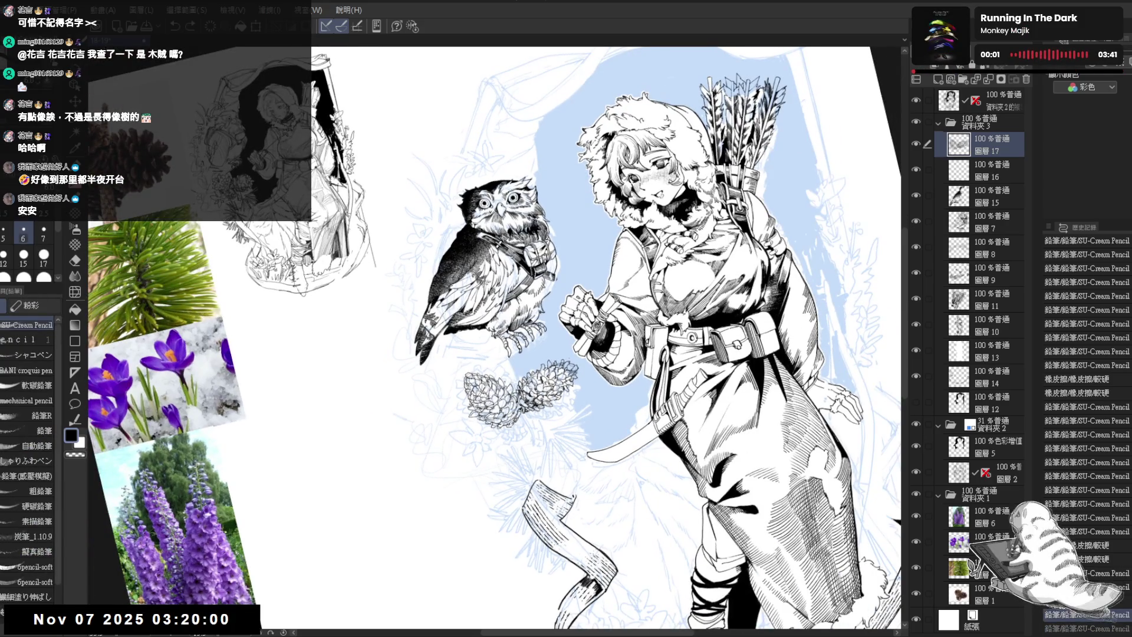
{"action": "key", "text": "ctrl+y"}
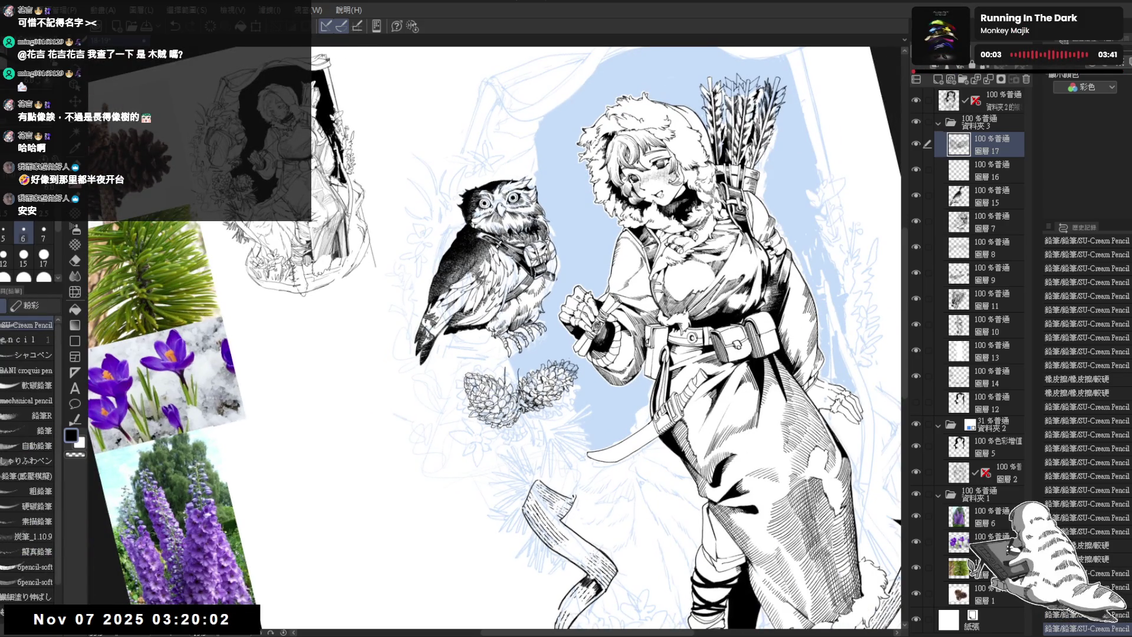
{"action": "left_click_drag", "start_coordinate": [448, 436], "coordinate": [474, 466]}
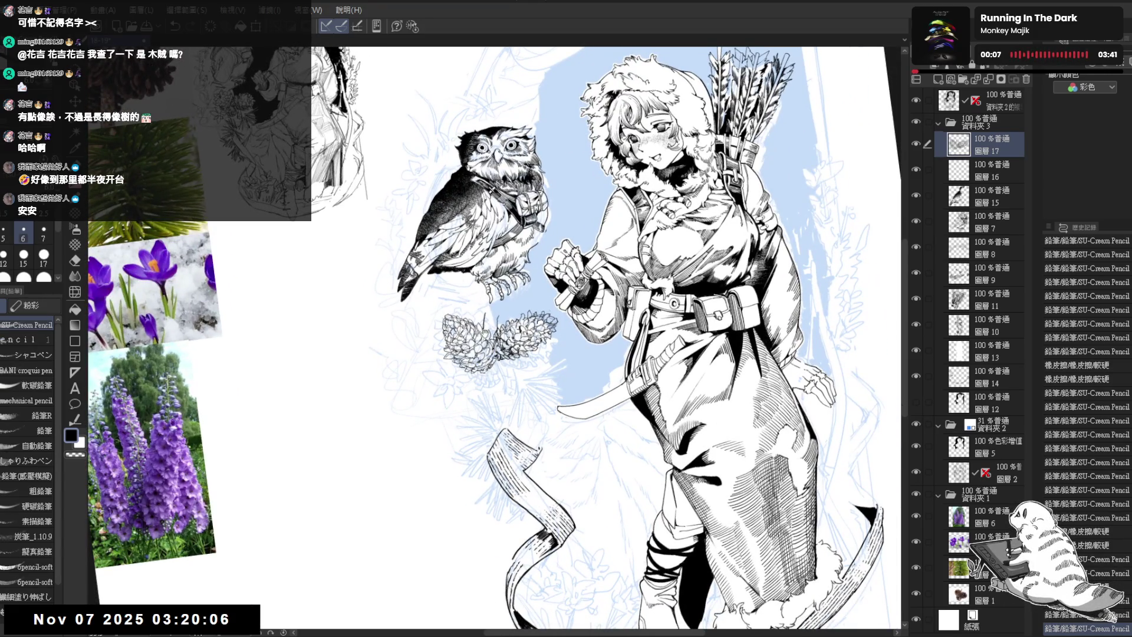
{"action": "left_click_drag", "start_coordinate": [485, 333], "coordinate": [467, 401]}
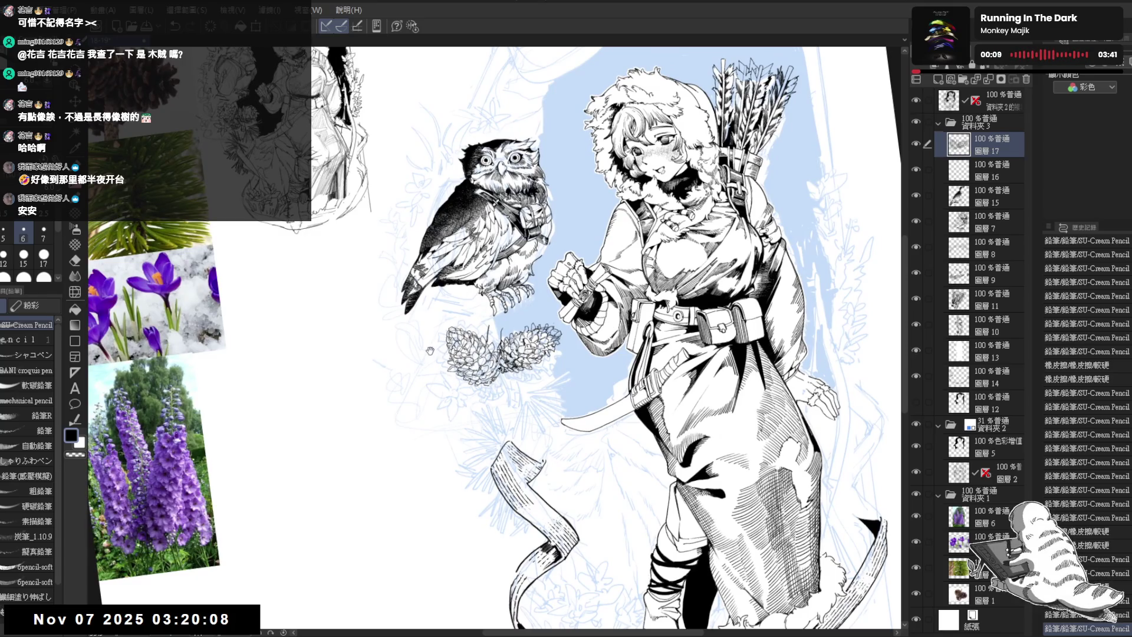
{"action": "left_click_drag", "start_coordinate": [431, 352], "coordinate": [483, 396]}
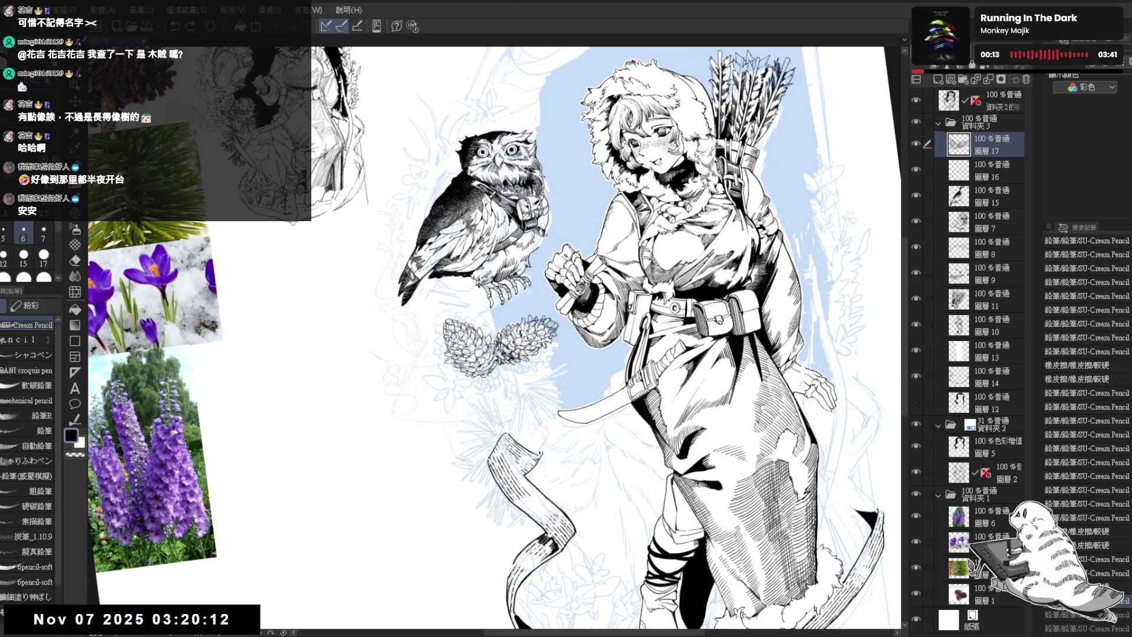
{"action": "left_click_drag", "start_coordinate": [506, 412], "coordinate": [531, 401]}
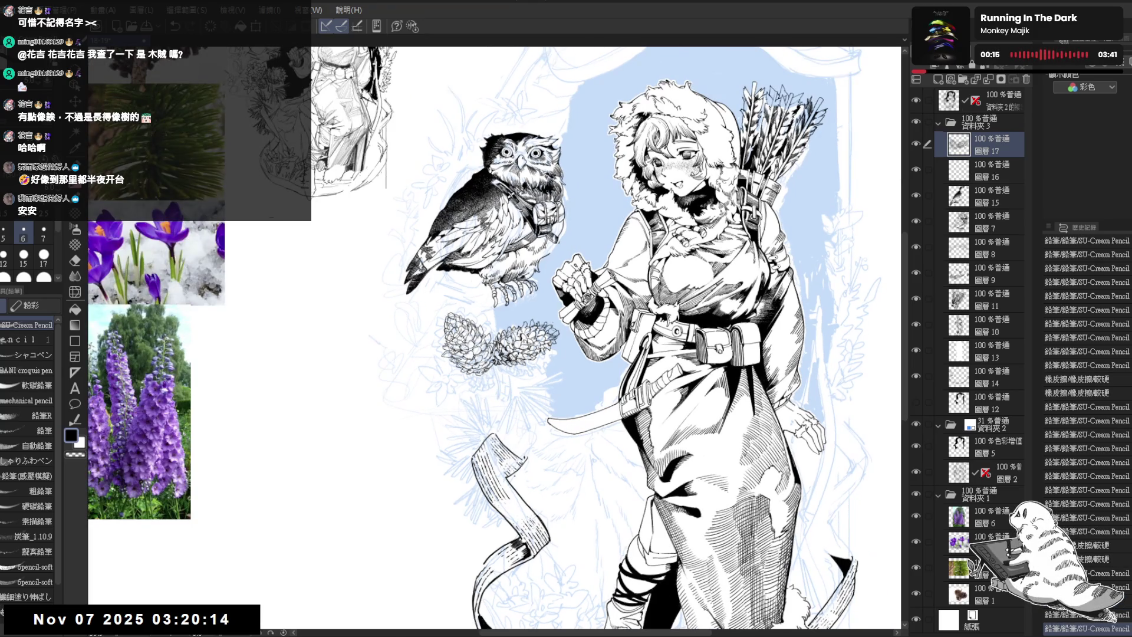
{"action": "mouse_move", "coordinate": [465, 345]}
{"action": "left_mouse_down"}
{"action": "mouse_move", "coordinate": [465, 401]}
{"action": "mouse_move", "coordinate": [441, 407]}
{"action": "mouse_move", "coordinate": [531, 389]}
{"action": "left_mouse_up"}
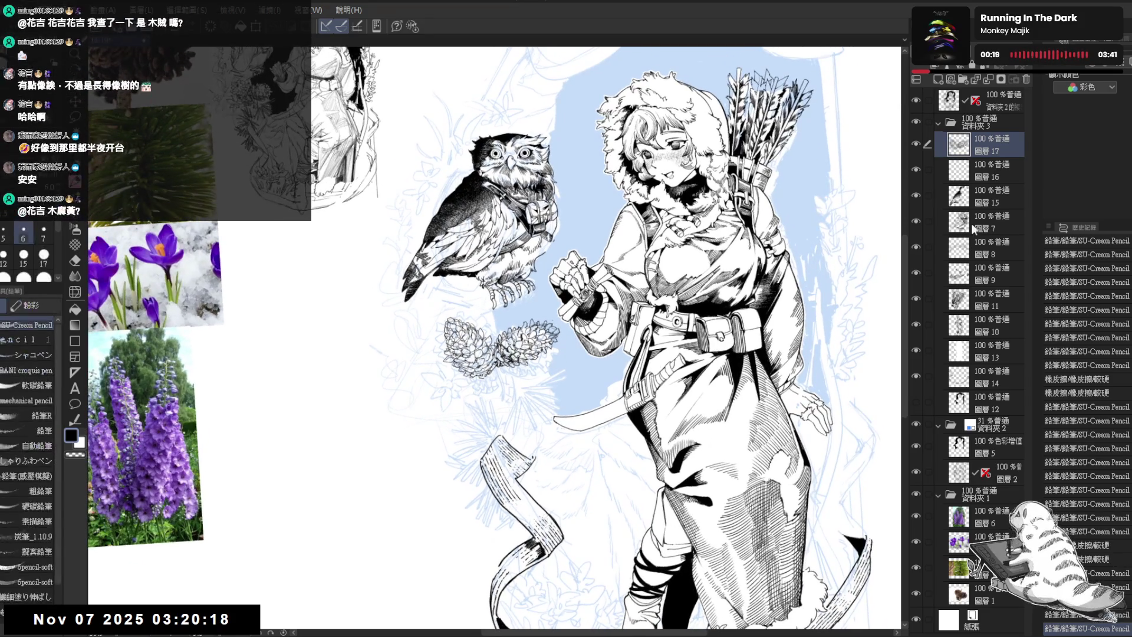
Show the black background layer, try 22% opacity, then undo the change
{"action": "left_click", "coordinate": [916, 402]}
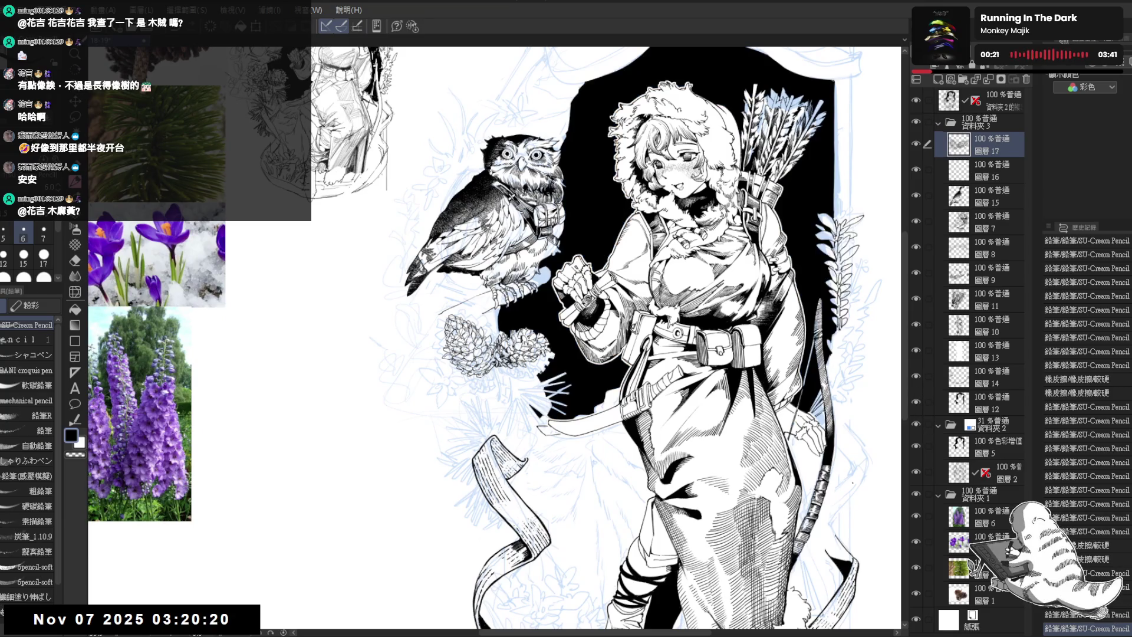
{"action": "left_click_drag", "start_coordinate": [486, 373], "coordinate": [499, 333]}
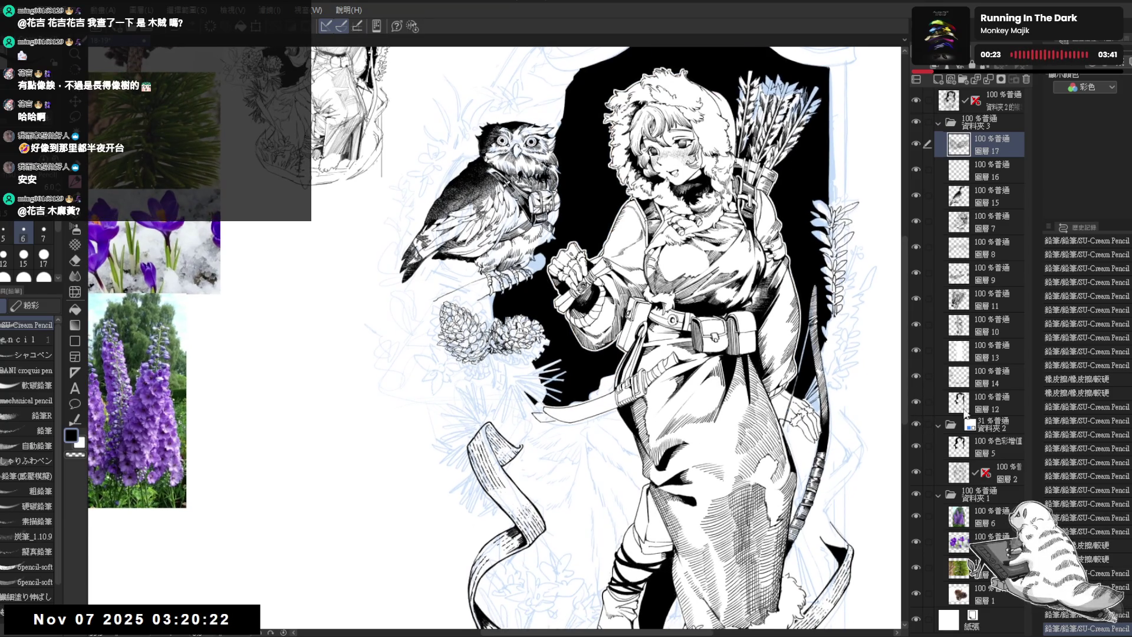
{"action": "left_click", "coordinate": [991, 413]}
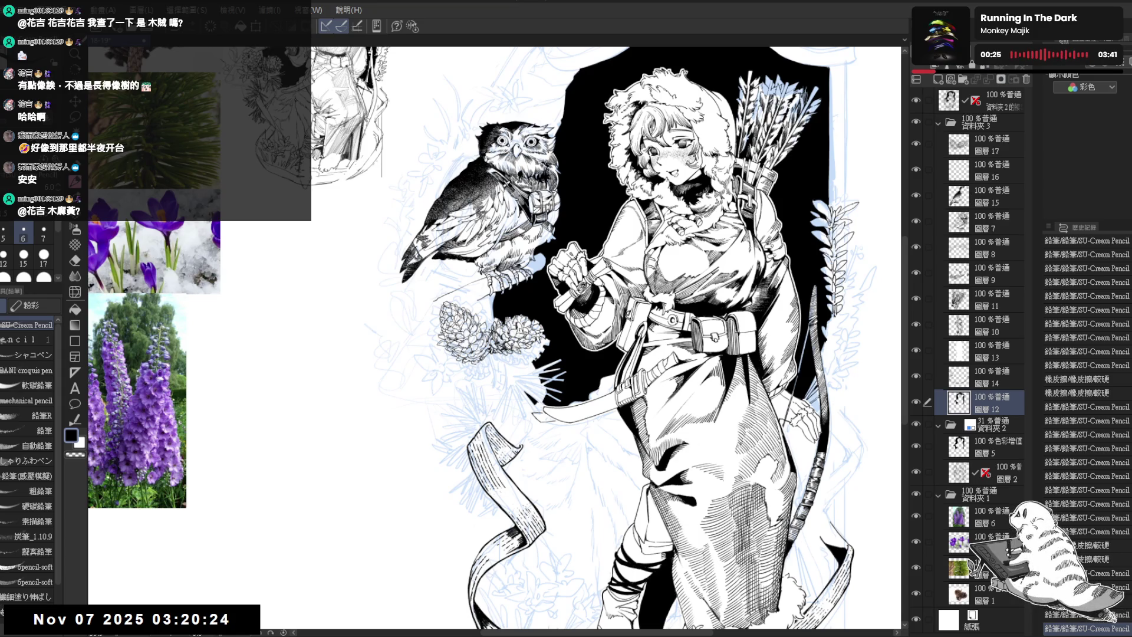
{"action": "left_click_drag", "start_coordinate": [1026, 70], "coordinate": [943, 69]}
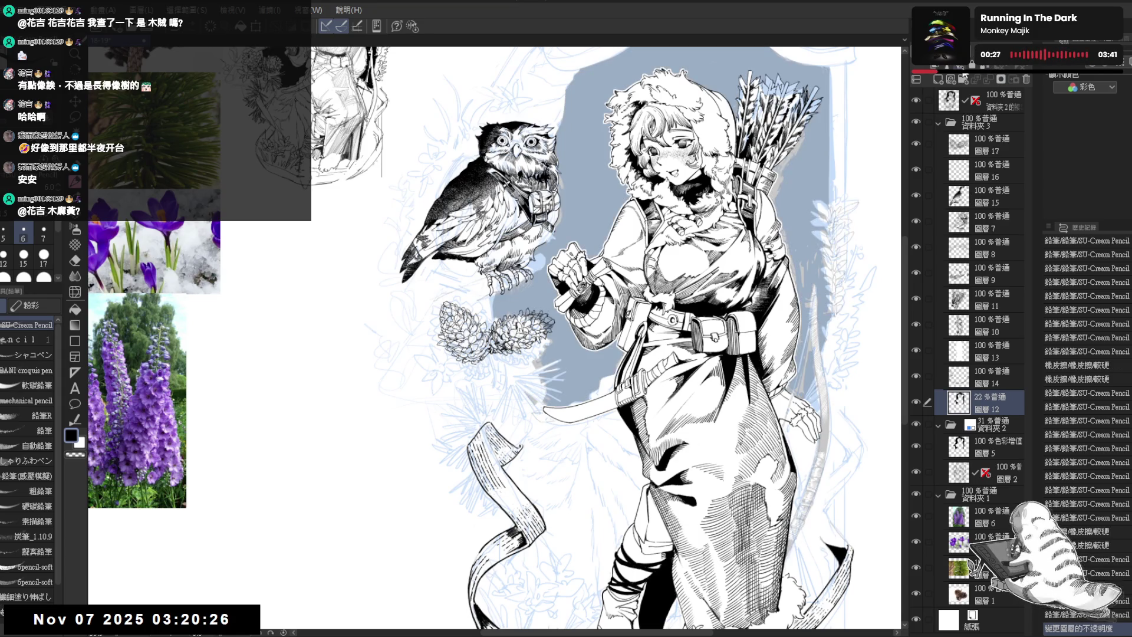
{"action": "mouse_move", "coordinate": [467, 334]}
{"action": "left_mouse_down"}
{"action": "mouse_move", "coordinate": [487, 324]}
{"action": "mouse_move", "coordinate": [516, 373]}
{"action": "mouse_move", "coordinate": [445, 233]}
{"action": "mouse_move", "coordinate": [491, 411]}
{"action": "mouse_move", "coordinate": [498, 379]}
{"action": "left_mouse_up"}
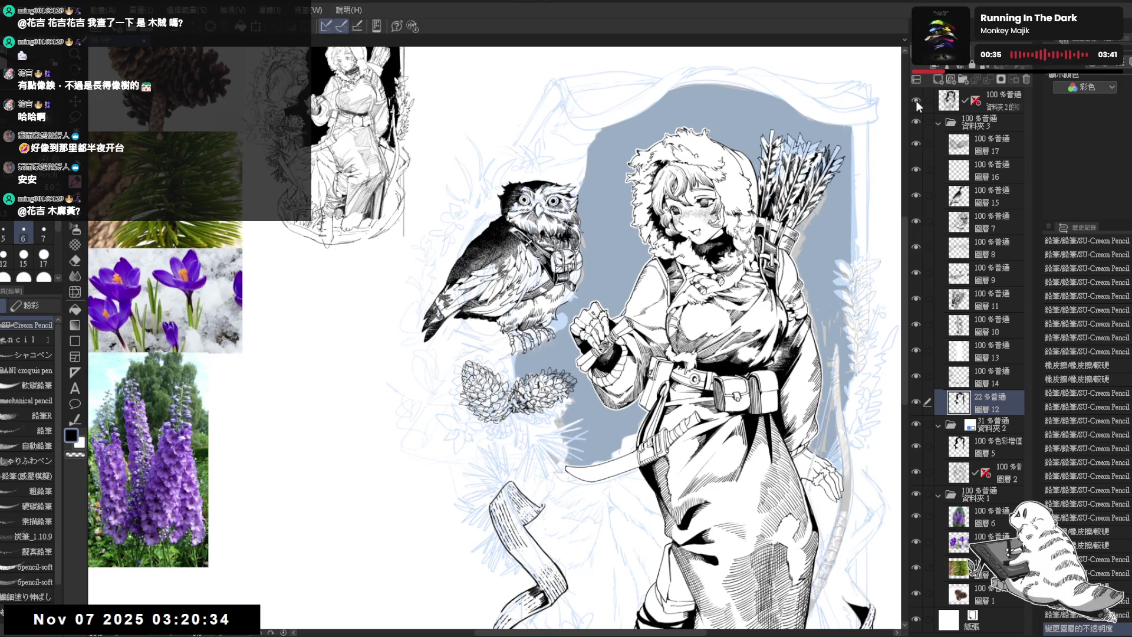
{"action": "left_click_drag", "start_coordinate": [573, 422], "coordinate": [574, 398]}
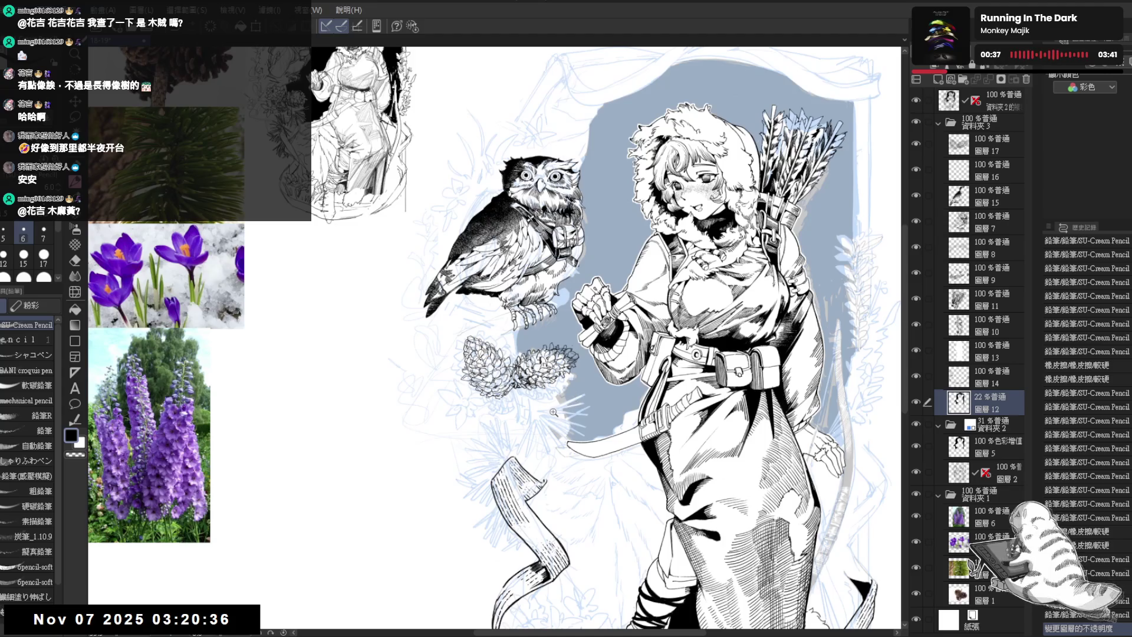
{"action": "left_click", "coordinate": [555, 411]}
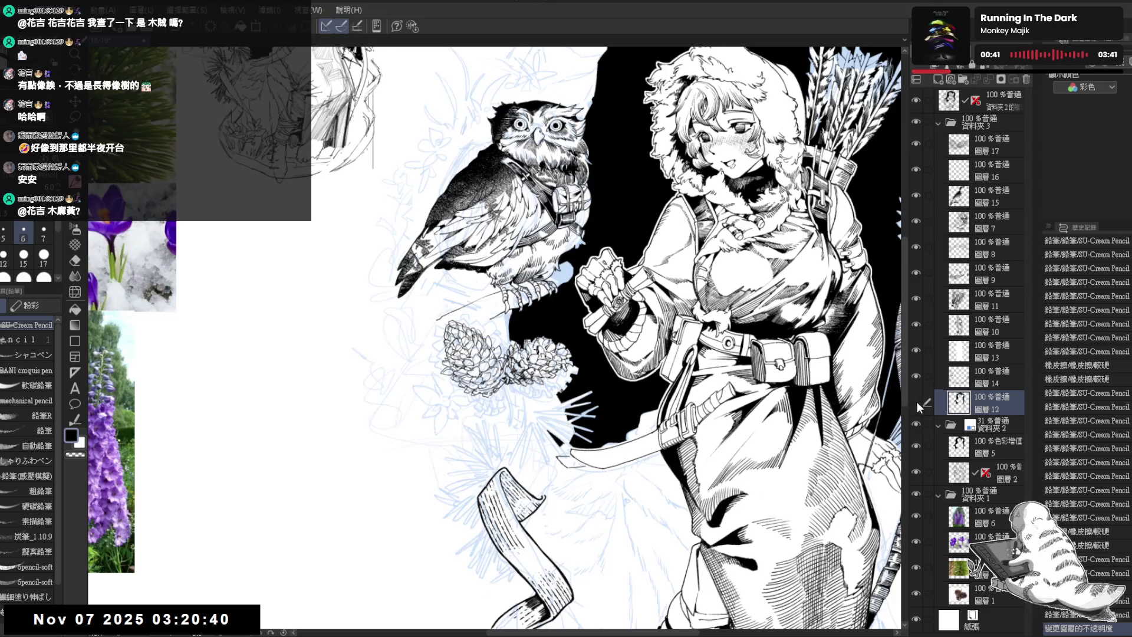
{"action": "key", "text": "ctrl+z"}
Select layer 圖層 17 and enable Layer Color to tint the pine cones blue
{"action": "key", "text": "space"}
{"action": "left_click_drag", "start_coordinate": [431, 330], "coordinate": [446, 345]}
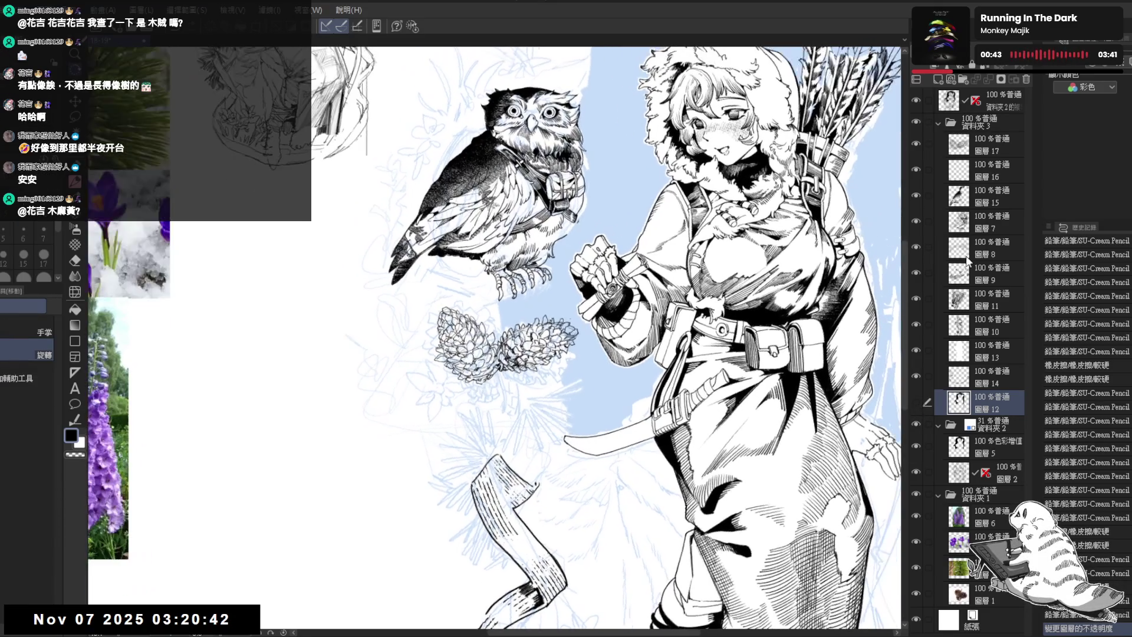
{"action": "left_click", "coordinate": [1003, 142]}
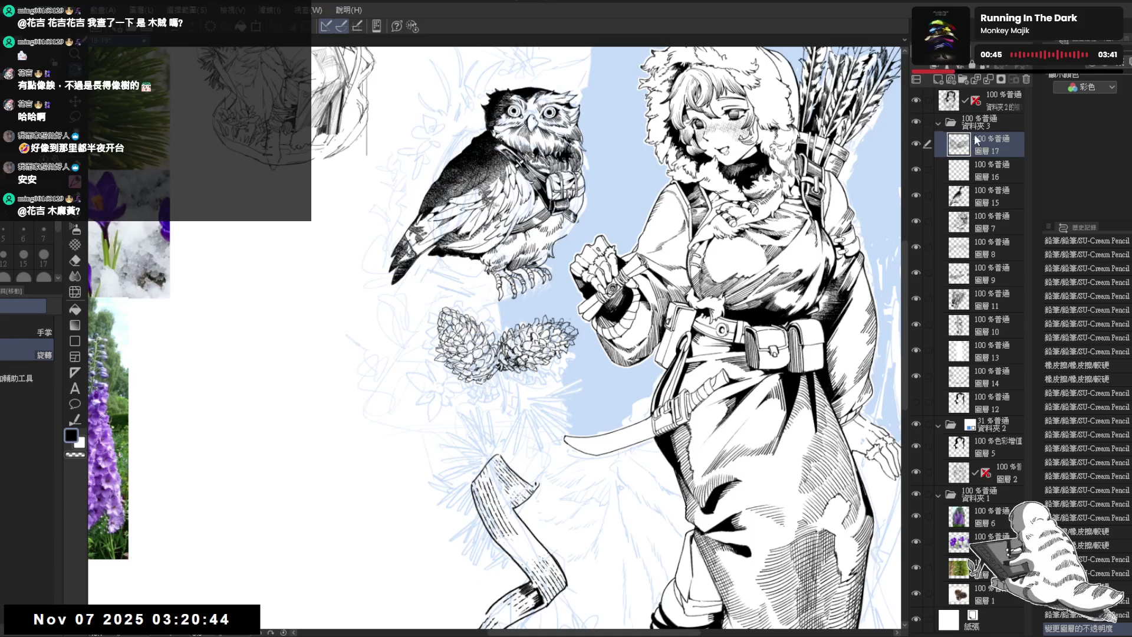
{"action": "left_click", "coordinate": [1097, 52]}
{"action": "mouse_move", "coordinate": [582, 347]}
{"action": "left_mouse_down"}
{"action": "mouse_move", "coordinate": [682, 395]}
{"action": "mouse_move", "coordinate": [607, 437]}
{"action": "mouse_move", "coordinate": [603, 463]}
{"action": "mouse_move", "coordinate": [603, 393]}
{"action": "left_mouse_up"}
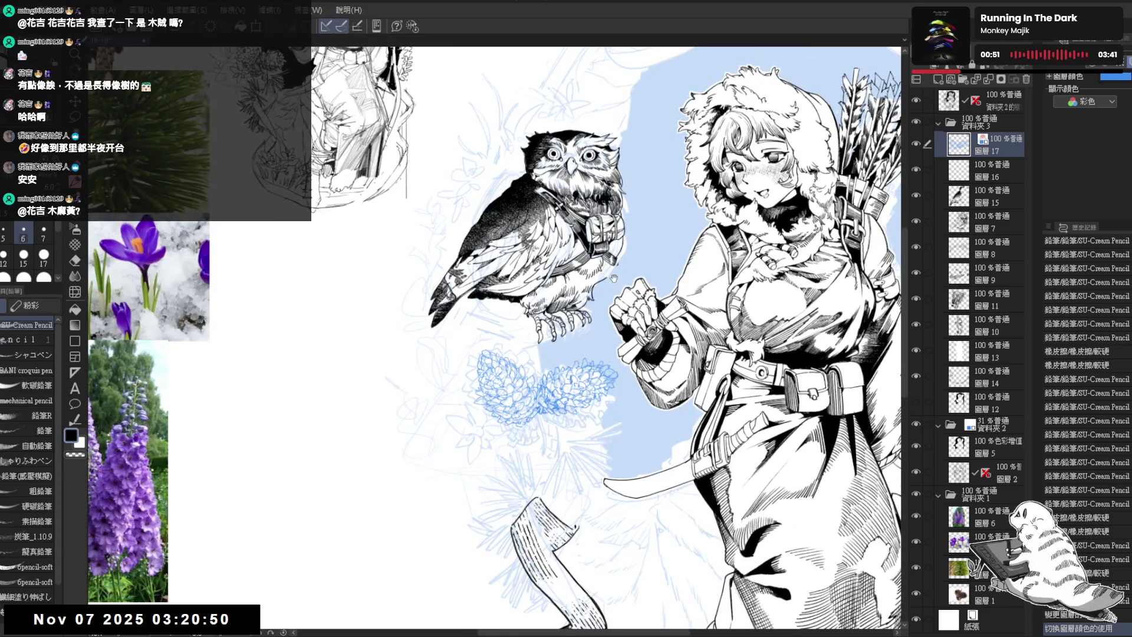
Add new layer 圖層 18 above the pine cones and lower the pine-cone layer's opacity
{"action": "left_click", "coordinate": [944, 83]}
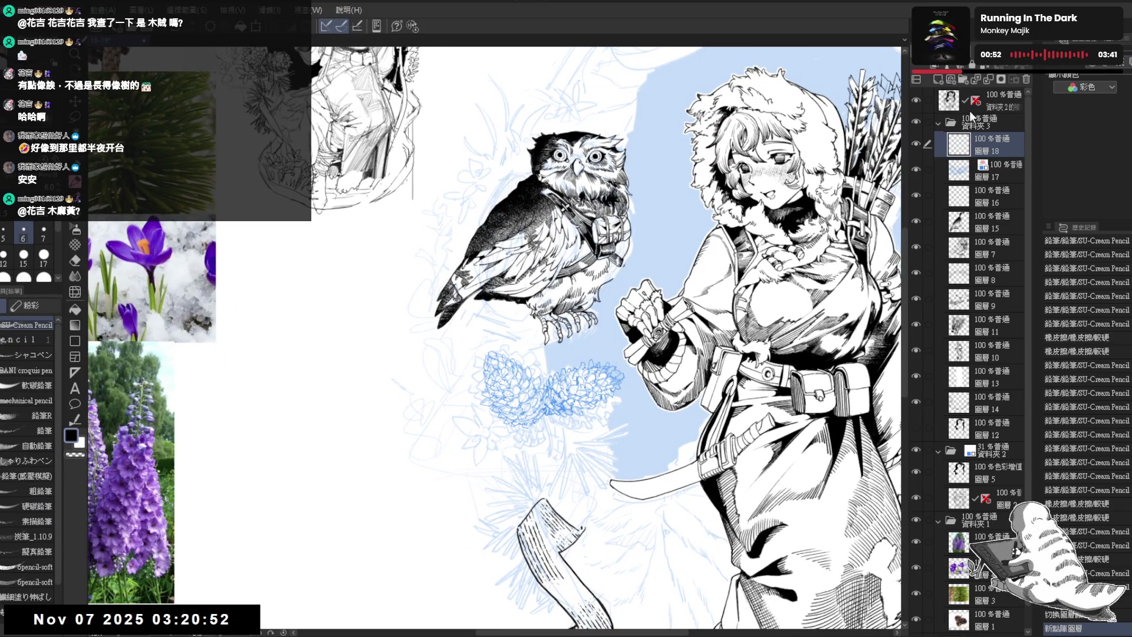
{"action": "left_click", "coordinate": [1005, 171]}
{"action": "left_click", "coordinate": [996, 145]}
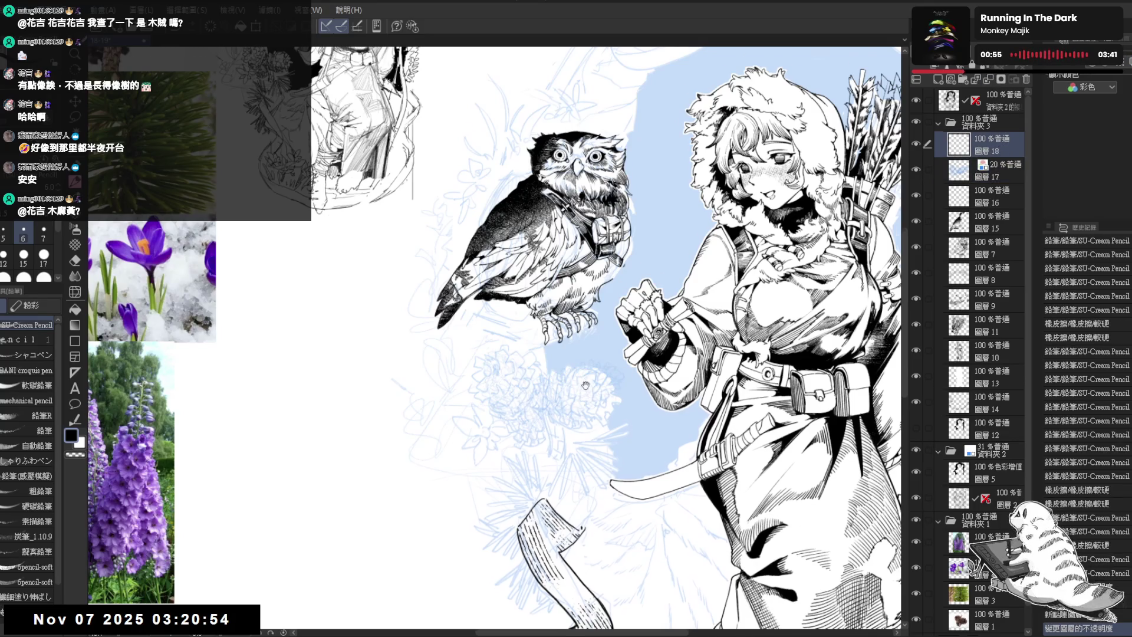
{"action": "left_click", "coordinate": [1000, 170]}
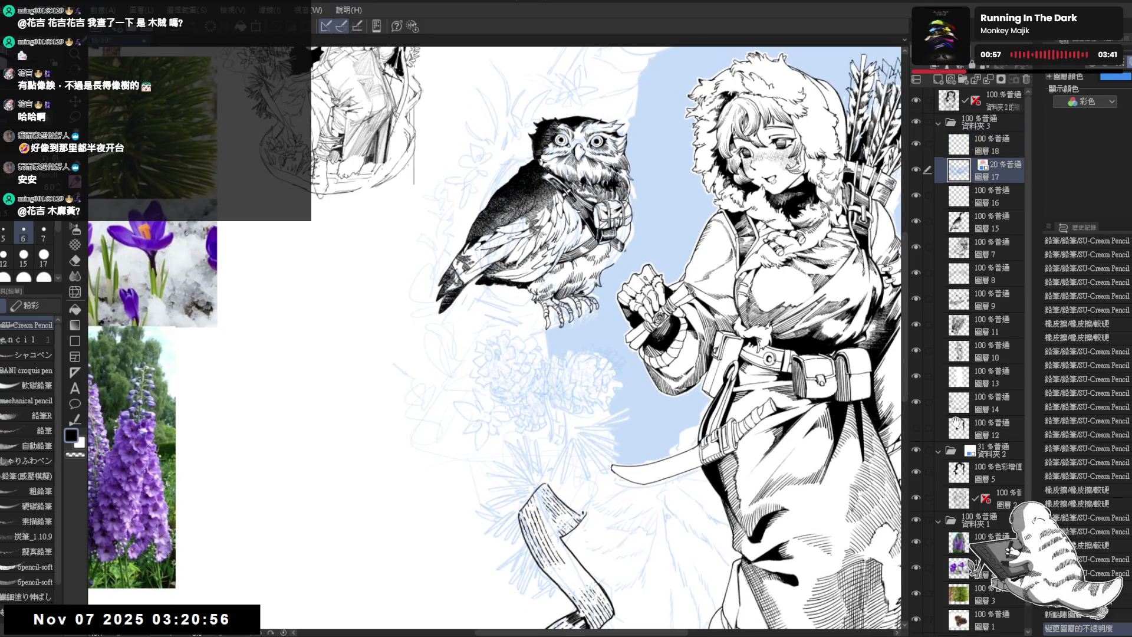
{"action": "left_click_drag", "start_coordinate": [734, 418], "coordinate": [724, 391]}
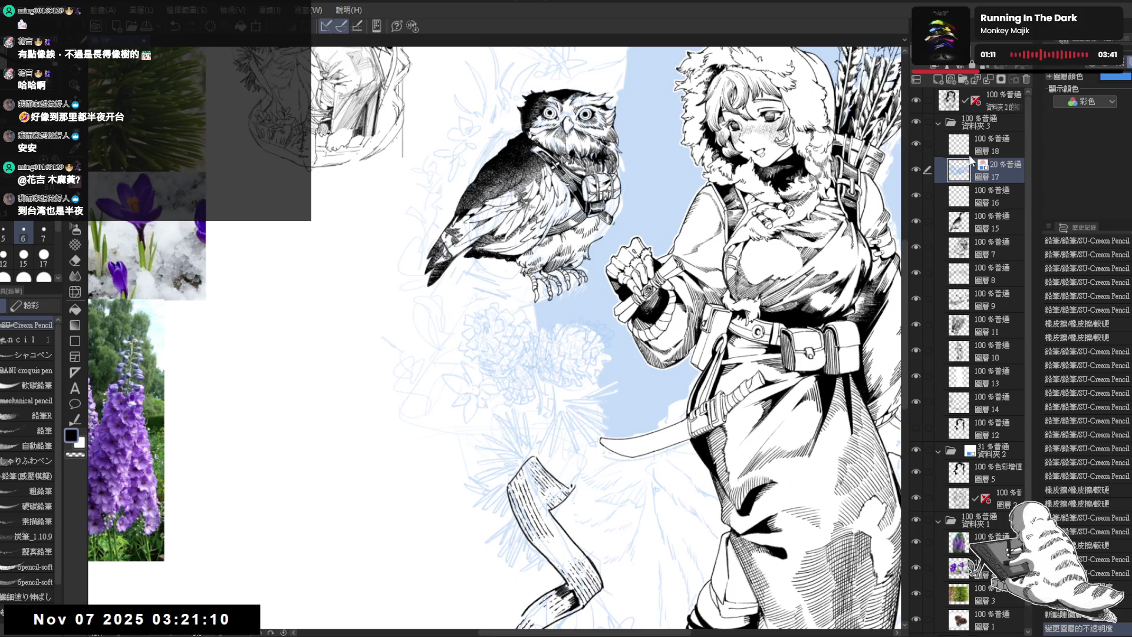
{"action": "left_click", "coordinate": [991, 63]}
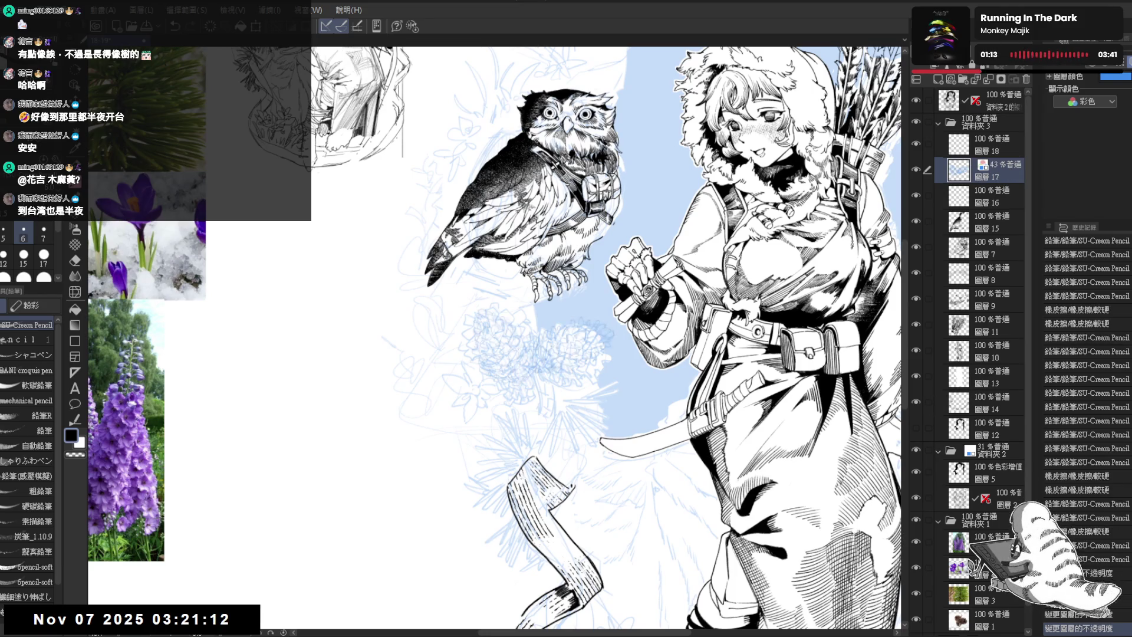
Fade the 資料夾 2 background sketch folder to 7% opacity
{"action": "left_click", "coordinate": [991, 473]}
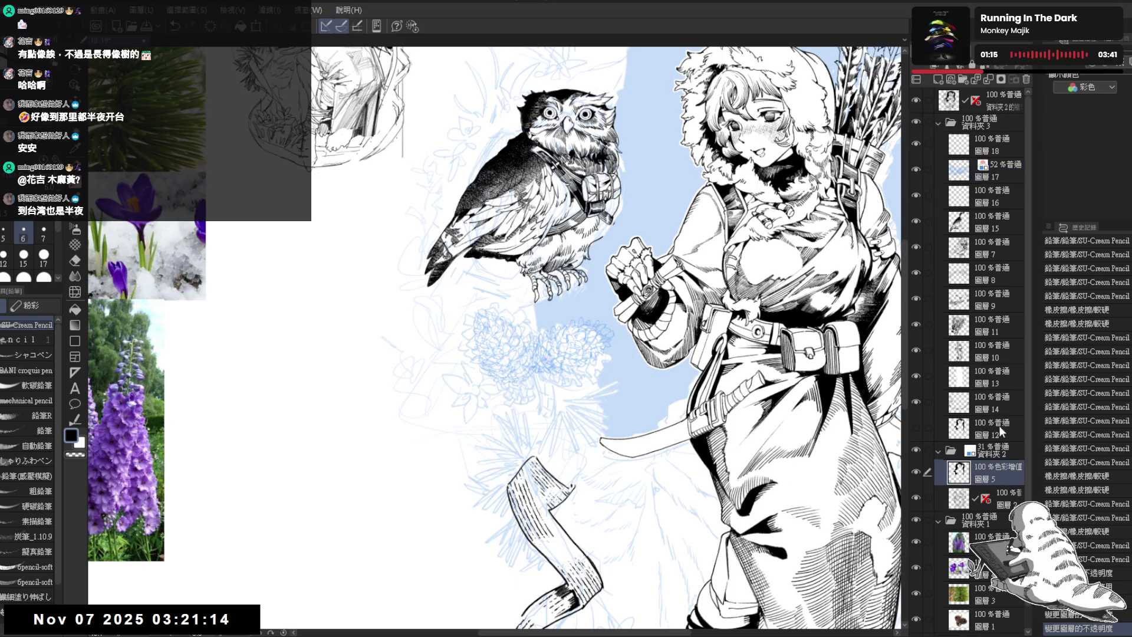
{"action": "left_click", "coordinate": [994, 453]}
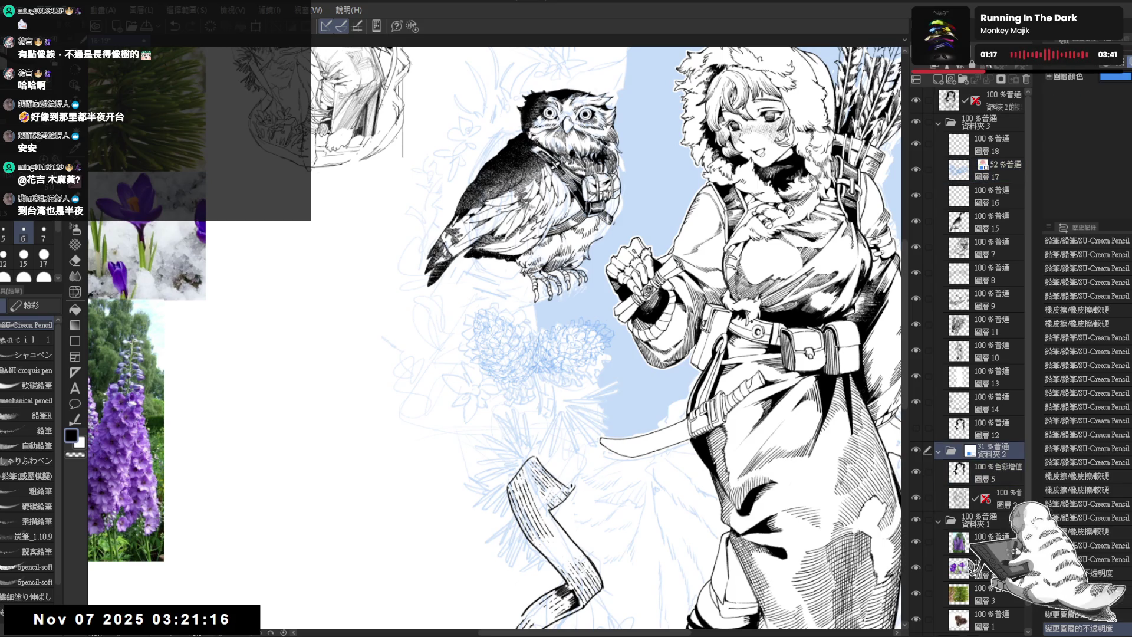
{"action": "left_click", "coordinate": [997, 64]}
{"action": "left_click", "coordinate": [979, 63]}
{"action": "left_click", "coordinate": [982, 64]}
On layer 圖層 18, ink a first stroke on the pine cone and erase part of it
{"action": "left_click", "coordinate": [991, 145]}
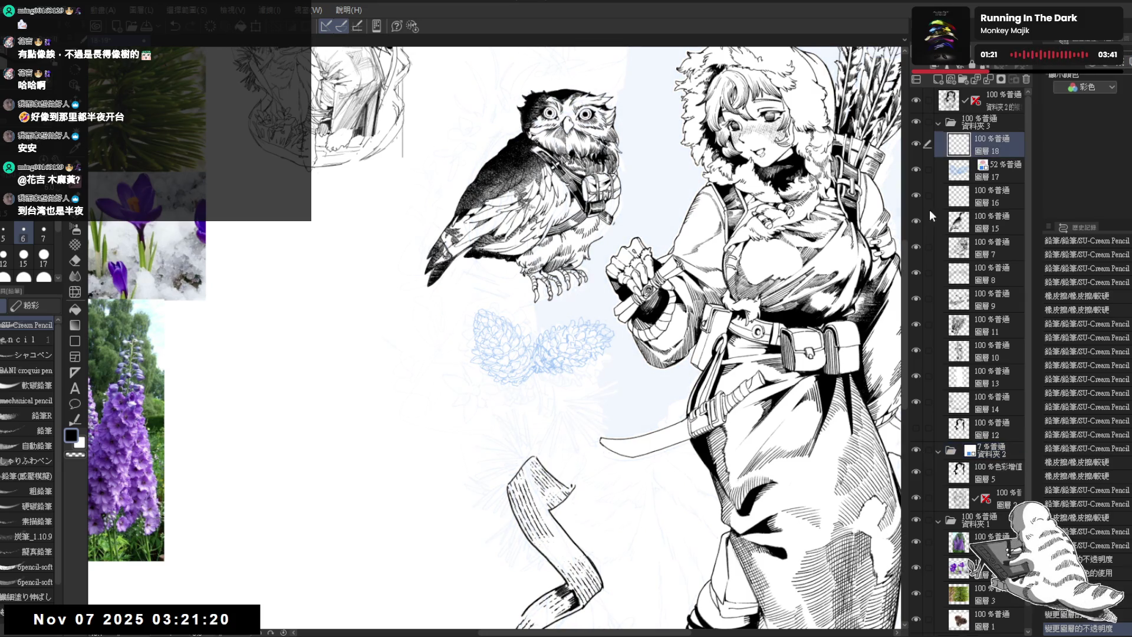
{"action": "left_click", "coordinate": [993, 171]}
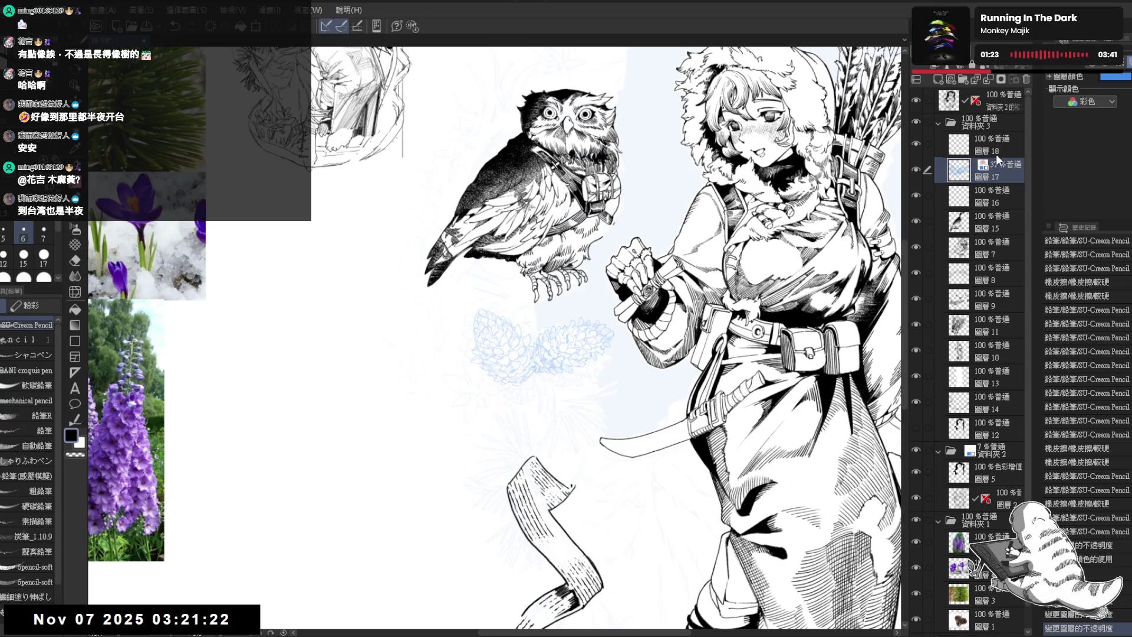
{"action": "left_click", "coordinate": [996, 152]}
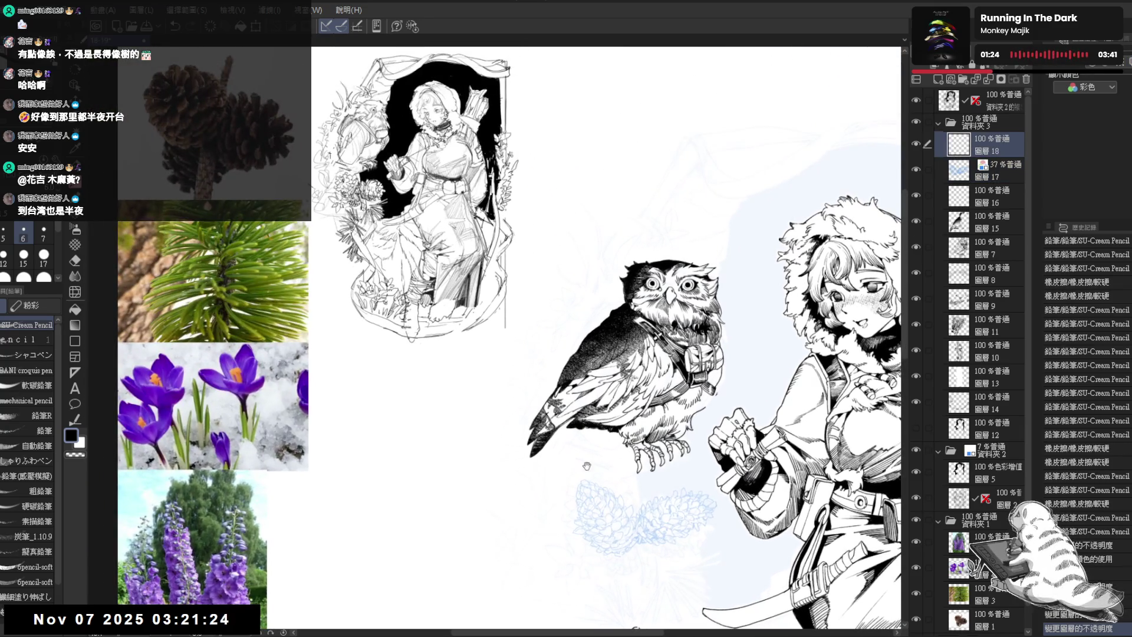
{"action": "mouse_move", "coordinate": [587, 466]}
{"action": "left_mouse_down"}
{"action": "mouse_move", "coordinate": [563, 416]}
{"action": "mouse_move", "coordinate": [564, 353]}
{"action": "left_mouse_up"}
{"action": "scroll", "coordinate": [543, 383], "scroll_direction": "up", "scroll_amount": 3}
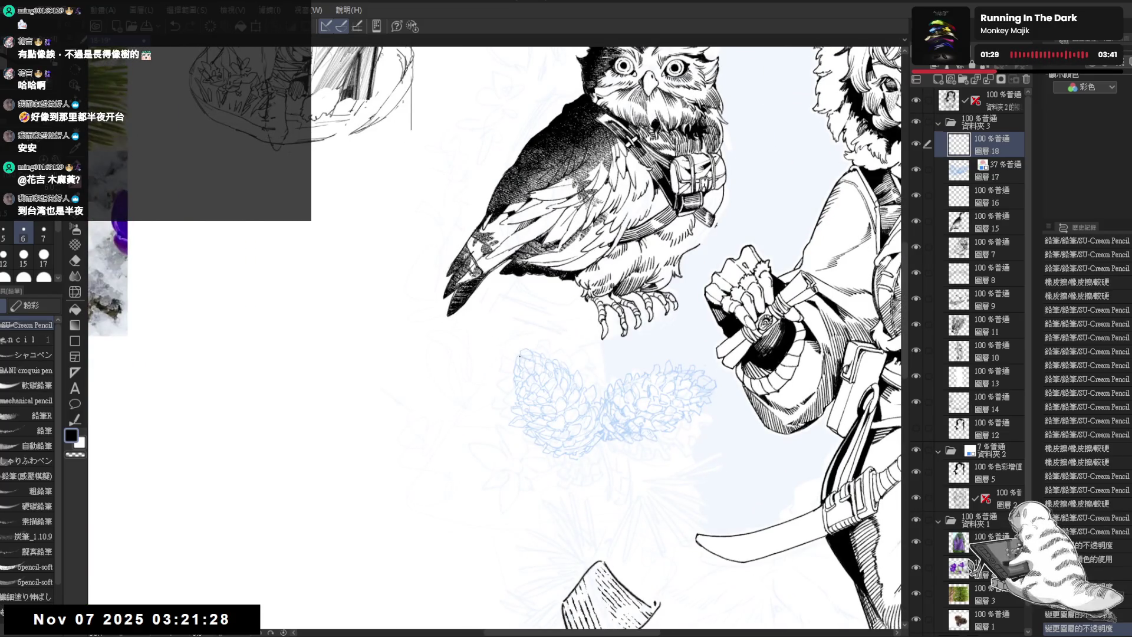
{"action": "left_click_drag", "start_coordinate": [518, 361], "coordinate": [534, 372]}
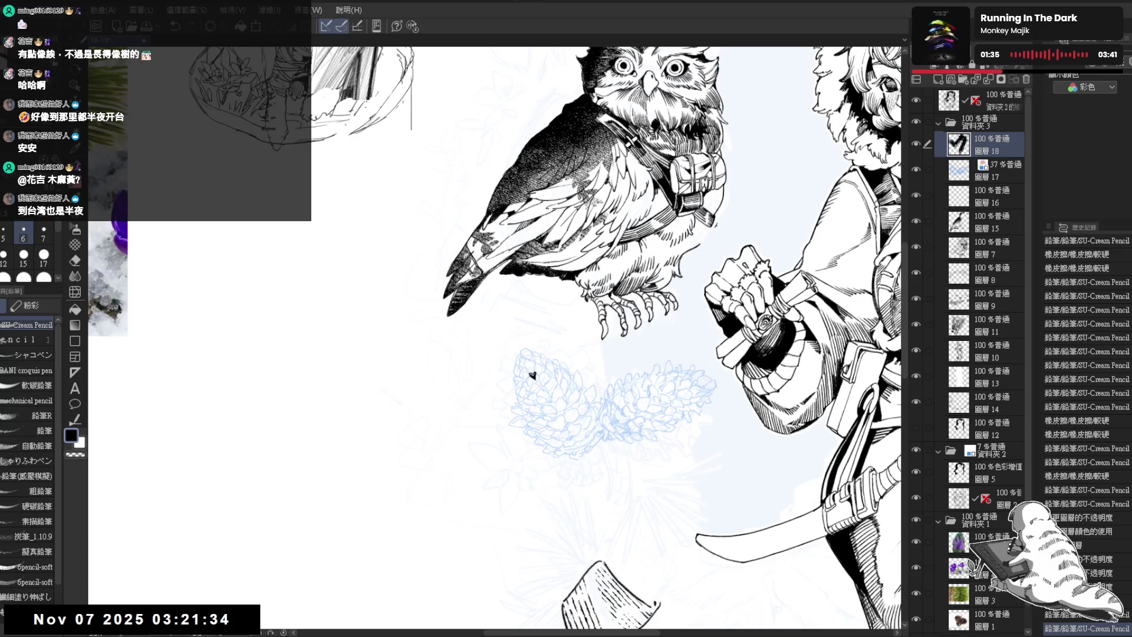
{"action": "key", "text": "ctrl+minus"}
{"action": "key", "text": "ctrl+minus"}
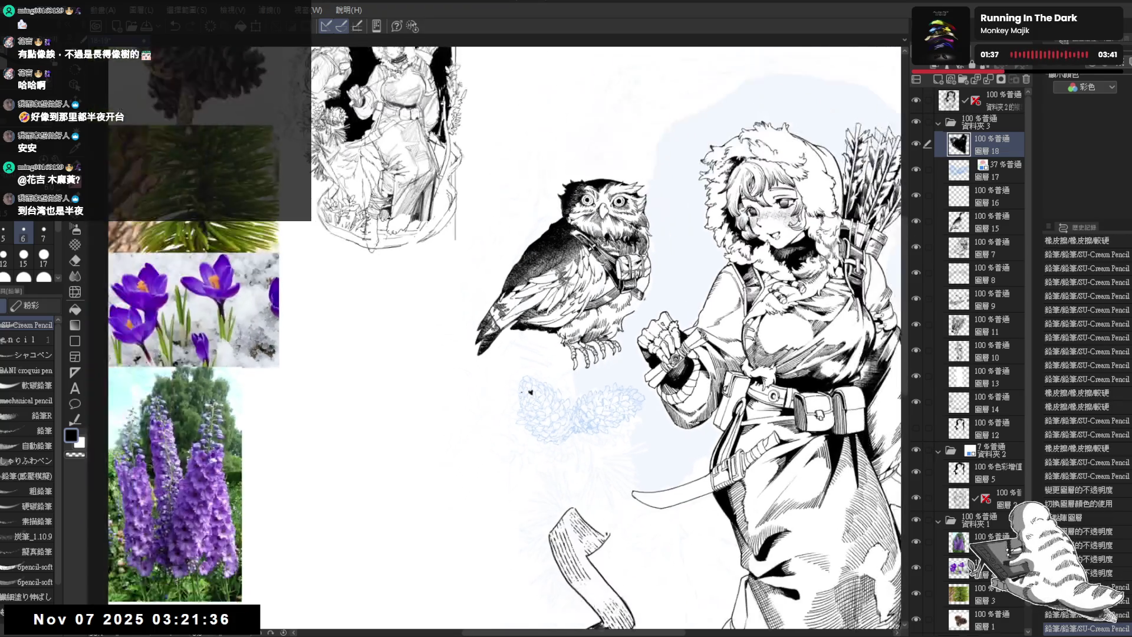
{"action": "scroll", "coordinate": [531, 383], "scroll_direction": "up", "scroll_amount": 3}
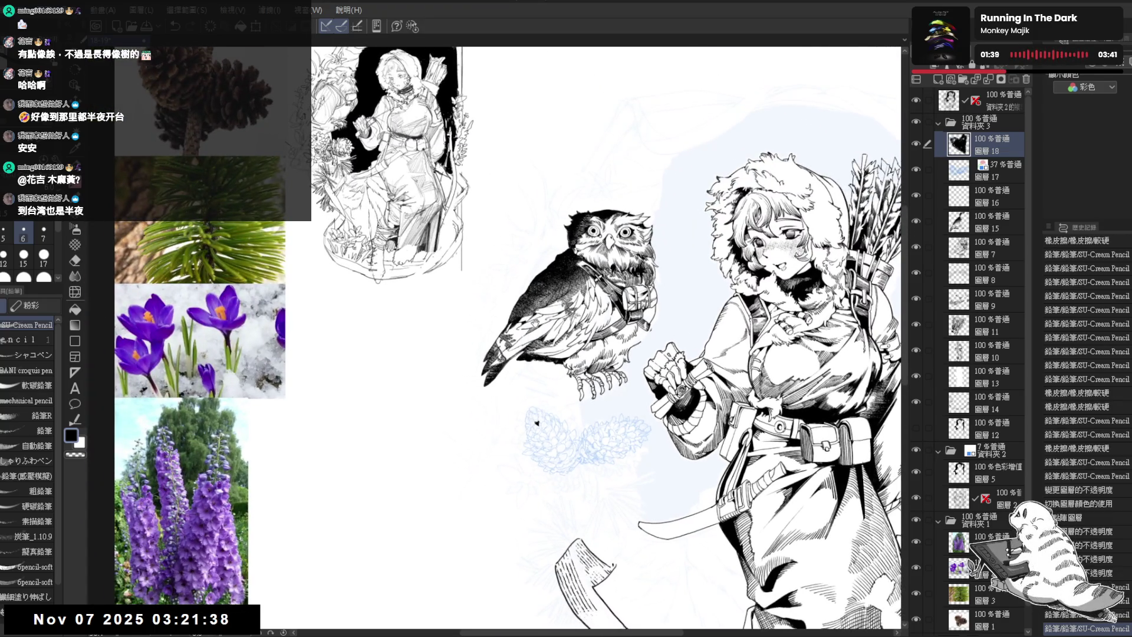
{"action": "key", "text": "e"}
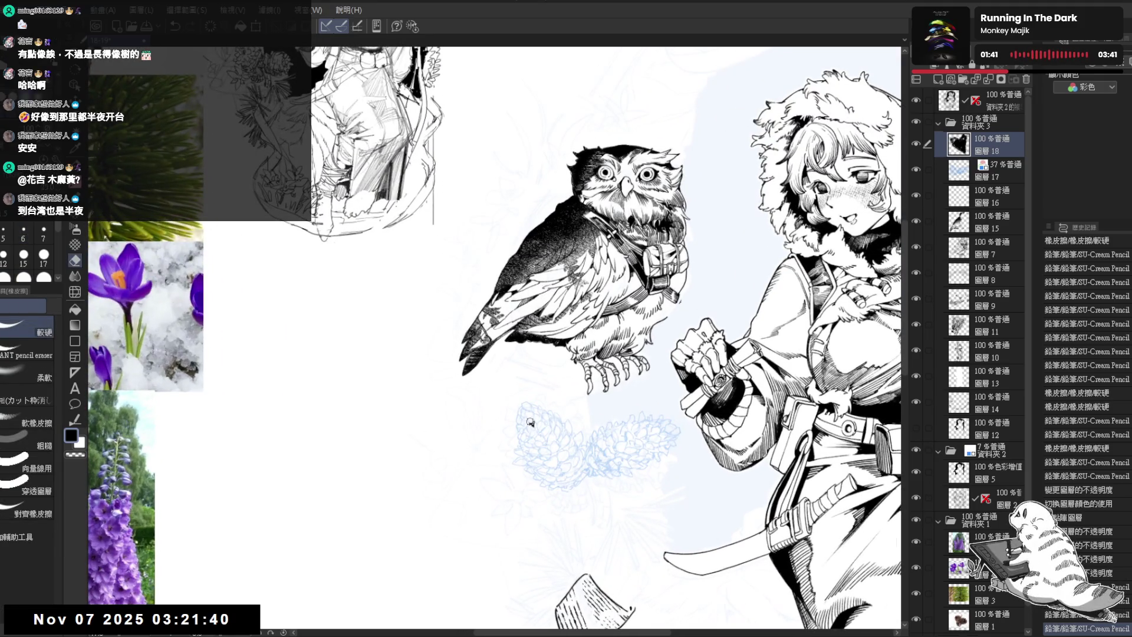
{"action": "left_click", "coordinate": [531, 422]}
{"action": "key", "text": "p"}
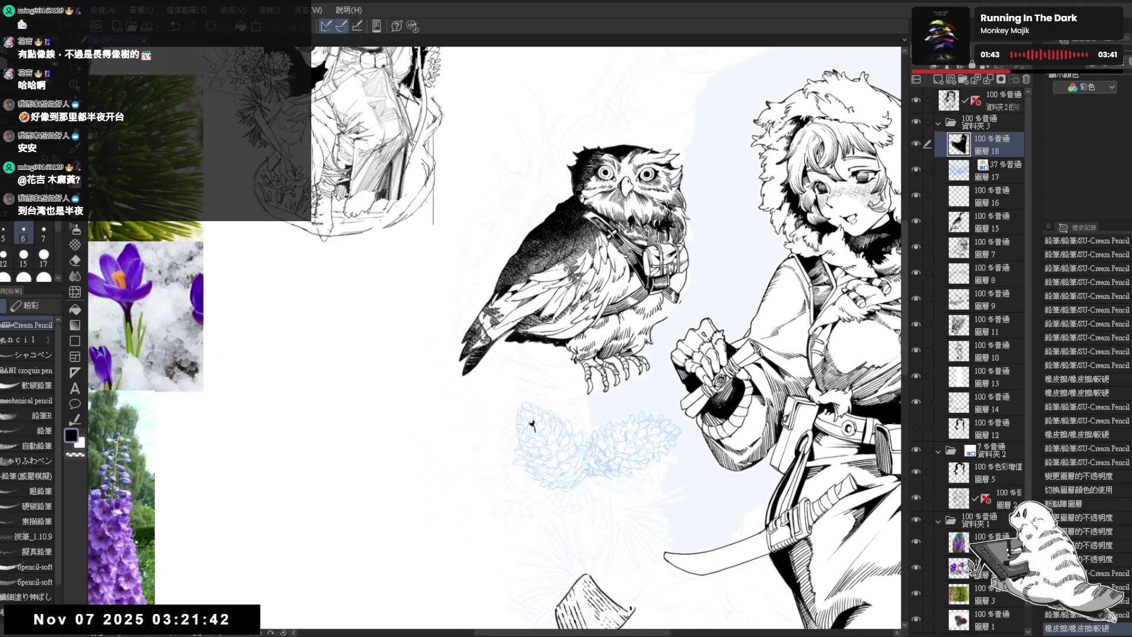
Ink the first small scale marks on the left pine cone, erasing one mistake
{"action": "left_click", "coordinate": [532, 426]}
{"action": "key", "text": "e"}
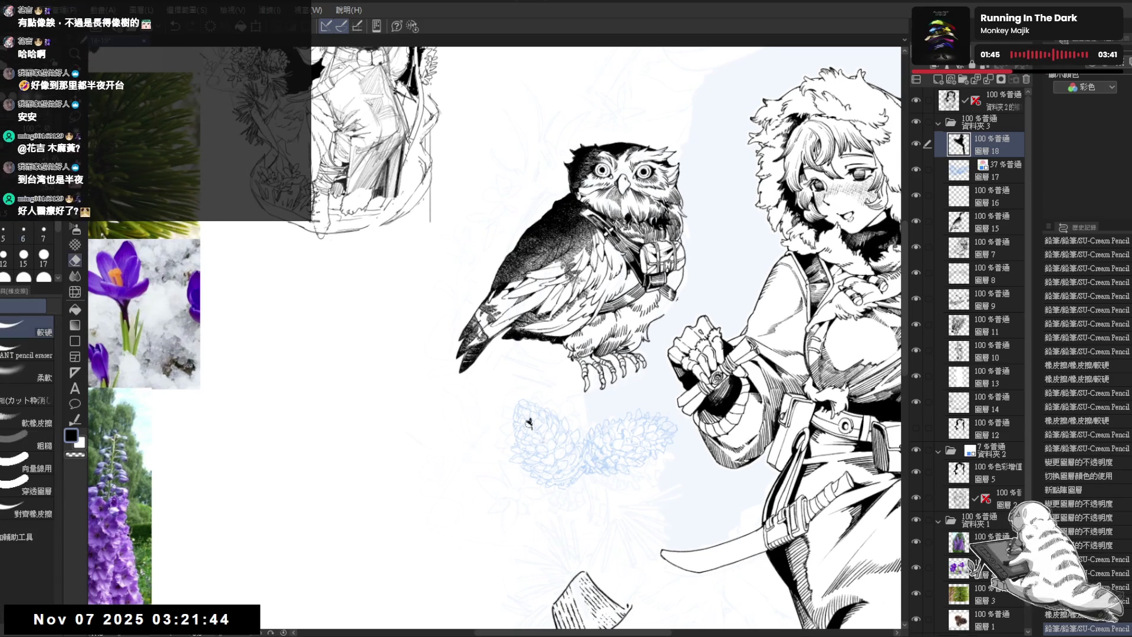
{"action": "left_click", "coordinate": [533, 426]}
{"action": "key", "text": "p"}
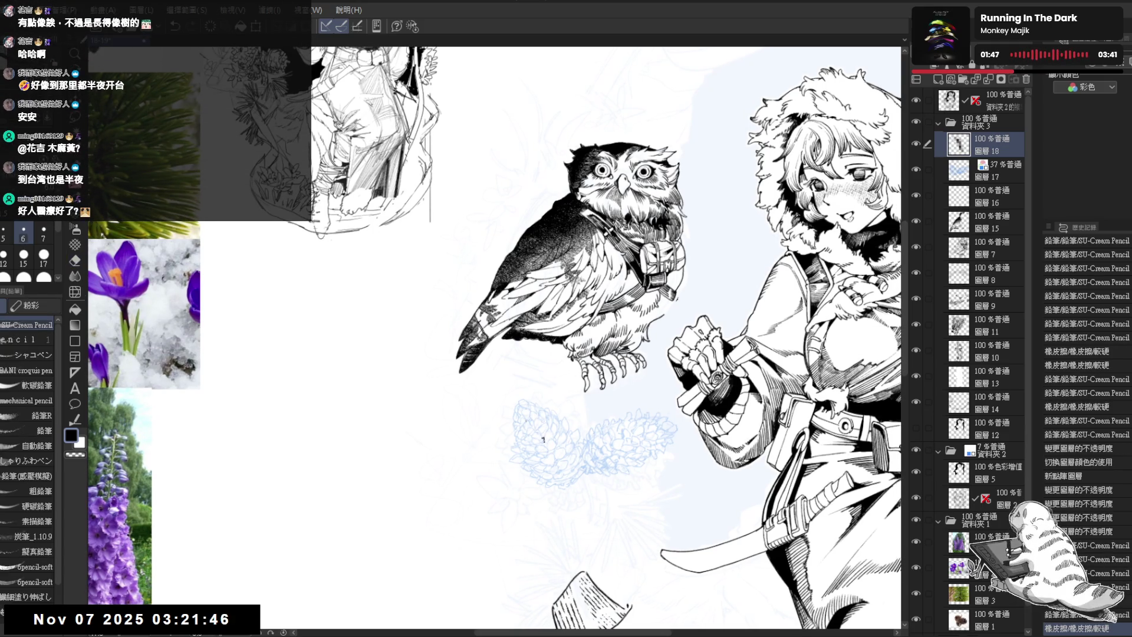
{"action": "left_click", "coordinate": [541, 438]}
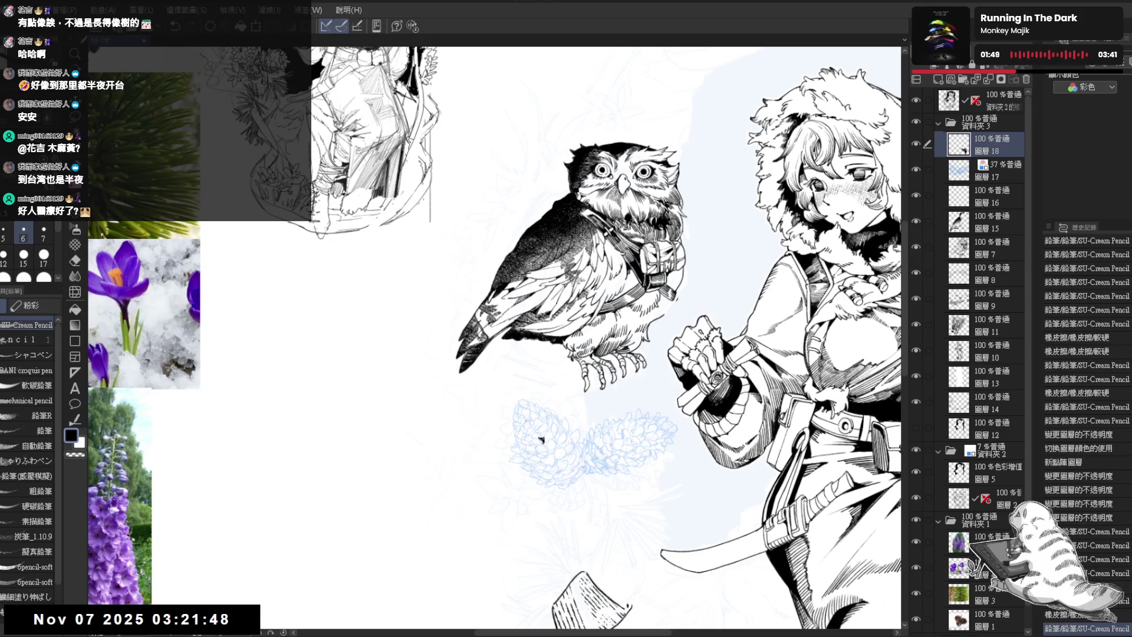
{"action": "left_click", "coordinate": [542, 439]}
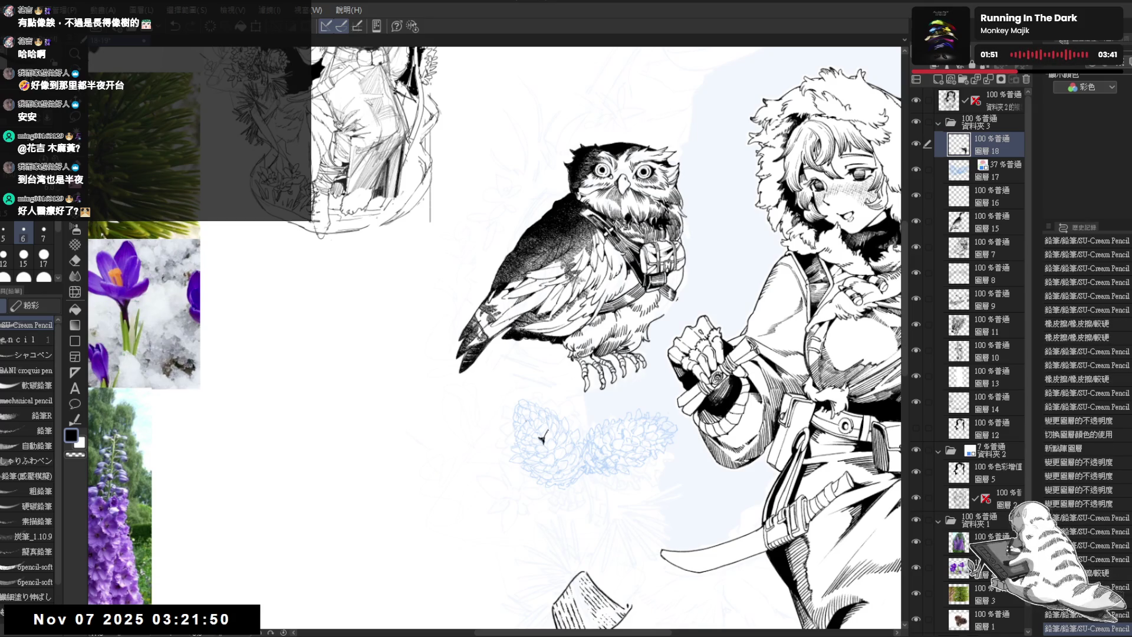
{"action": "left_click", "coordinate": [541, 438]}
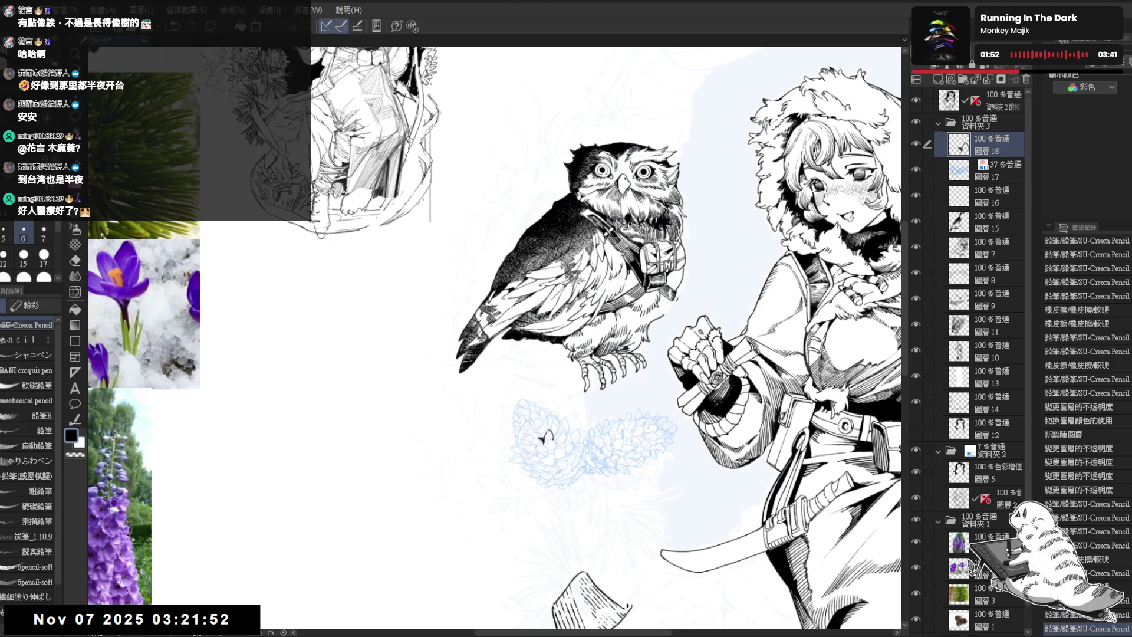
{"action": "left_click", "coordinate": [544, 438]}
Thin the pencil to size 5 and dot in more scale marks toward the tip
{"action": "key", "text": "bracketleft"}
{"action": "left_click", "coordinate": [545, 437]}
{"action": "scroll", "coordinate": [545, 437], "scroll_direction": "up", "scroll_amount": 1}
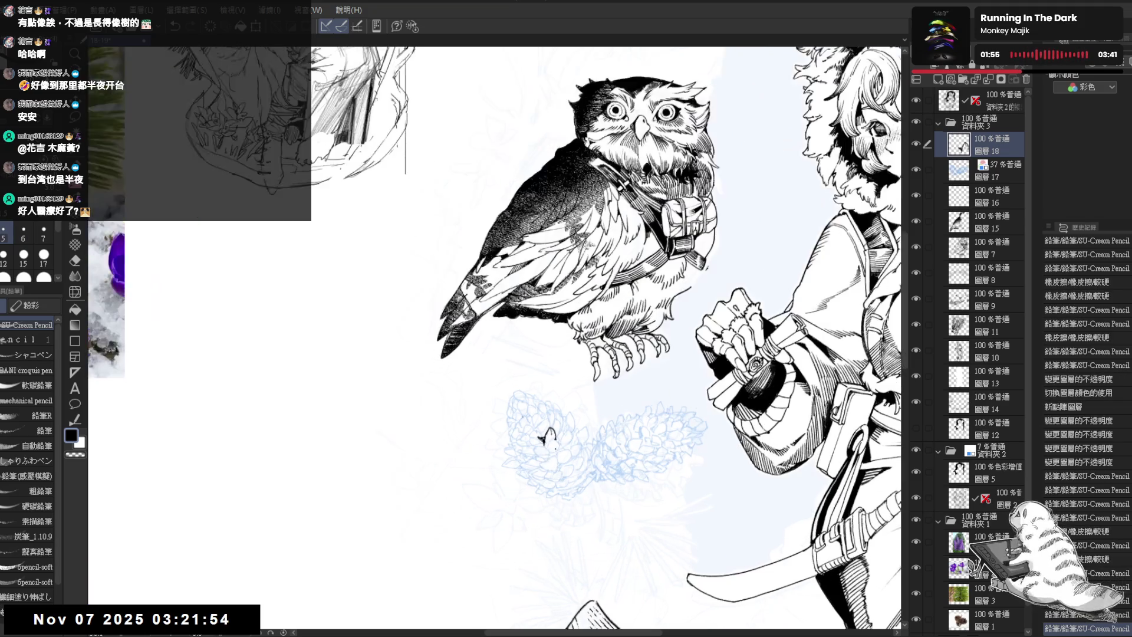
{"action": "left_click", "coordinate": [547, 435]}
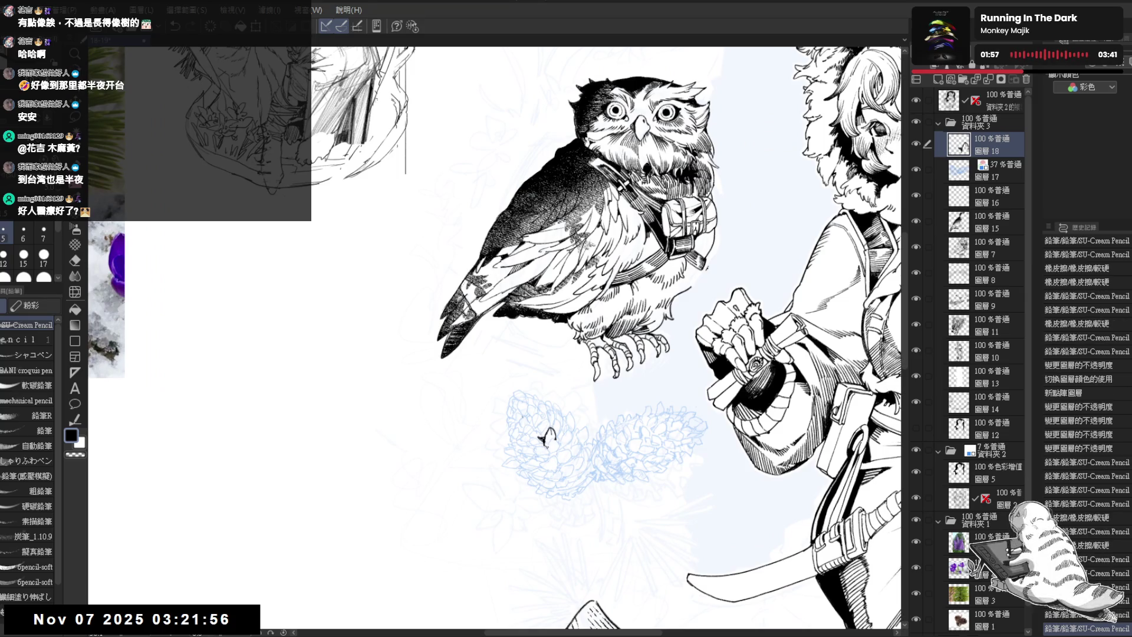
{"action": "left_click", "coordinate": [546, 438]}
{"action": "left_click", "coordinate": [546, 437]}
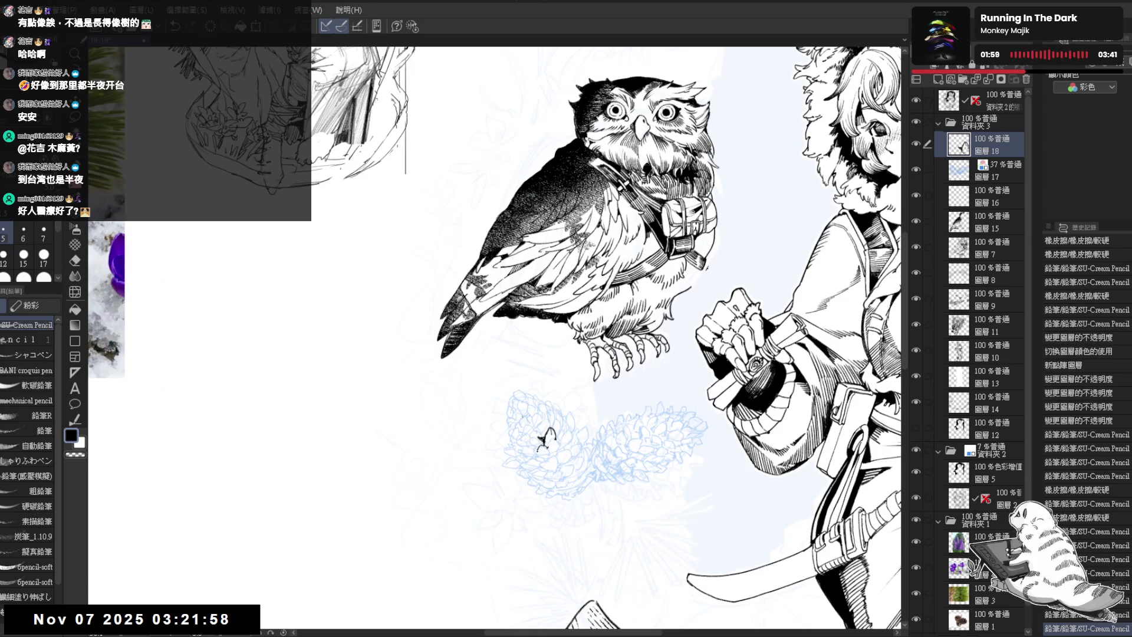
{"action": "left_click", "coordinate": [545, 440]}
{"action": "left_click", "coordinate": [545, 441]}
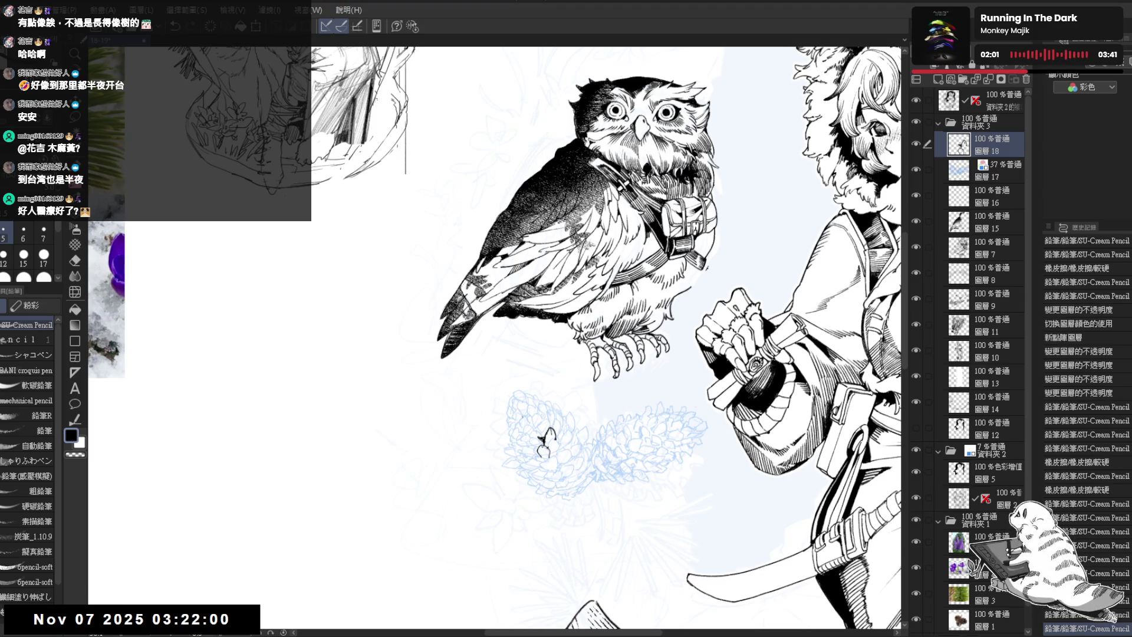
{"action": "left_click", "coordinate": [546, 438]}
{"action": "left_click", "coordinate": [545, 439]}
{"action": "left_click", "coordinate": [546, 439]}
{"action": "left_click", "coordinate": [545, 439]}
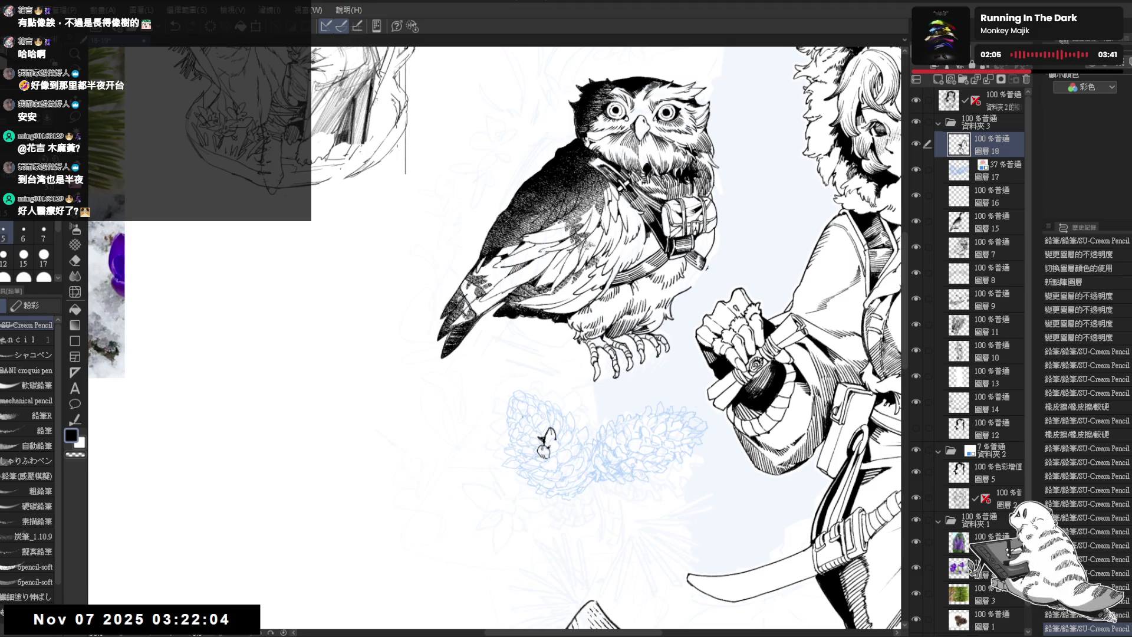
{"action": "left_click", "coordinate": [546, 438]}
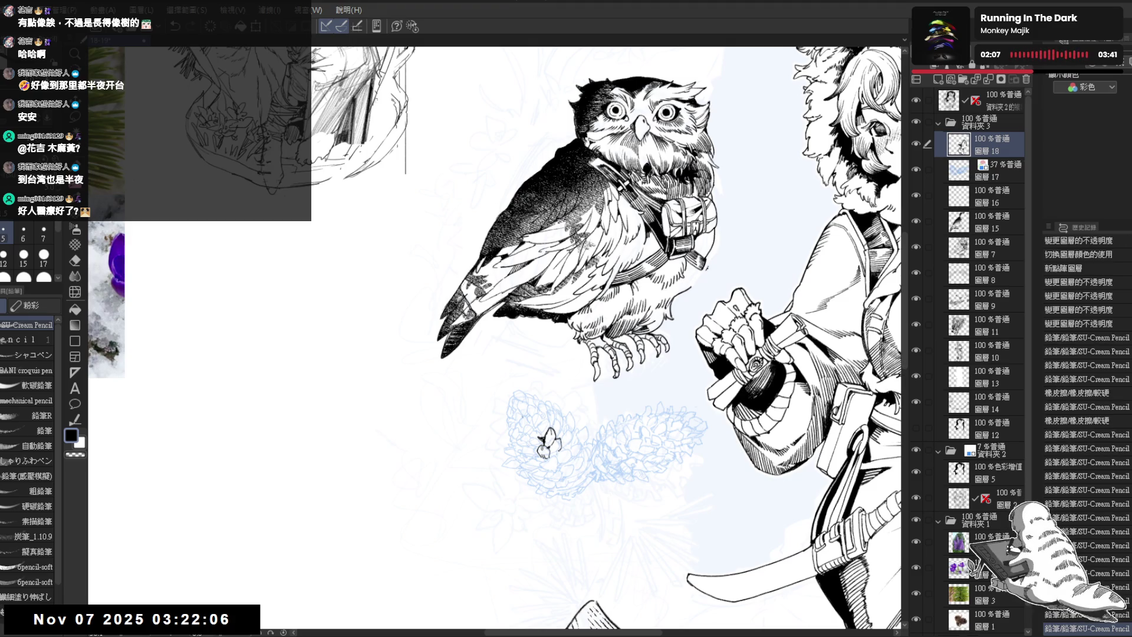
Darken the shadows between the inked scales and add dark strokes to their right
{"action": "left_click", "coordinate": [546, 439]}
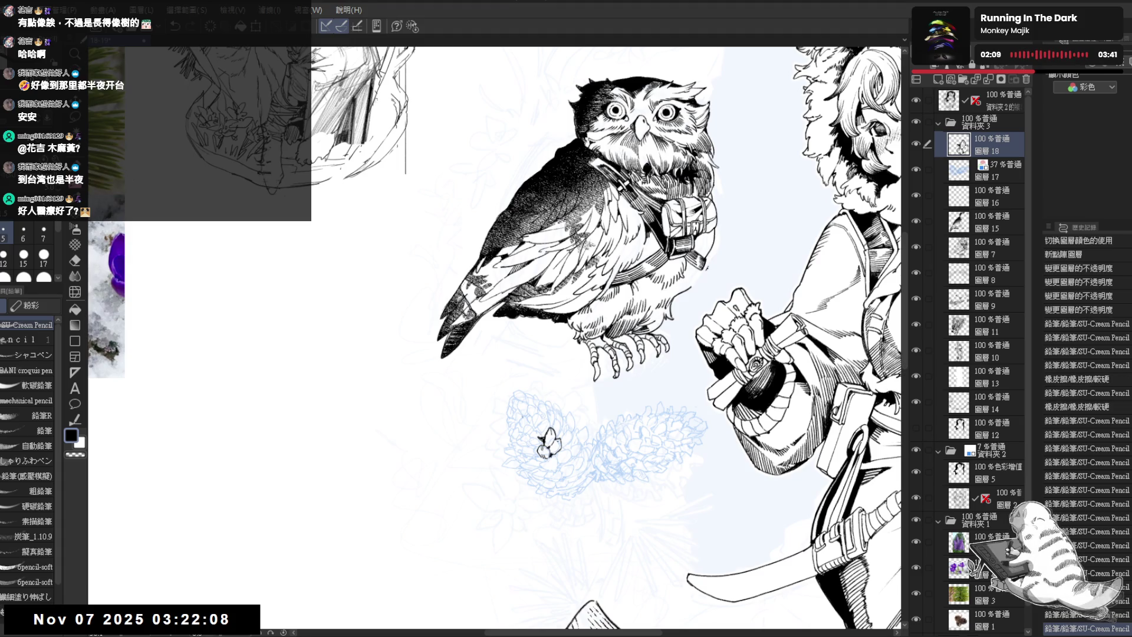
{"action": "left_click", "coordinate": [545, 439]}
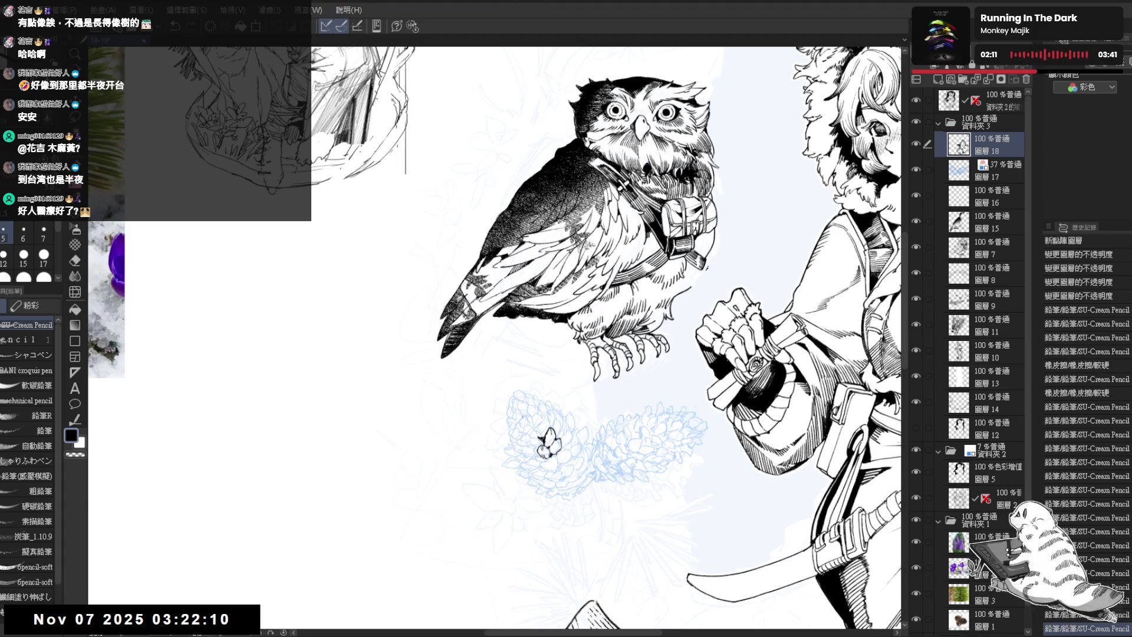
{"action": "left_click", "coordinate": [546, 439]}
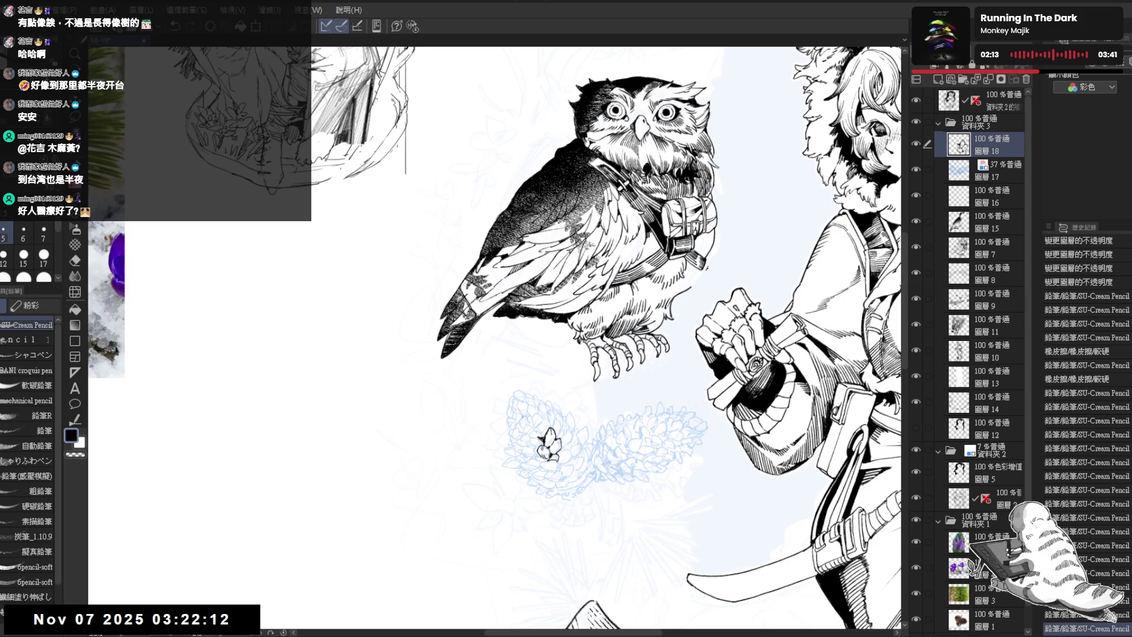
{"action": "left_click", "coordinate": [545, 438]}
{"action": "left_click_drag", "start_coordinate": [546, 439], "coordinate": [538, 430]}
{"action": "left_click", "coordinate": [539, 432]}
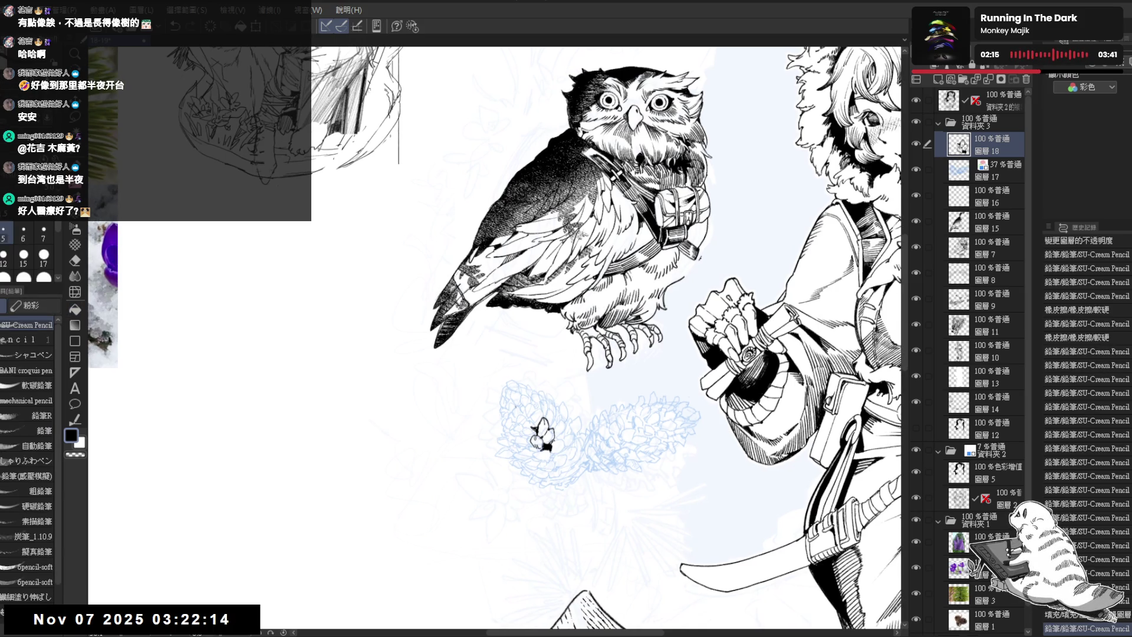
{"action": "left_click_drag", "start_coordinate": [550, 440], "coordinate": [562, 435]}
{"action": "left_click_drag", "start_coordinate": [554, 440], "coordinate": [562, 434]}
{"action": "scroll", "coordinate": [557, 436], "scroll_direction": "up", "scroll_amount": 1}
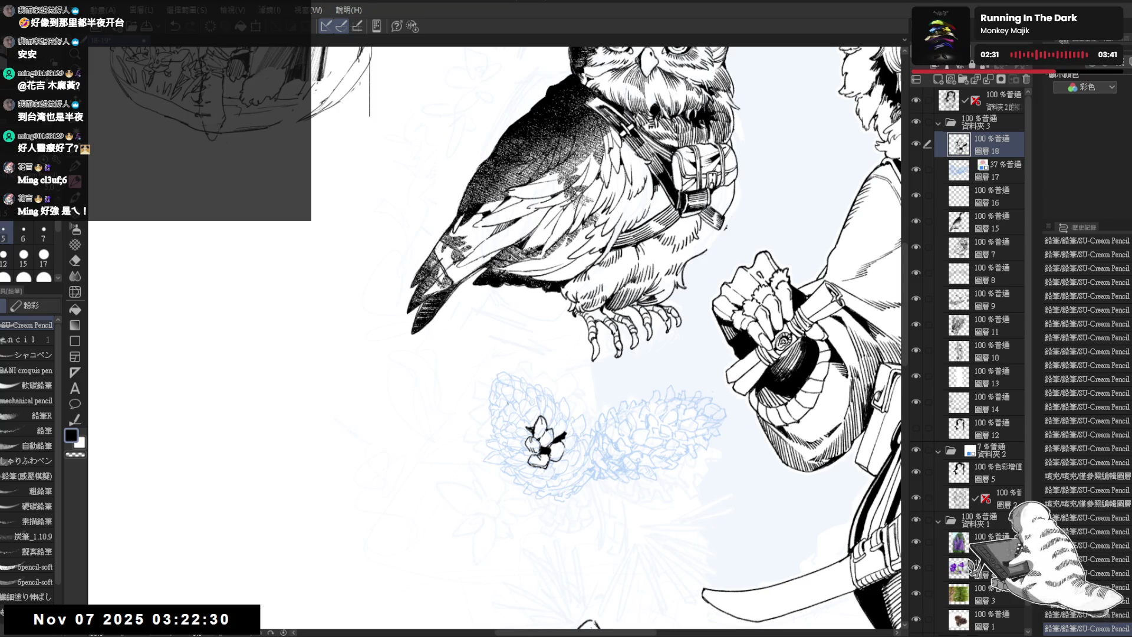
Rework the inked pine cone scales, undoing one bad stroke and erasing excess ink
{"action": "mouse_move", "coordinate": [565, 452]}
{"action": "left_mouse_down"}
{"action": "mouse_move", "coordinate": [561, 472]}
{"action": "mouse_move", "coordinate": [551, 460]}
{"action": "mouse_move", "coordinate": [566, 451]}
{"action": "left_mouse_up"}
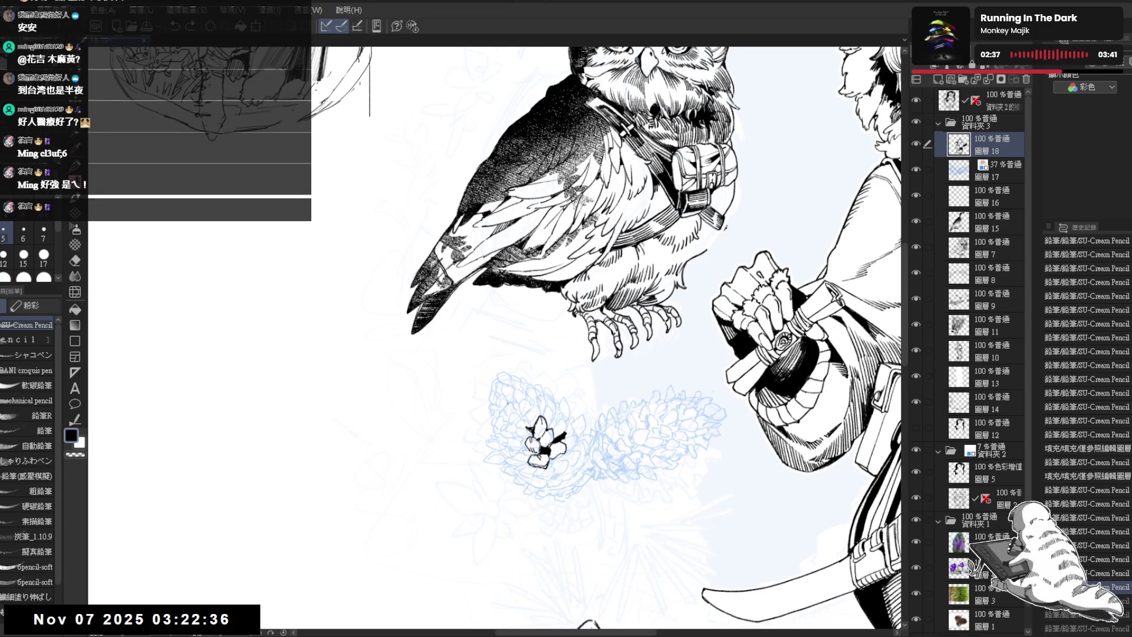
{"action": "key", "text": "ctrl+z"}
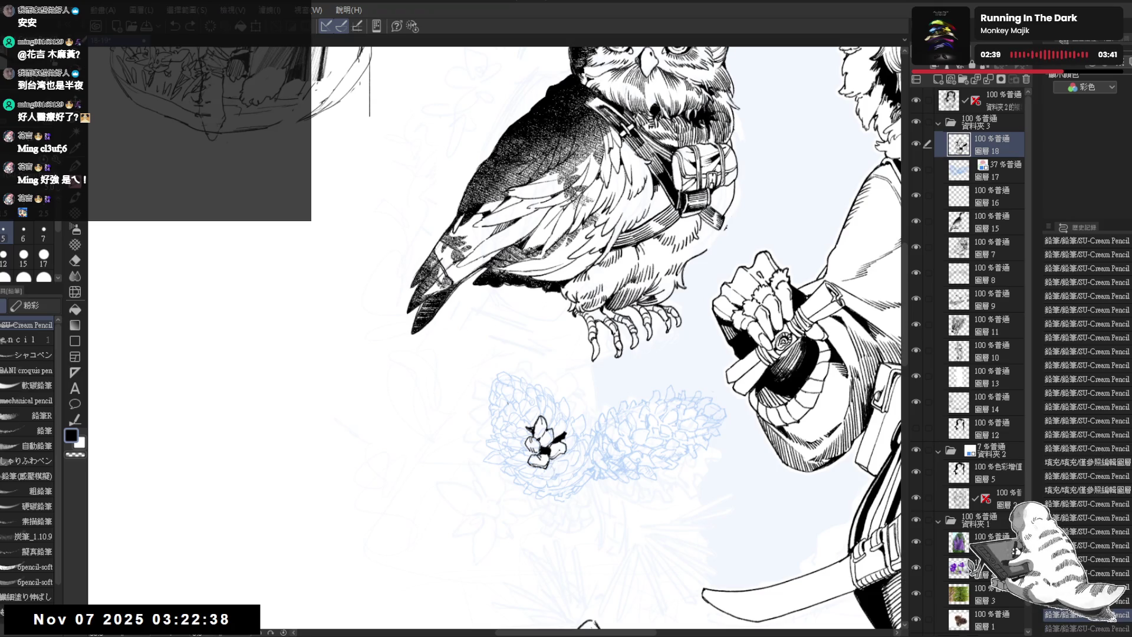
{"action": "left_click_drag", "start_coordinate": [545, 440], "coordinate": [557, 457]}
{"action": "key", "text": "c"}
{"action": "key", "text": "c"}
{"action": "left_click_drag", "start_coordinate": [531, 354], "coordinate": [519, 354]}
{"action": "key", "text": "c"}
{"action": "left_click_drag", "start_coordinate": [546, 439], "coordinate": [551, 431]}
{"action": "key", "text": "c"}
Ink more lines on the pine cone scales with the SU-Cream Pencil
{"action": "left_click_drag", "start_coordinate": [531, 354], "coordinate": [526, 341]}
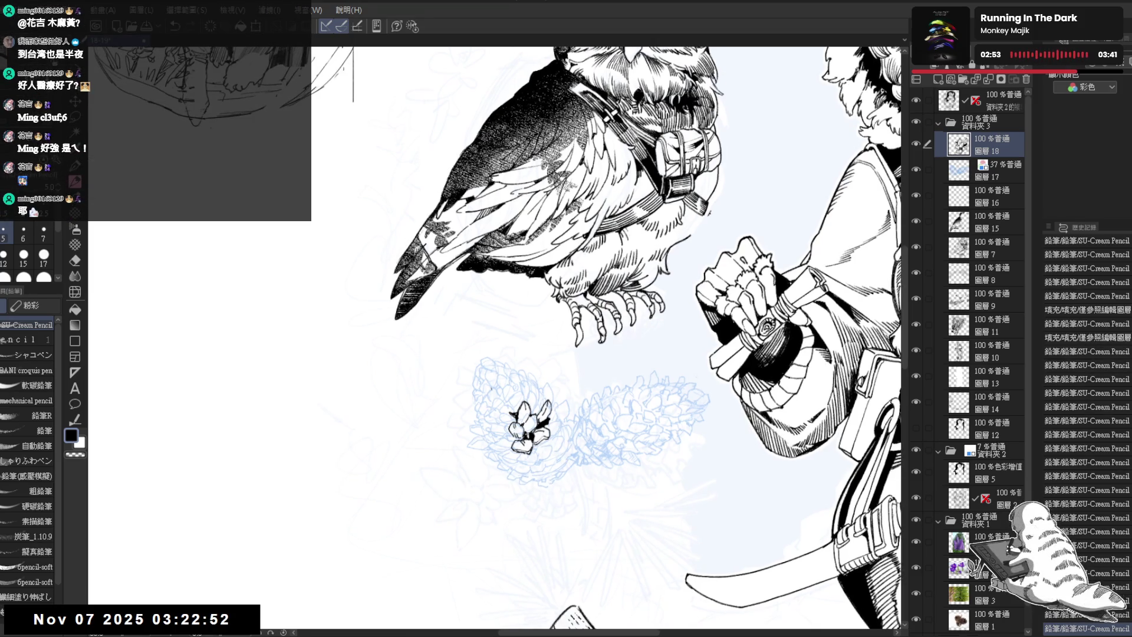
{"action": "left_click_drag", "start_coordinate": [531, 425], "coordinate": [518, 430]}
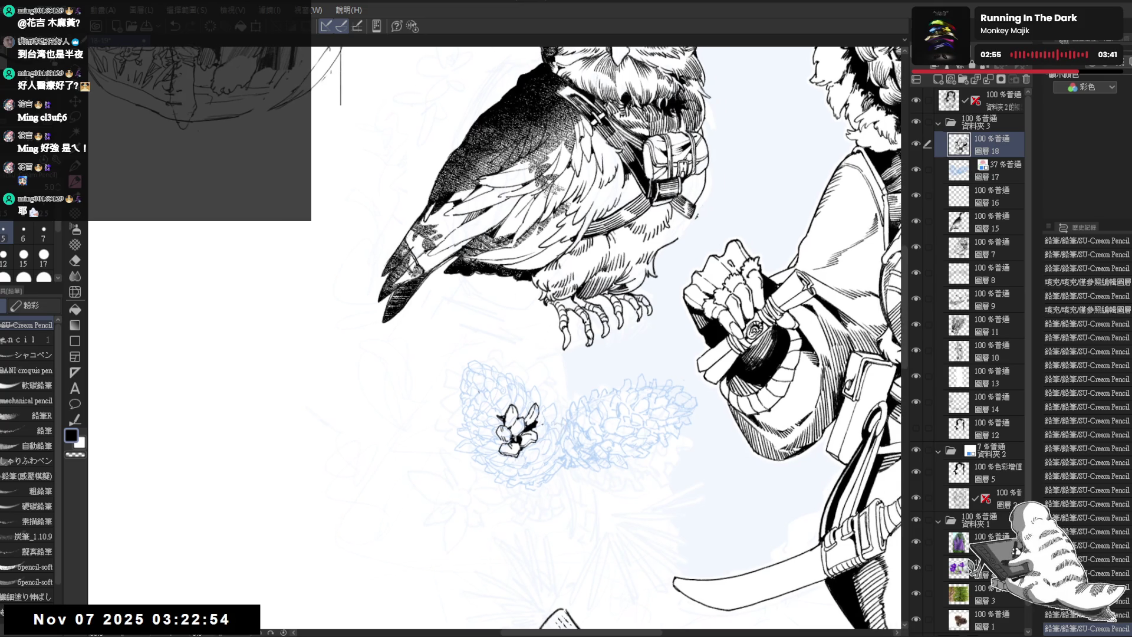
{"action": "key", "text": "e"}
{"action": "key", "text": "p"}
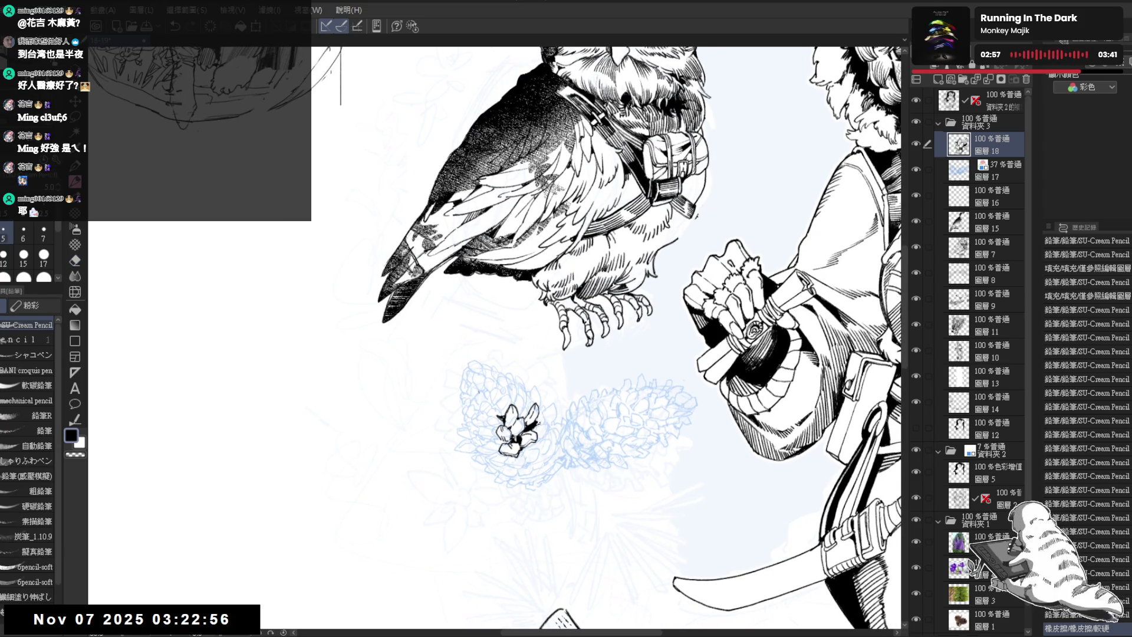
{"action": "left_click_drag", "start_coordinate": [513, 425], "coordinate": [522, 433]}
{"action": "mouse_move", "coordinate": [519, 427]}
{"action": "left_mouse_down"}
{"action": "mouse_move", "coordinate": [525, 439]}
{"action": "mouse_move", "coordinate": [546, 397]}
{"action": "left_mouse_up"}
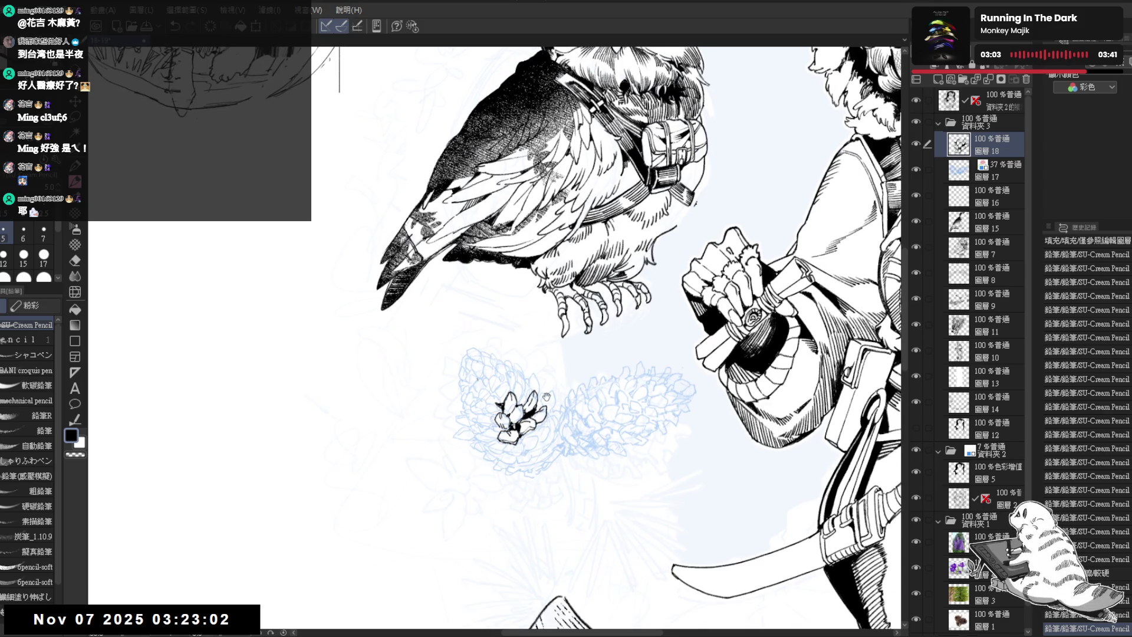
Add strokes at the upper right of the inked scale cluster
{"action": "scroll", "coordinate": [547, 396], "scroll_direction": "down", "scroll_amount": 2}
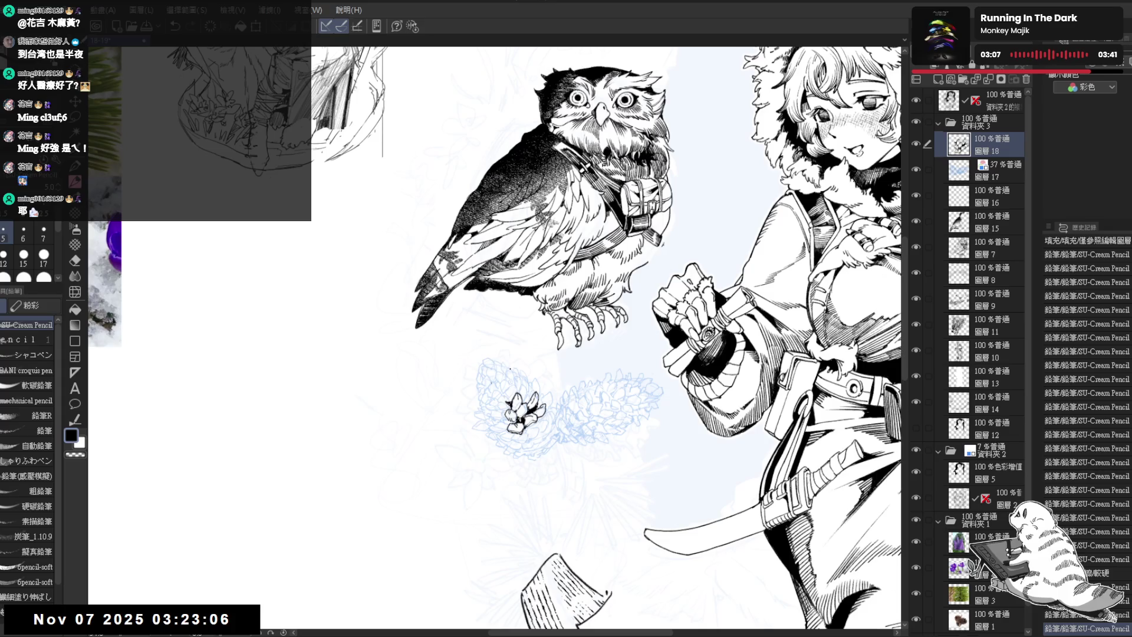
{"action": "scroll", "coordinate": [511, 386], "scroll_direction": "up", "scroll_amount": 2}
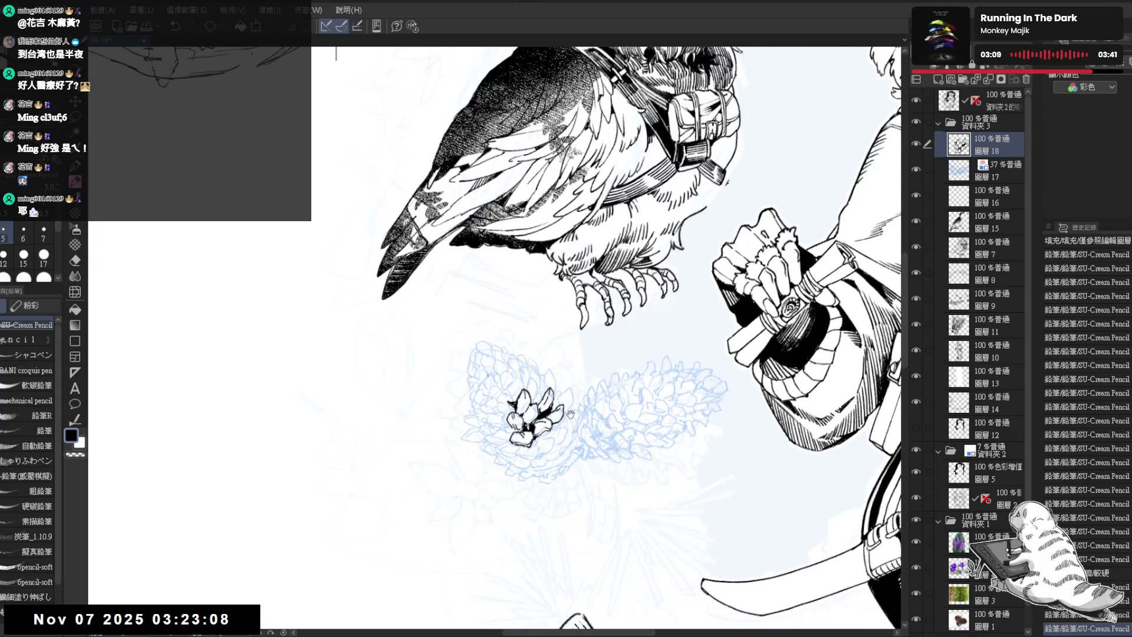
{"action": "left_click_drag", "start_coordinate": [571, 414], "coordinate": [551, 414]}
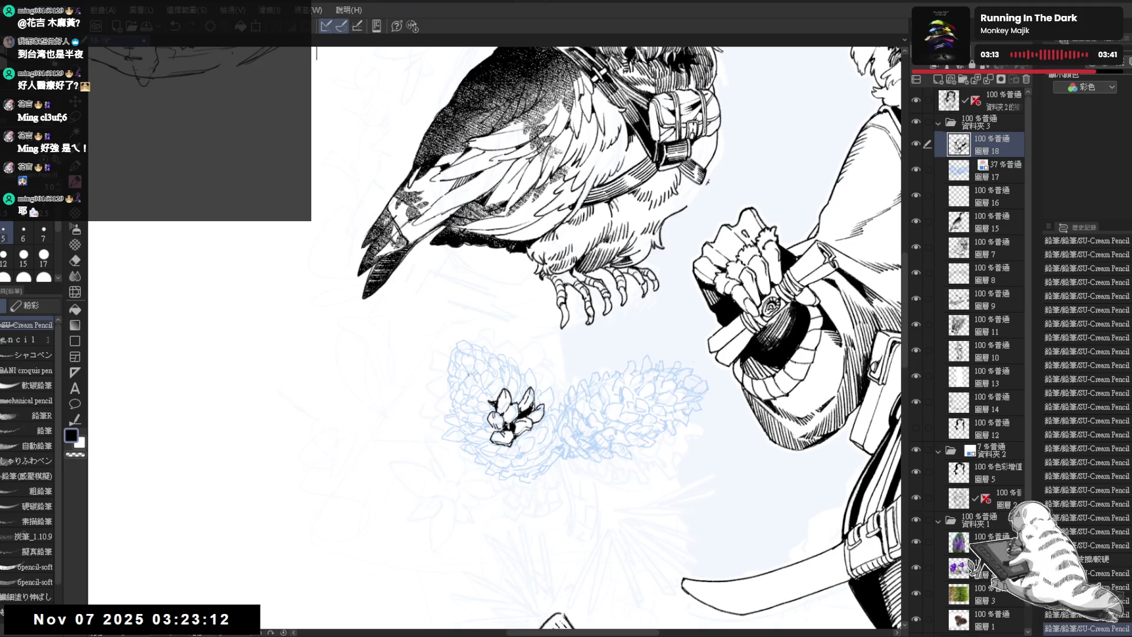
{"action": "mouse_move", "coordinate": [561, 404]}
{"action": "left_mouse_down"}
{"action": "mouse_move", "coordinate": [501, 427]}
{"action": "mouse_move", "coordinate": [529, 404]}
{"action": "left_mouse_up"}
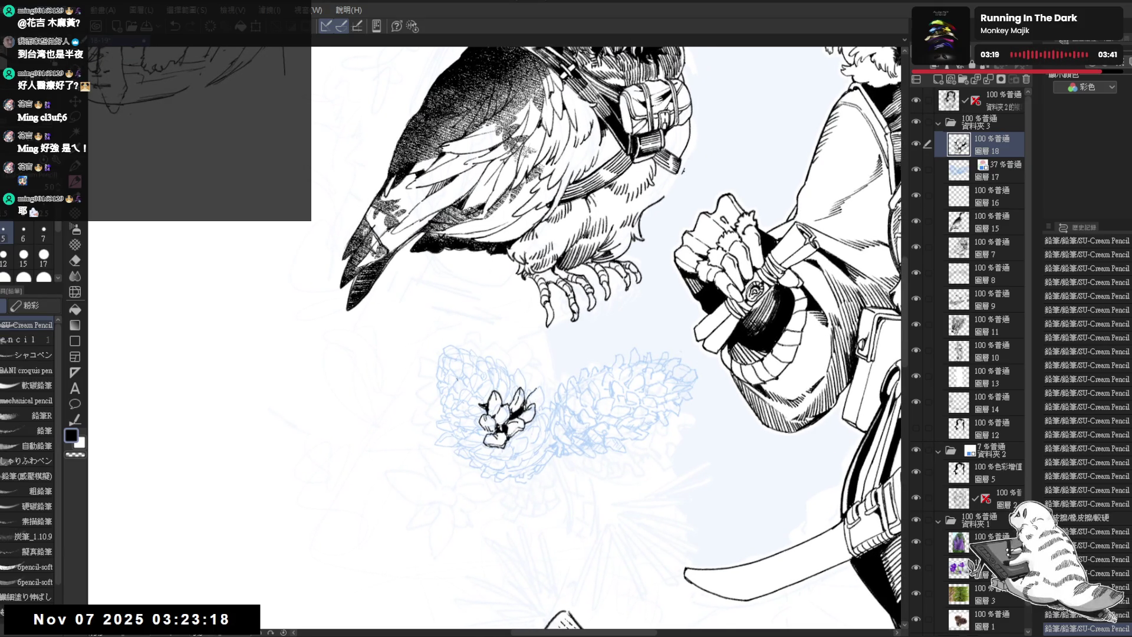
{"action": "left_click_drag", "start_coordinate": [534, 392], "coordinate": [543, 407]}
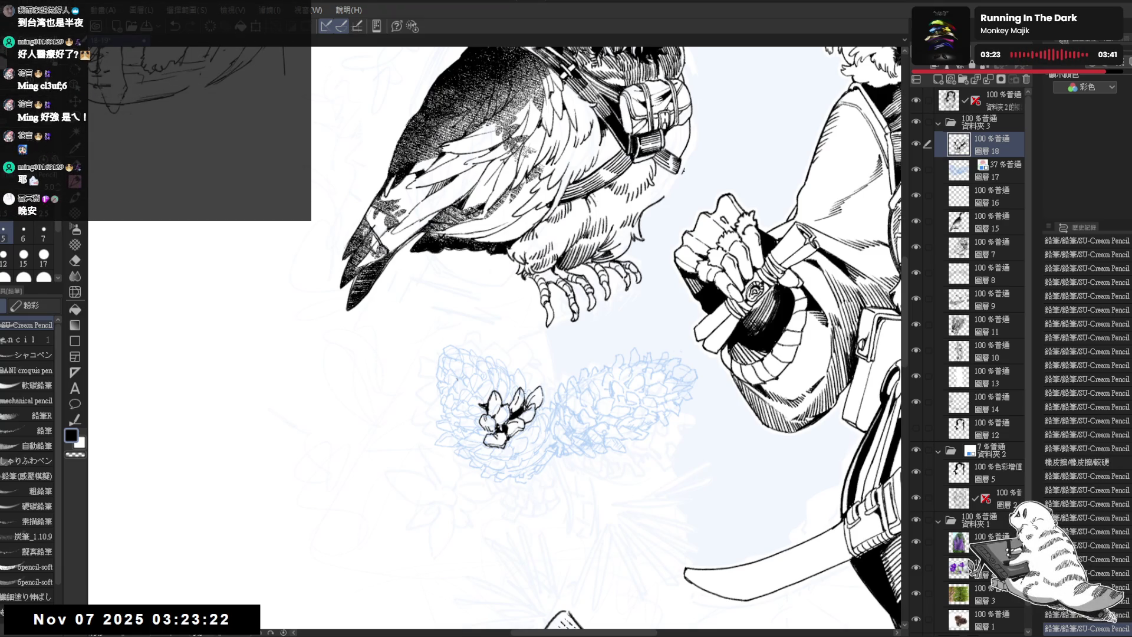
{"action": "scroll", "coordinate": [501, 387], "scroll_direction": "down", "scroll_amount": 3}
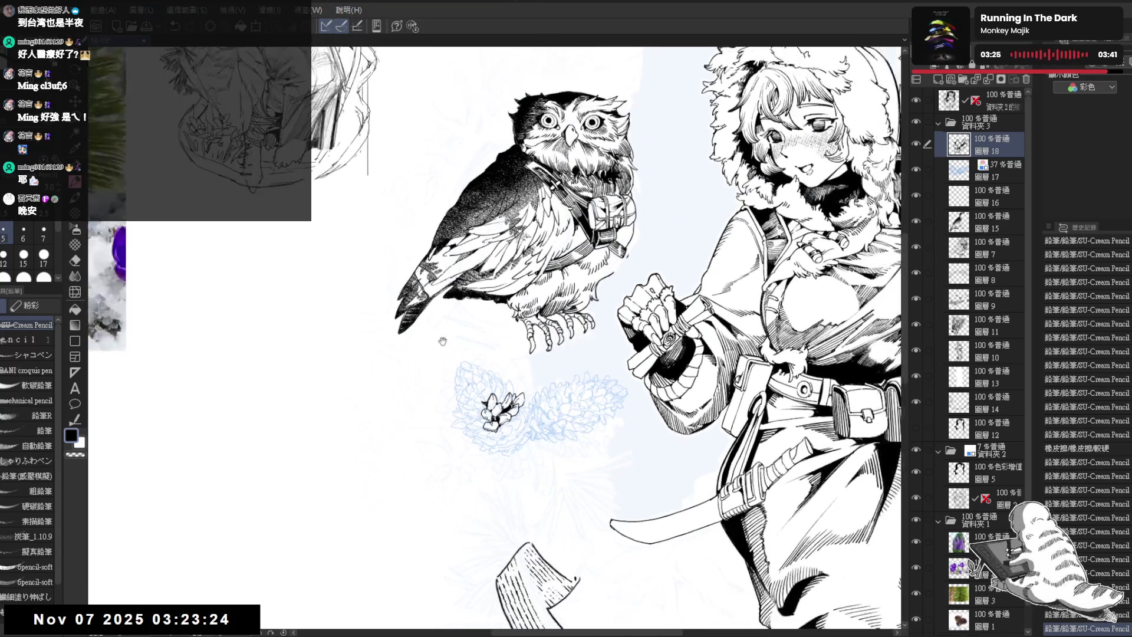
Ink a few more scales and draw a sweeping outline stroke curving left from the cluster's base
{"action": "scroll", "coordinate": [501, 388], "scroll_direction": "up", "scroll_amount": 2}
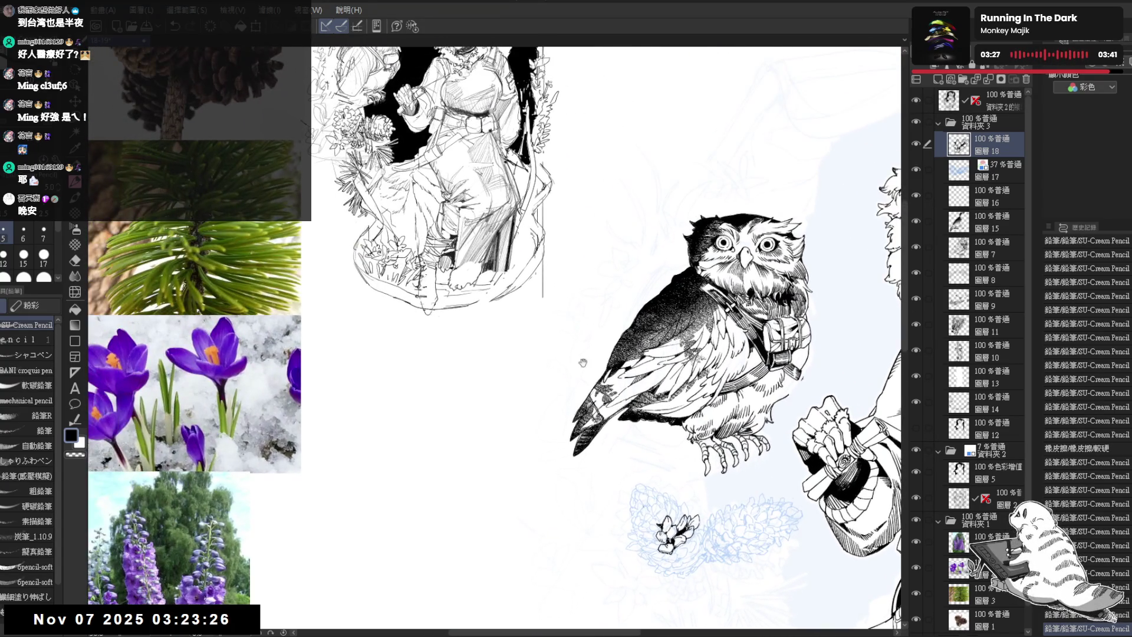
{"action": "scroll", "coordinate": [555, 386], "scroll_direction": "down", "scroll_amount": 2}
{"action": "scroll", "coordinate": [555, 385], "scroll_direction": "up", "scroll_amount": 2}
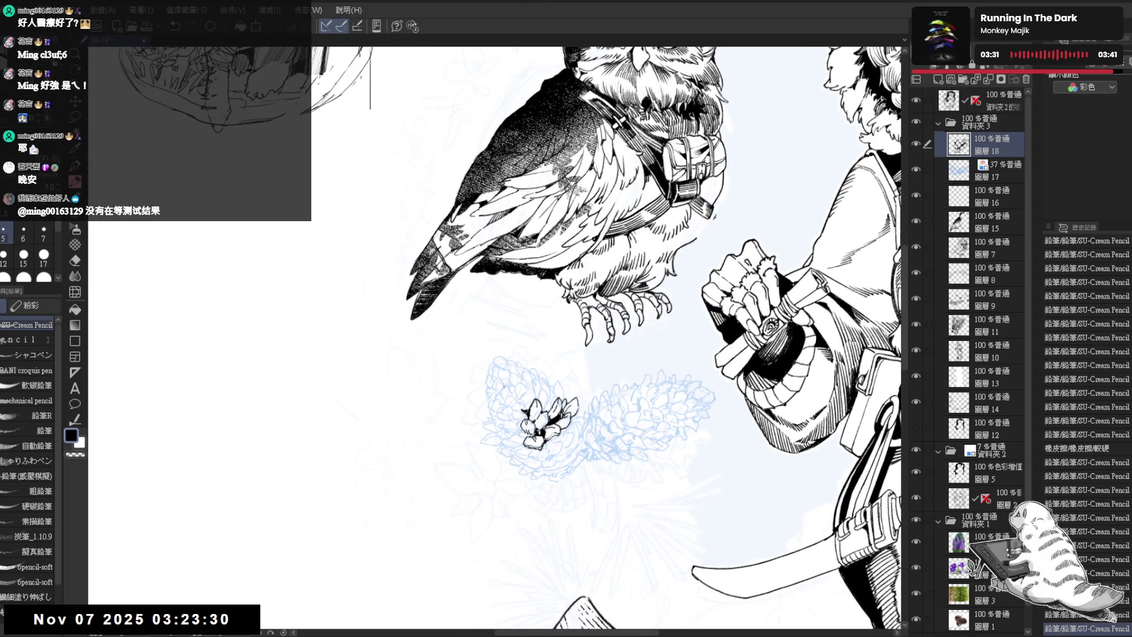
{"action": "mouse_move", "coordinate": [528, 427]}
{"action": "left_mouse_down"}
{"action": "mouse_move", "coordinate": [518, 435]}
{"action": "mouse_move", "coordinate": [534, 444]}
{"action": "left_mouse_up"}
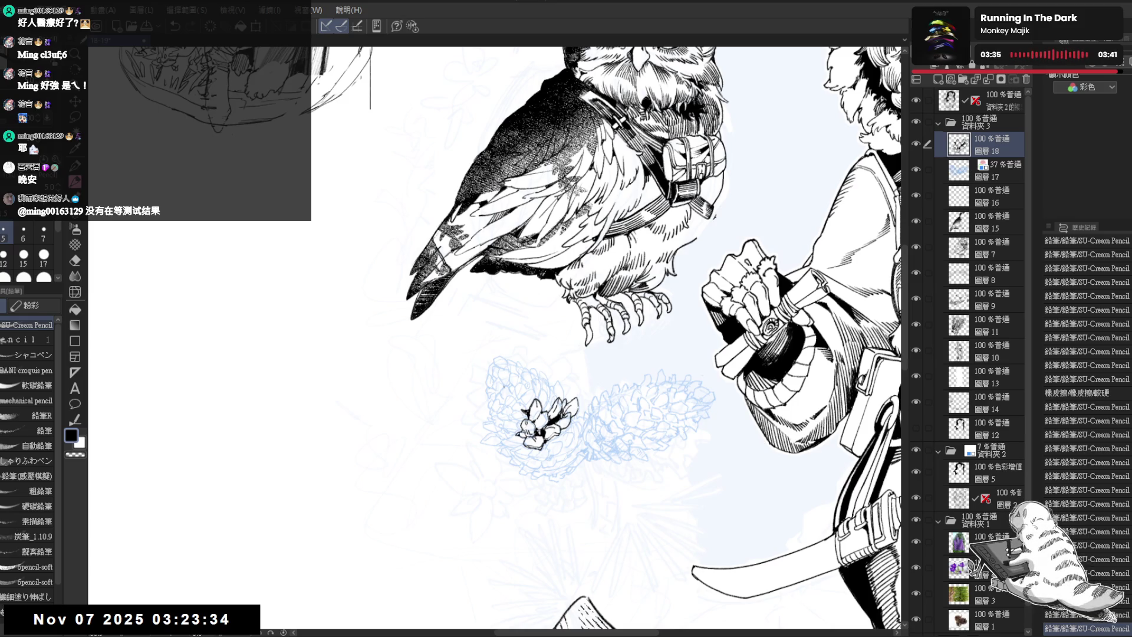
{"action": "mouse_move", "coordinate": [522, 462]}
{"action": "left_mouse_down"}
{"action": "mouse_move", "coordinate": [488, 454]}
{"action": "mouse_move", "coordinate": [471, 475]}
{"action": "mouse_move", "coordinate": [508, 404]}
{"action": "mouse_move", "coordinate": [529, 407]}
{"action": "mouse_move", "coordinate": [526, 419]}
{"action": "left_mouse_up"}
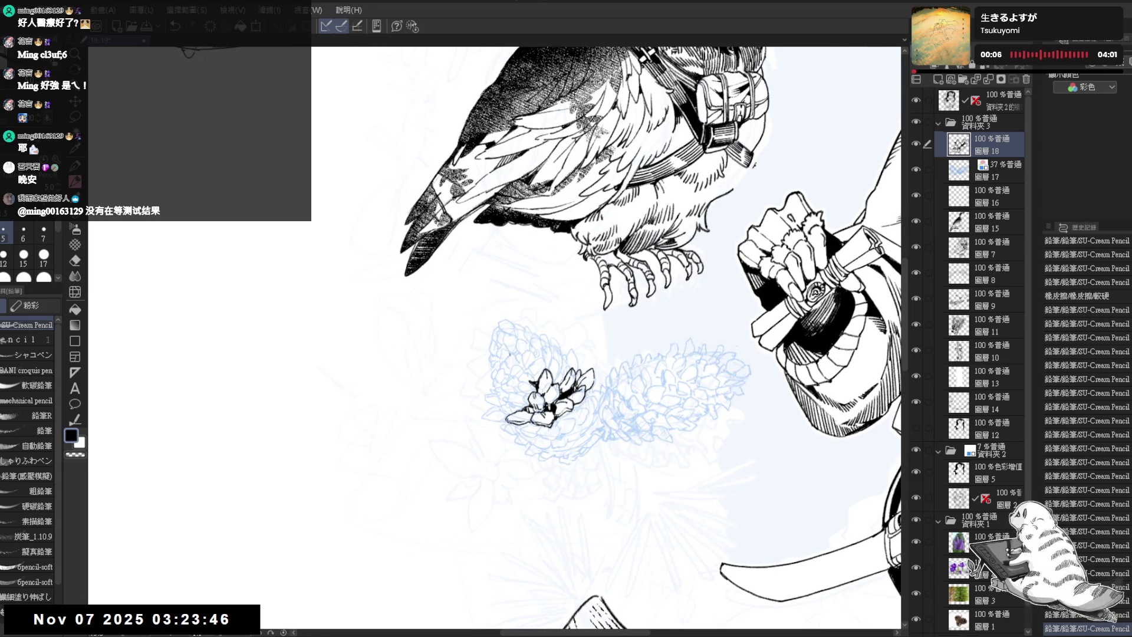
{"action": "left_click_drag", "start_coordinate": [514, 406], "coordinate": [483, 416]}
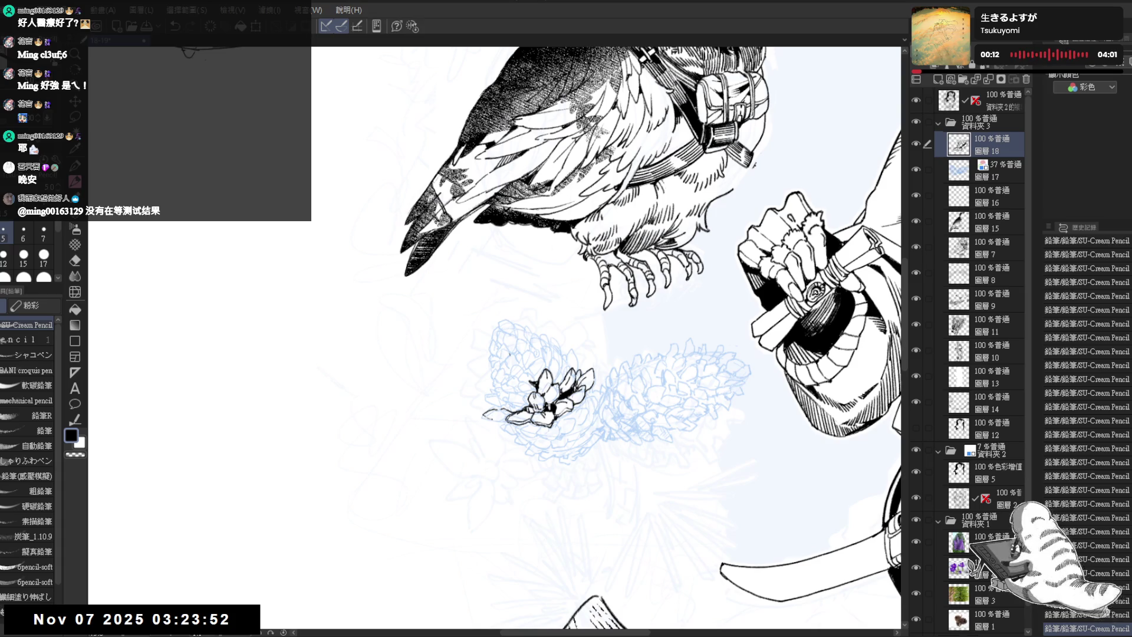